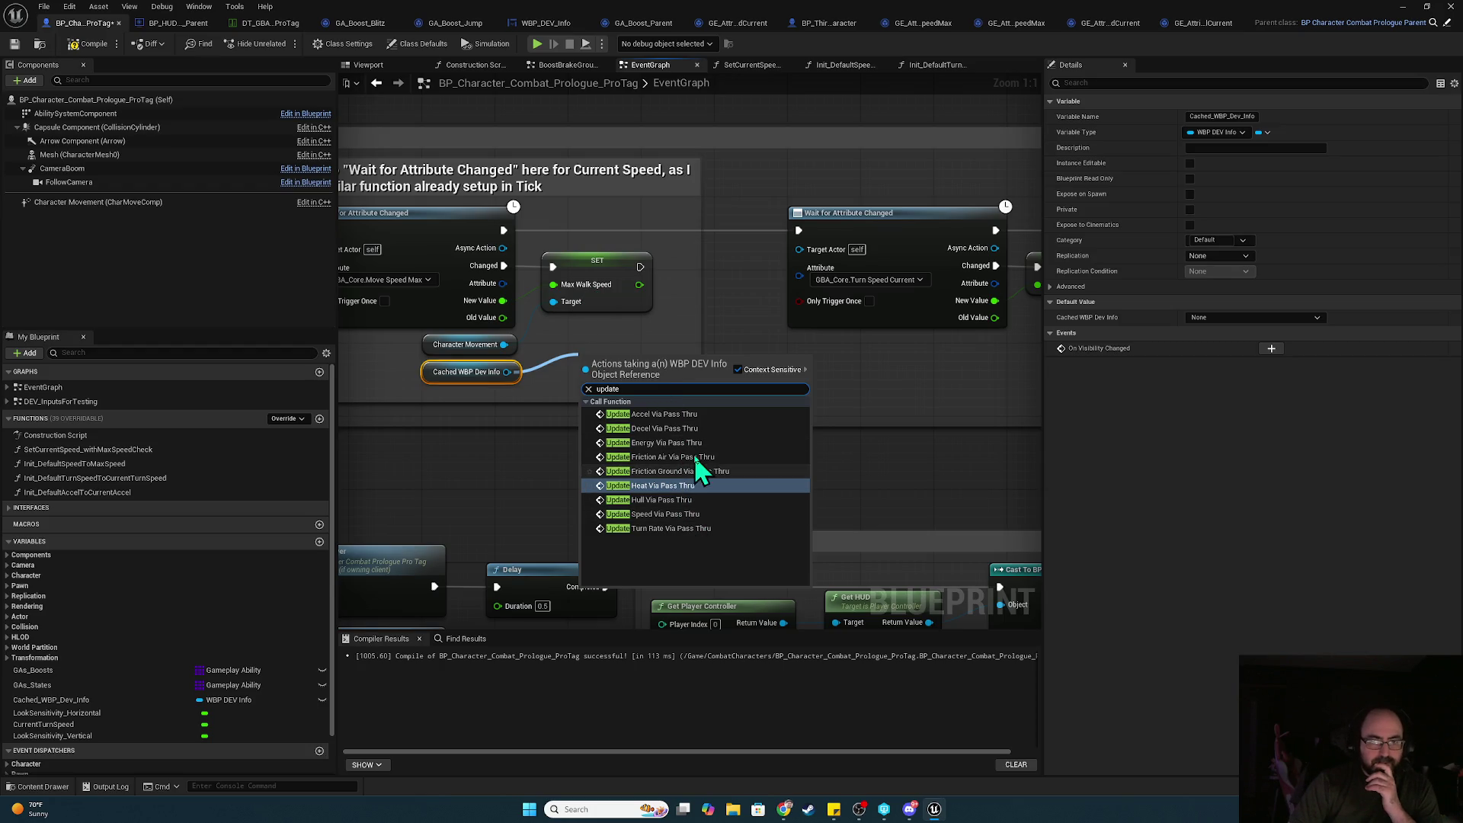
- Add Update Speed Via Pass Thru on Cached WBP Dev Info after the Max Walk Speed SET, feed it the speed, and compile
{"action": "left_click", "coordinate": [684, 515]}
{"action": "mouse_move", "coordinate": [669, 385]}
{"action": "left_mouse_down"}
{"action": "mouse_move", "coordinate": [670, 358]}
{"action": "mouse_move", "coordinate": [708, 352]}
{"action": "left_mouse_up"}
{"action": "left_click_drag", "start_coordinate": [639, 284], "coordinate": [644, 383]}
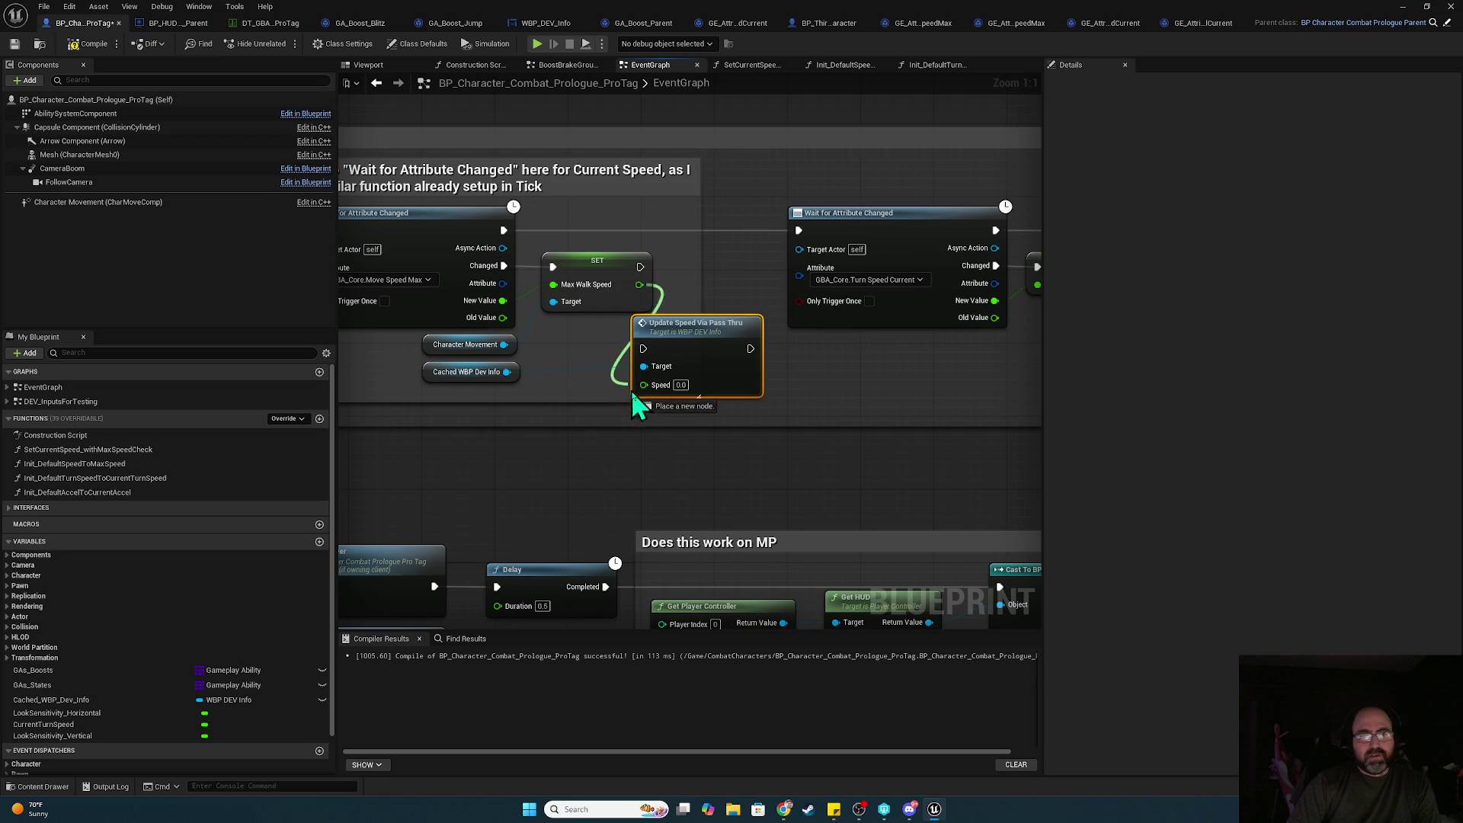
{"action": "mouse_move", "coordinate": [642, 268]}
{"action": "left_mouse_down"}
{"action": "mouse_move", "coordinate": [640, 367]}
{"action": "mouse_move", "coordinate": [615, 376]}
{"action": "left_mouse_up"}
{"action": "left_click", "coordinate": [87, 45]}
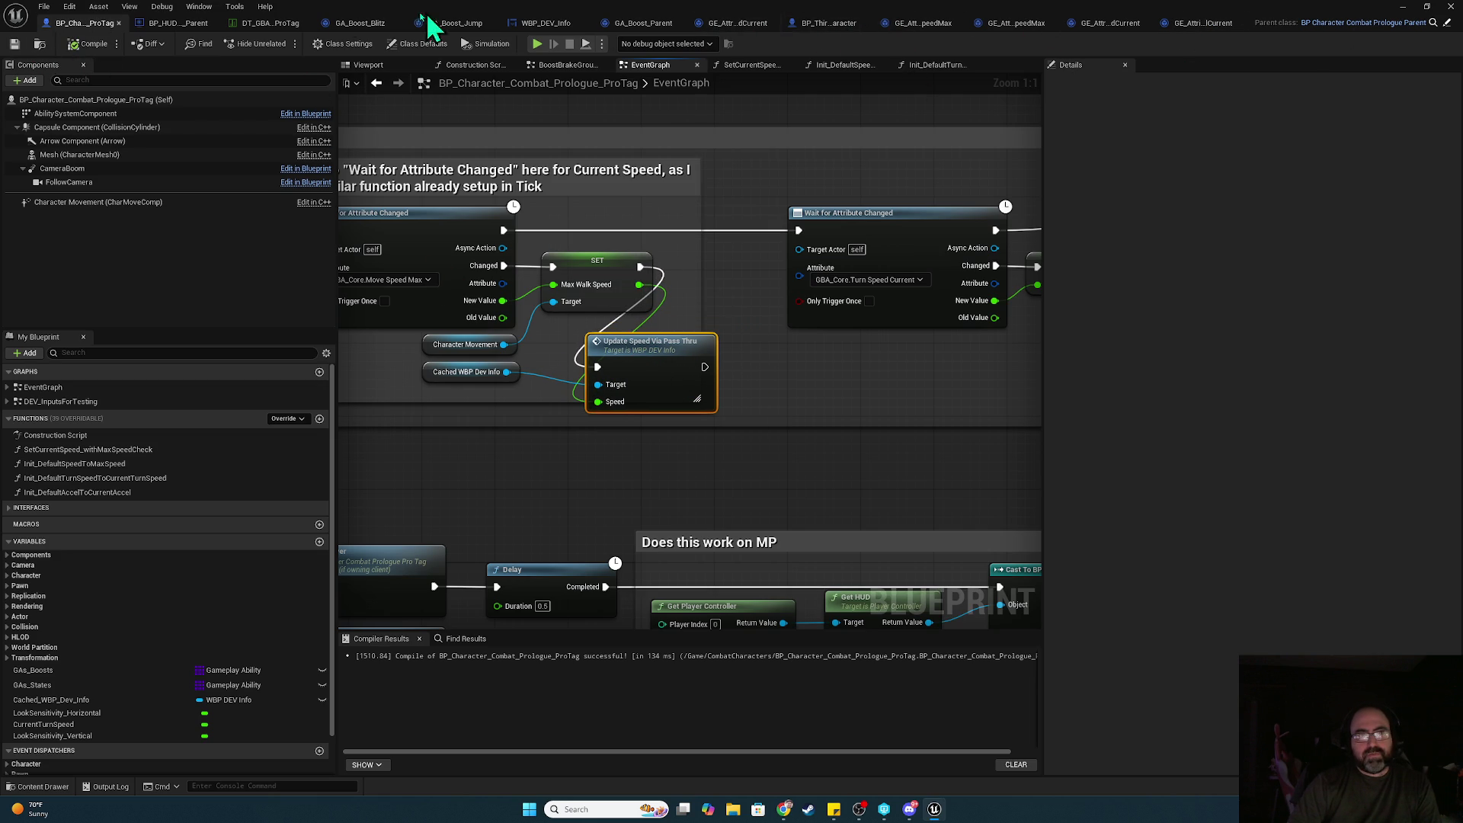
{"action": "left_click", "coordinate": [168, 21]}
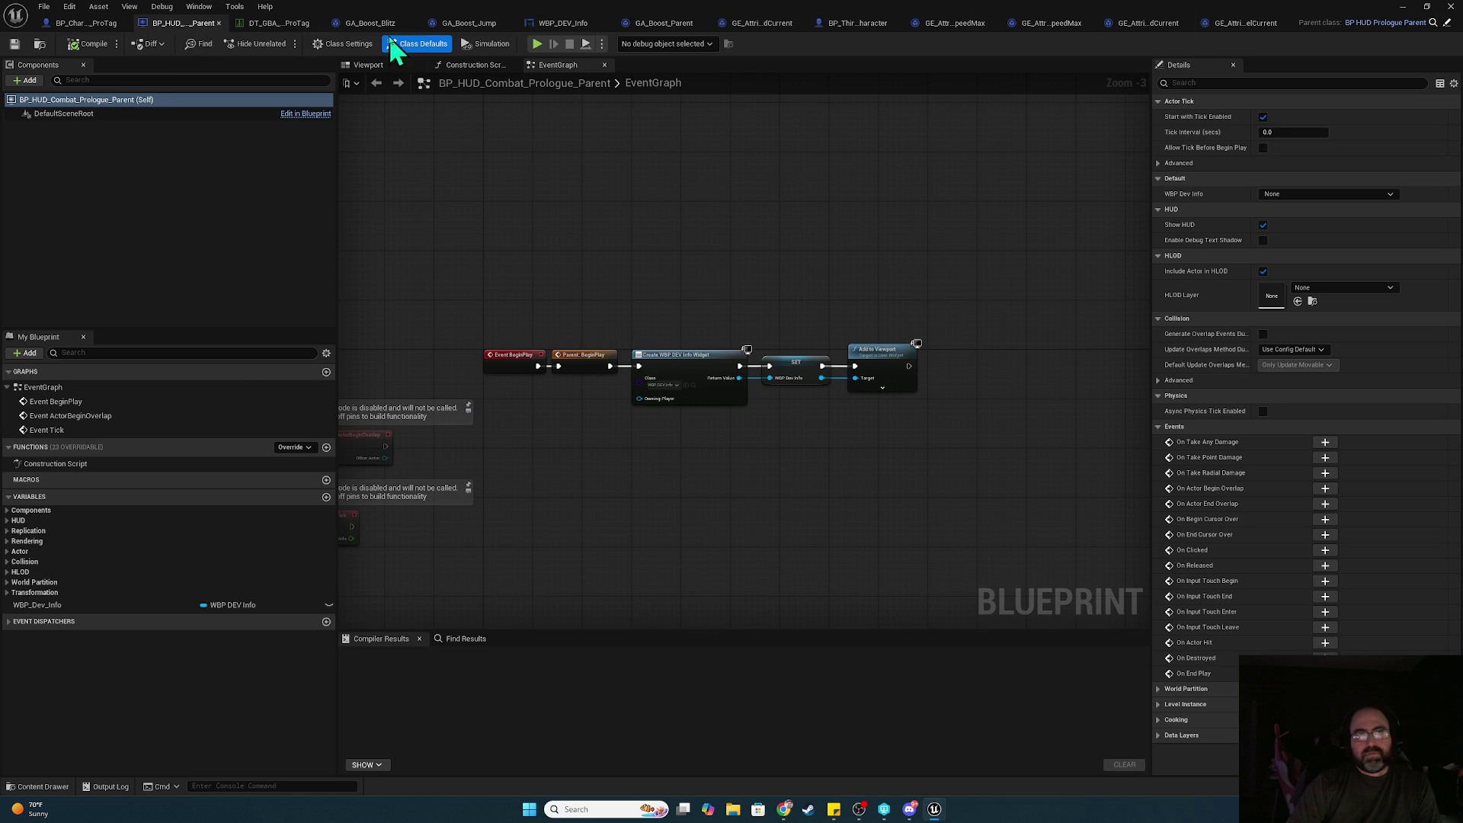
- In the WBP_DEV_Info graph, break the exec link into Wait for Attribute Changed and check out the asset
{"action": "key", "text": "ctrl+Tab"}
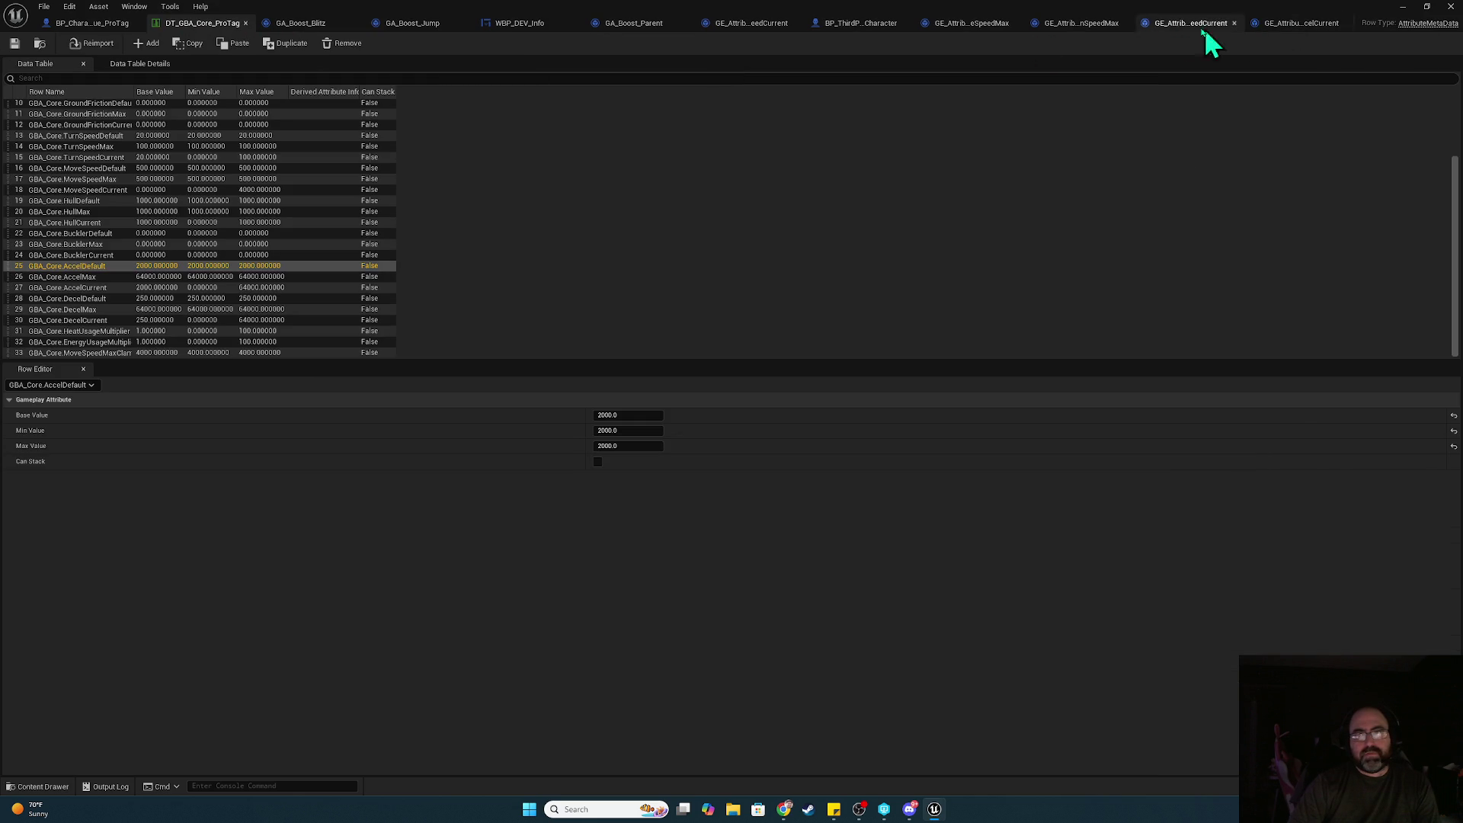
{"action": "left_click", "coordinate": [519, 23]}
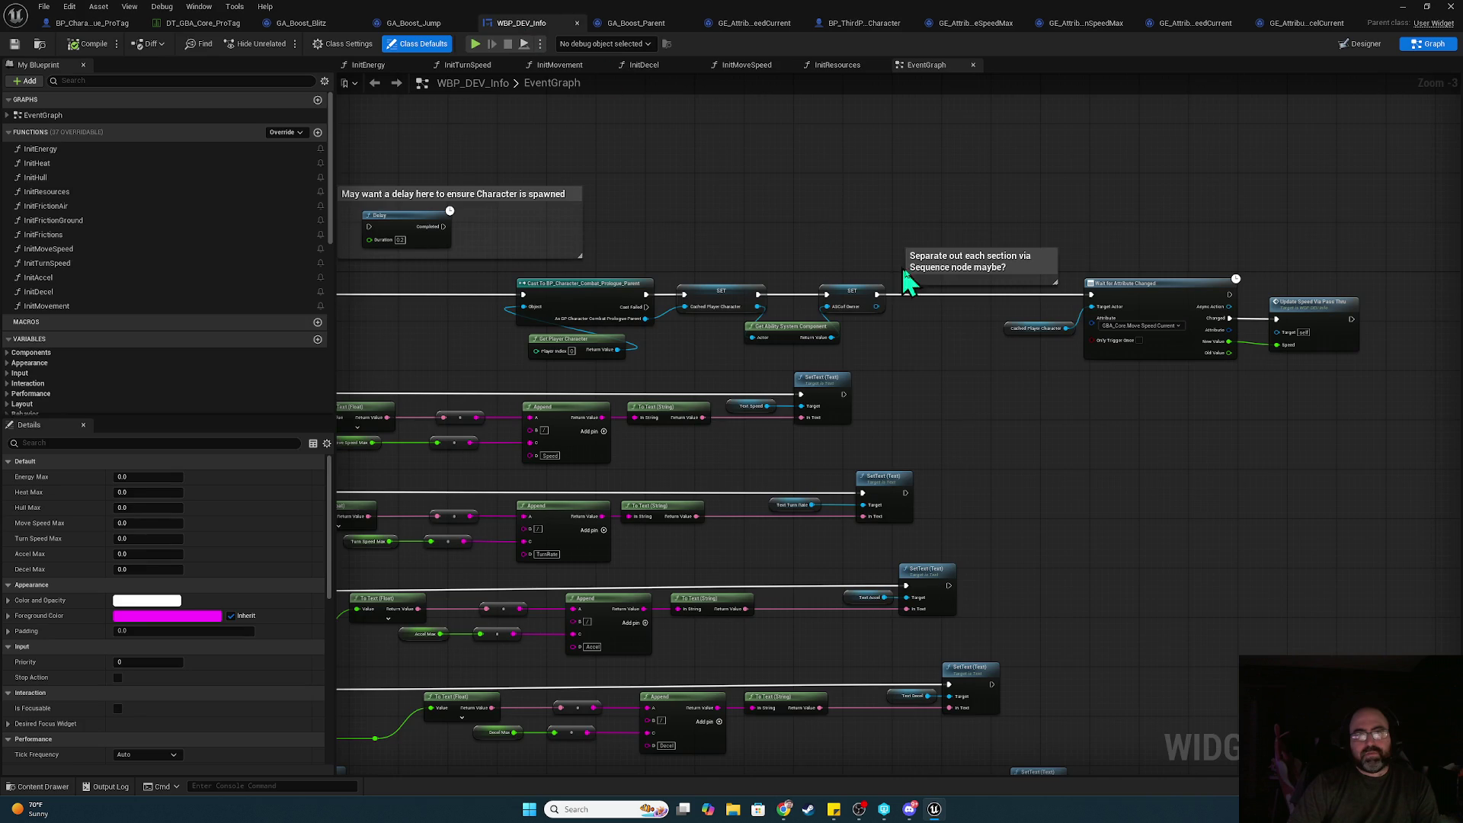
{"action": "left_click", "coordinate": [961, 295], "text": "alt"}
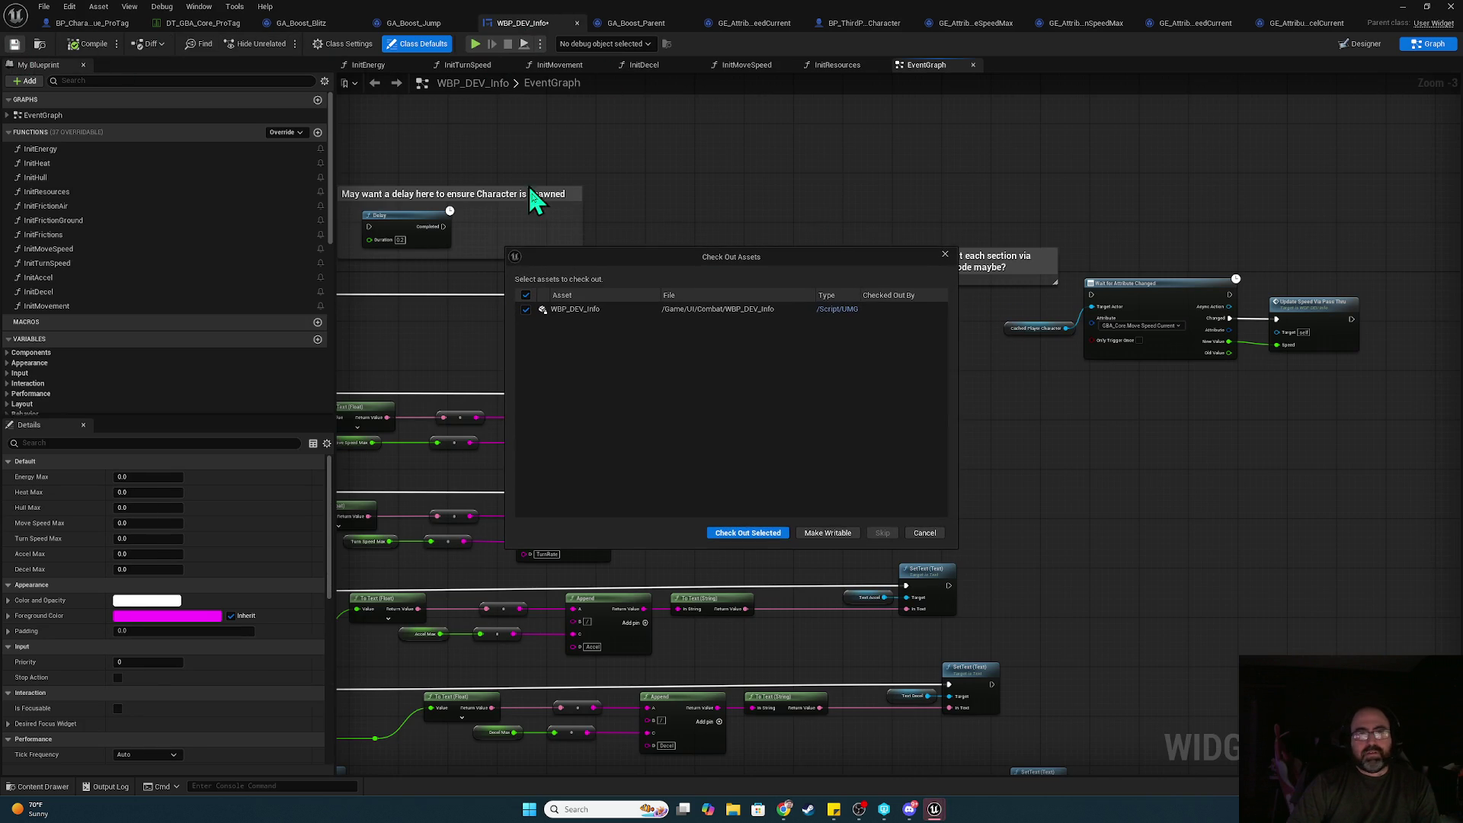
{"action": "left_click", "coordinate": [746, 531]}
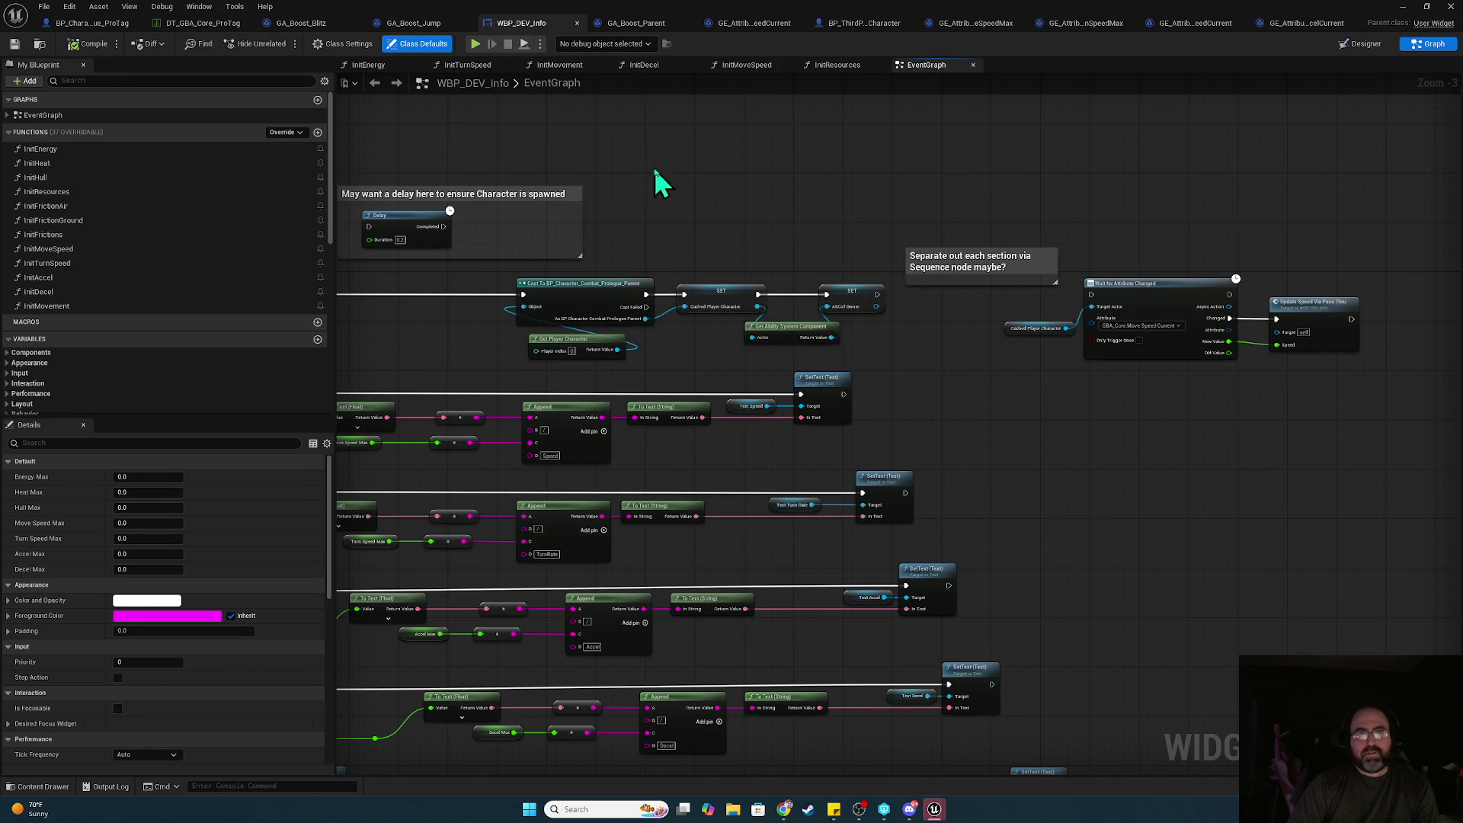
- Play-test the game, stop it with Esc, and restore the maximized blueprint editor
{"action": "left_click", "coordinate": [475, 45]}
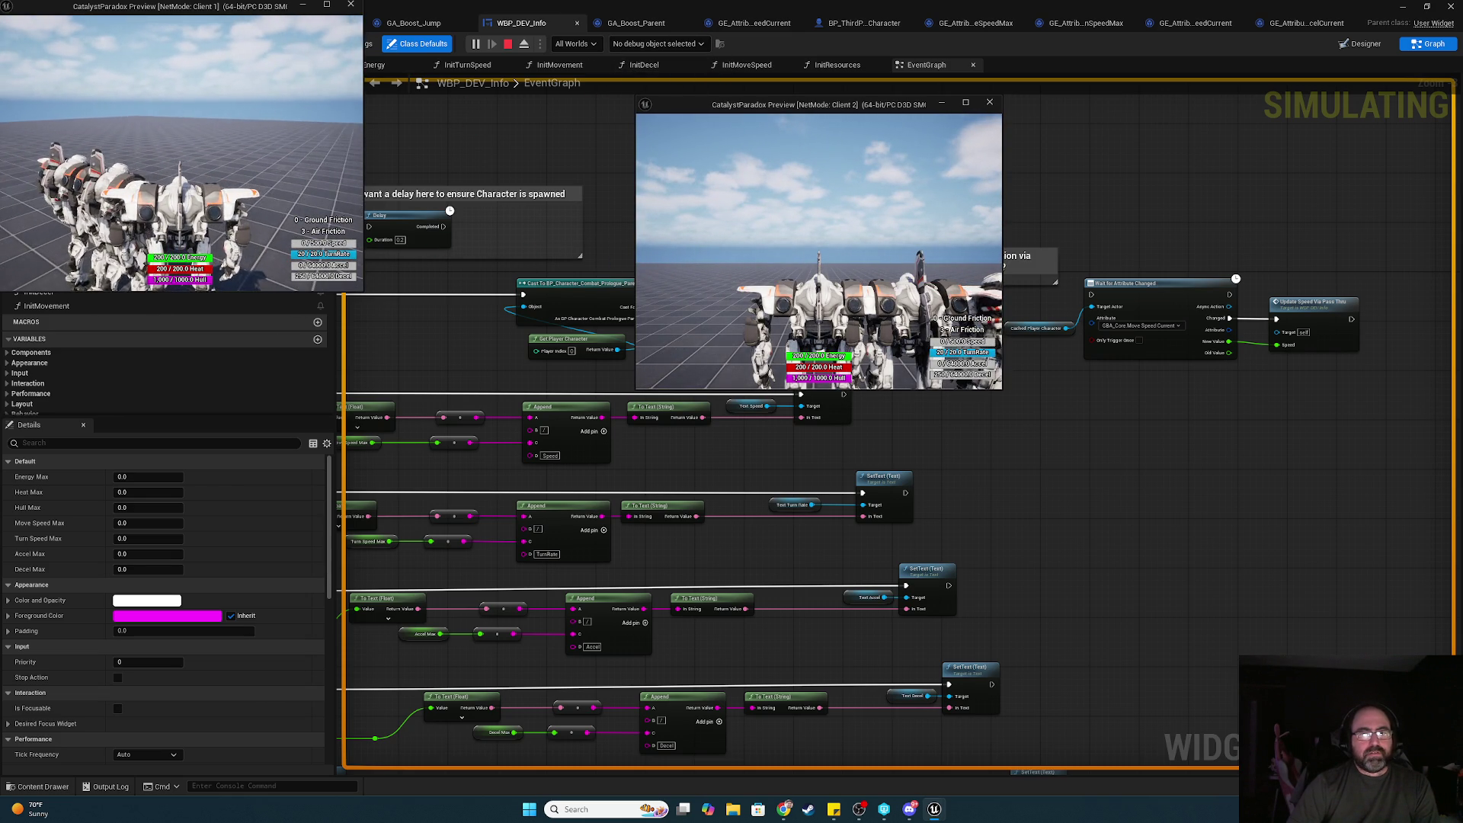
{"action": "key", "text": "alt+Tab"}
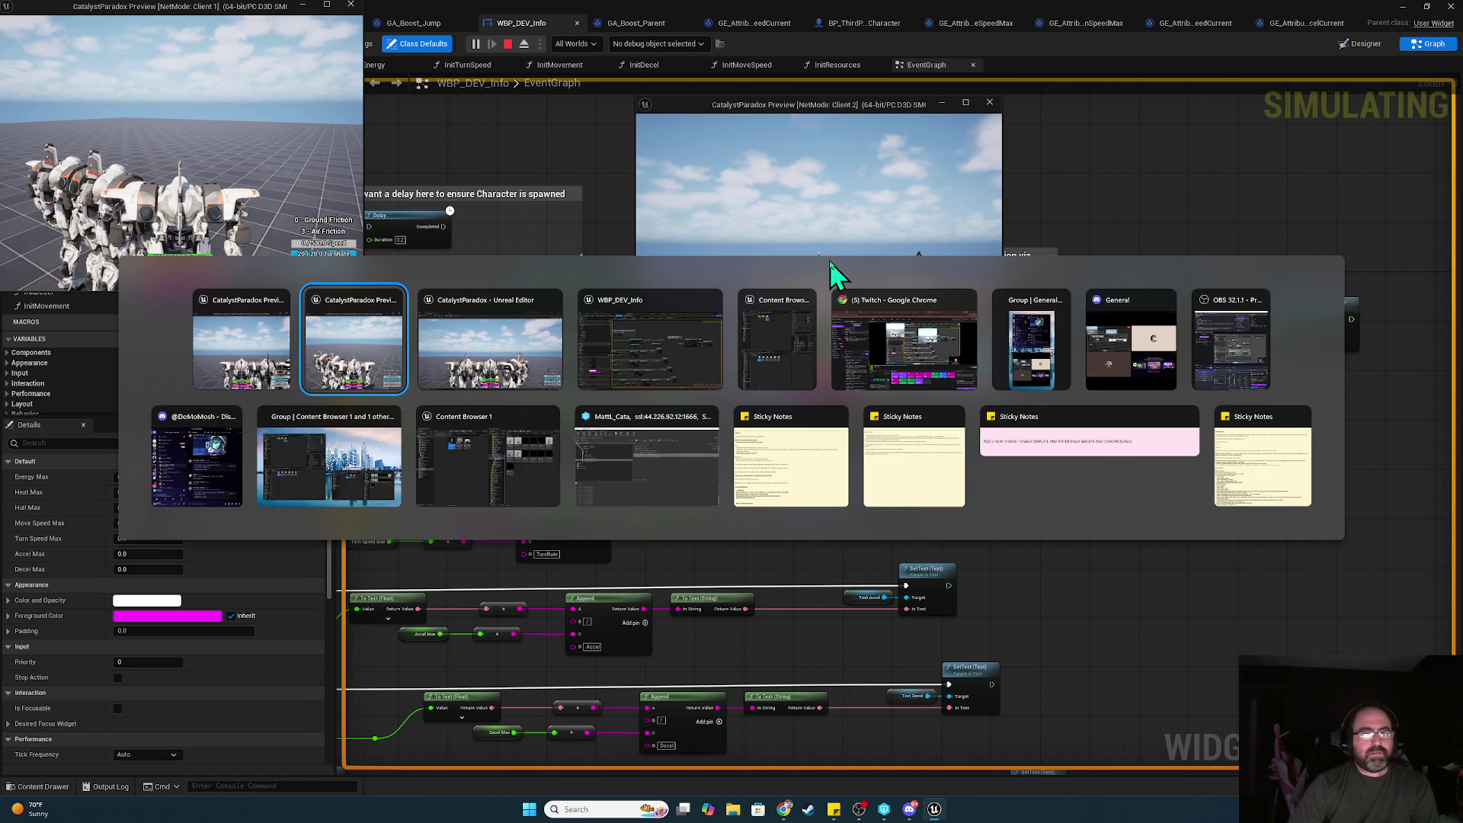
{"action": "mouse_move", "coordinate": [517, 16]}
{"action": "left_mouse_down"}
{"action": "mouse_move", "coordinate": [587, 523]}
{"action": "mouse_move", "coordinate": [584, 612]}
{"action": "left_mouse_up"}
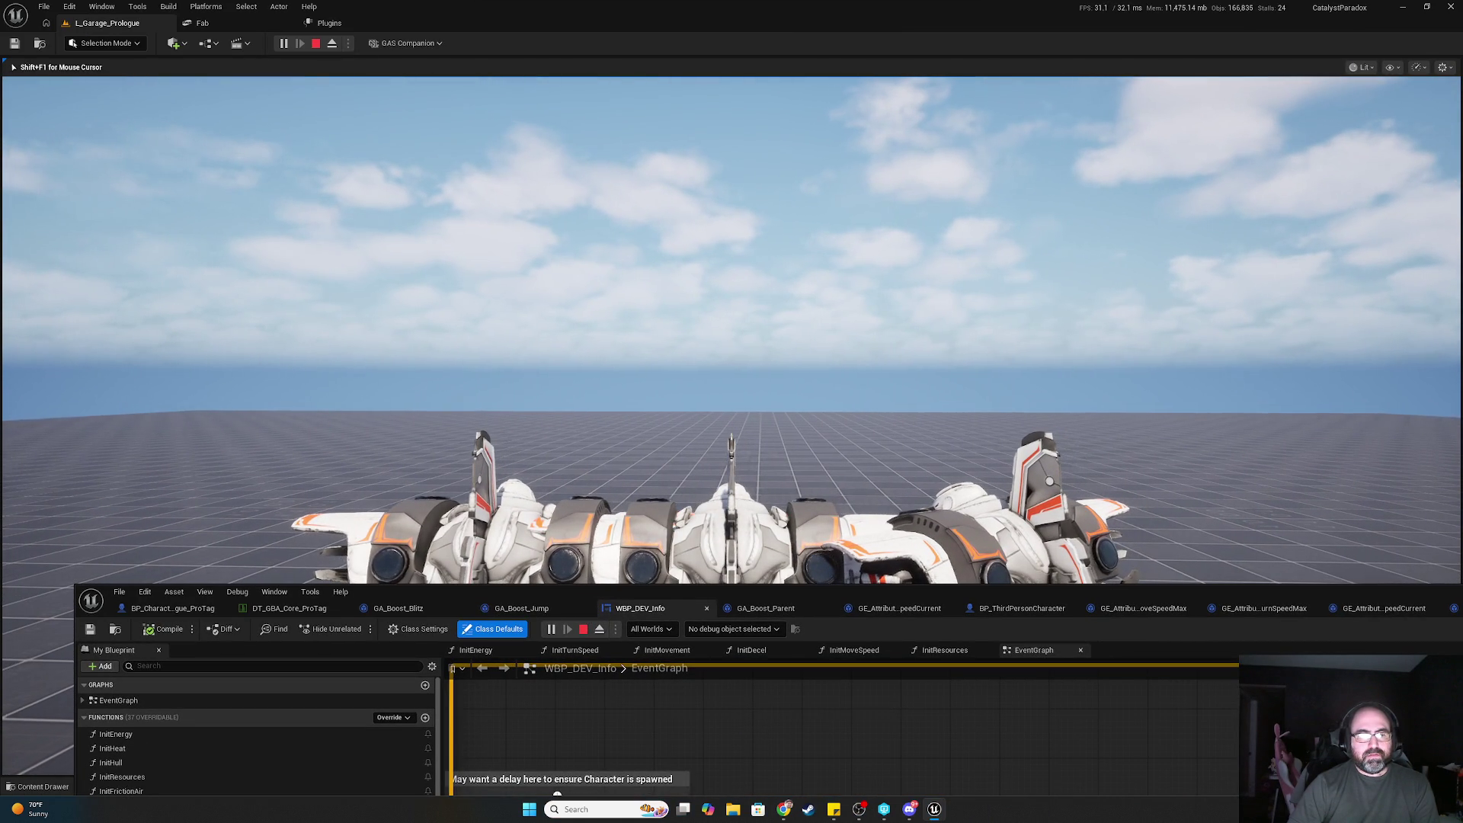
{"action": "key", "text": "Escape"}
{"action": "mouse_move", "coordinate": [881, 600]}
{"action": "left_mouse_down"}
{"action": "mouse_move", "coordinate": [746, 267]}
{"action": "mouse_move", "coordinate": [751, 231]}
{"action": "mouse_move", "coordinate": [826, 153]}
{"action": "left_mouse_up"}
{"action": "double_click", "coordinate": [826, 153]}
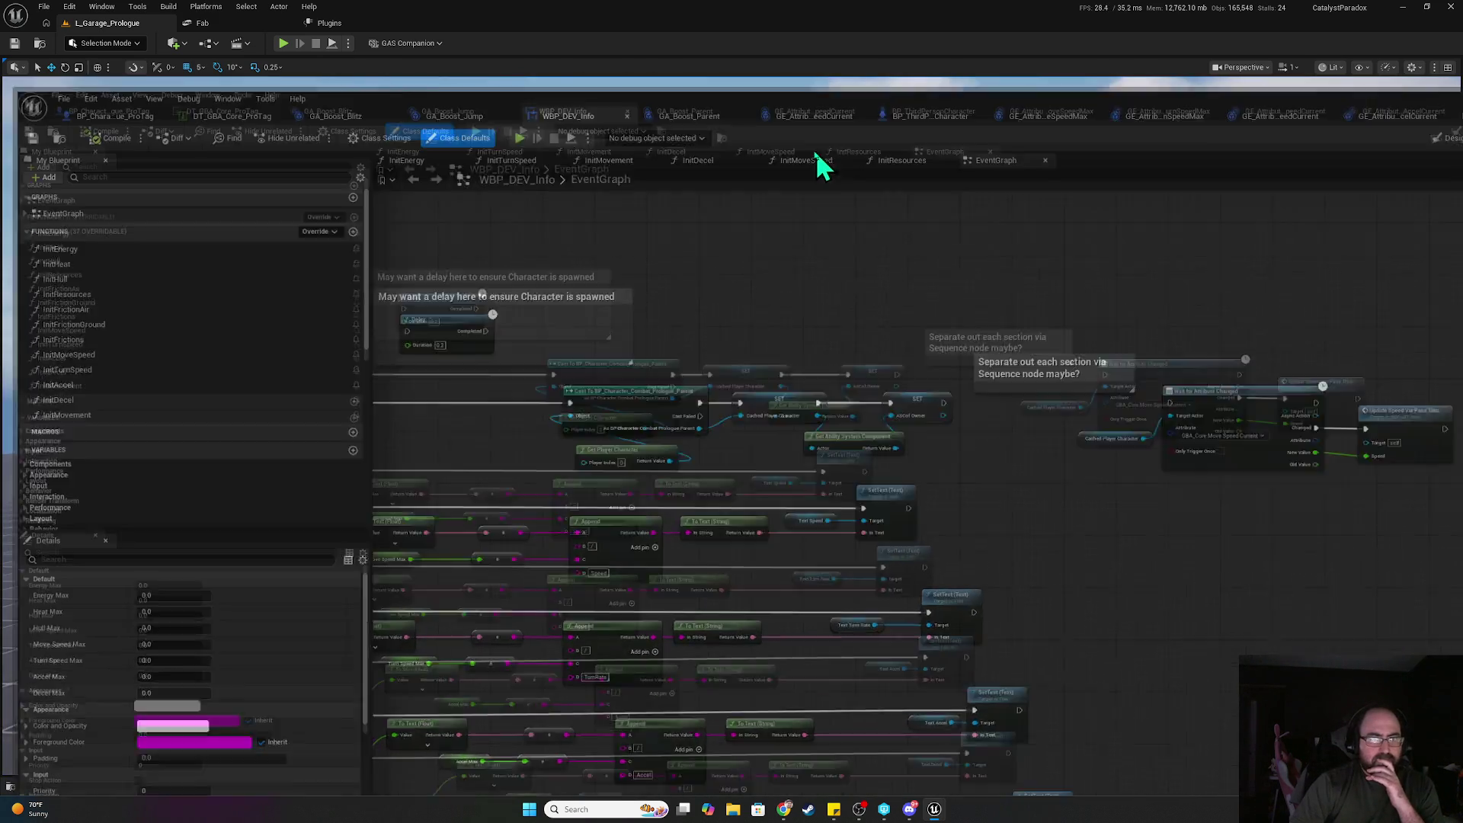
{"action": "left_click", "coordinate": [217, 24]}
- Scroll the DT_GBA_Core_ProTag rows to review AccelMax 64000, AccelCurrent 2000 and DecelDefault 250
{"action": "scroll", "coordinate": [171, 256], "scroll_direction": "up", "scroll_amount": 3}
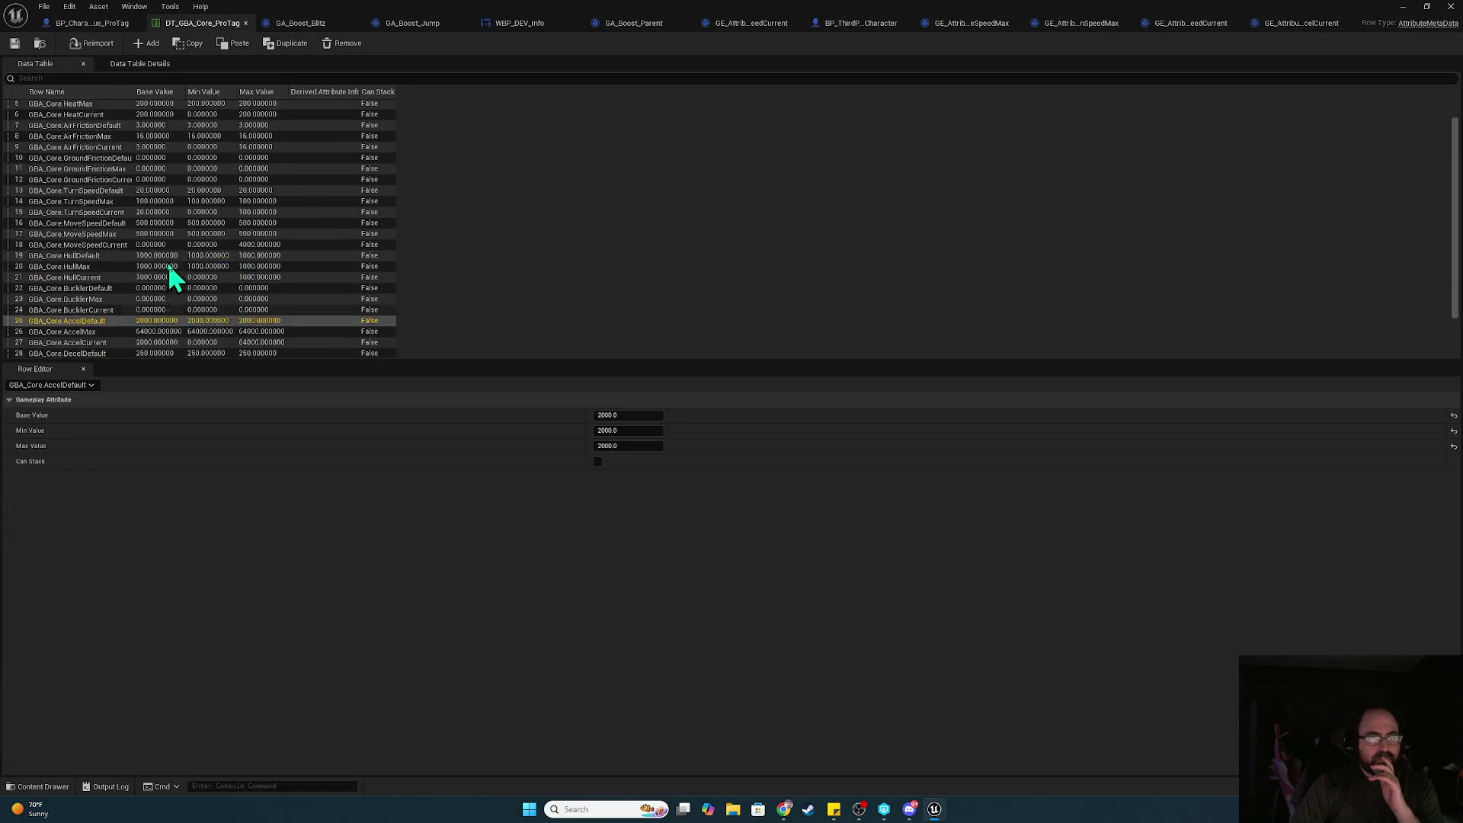
{"action": "scroll", "coordinate": [144, 293], "scroll_direction": "down", "scroll_amount": 3}
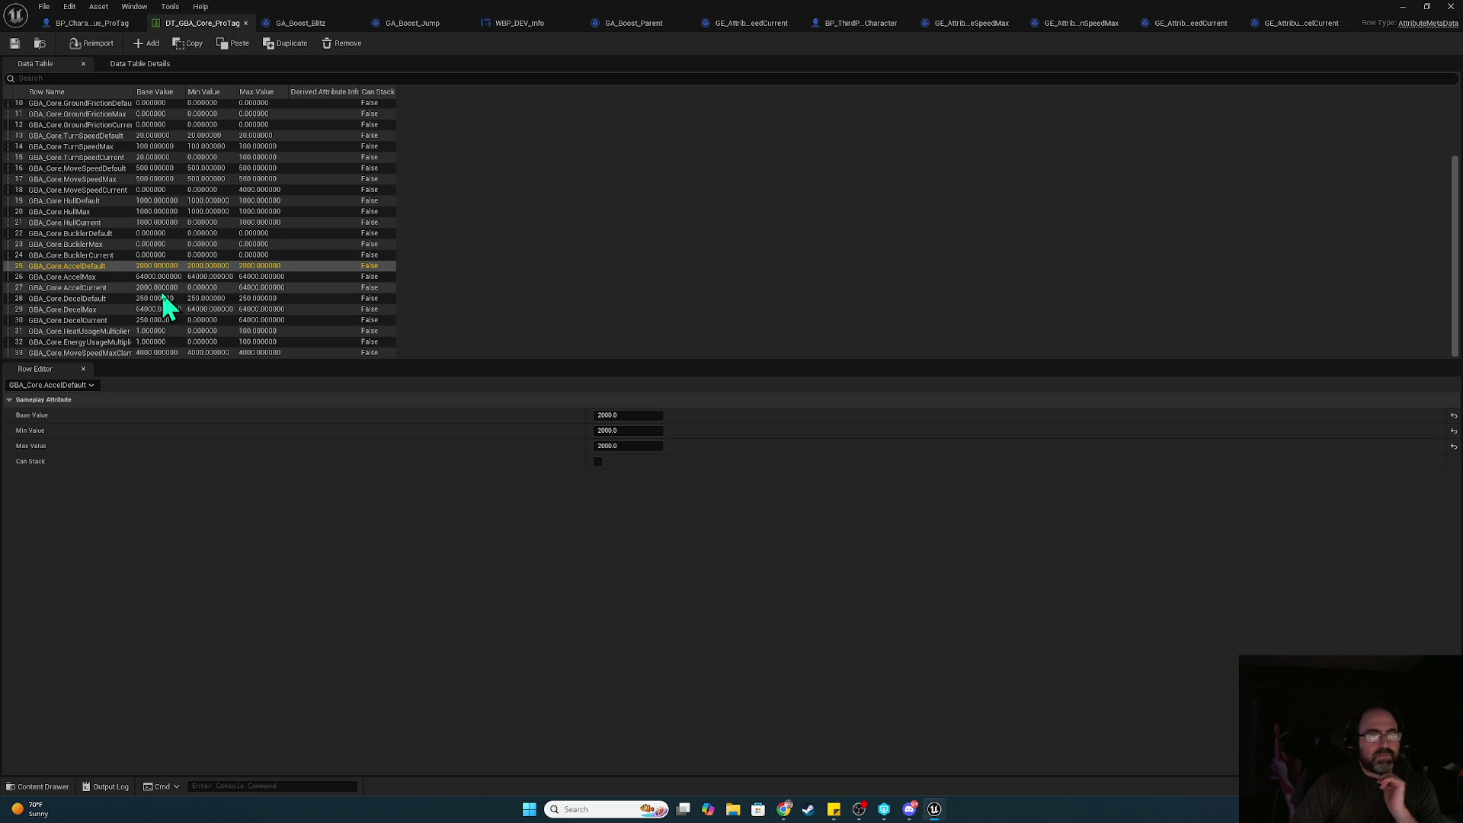
{"action": "scroll", "coordinate": [162, 292], "scroll_direction": "up", "scroll_amount": 3}
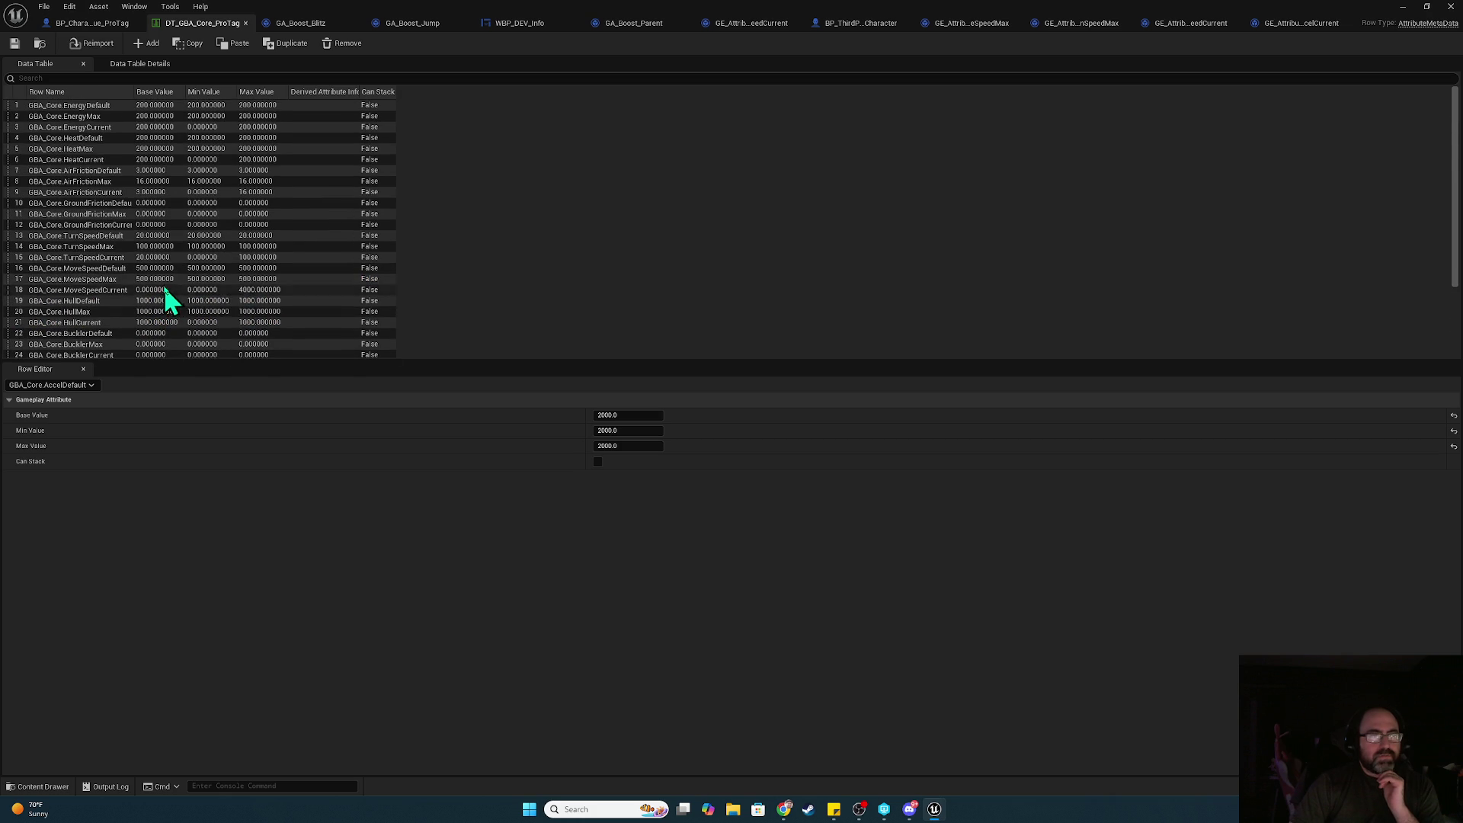
{"action": "scroll", "coordinate": [164, 288], "scroll_direction": "down", "scroll_amount": 3}
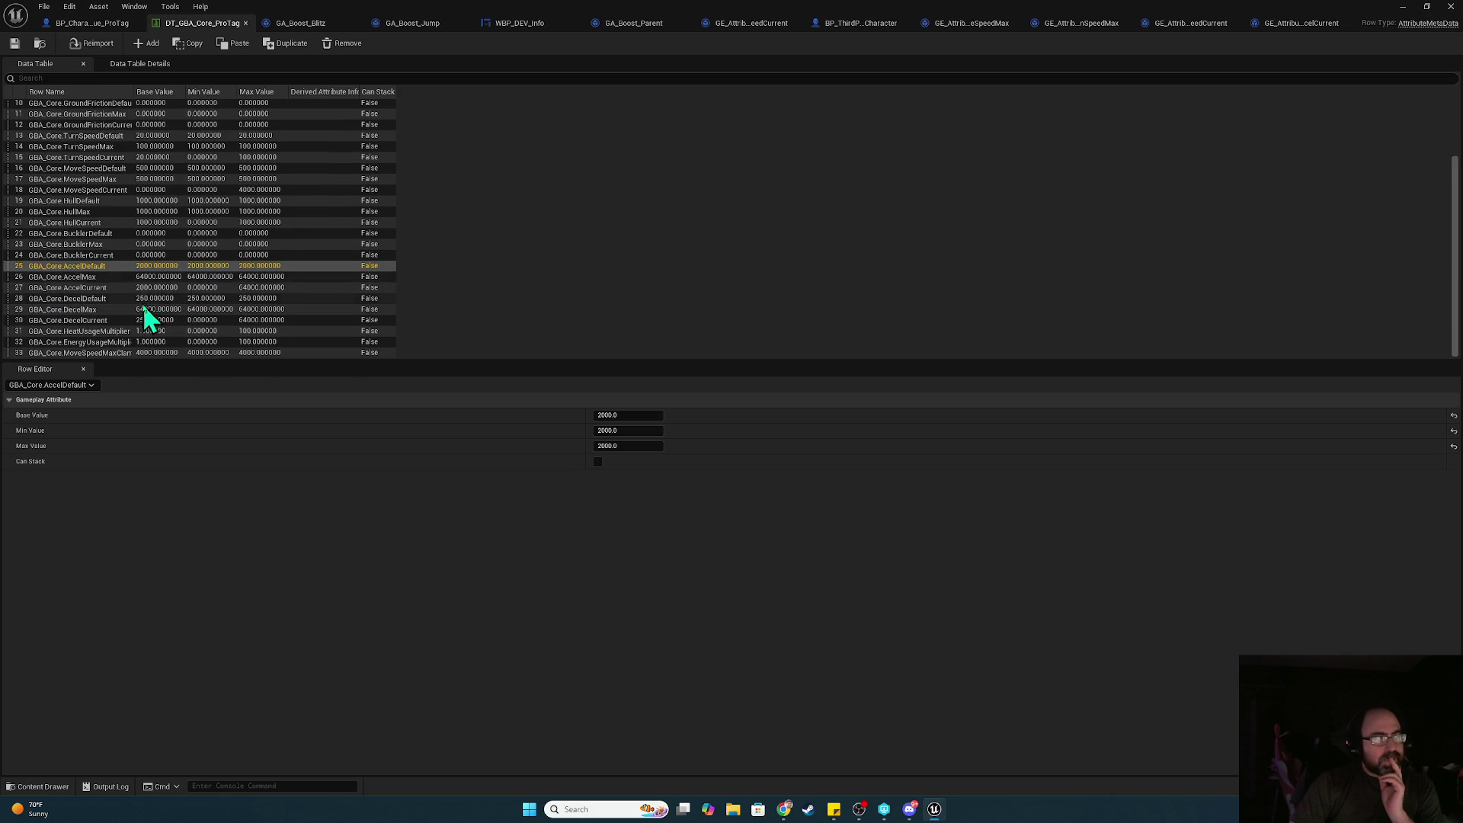
{"action": "scroll", "coordinate": [150, 309], "scroll_direction": "up", "scroll_amount": 3}
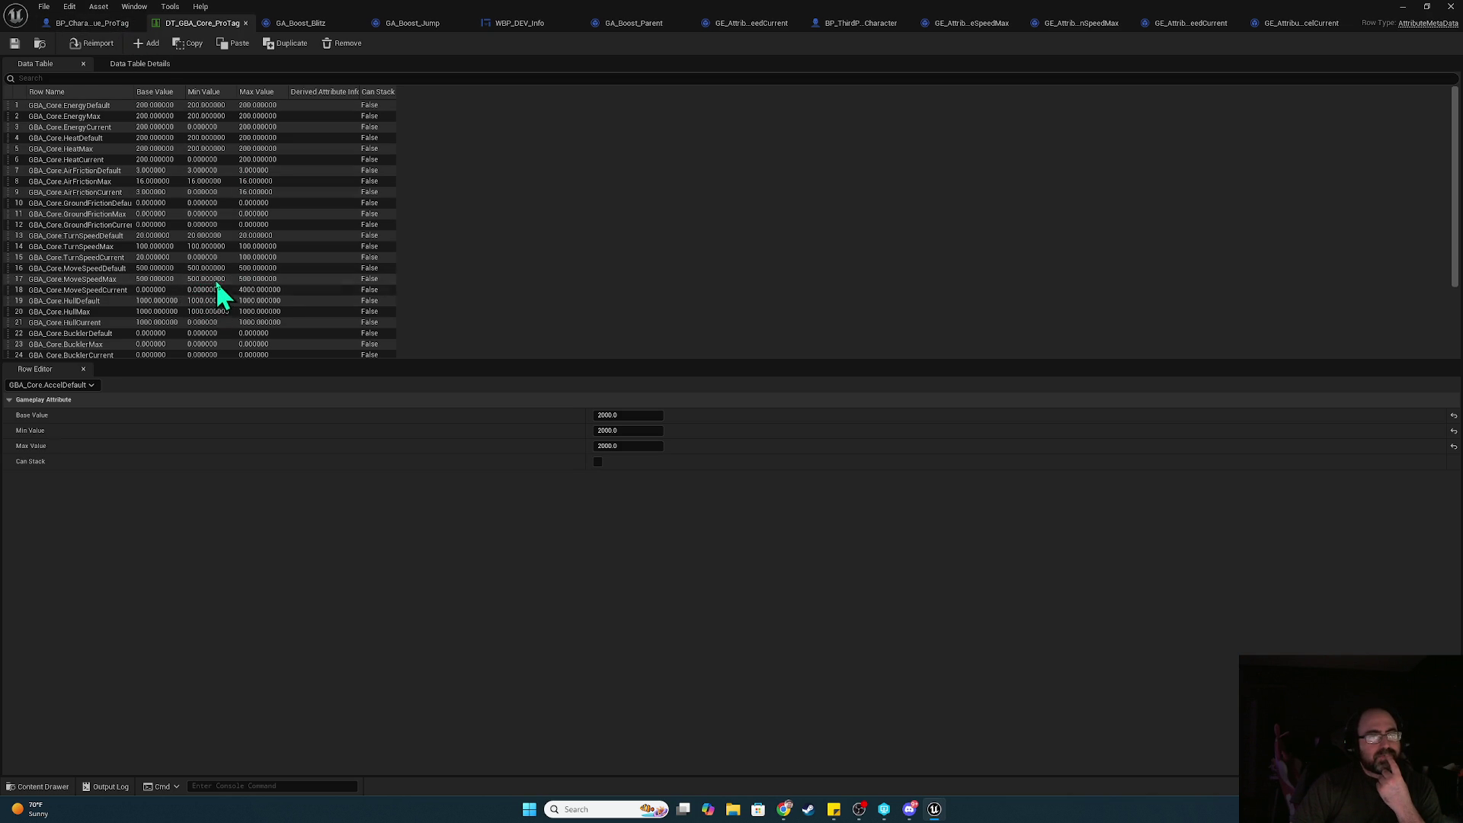
- In the BP_Character EventGraph, open the Init_DefaultSpeedToMaxSpeed function from the init event chain
{"action": "left_click", "coordinate": [100, 23]}
{"action": "scroll", "coordinate": [684, 477], "scroll_direction": "down", "scroll_amount": 2}
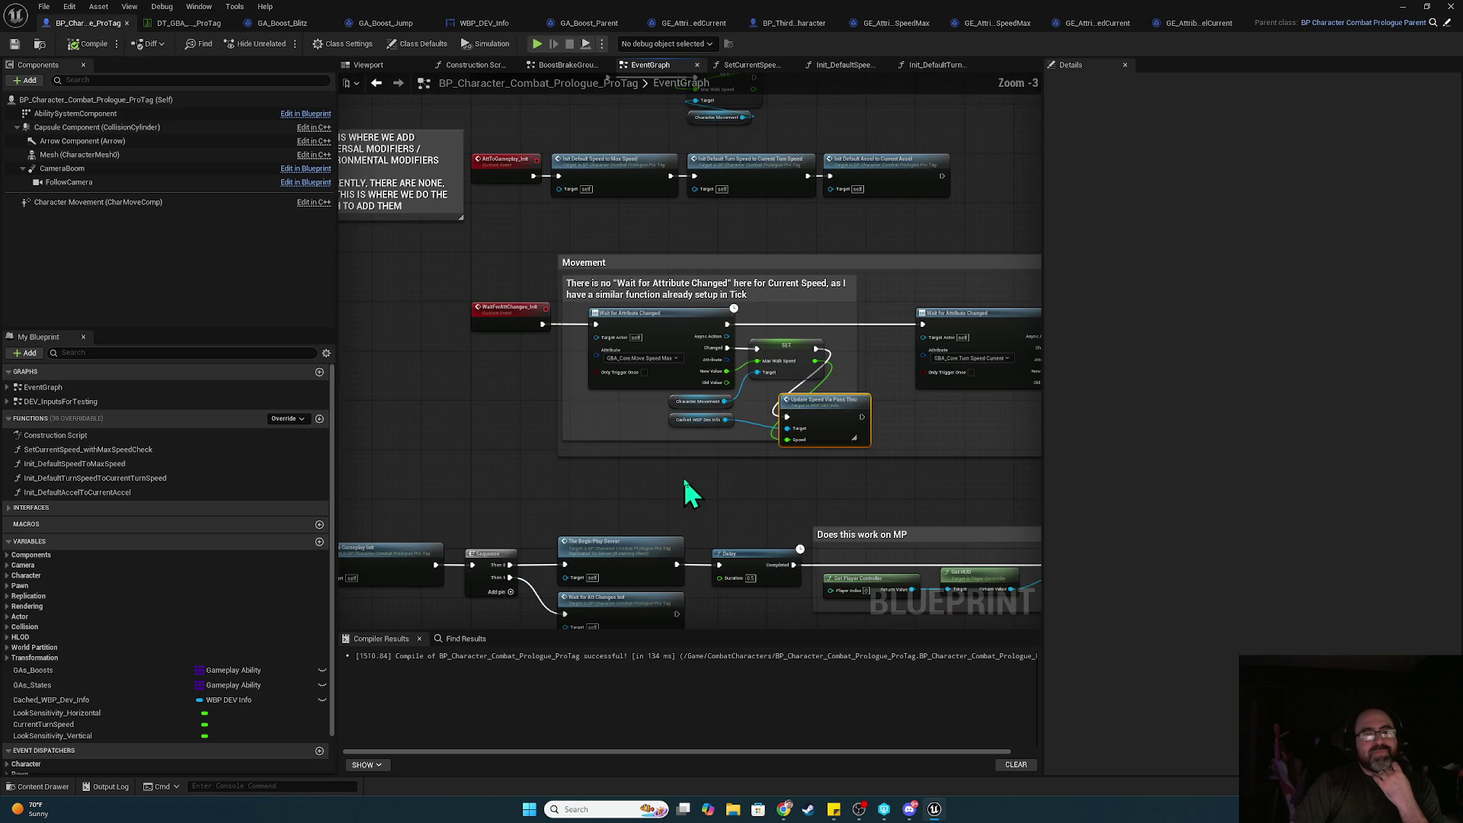
{"action": "mouse_move", "coordinate": [691, 477]}
{"action": "left_mouse_down"}
{"action": "mouse_move", "coordinate": [793, 419]}
{"action": "mouse_move", "coordinate": [839, 333]}
{"action": "mouse_move", "coordinate": [793, 333]}
{"action": "mouse_move", "coordinate": [856, 219]}
{"action": "left_mouse_up"}
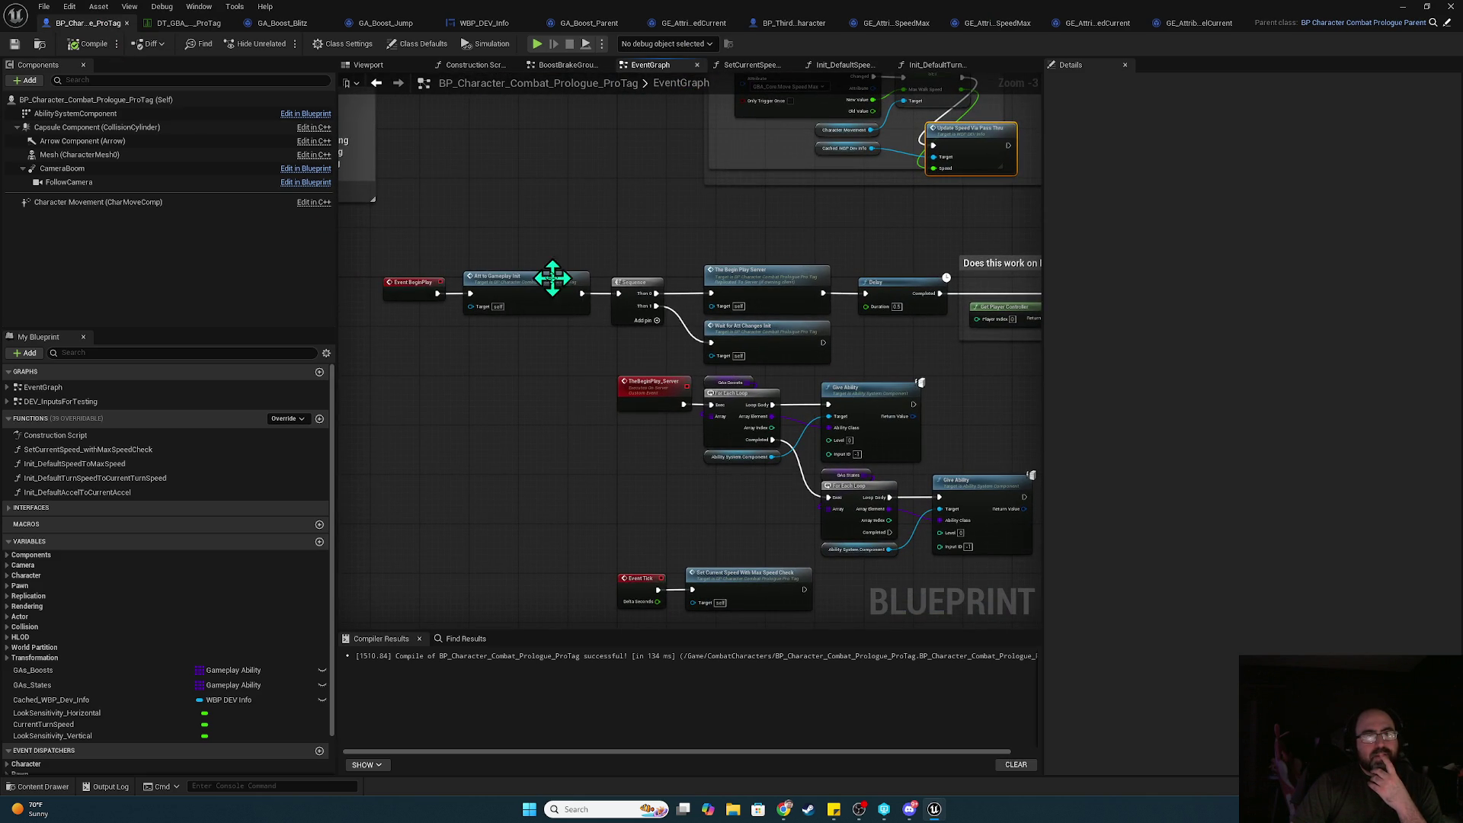
{"action": "scroll", "coordinate": [534, 288], "scroll_direction": "up", "scroll_amount": 3}
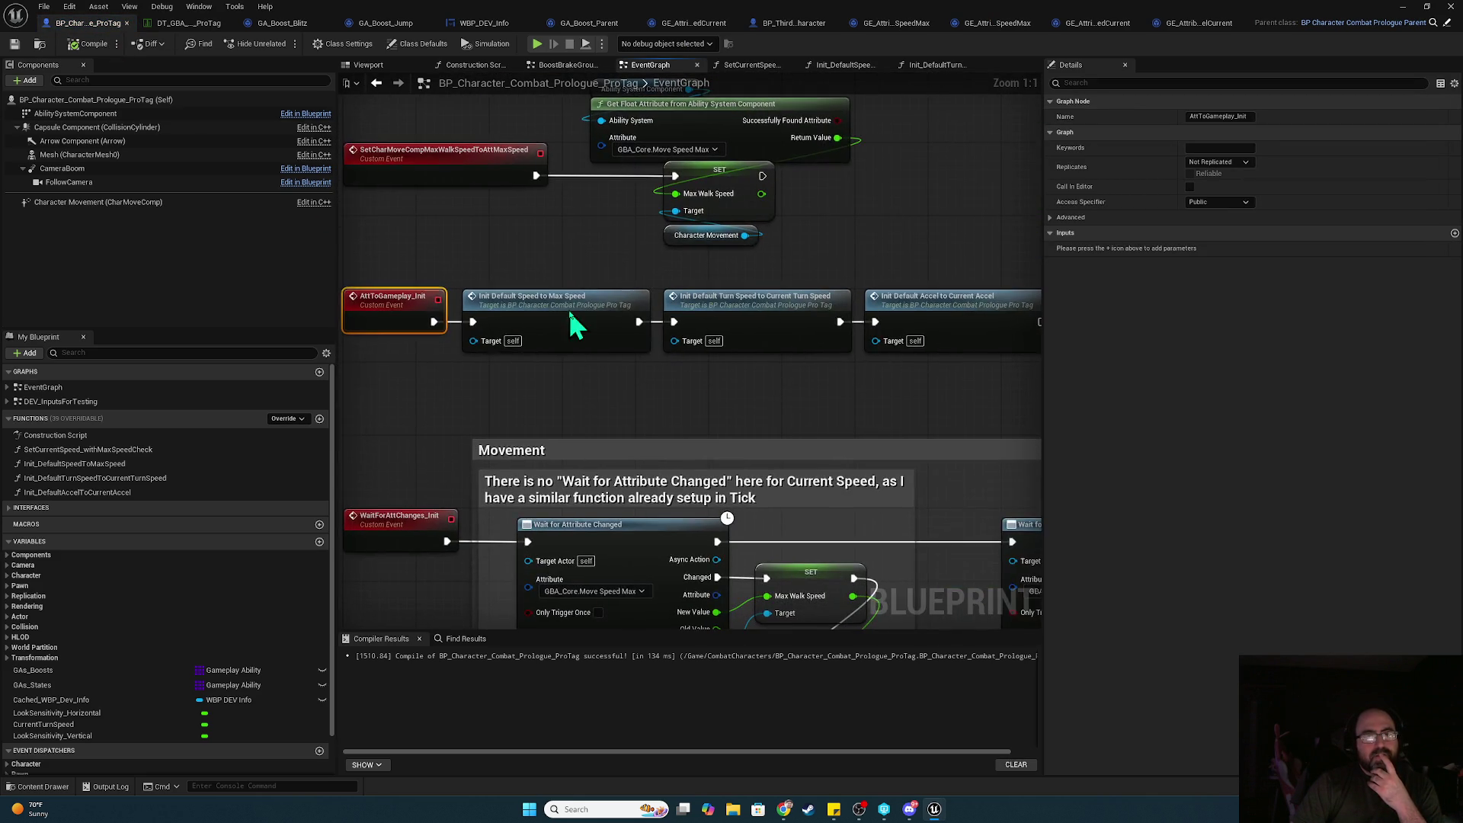
{"action": "double_click", "coordinate": [563, 308]}
{"action": "scroll", "coordinate": [709, 461], "scroll_direction": "down", "scroll_amount": 4}
{"action": "scroll", "coordinate": [739, 485], "scroll_direction": "up", "scroll_amount": 4}
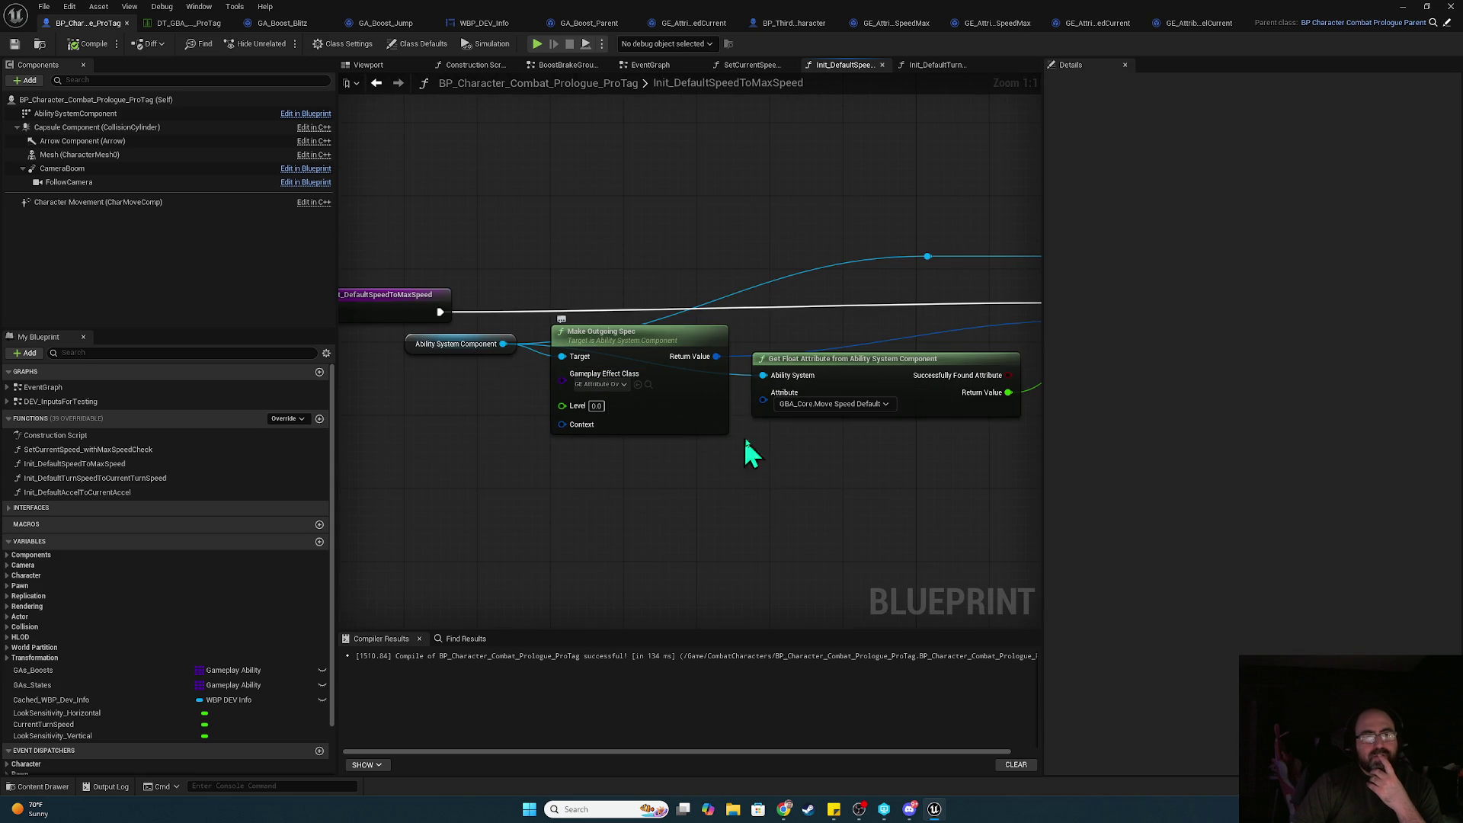
- Jump from the Set Char Move Comp node to the custom event setting Max Walk Speed from GBA_Core.Move Speed Max
{"action": "mouse_move", "coordinate": [861, 476]}
{"action": "left_mouse_down"}
{"action": "mouse_move", "coordinate": [731, 450]}
{"action": "mouse_move", "coordinate": [301, 474]}
{"action": "left_mouse_up"}
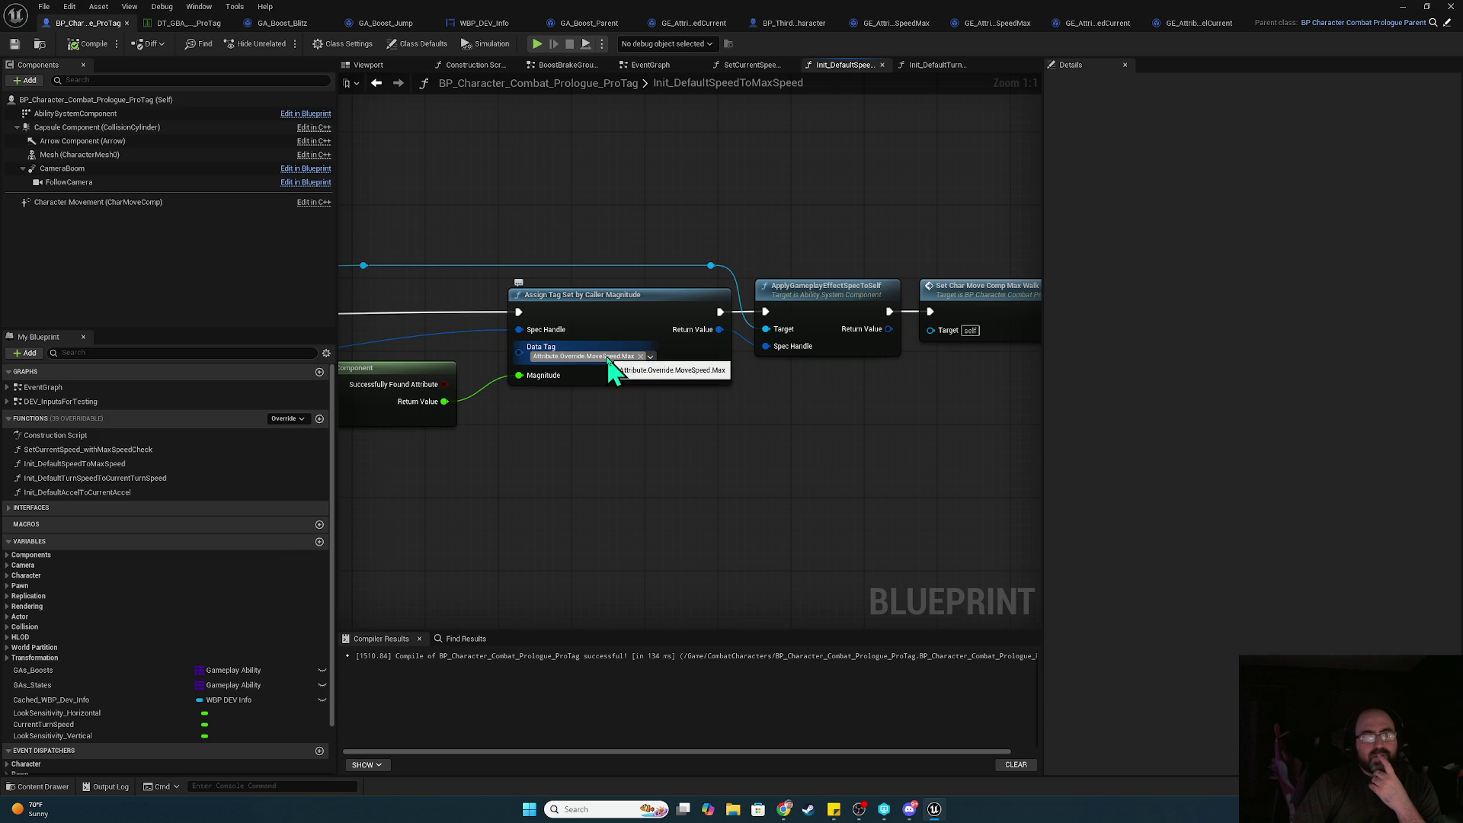
{"action": "mouse_move", "coordinate": [901, 405]}
{"action": "left_mouse_down"}
{"action": "mouse_move", "coordinate": [696, 388]}
{"action": "mouse_move", "coordinate": [596, 404]}
{"action": "mouse_move", "coordinate": [716, 400]}
{"action": "left_mouse_up"}
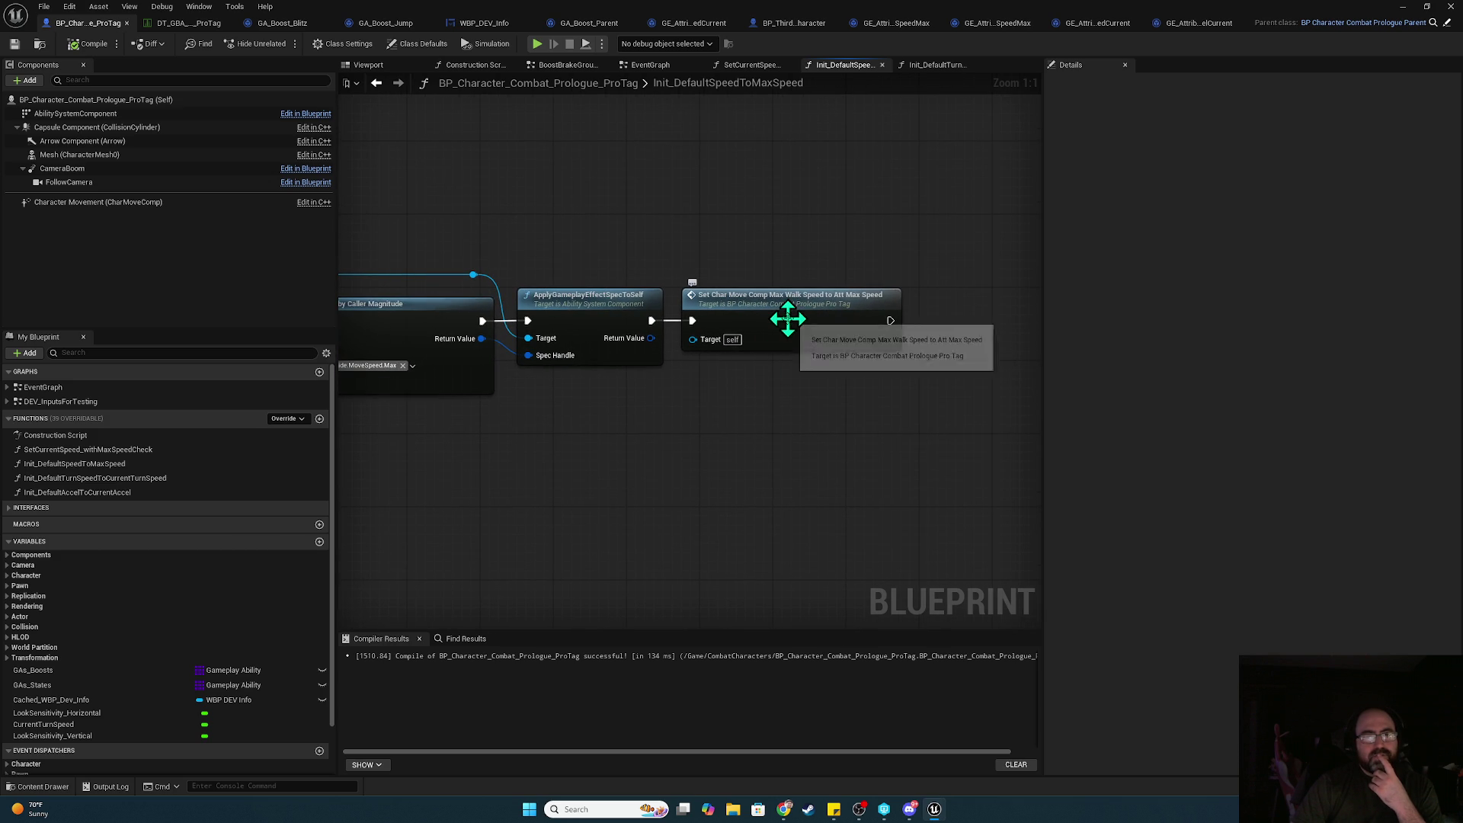
{"action": "left_click_drag", "start_coordinate": [764, 329], "coordinate": [907, 365]}
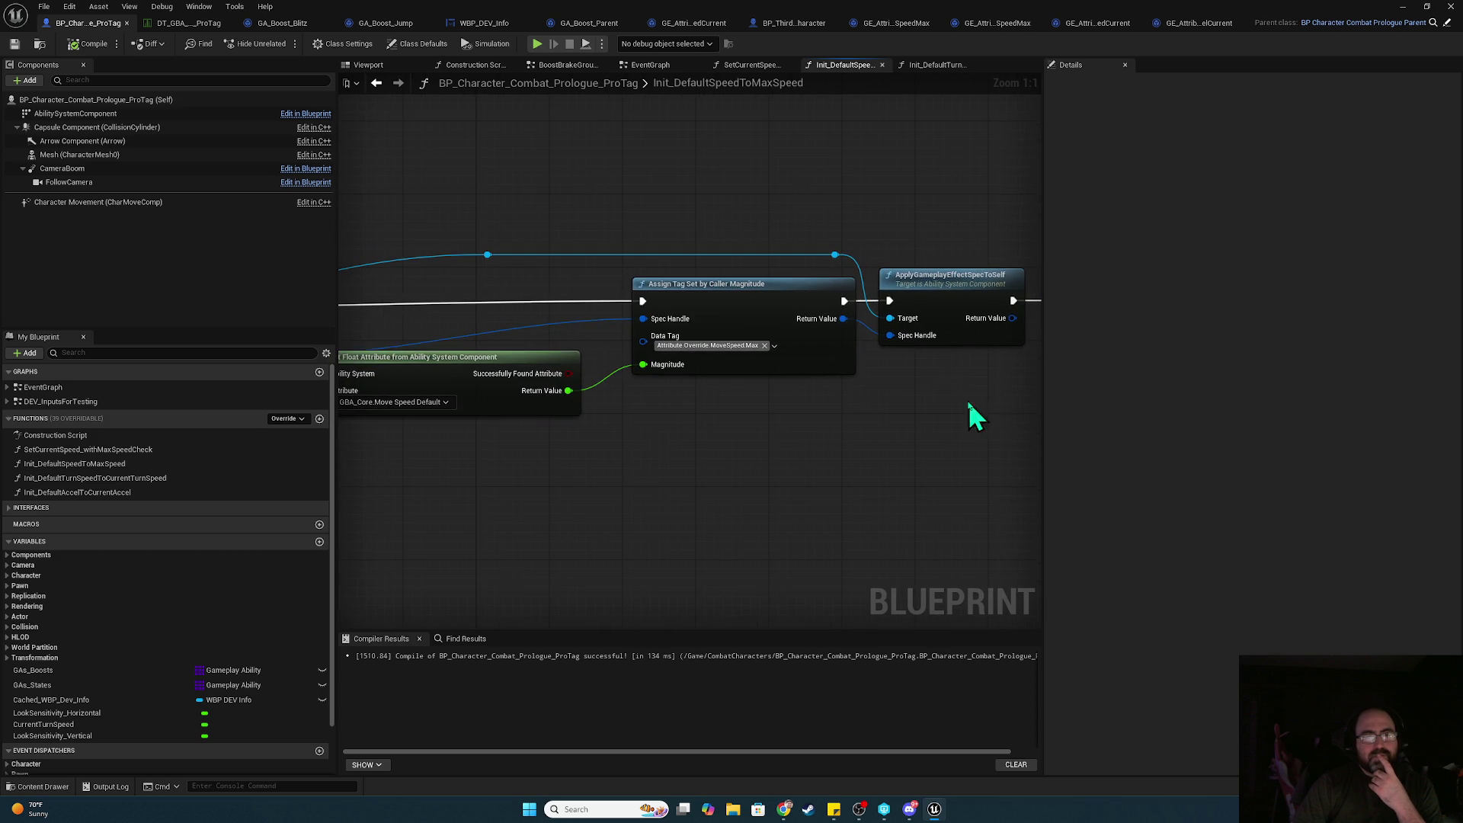
{"action": "double_click", "coordinate": [871, 301]}
{"action": "mouse_move", "coordinate": [876, 316]}
{"action": "left_mouse_down"}
{"action": "mouse_move", "coordinate": [862, 405]}
{"action": "mouse_move", "coordinate": [625, 373]}
{"action": "left_mouse_up"}
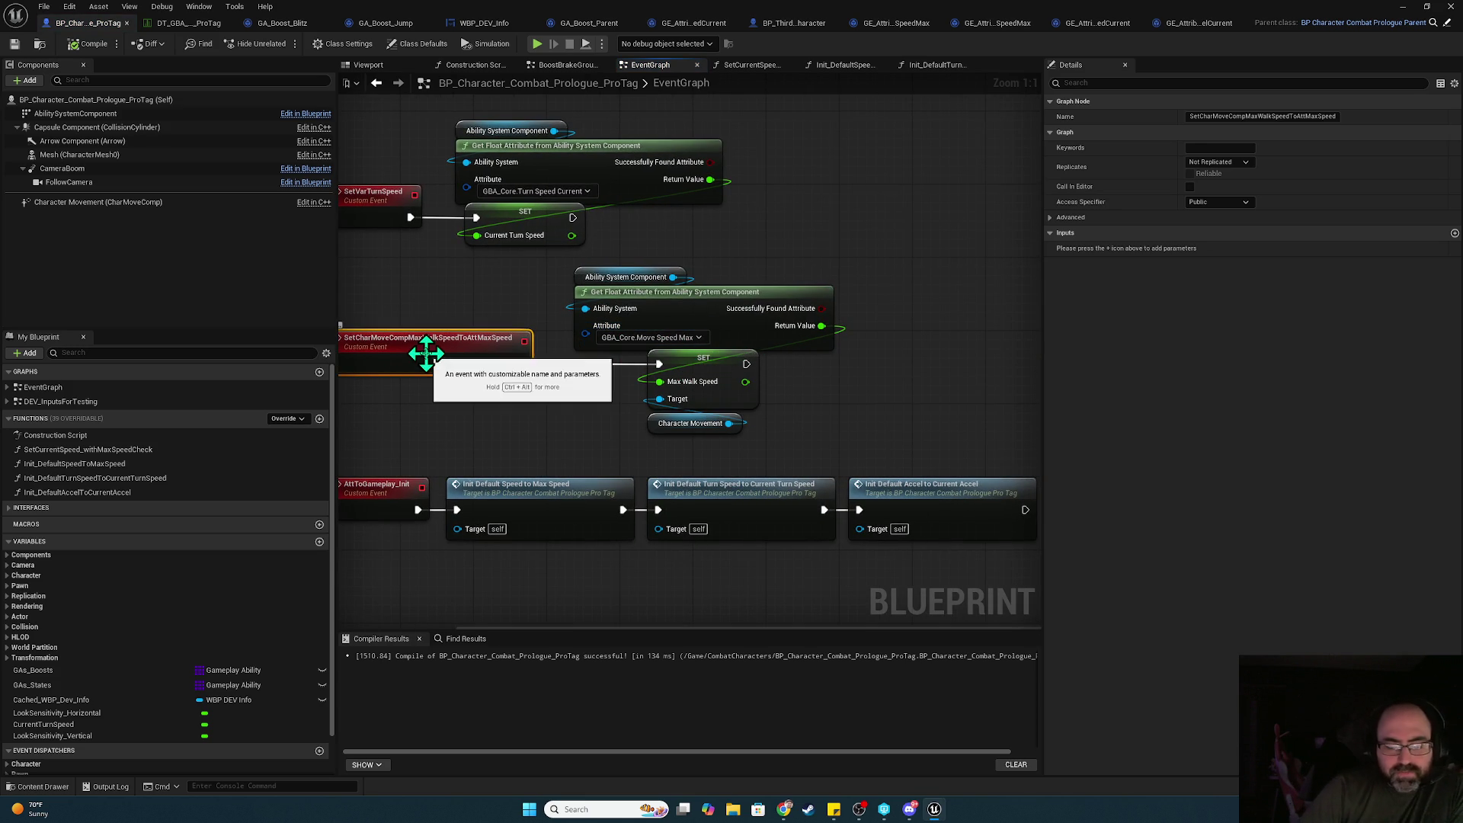
- Debug-play the game, step execution, and inspect the attribute read by Get Float Attribute
{"action": "left_click", "coordinate": [536, 44]}
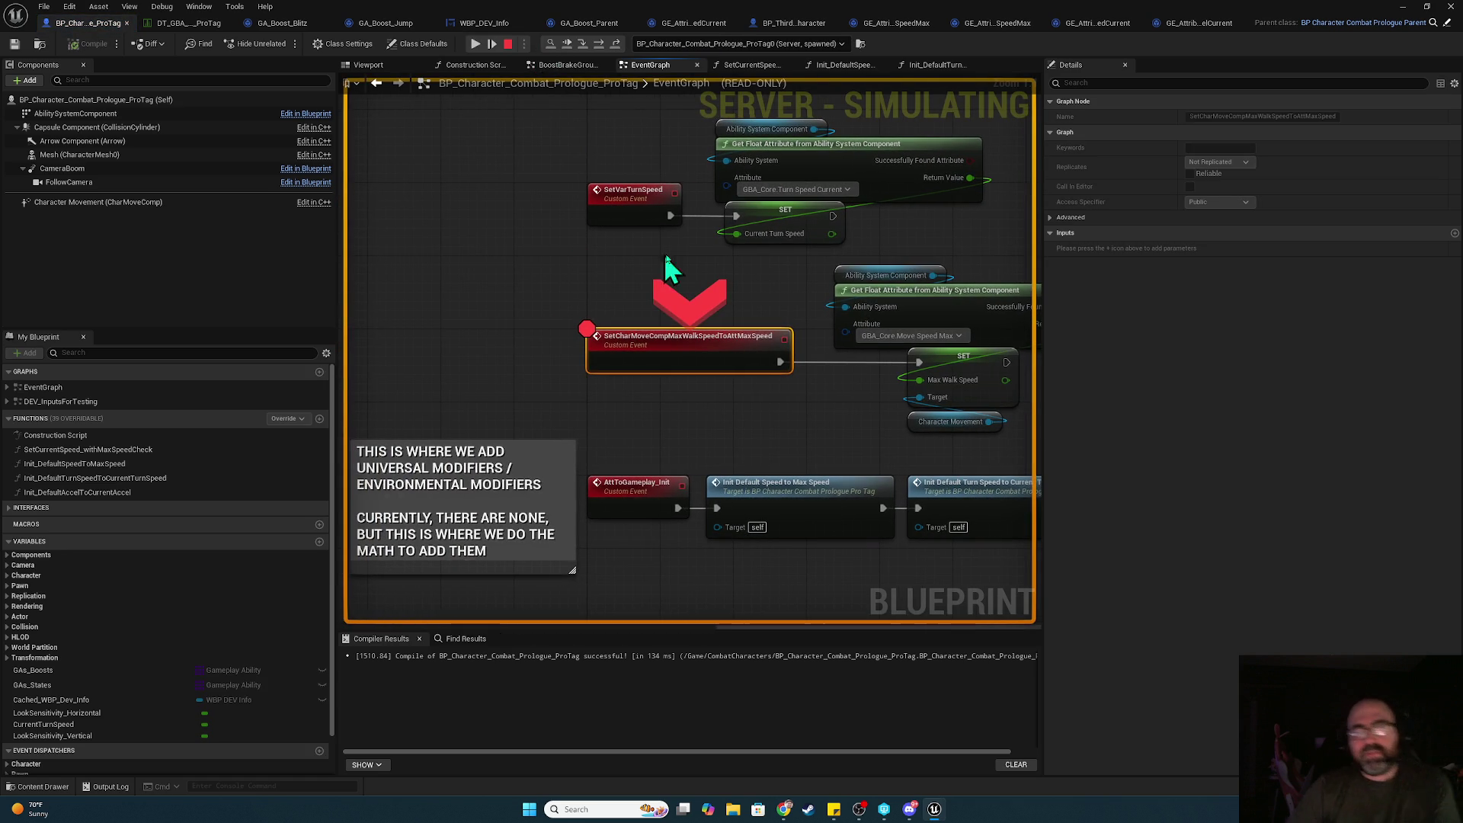
{"action": "left_click", "coordinate": [599, 44]}
{"action": "mouse_move", "coordinate": [643, 358]}
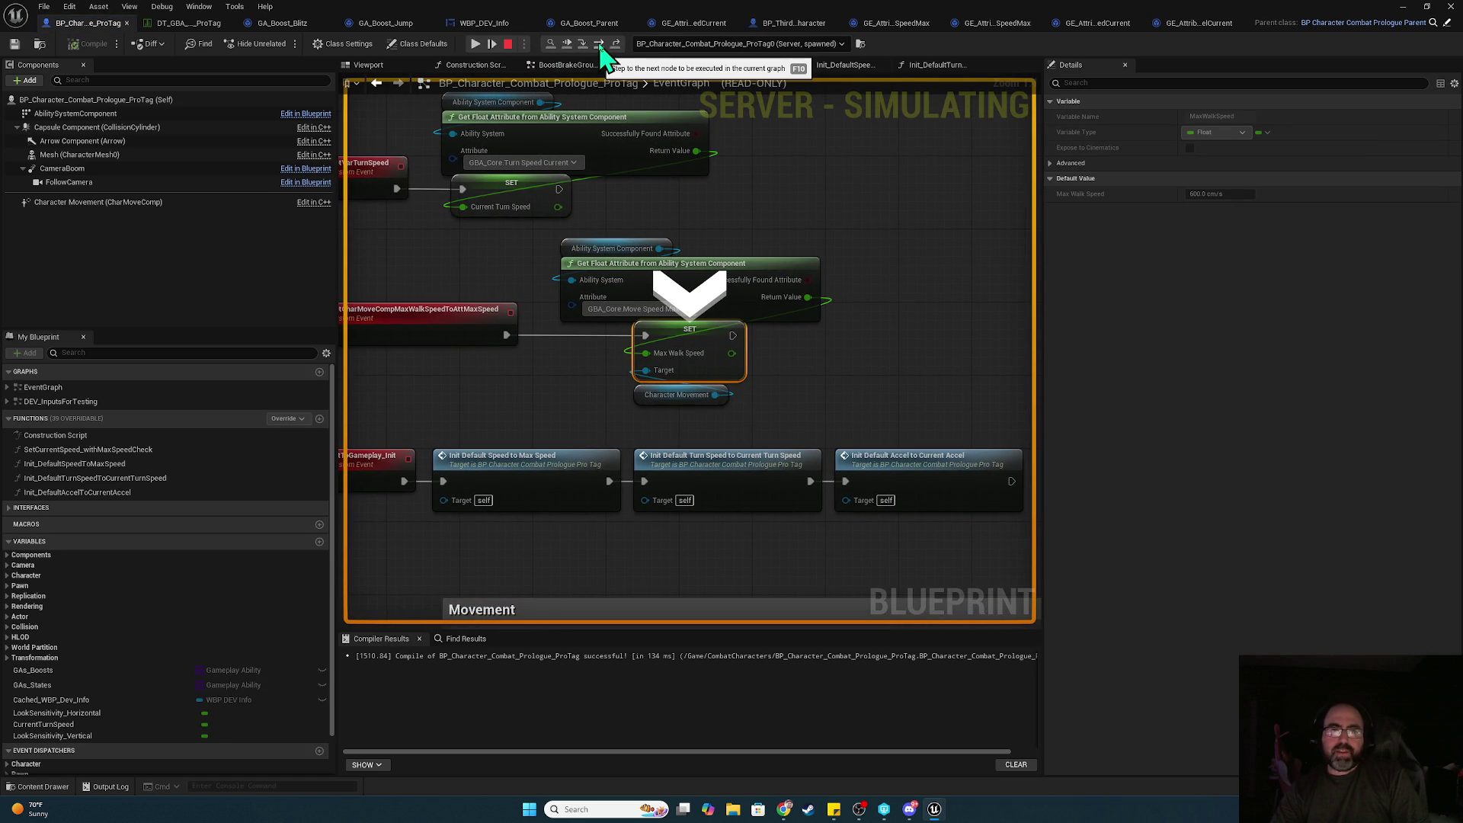
{"action": "left_click", "coordinate": [646, 307]}
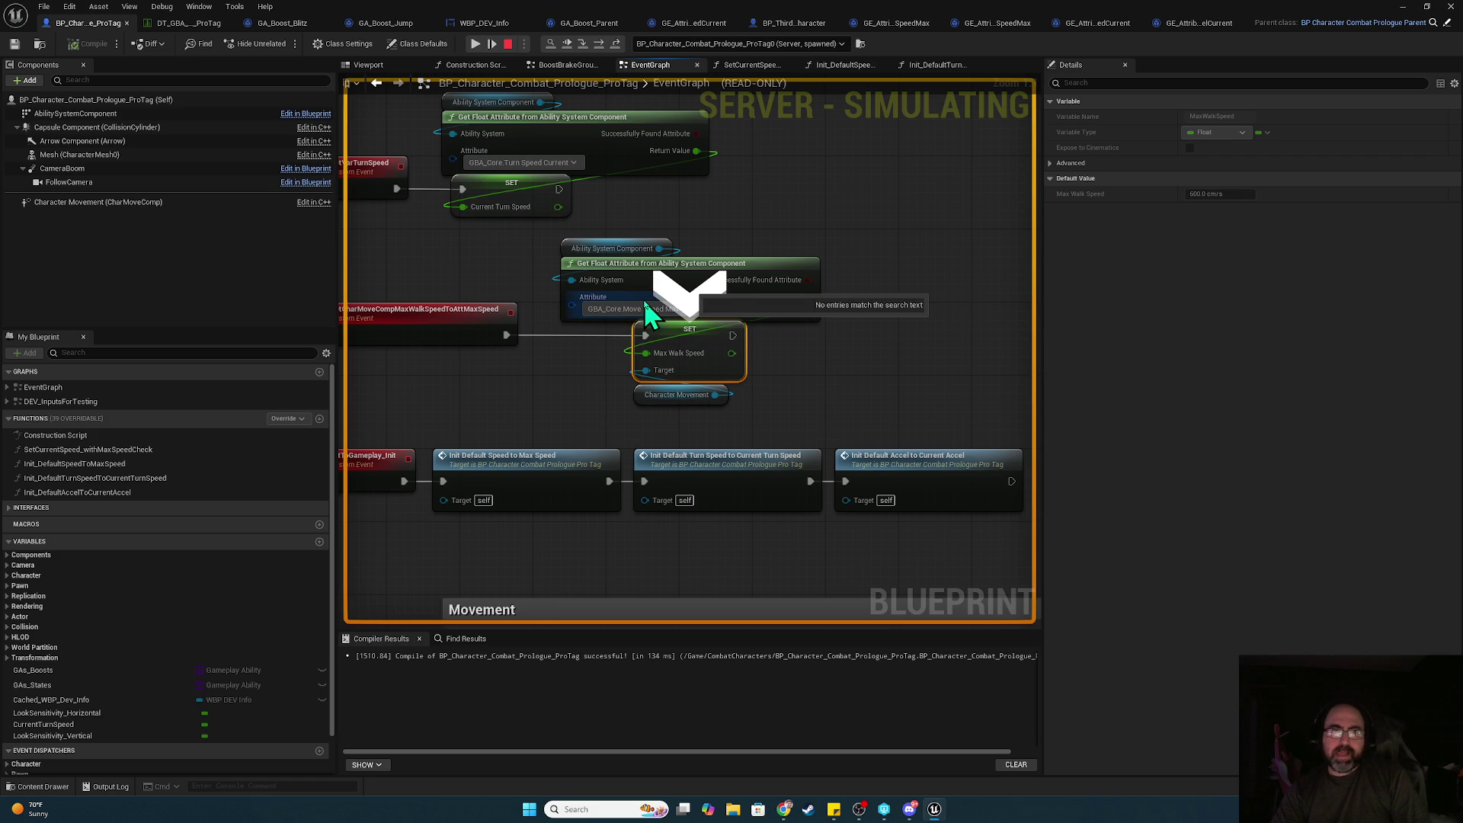
{"action": "left_click", "coordinate": [643, 299]}
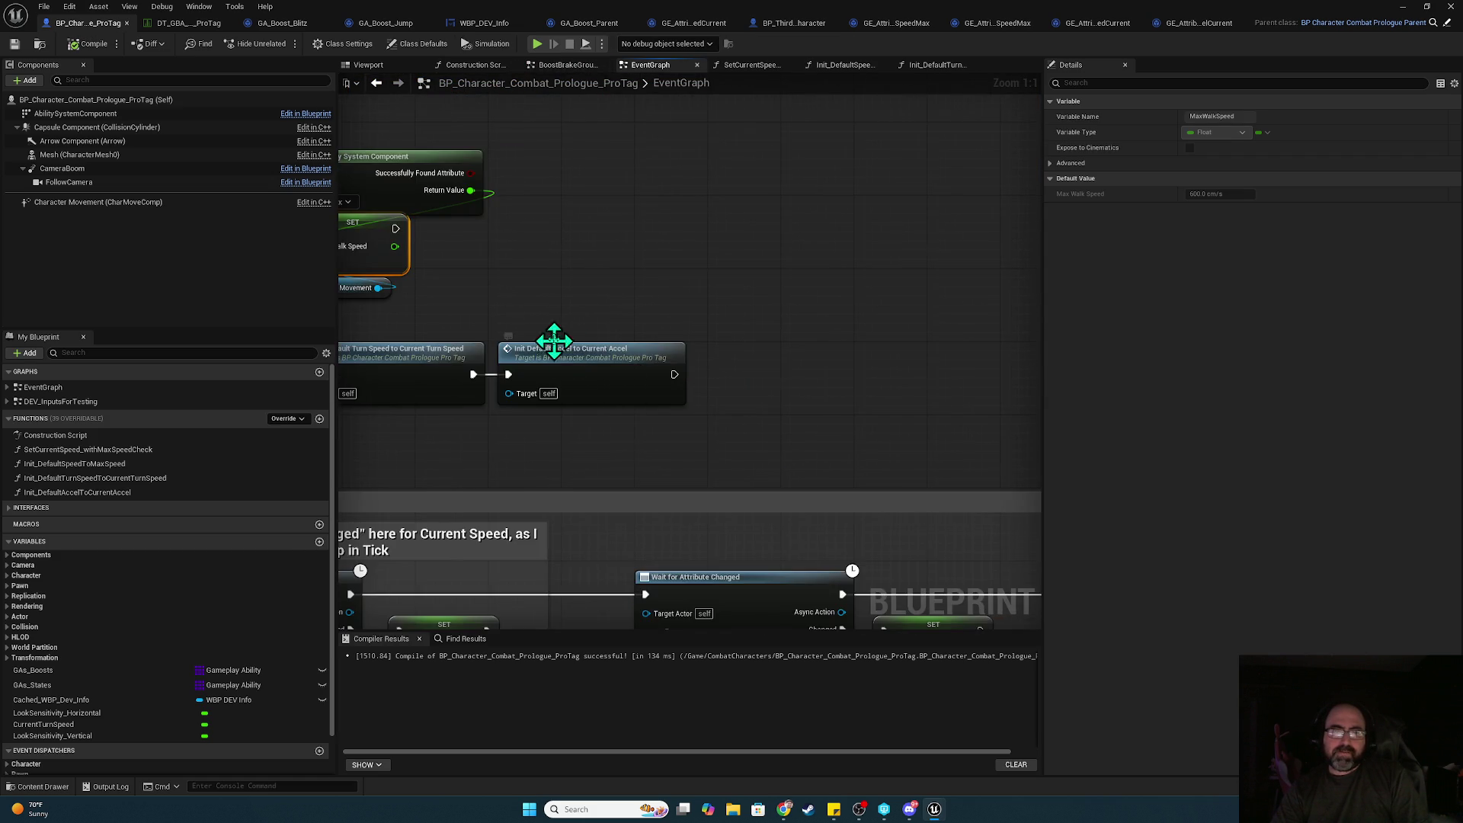
- Review the Init_DefaultSpeedToMaxSpeed graph, then return to the max walk speed event and survey the EventGraph
{"action": "double_click", "coordinate": [558, 345]}
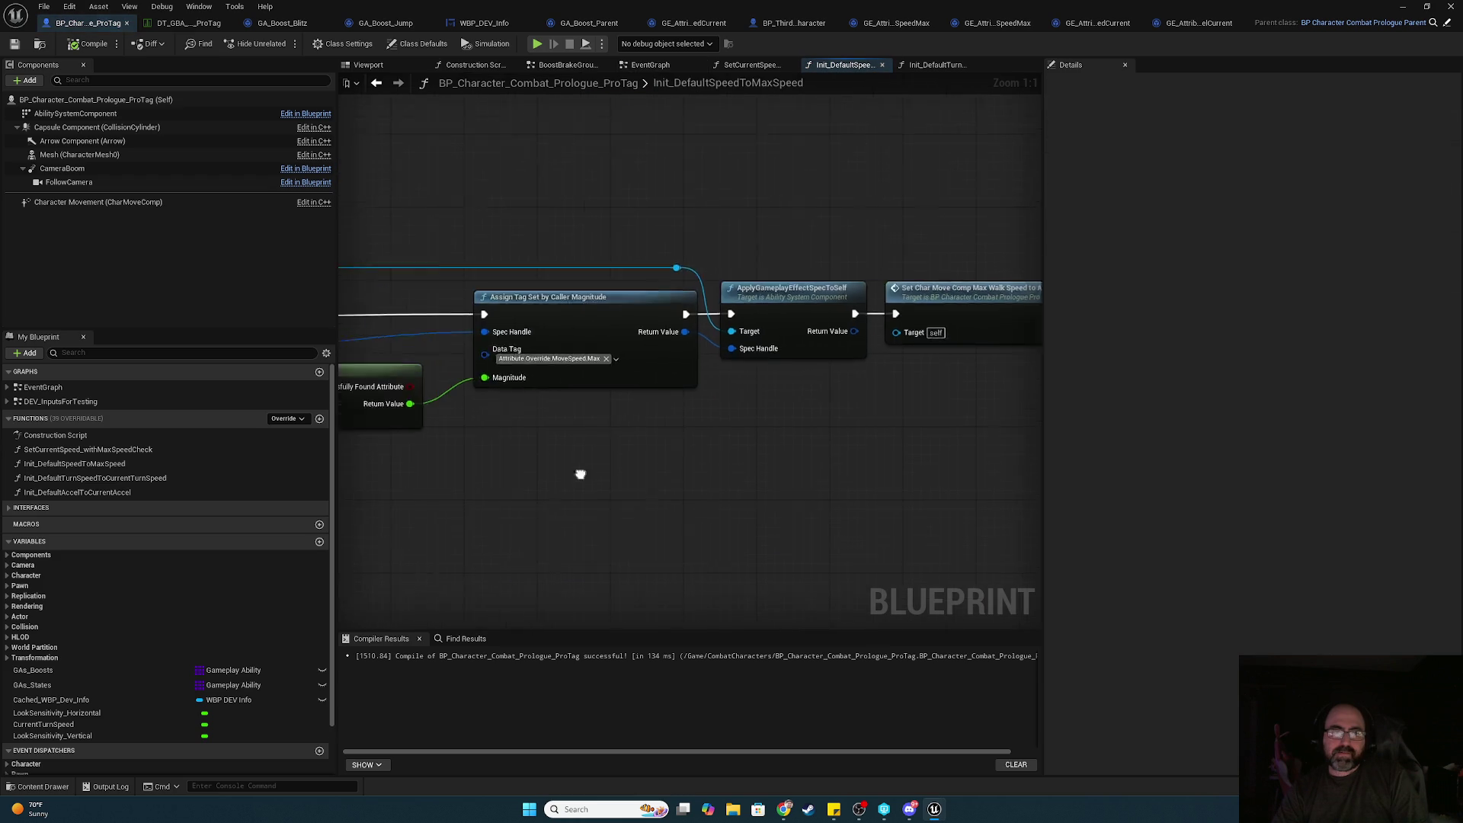
{"action": "mouse_move", "coordinate": [646, 451]}
{"action": "left_mouse_down"}
{"action": "mouse_move", "coordinate": [647, 437]}
{"action": "mouse_move", "coordinate": [418, 434]}
{"action": "left_mouse_up"}
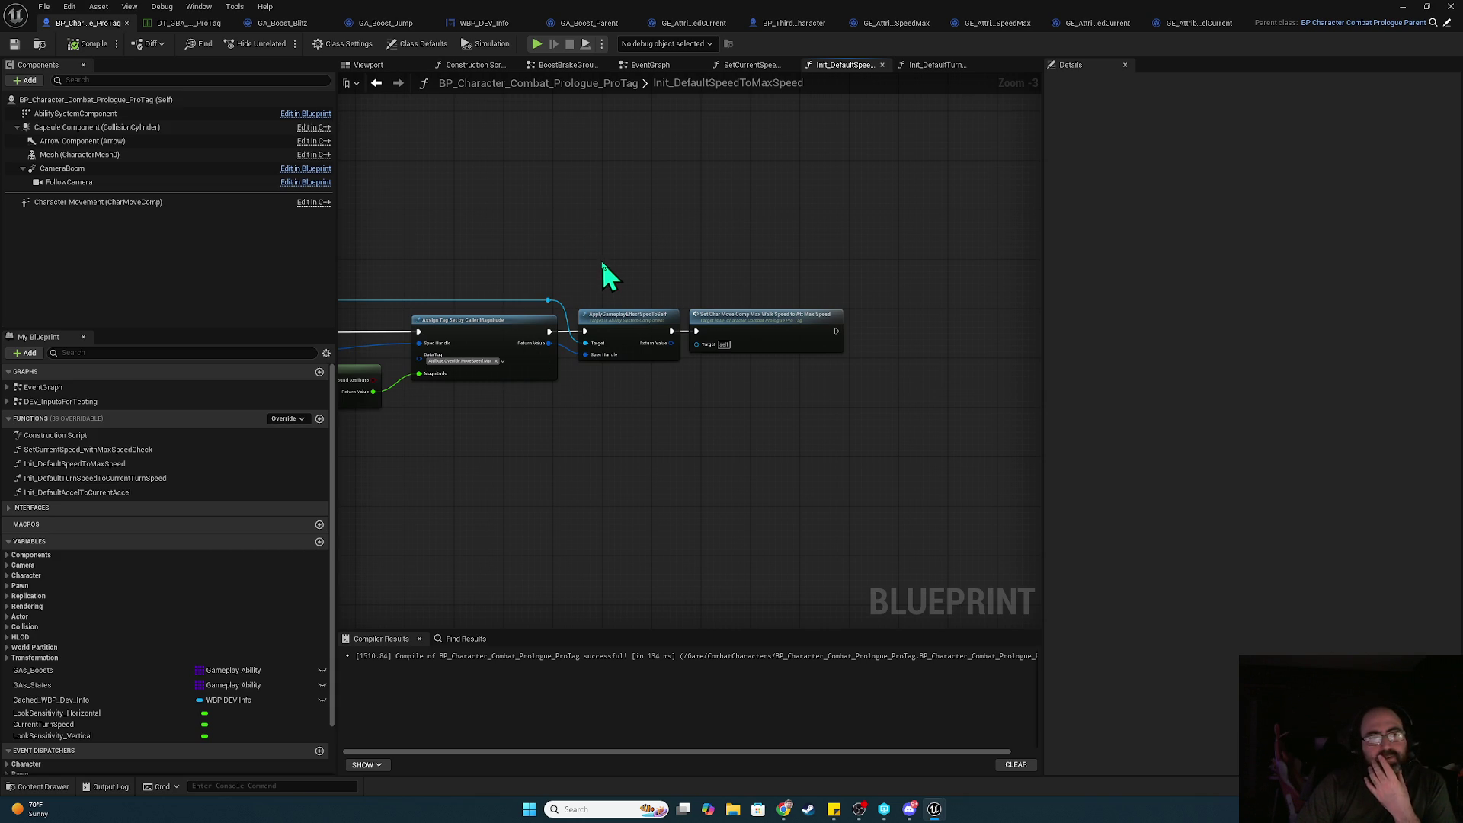
{"action": "double_click", "coordinate": [776, 330]}
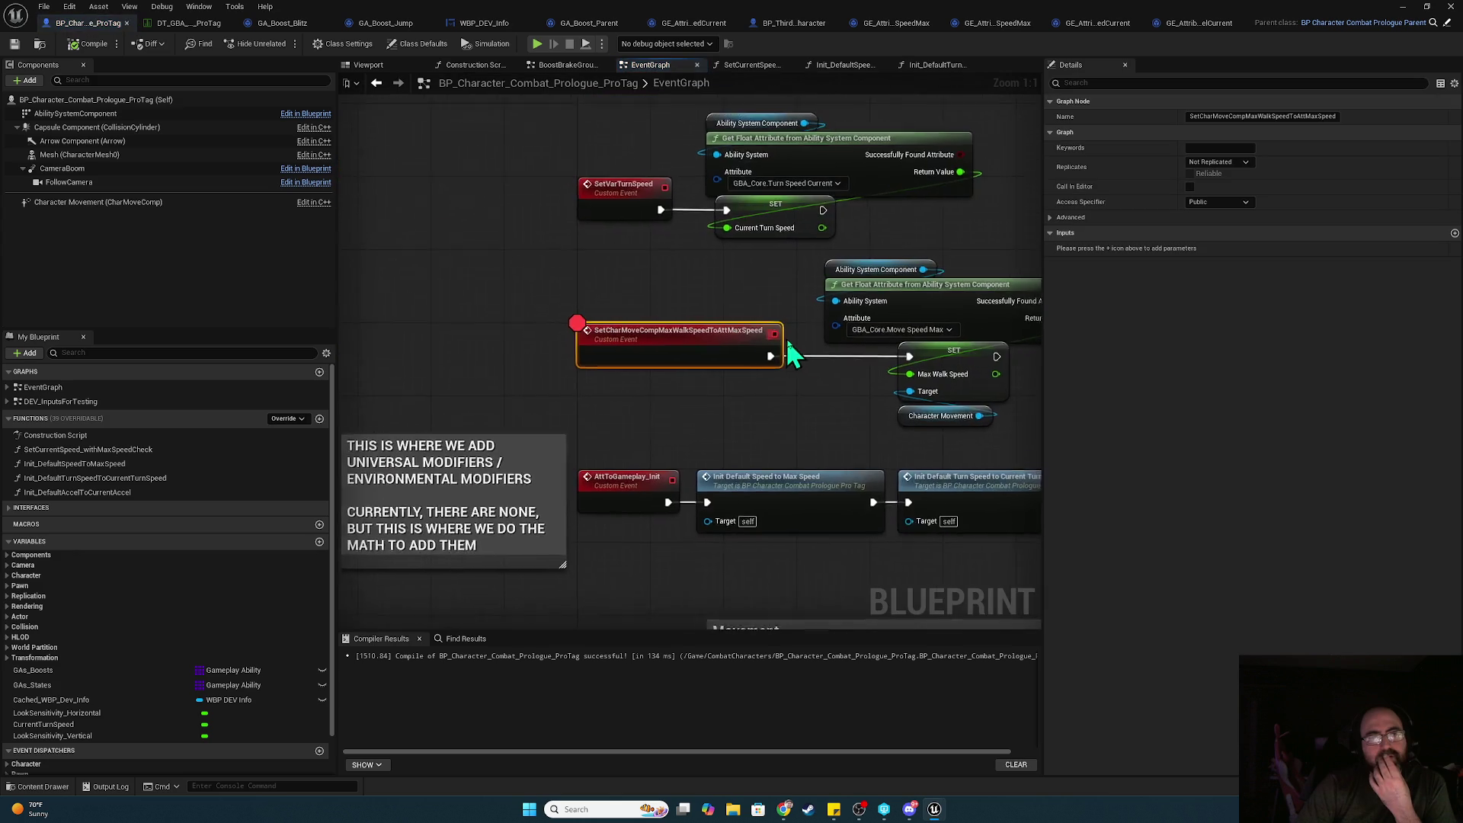
{"action": "scroll", "coordinate": [879, 424], "scroll_direction": "down", "scroll_amount": 1}
{"action": "left_click_drag", "start_coordinate": [879, 424], "coordinate": [483, 387]}
{"action": "scroll", "coordinate": [483, 387], "scroll_direction": "down", "scroll_amount": 3}
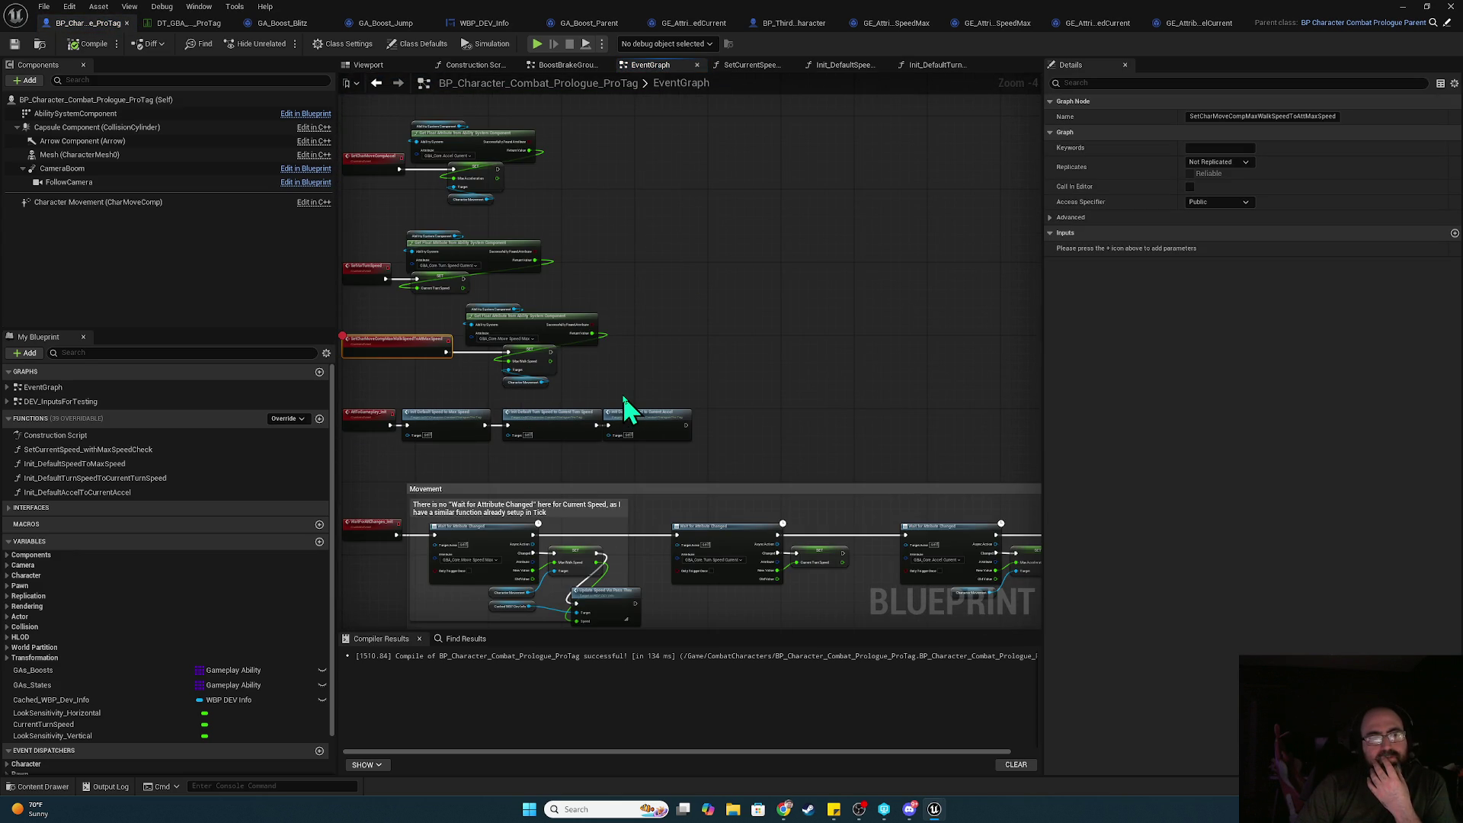
{"action": "mouse_move", "coordinate": [624, 391]}
{"action": "left_mouse_down"}
{"action": "mouse_move", "coordinate": [692, 123]}
{"action": "mouse_move", "coordinate": [781, 145]}
{"action": "left_mouse_up"}
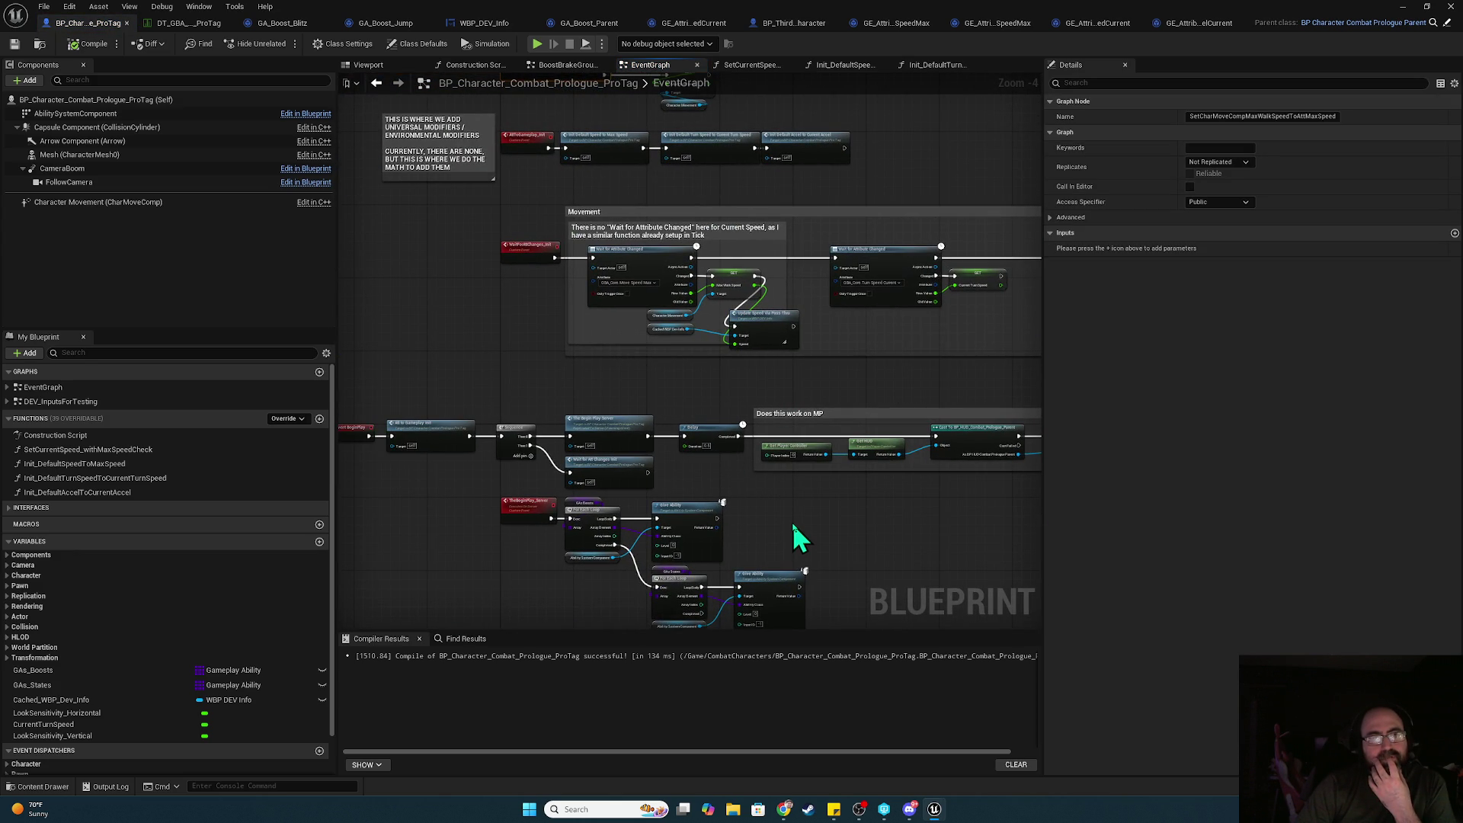
- In SetCurrentSpeed_withMaxSpeedCheck, break the entry-to-Branch link and start a simulation to test it
{"action": "left_click", "coordinate": [751, 65]}
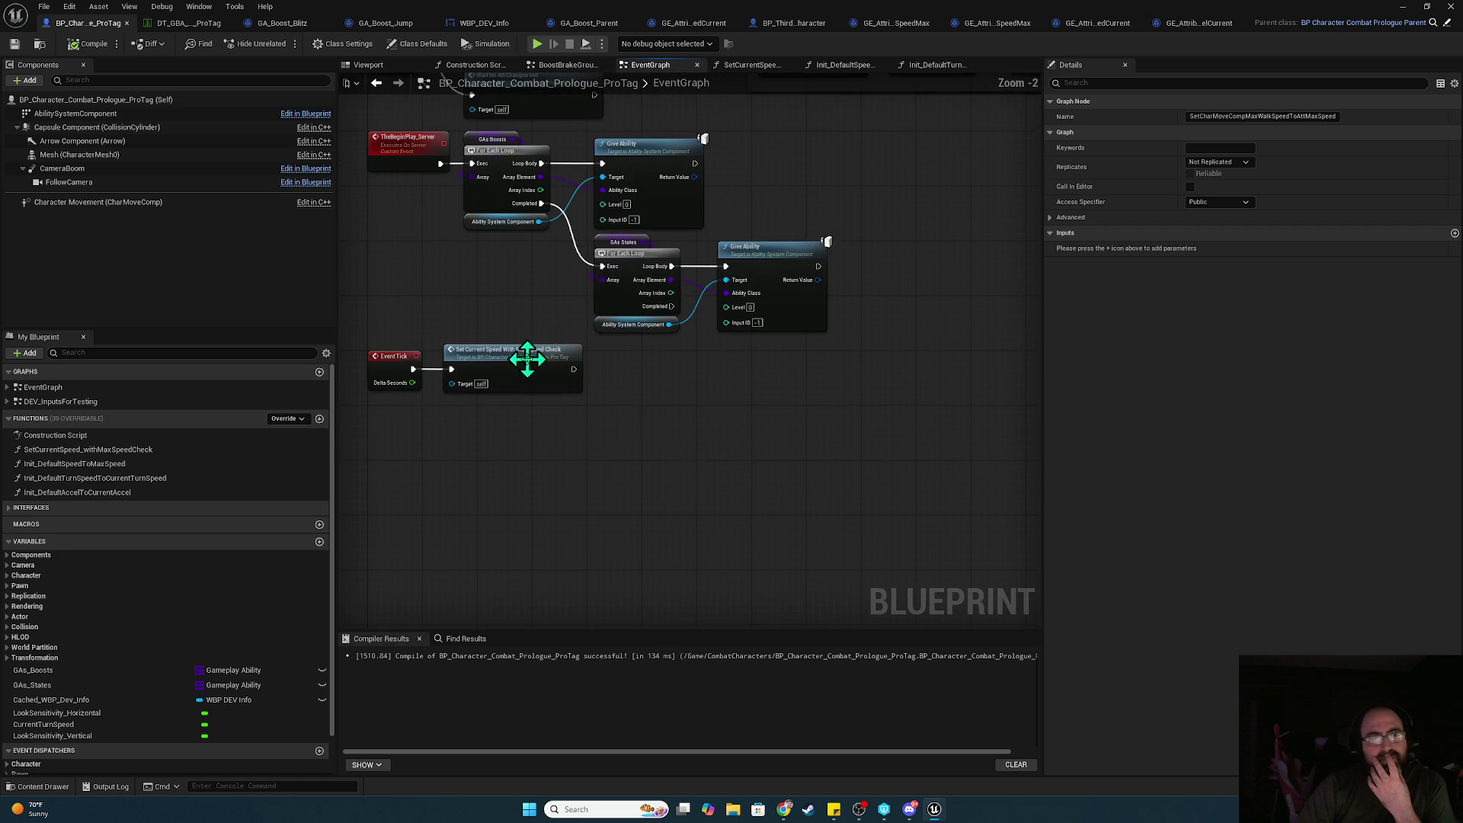
{"action": "left_click_drag", "start_coordinate": [502, 418], "coordinate": [685, 461]}
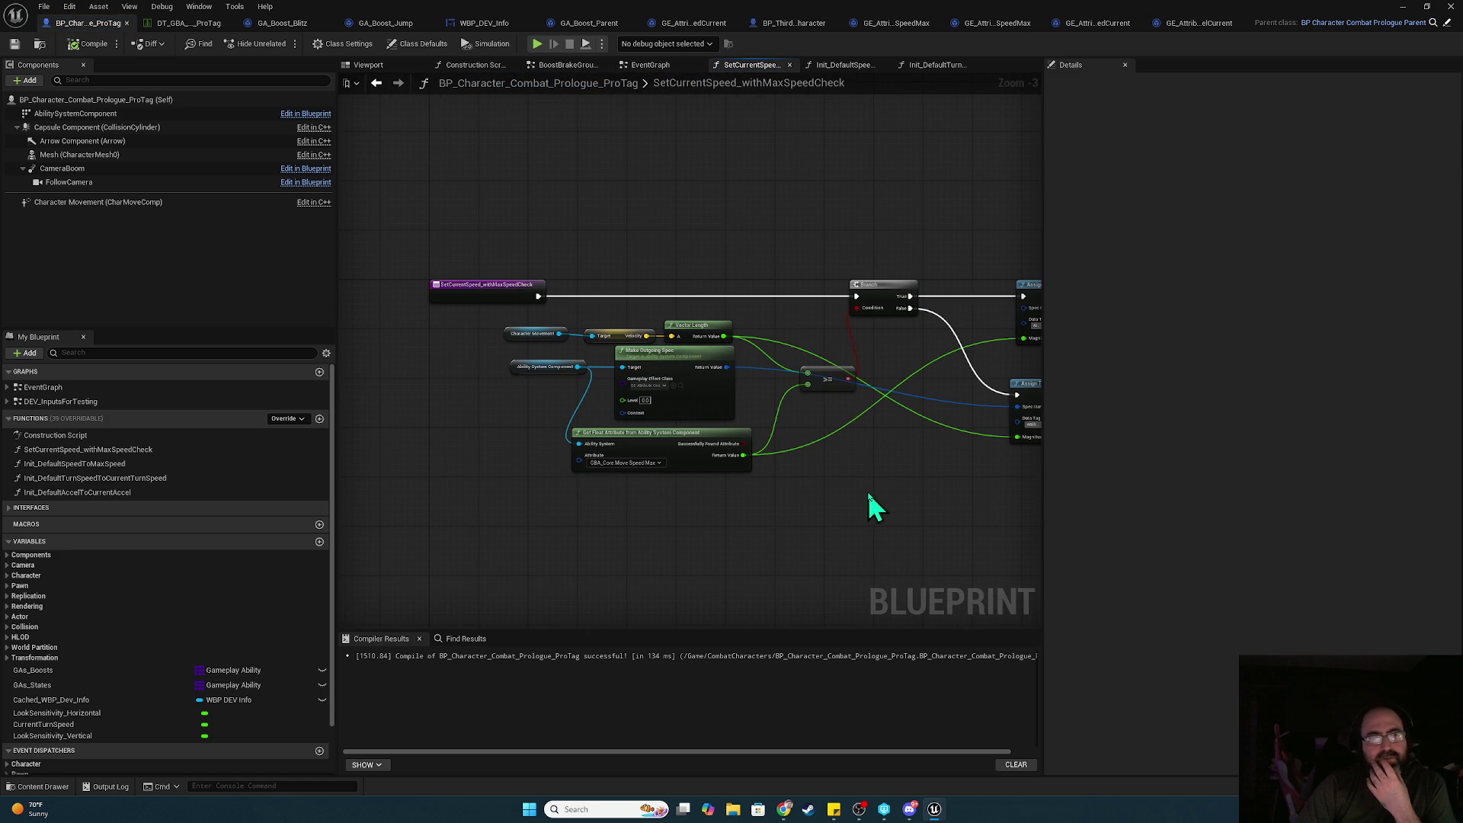
{"action": "mouse_move", "coordinate": [876, 492]}
{"action": "left_mouse_down"}
{"action": "mouse_move", "coordinate": [652, 468]}
{"action": "mouse_move", "coordinate": [749, 478]}
{"action": "left_mouse_up"}
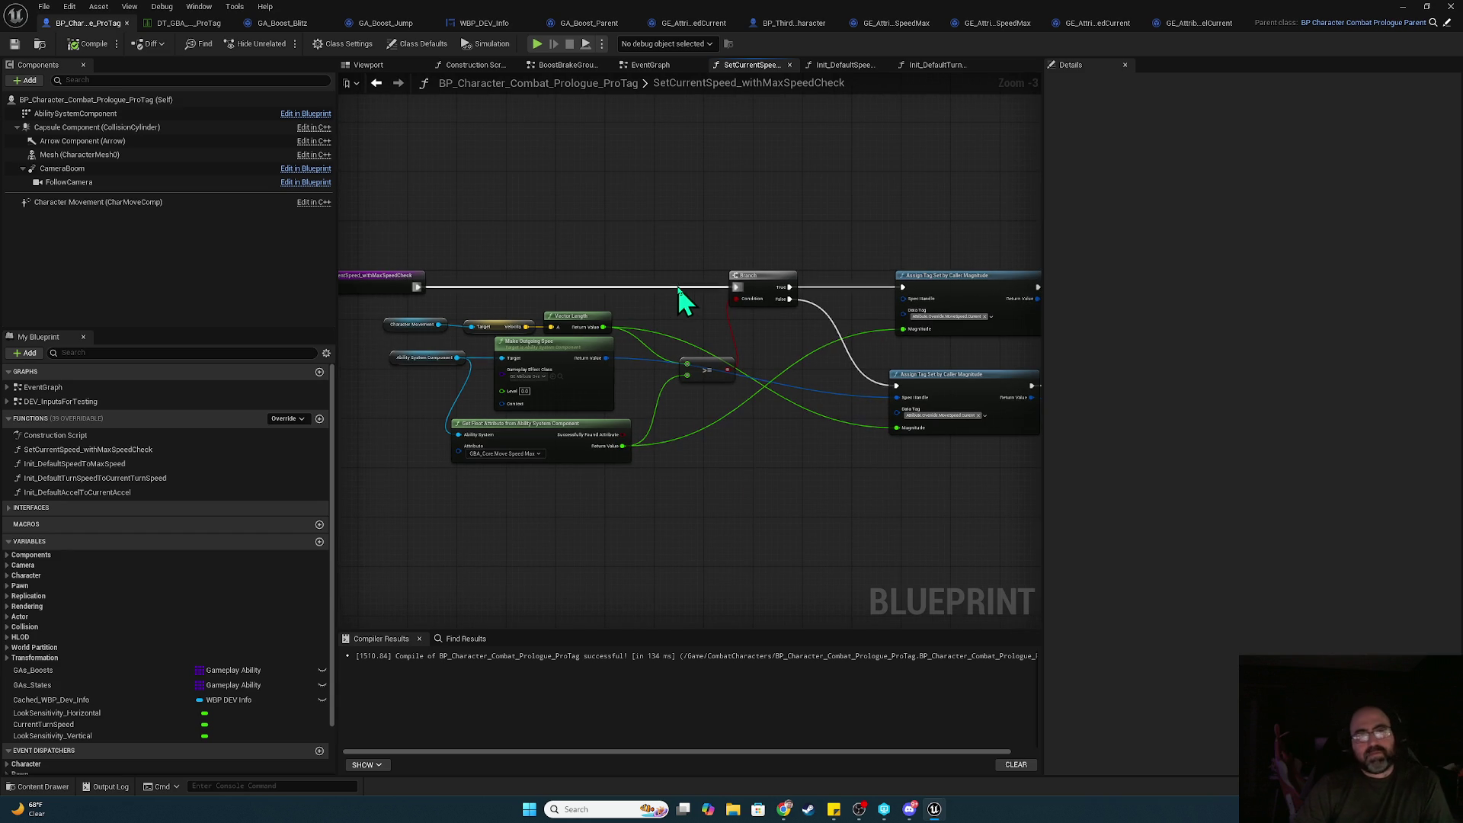
{"action": "left_click", "coordinate": [680, 287], "text": "alt"}
{"action": "left_click", "coordinate": [537, 45]}
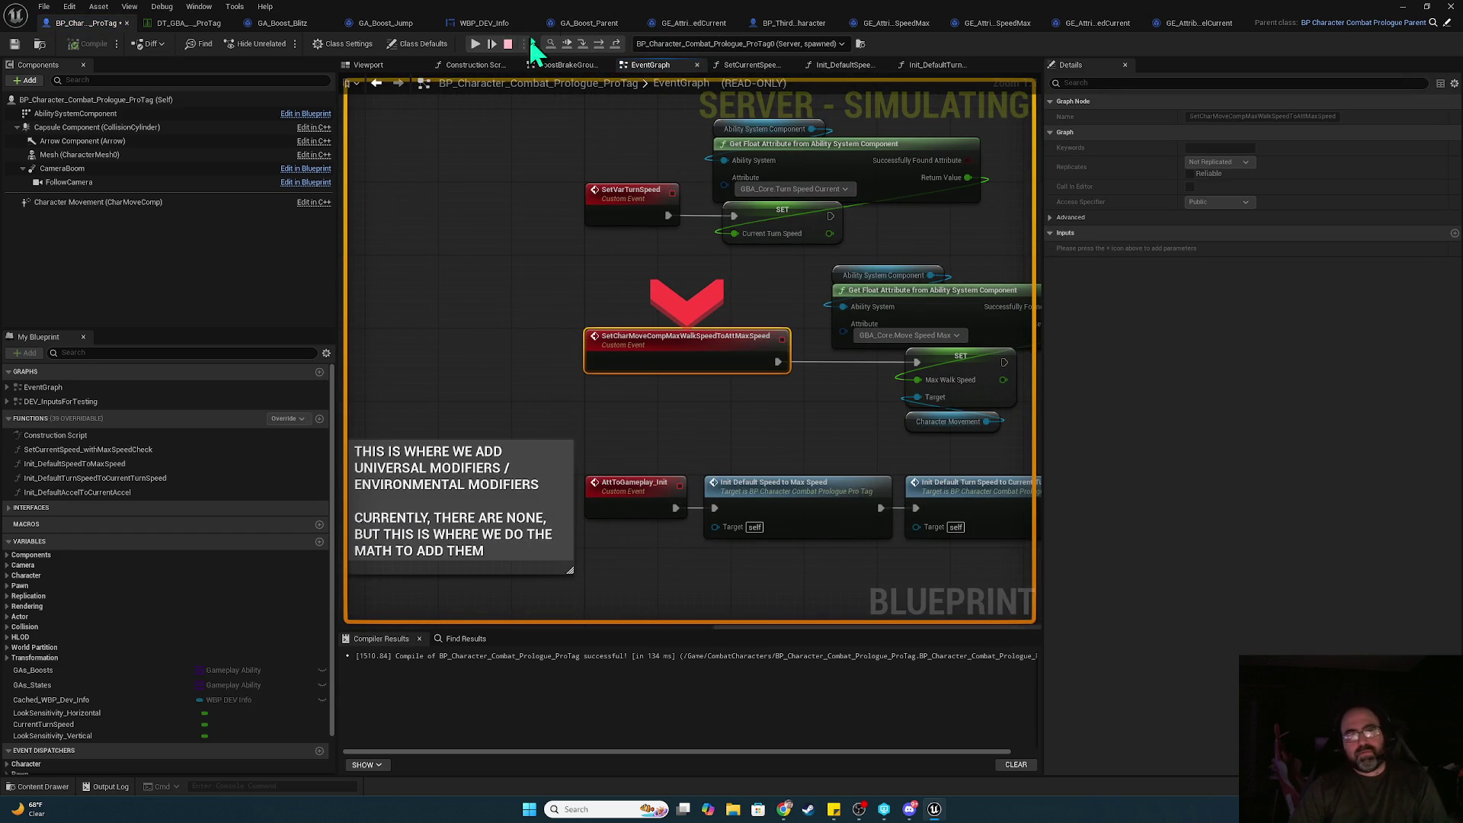
- Take control in the running session via the client preview, then end it with Esc
{"action": "mouse_move", "coordinate": [505, 23]}
{"action": "left_mouse_down"}
{"action": "mouse_move", "coordinate": [535, 305]}
{"action": "mouse_move", "coordinate": [538, 741]}
{"action": "left_mouse_up"}
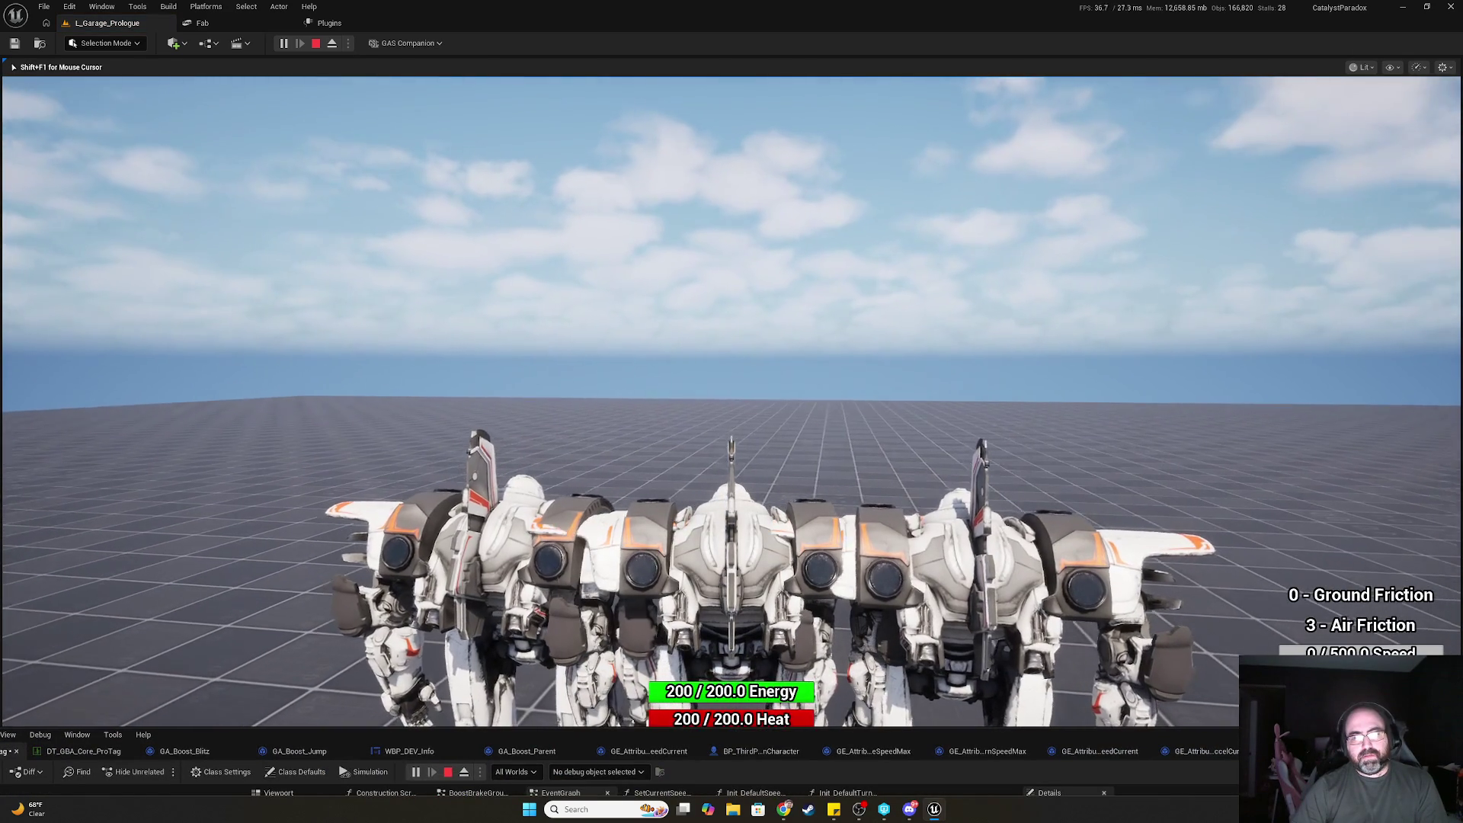
{"action": "left_click", "coordinate": [667, 655]}
{"action": "key", "text": "alt+Tab"}
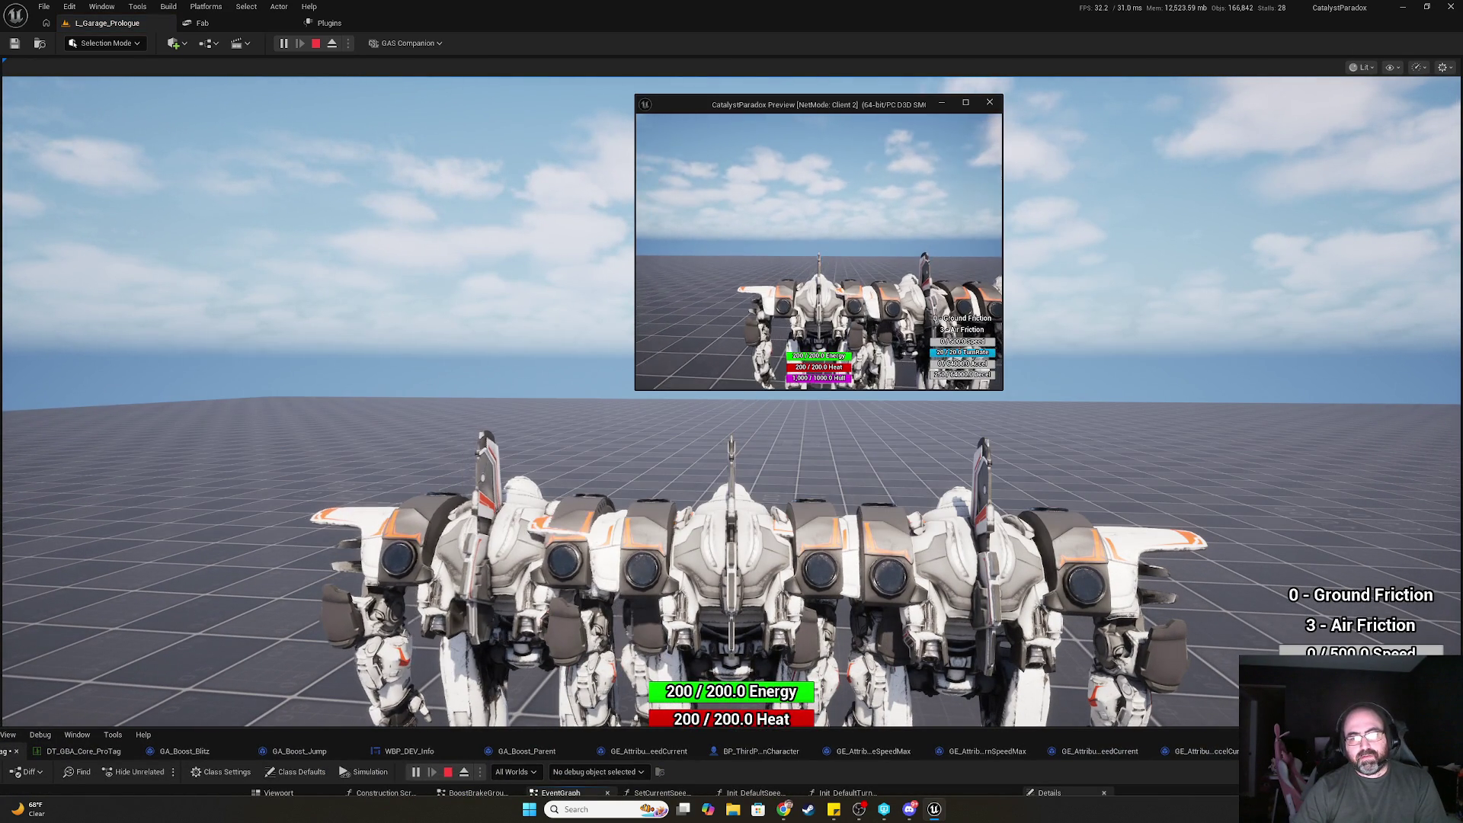
{"action": "key", "text": "Escape"}
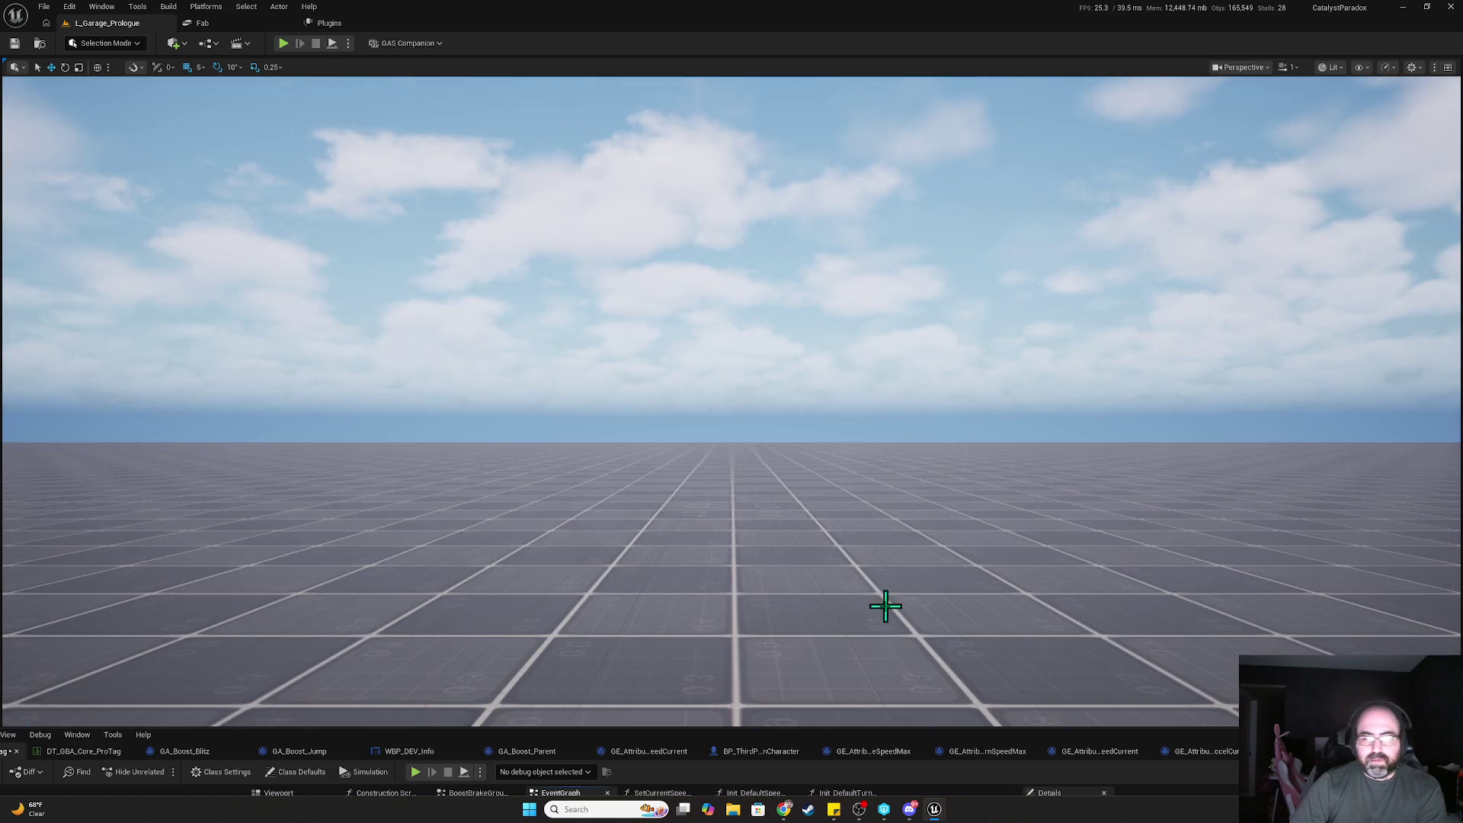
- Restore the blueprint editor to full size showing the BeginPlay and Event Tick nodes
{"action": "left_click_drag", "start_coordinate": [878, 735], "coordinate": [902, 249]}
{"action": "double_click", "coordinate": [902, 249]}
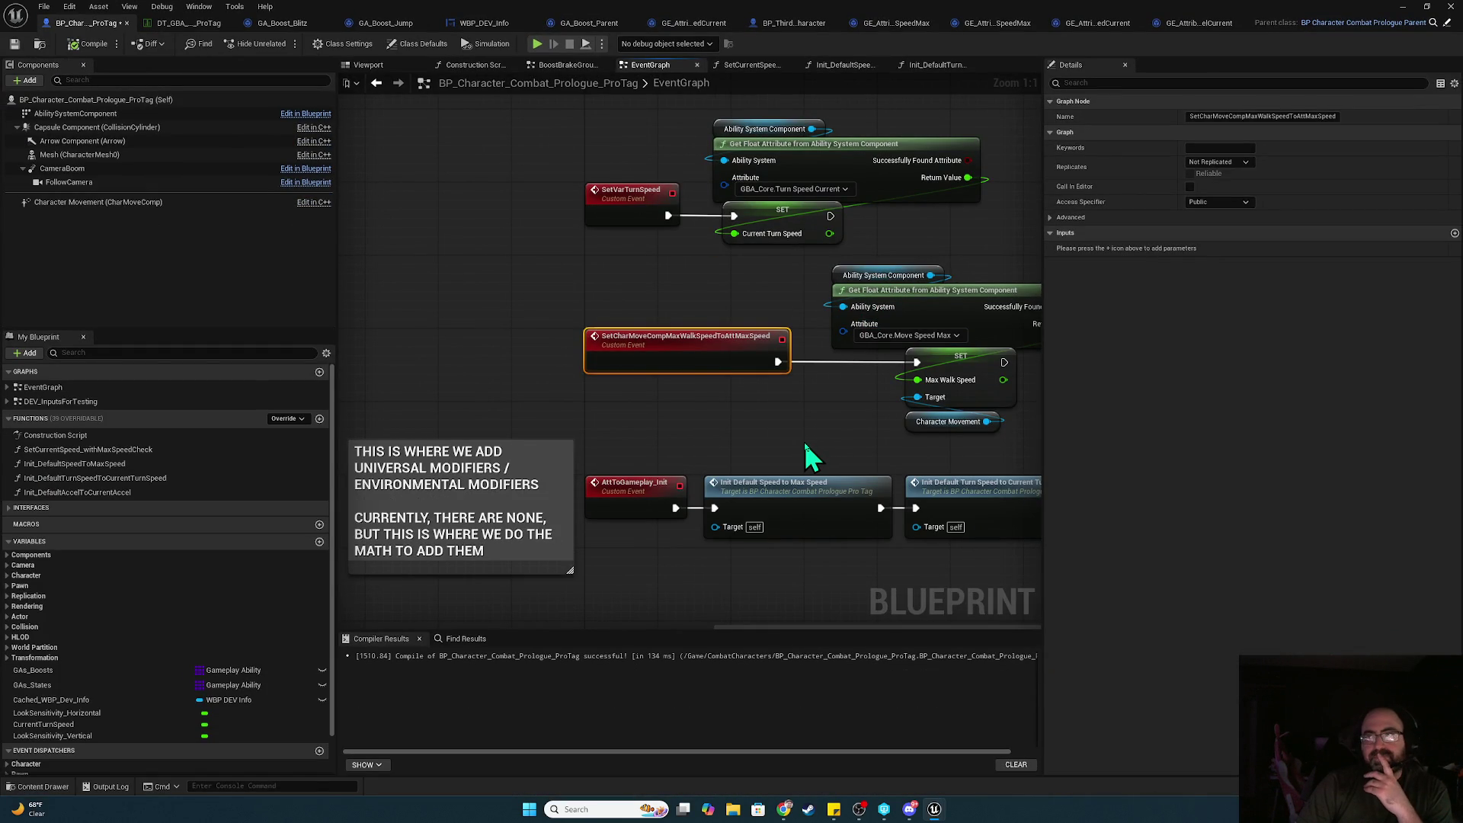
{"action": "scroll", "coordinate": [803, 444], "scroll_direction": "down", "scroll_amount": 3}
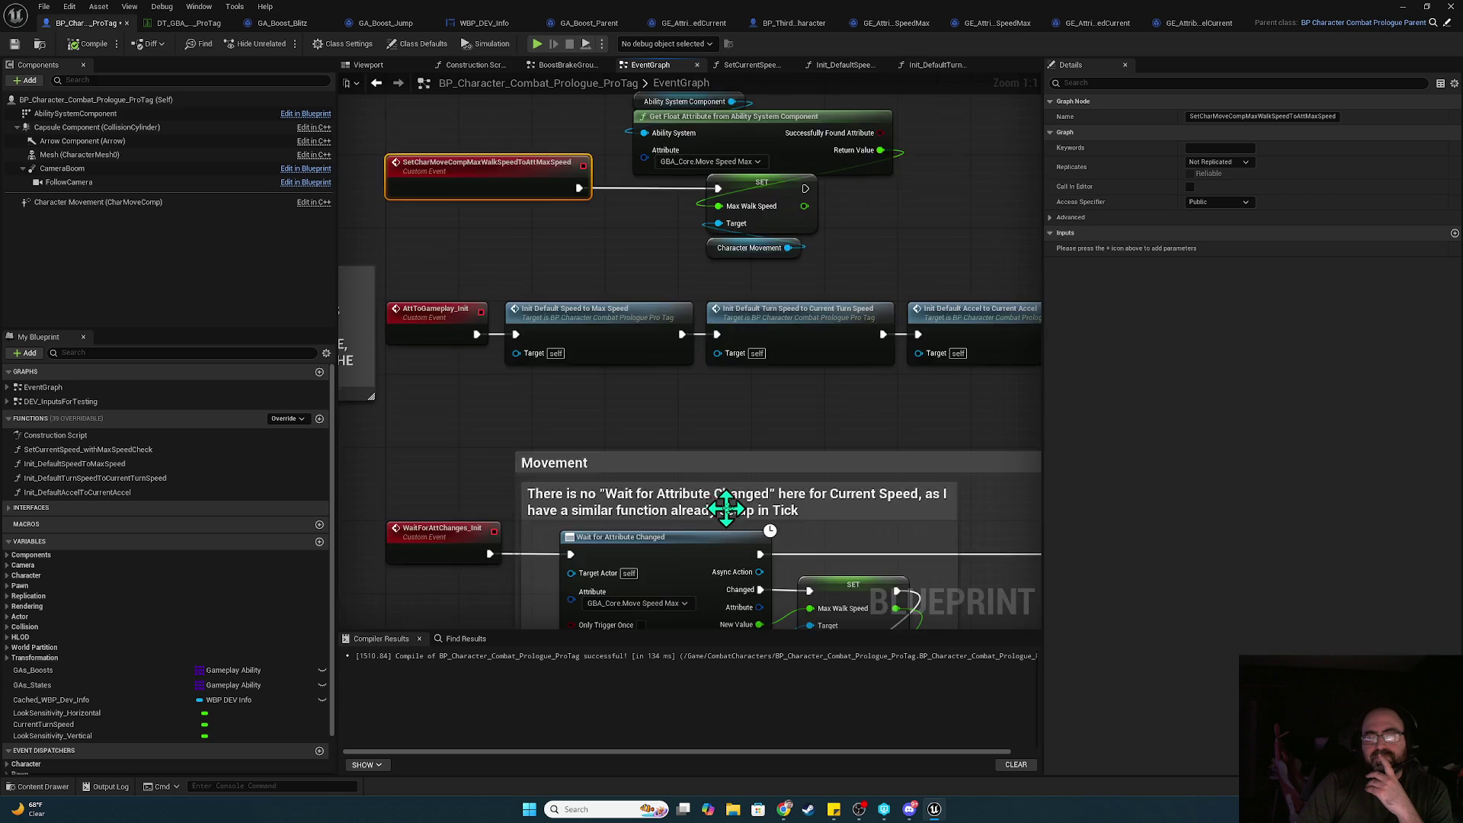
{"action": "left_click_drag", "start_coordinate": [838, 534], "coordinate": [839, 133]}
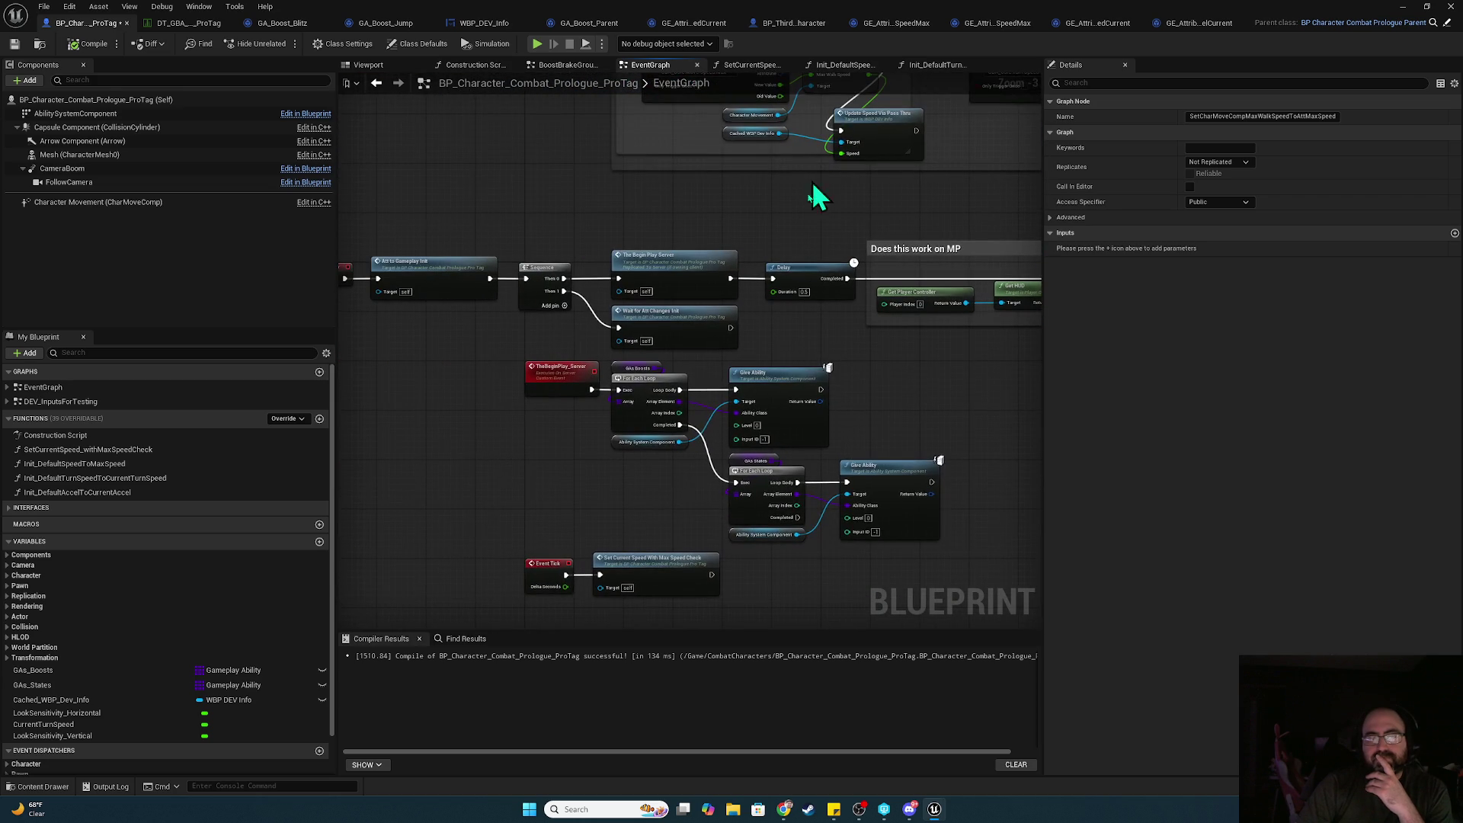
- Open SetCurrentSpeed_withMaxSpeedCheck from Event Tick and reconnect its entry node to the Branch
{"action": "left_click", "coordinate": [663, 506]}
{"action": "left_click_drag", "start_coordinate": [661, 513], "coordinate": [657, 468]}
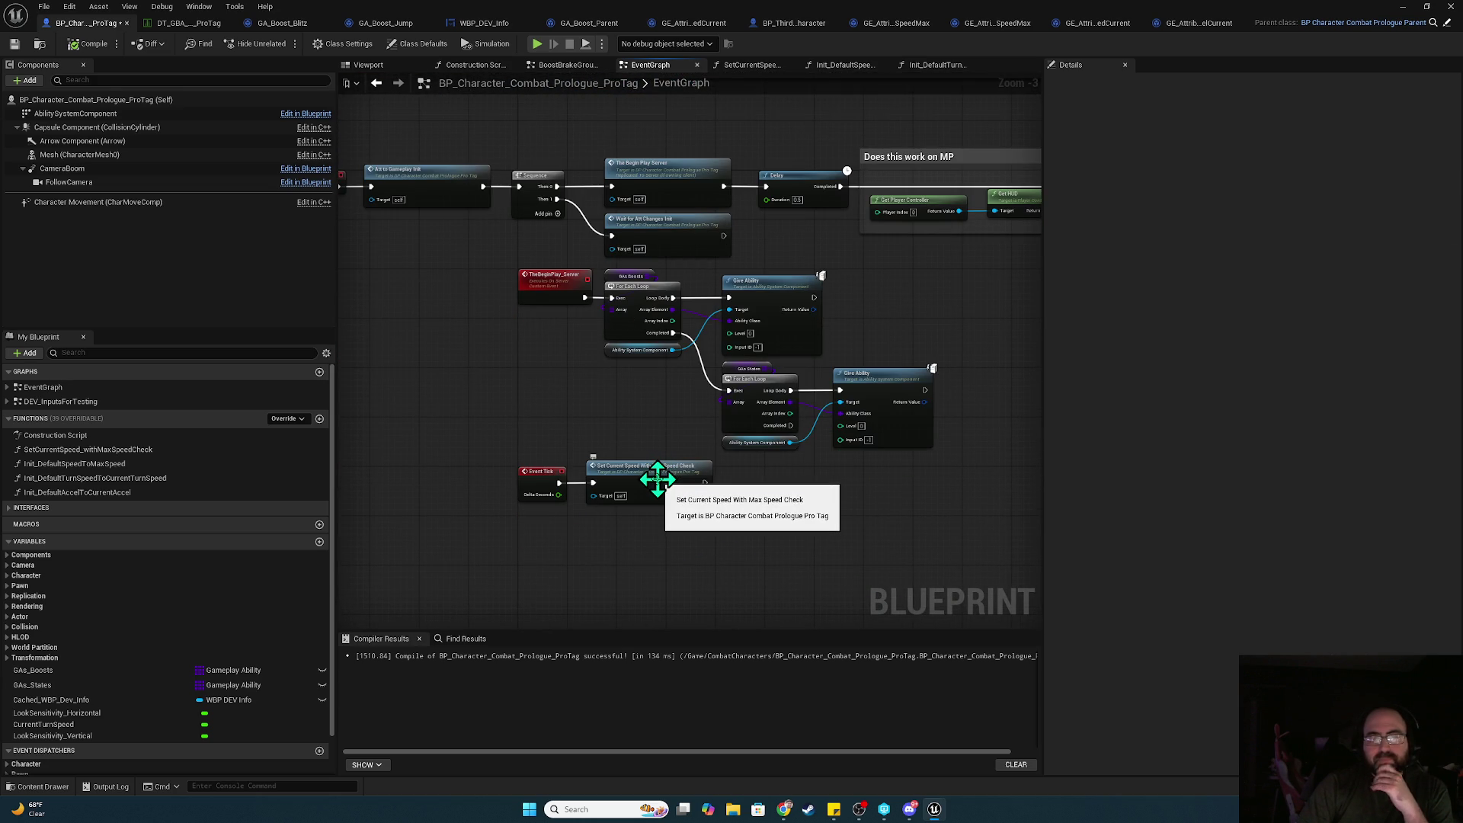
{"action": "double_click", "coordinate": [656, 478]}
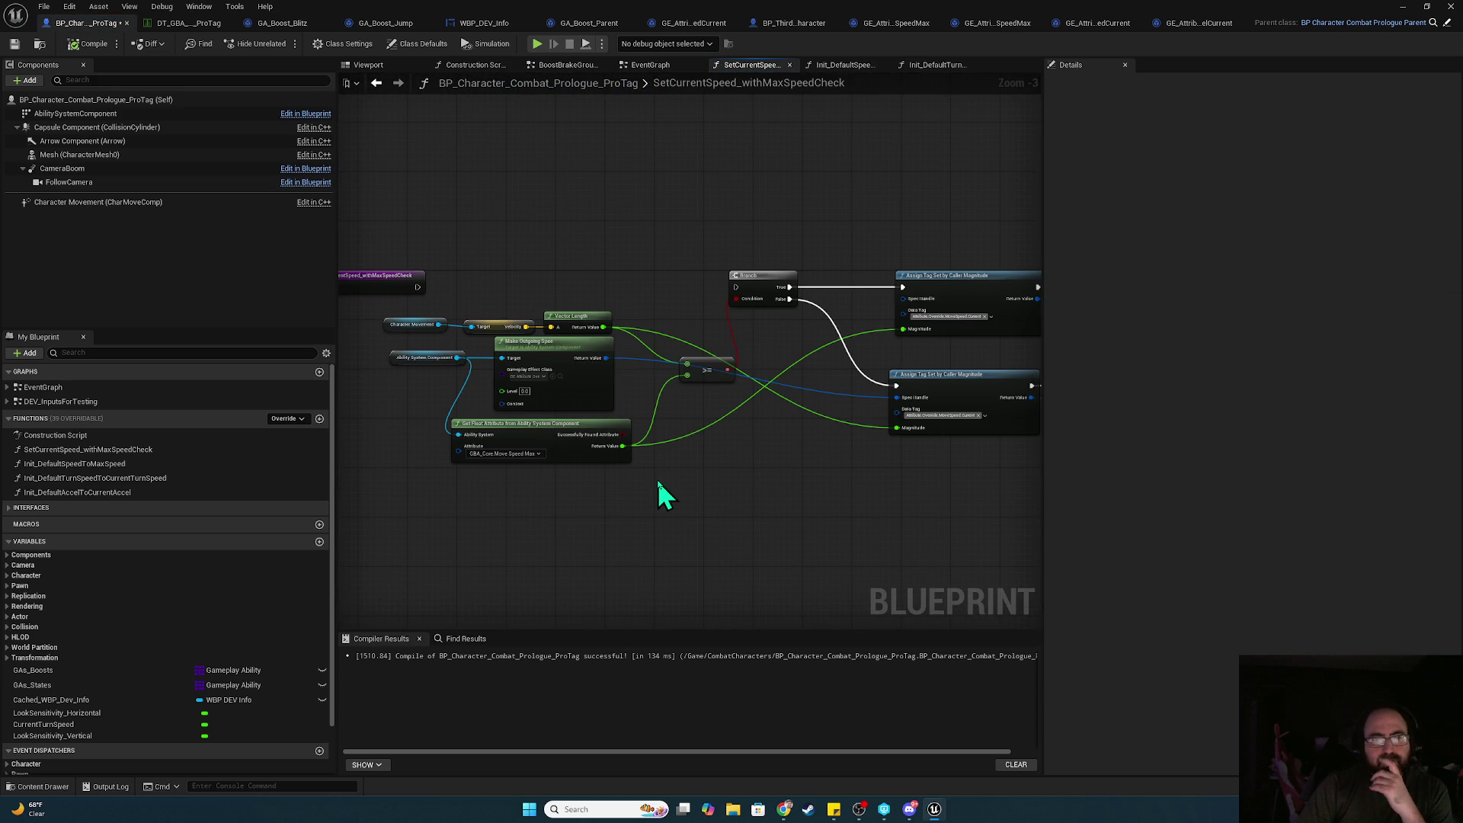
{"action": "left_click_drag", "start_coordinate": [417, 286], "coordinate": [737, 287]}
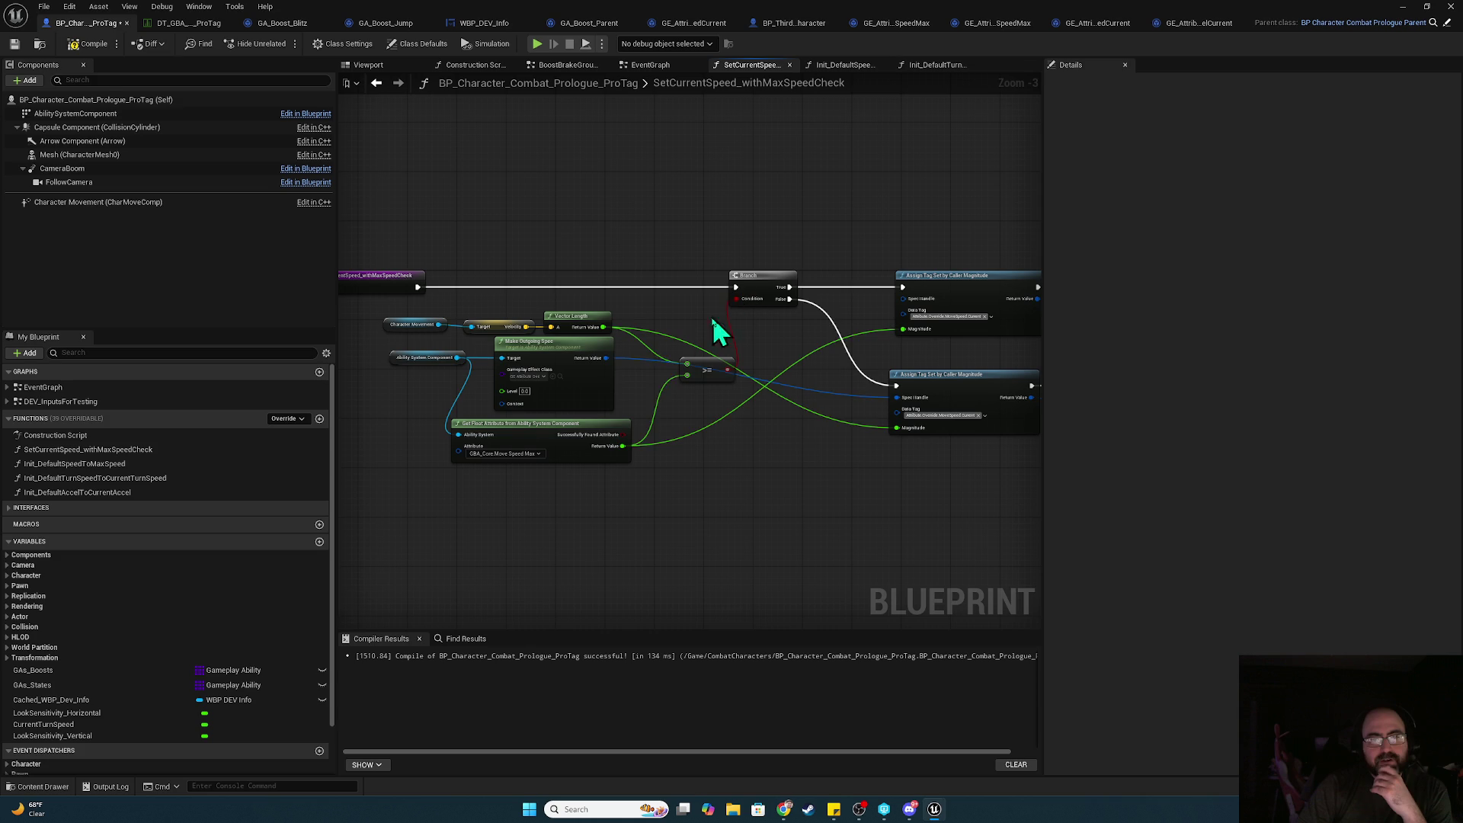
{"action": "left_click", "coordinate": [536, 375]}
{"action": "left_click", "coordinate": [545, 375]}
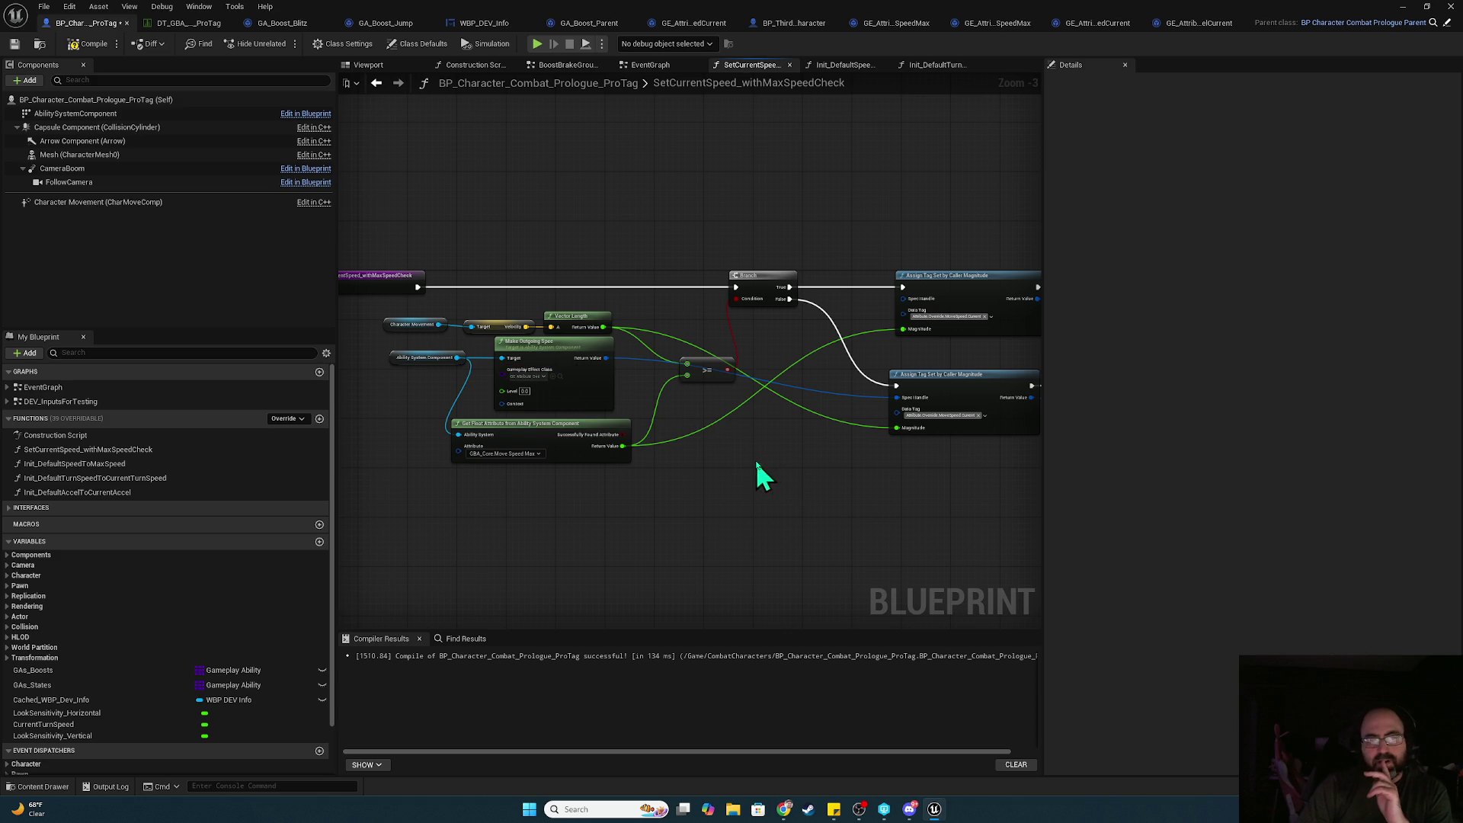
- Inspect the function's speed inputs, max speed attribute and Assign Tag nodes, then return to the EventGraph
{"action": "scroll", "coordinate": [782, 471], "scroll_direction": "up", "scroll_amount": 3}
{"action": "mouse_move", "coordinate": [596, 450]}
{"action": "left_mouse_down"}
{"action": "mouse_move", "coordinate": [784, 435]}
{"action": "mouse_move", "coordinate": [879, 462]}
{"action": "left_mouse_up"}
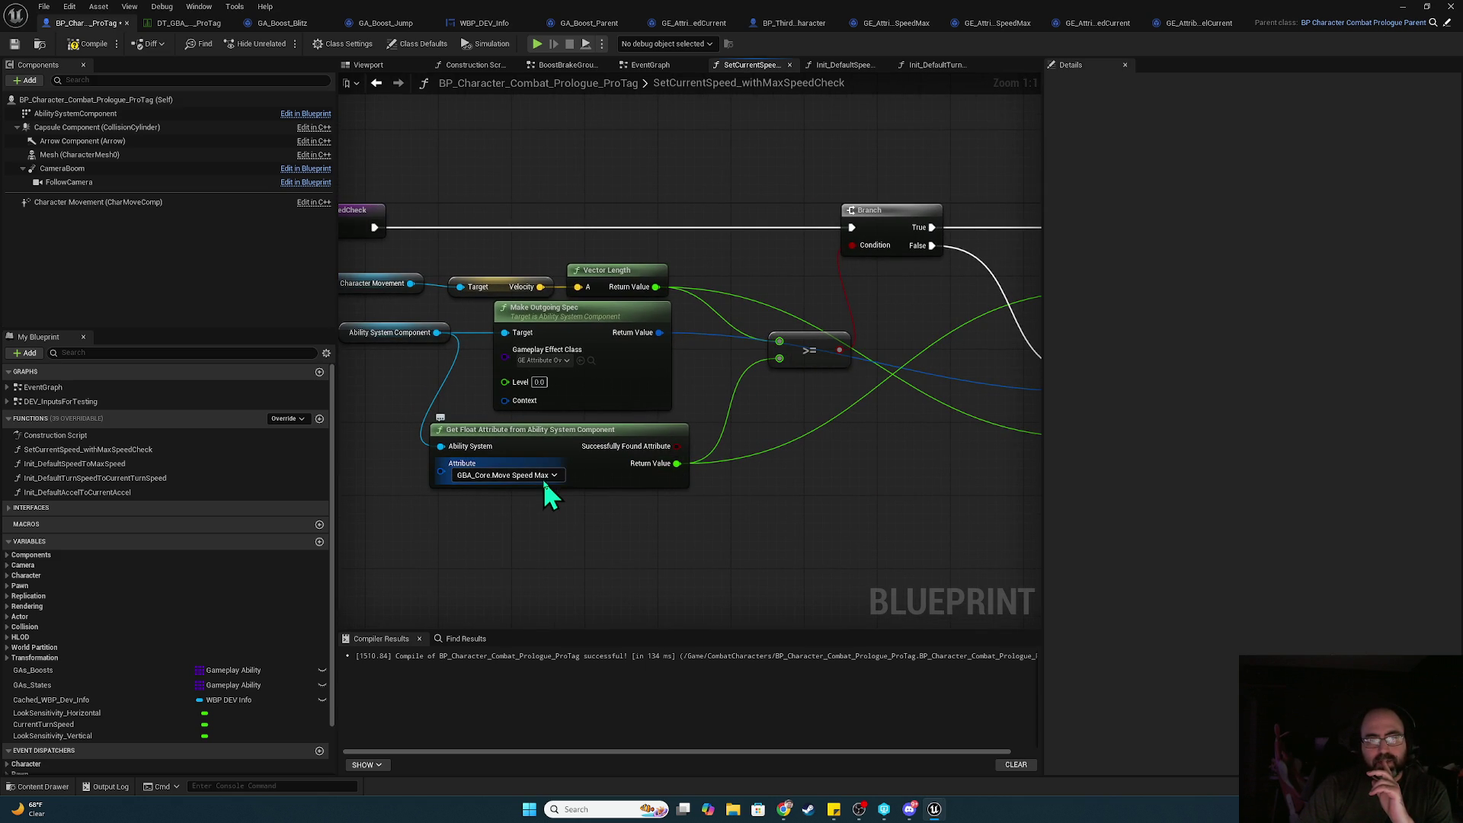
{"action": "mouse_move", "coordinate": [605, 490]}
{"action": "left_mouse_down"}
{"action": "mouse_move", "coordinate": [867, 566]}
{"action": "mouse_move", "coordinate": [582, 519]}
{"action": "mouse_move", "coordinate": [516, 523]}
{"action": "left_mouse_up"}
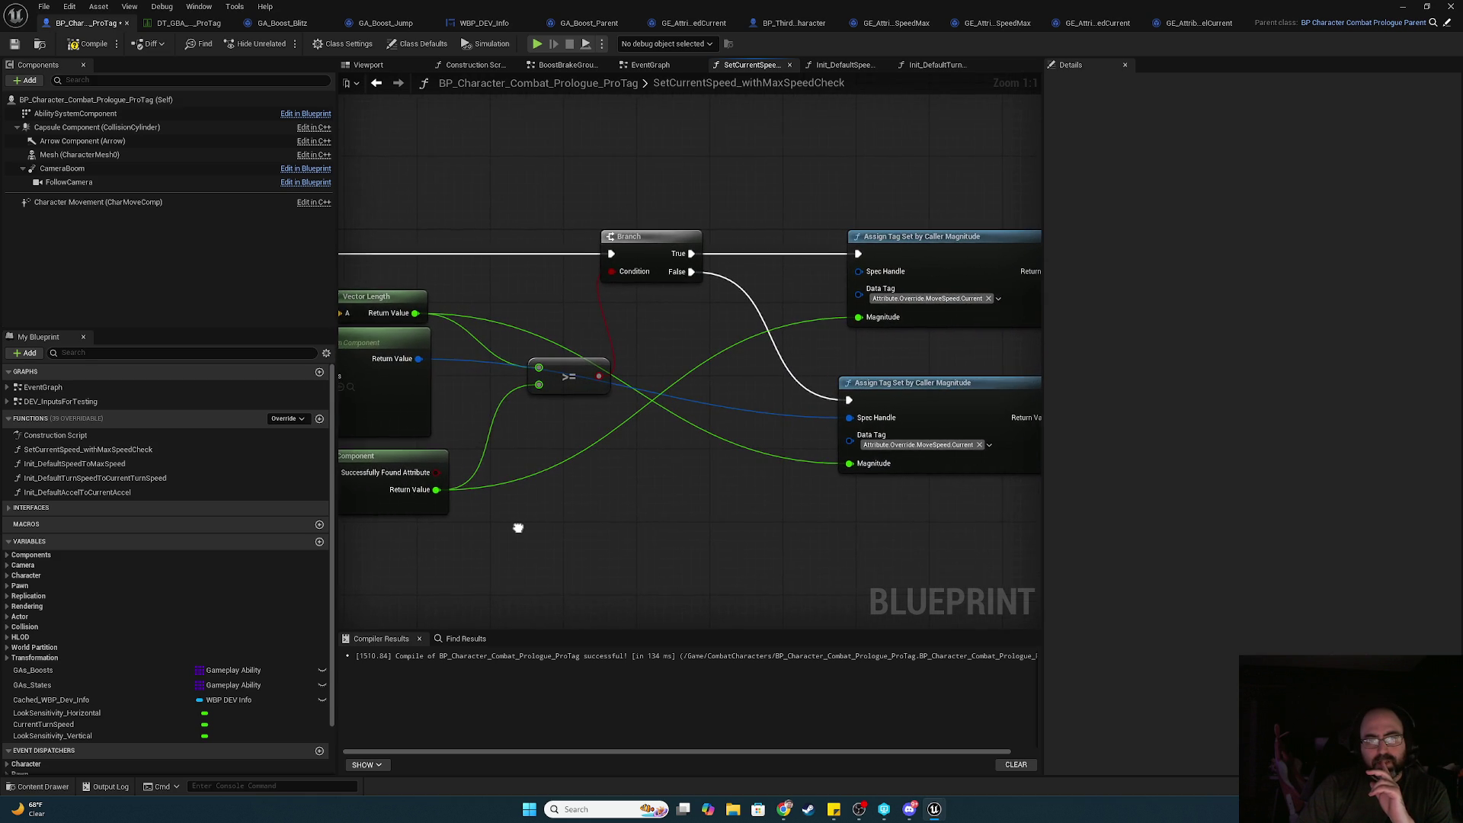
{"action": "left_click_drag", "start_coordinate": [796, 227], "coordinate": [582, 203]}
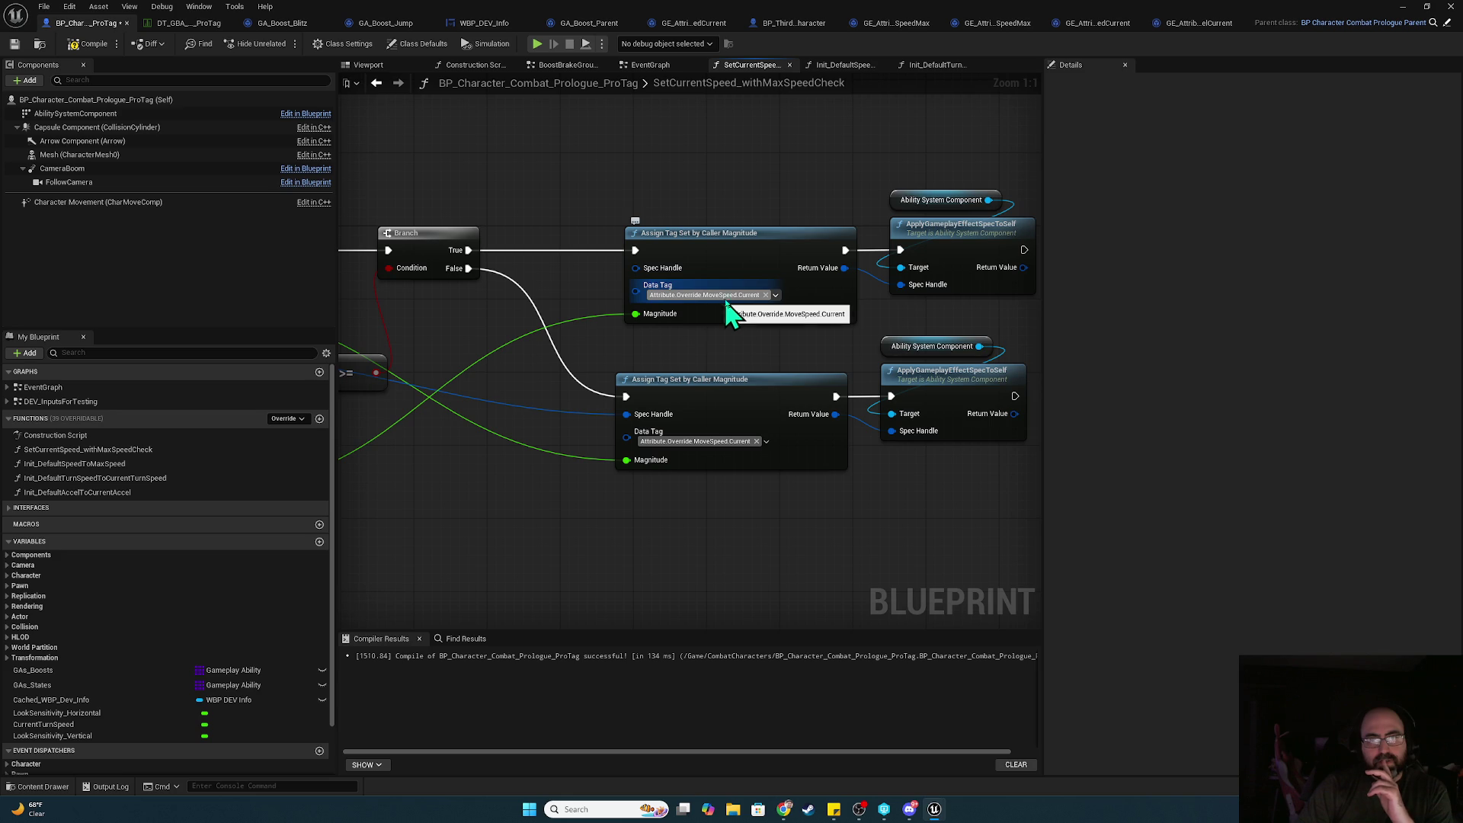
{"action": "mouse_move", "coordinate": [747, 309]}
{"action": "left_mouse_down"}
{"action": "mouse_move", "coordinate": [925, 239]}
{"action": "mouse_move", "coordinate": [705, 396]}
{"action": "left_mouse_up"}
{"action": "mouse_move", "coordinate": [845, 421]}
{"action": "left_mouse_down"}
{"action": "mouse_move", "coordinate": [662, 457]}
{"action": "mouse_move", "coordinate": [483, 449]}
{"action": "mouse_move", "coordinate": [963, 451]}
{"action": "mouse_move", "coordinate": [627, 415]}
{"action": "mouse_move", "coordinate": [402, 411]}
{"action": "left_mouse_up"}
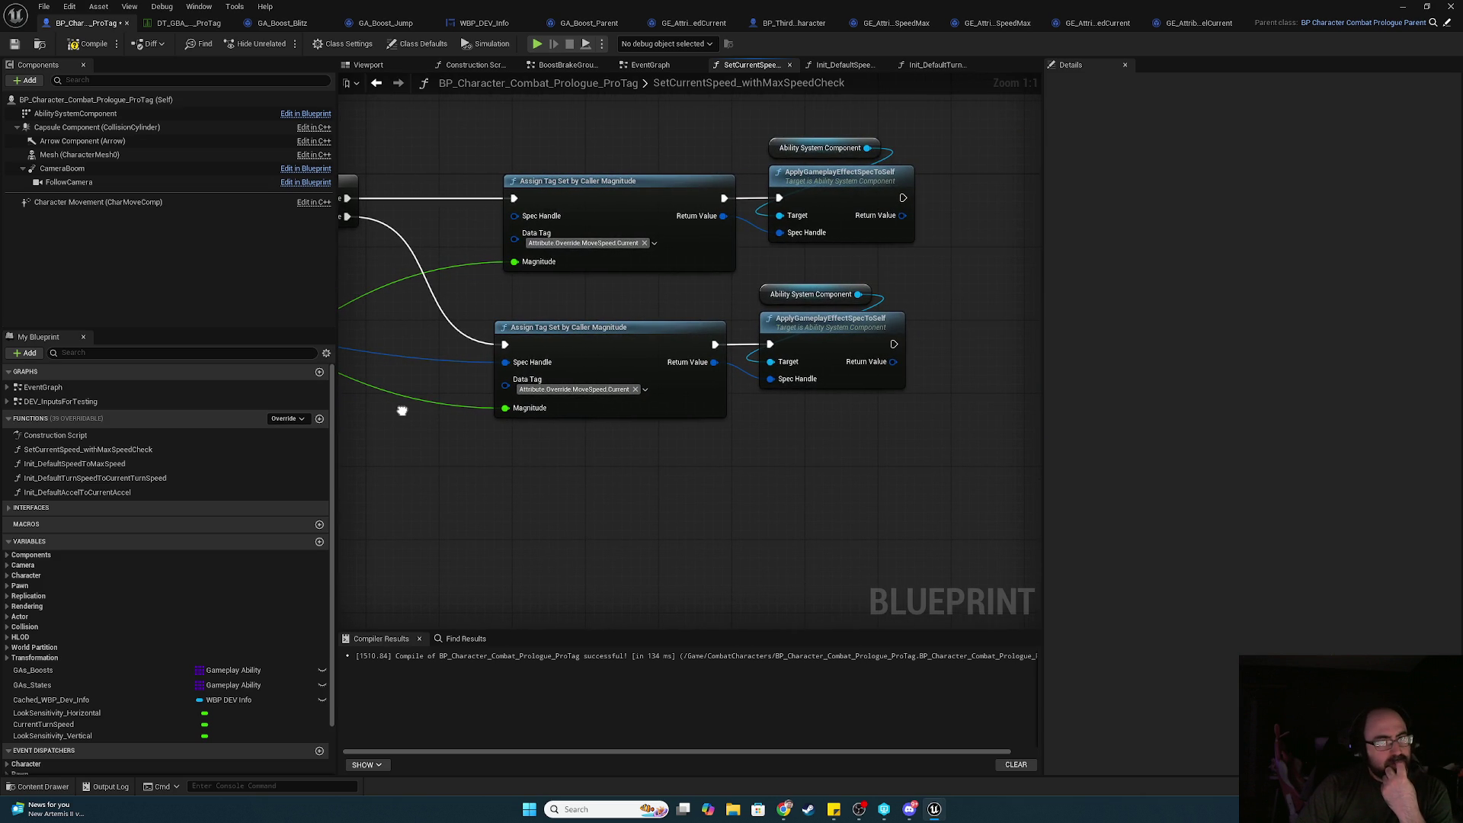
{"action": "mouse_move", "coordinate": [524, 400]}
{"action": "left_mouse_down"}
{"action": "mouse_move", "coordinate": [742, 463]}
{"action": "mouse_move", "coordinate": [869, 472]}
{"action": "mouse_move", "coordinate": [294, 384]}
{"action": "mouse_move", "coordinate": [363, 402]}
{"action": "left_mouse_up"}
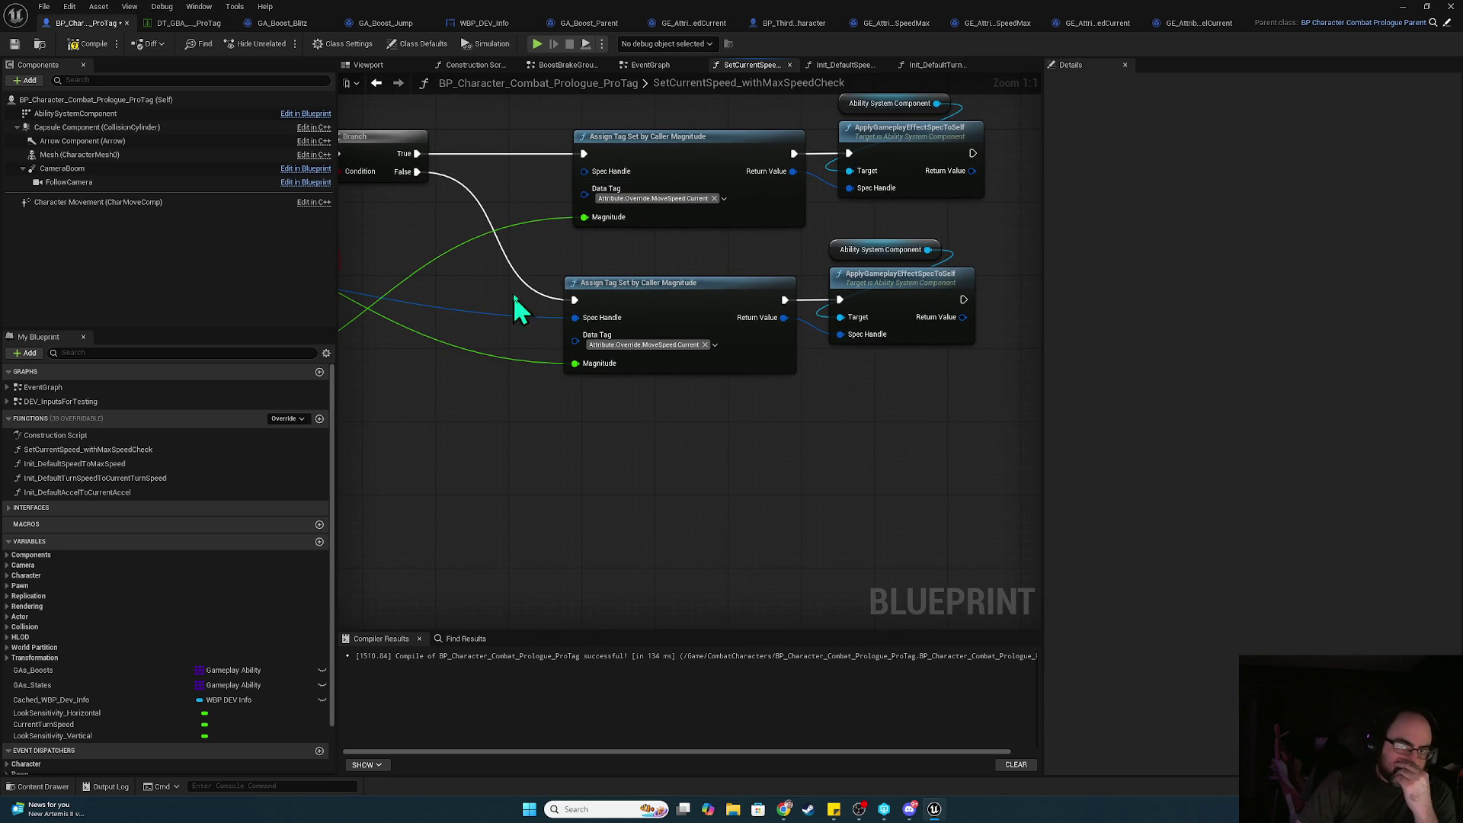
{"action": "left_click", "coordinate": [655, 68]}
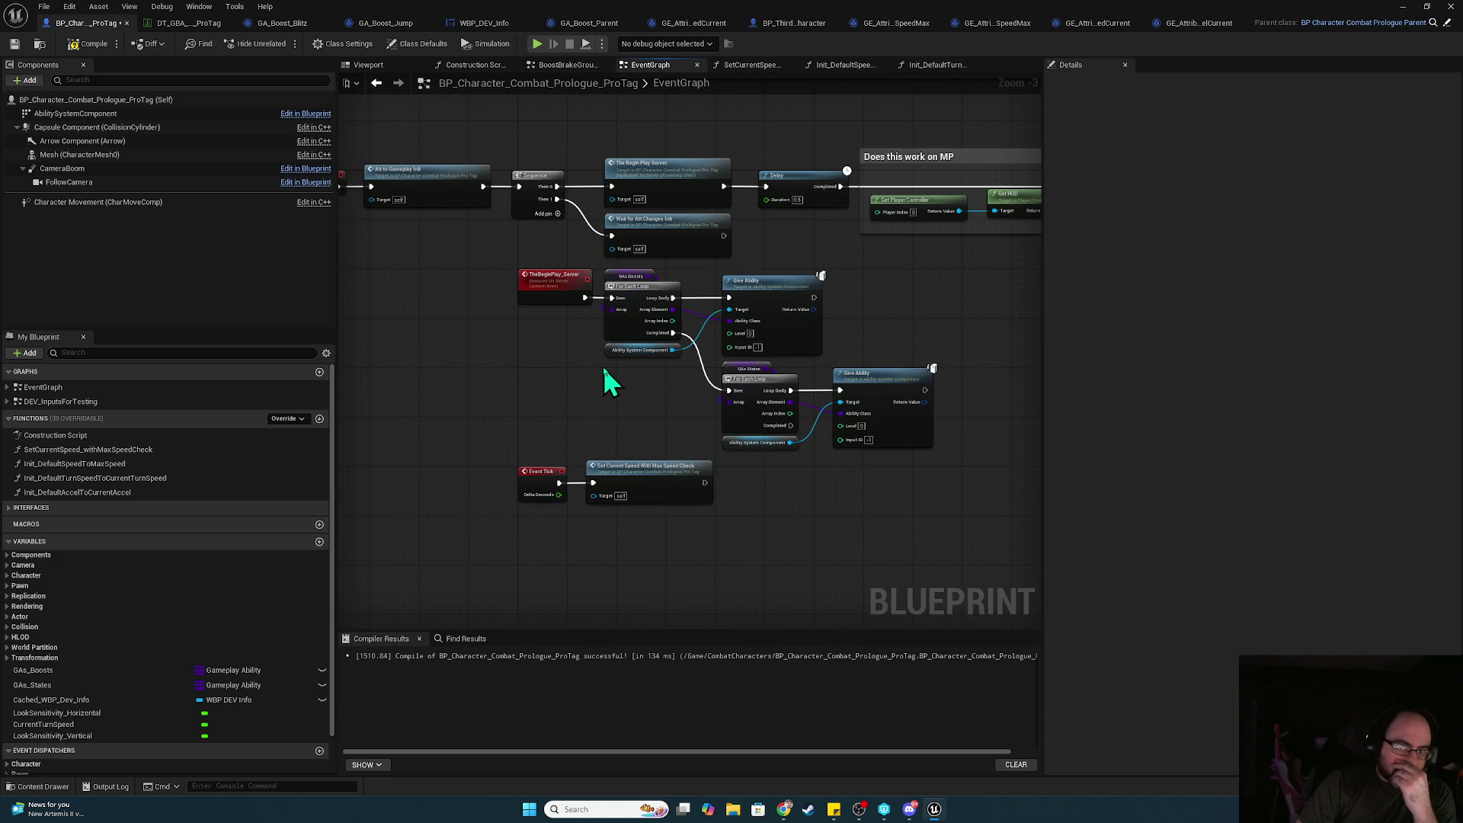
- Pan the EventGraph past the BeginPlay chain and Give Ability loop to the Movement comment
{"action": "left_click_drag", "start_coordinate": [927, 336], "coordinate": [678, 584]}
{"action": "scroll", "coordinate": [834, 537], "scroll_direction": "down", "scroll_amount": 3}
{"action": "scroll", "coordinate": [697, 493], "scroll_direction": "up", "scroll_amount": 5}
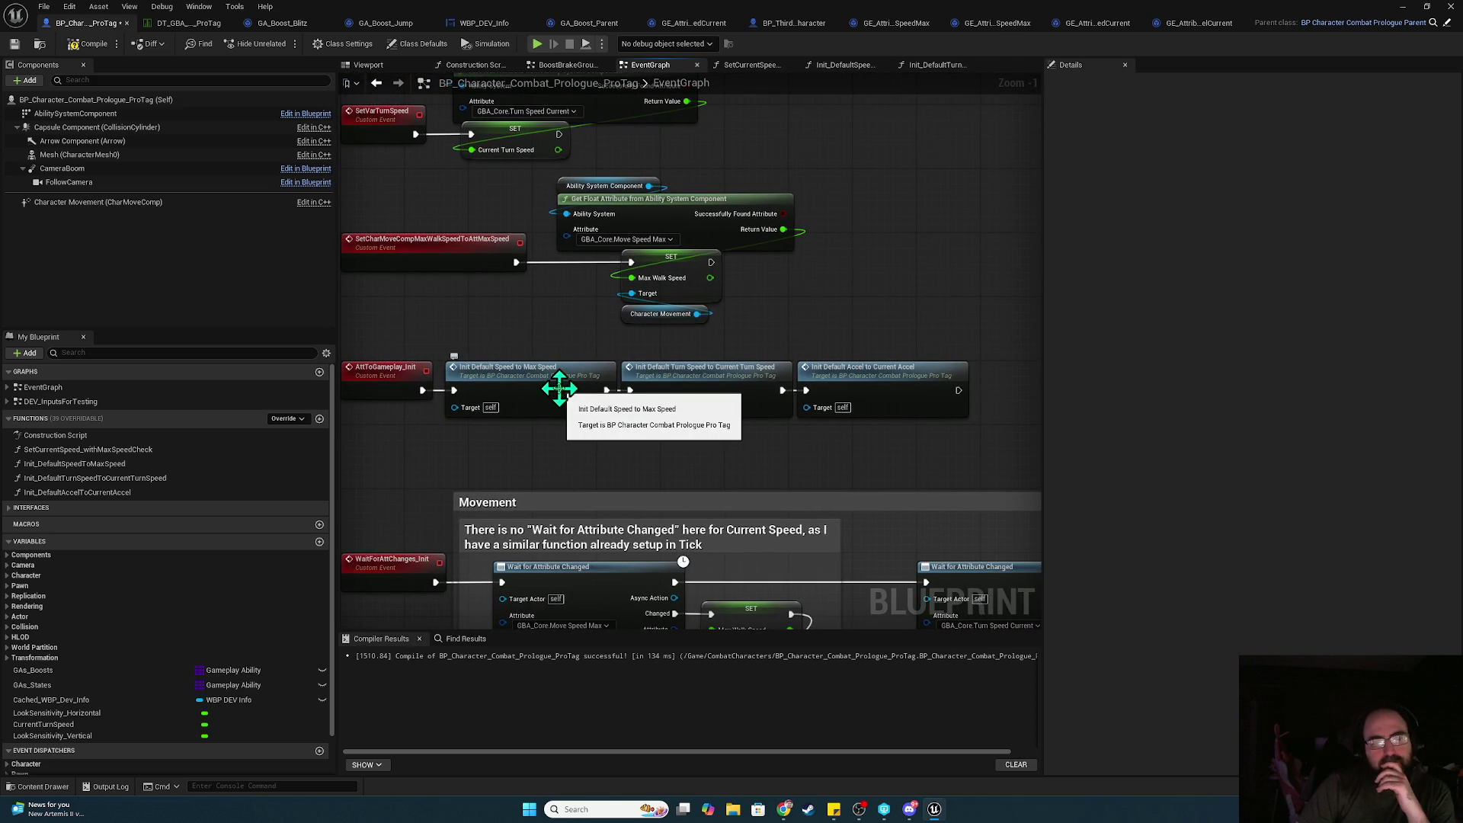
{"action": "mouse_move", "coordinate": [555, 467]}
{"action": "left_mouse_down"}
{"action": "mouse_move", "coordinate": [848, 404]}
{"action": "mouse_move", "coordinate": [591, 509]}
{"action": "mouse_move", "coordinate": [548, 392]}
{"action": "left_mouse_up"}
{"action": "mouse_move", "coordinate": [695, 462]}
{"action": "left_mouse_down"}
{"action": "mouse_move", "coordinate": [535, 192]}
{"action": "mouse_move", "coordinate": [513, 183]}
{"action": "mouse_move", "coordinate": [527, 338]}
{"action": "mouse_move", "coordinate": [628, 458]}
{"action": "left_mouse_up"}
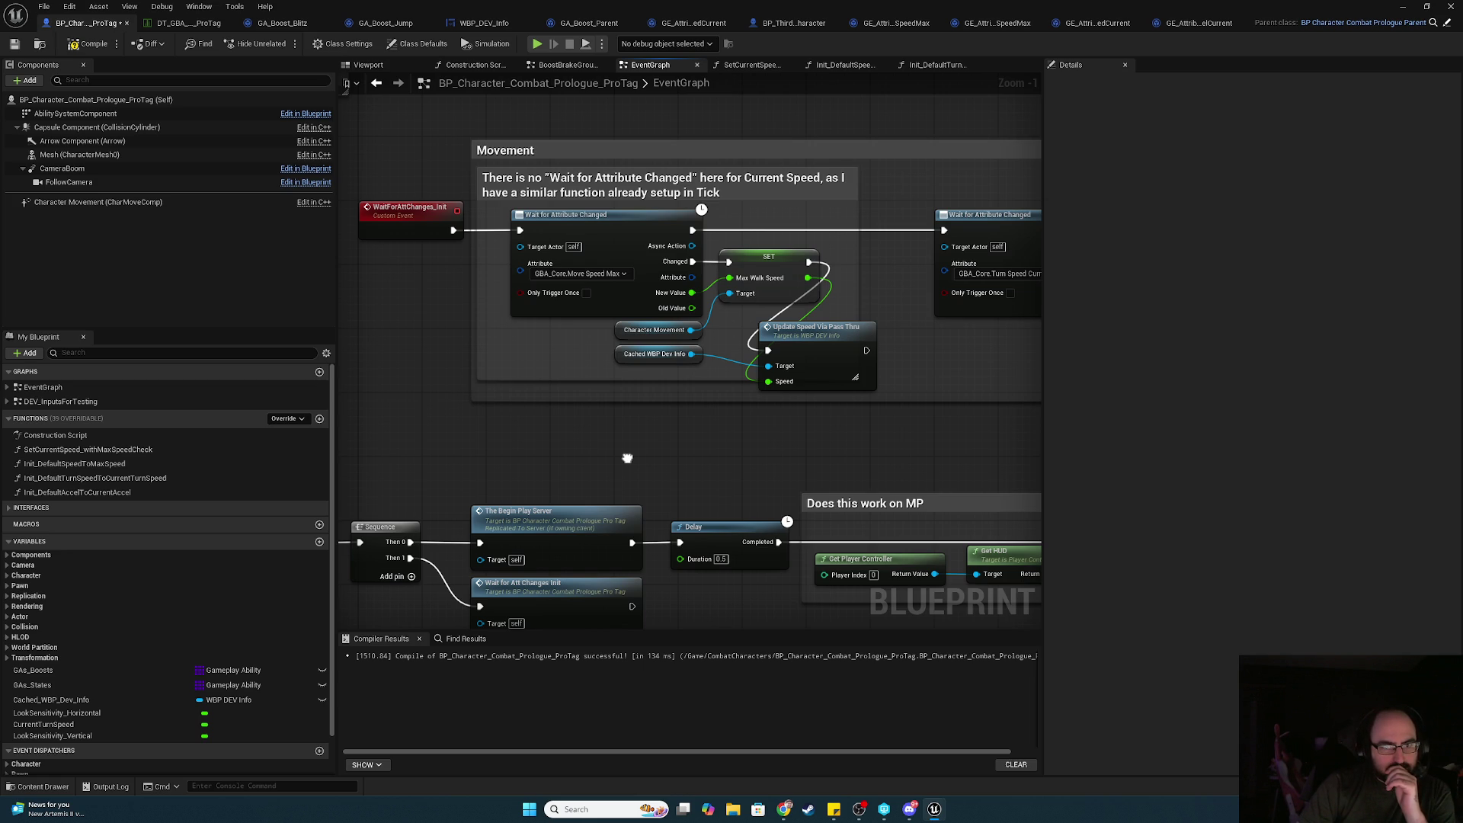
{"action": "left_click_drag", "start_coordinate": [627, 458], "coordinate": [620, 516]}
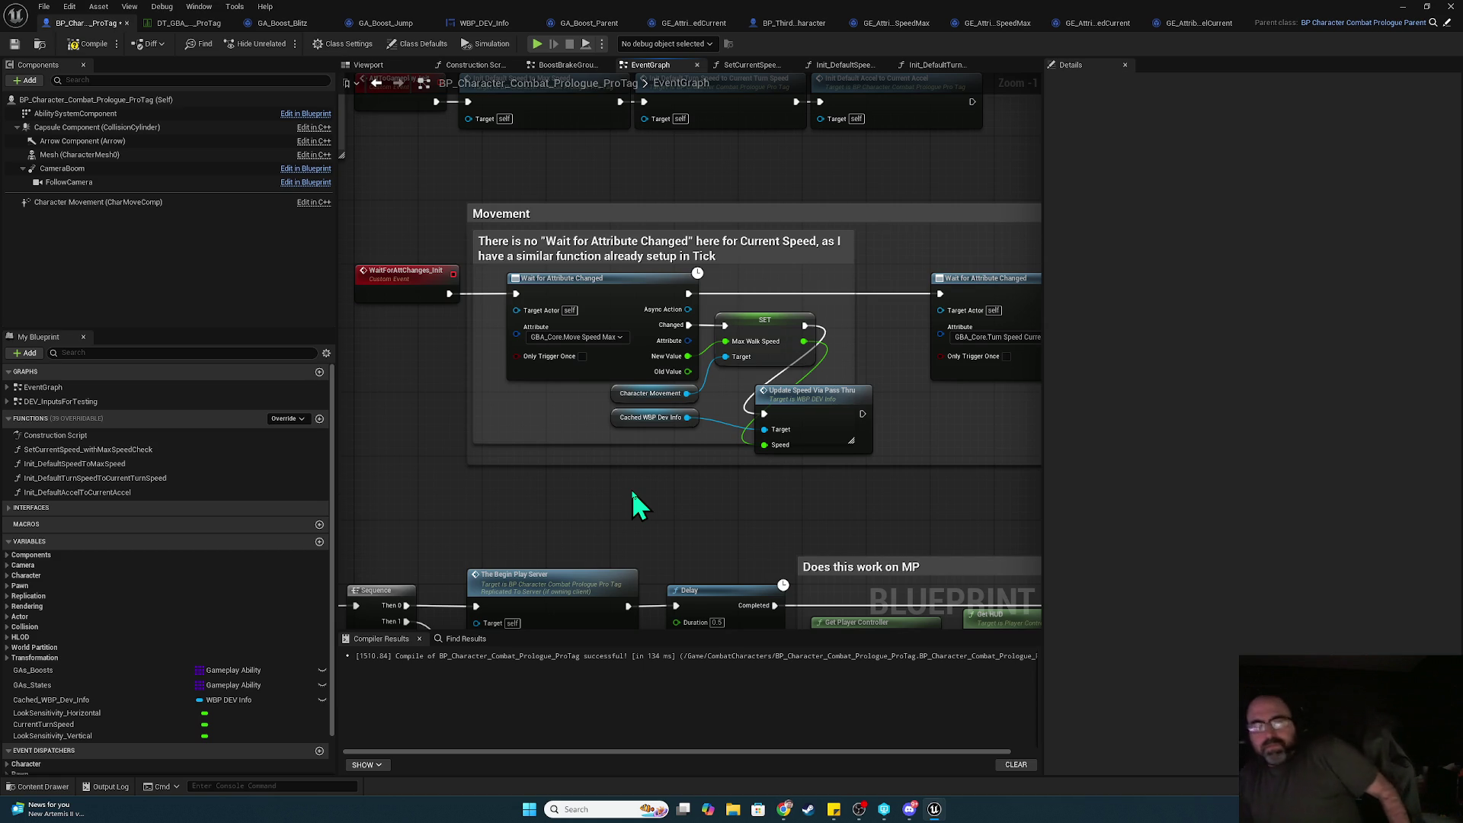
- Unhook WaitForAttChanges_Init from Wait for Attribute Changed and launch a play-test of L_Garage_Prologue
{"action": "left_click_drag", "start_coordinate": [408, 300], "coordinate": [385, 300]}
{"action": "left_click", "coordinate": [451, 294]}
{"action": "left_click", "coordinate": [451, 294], "text": "alt"}
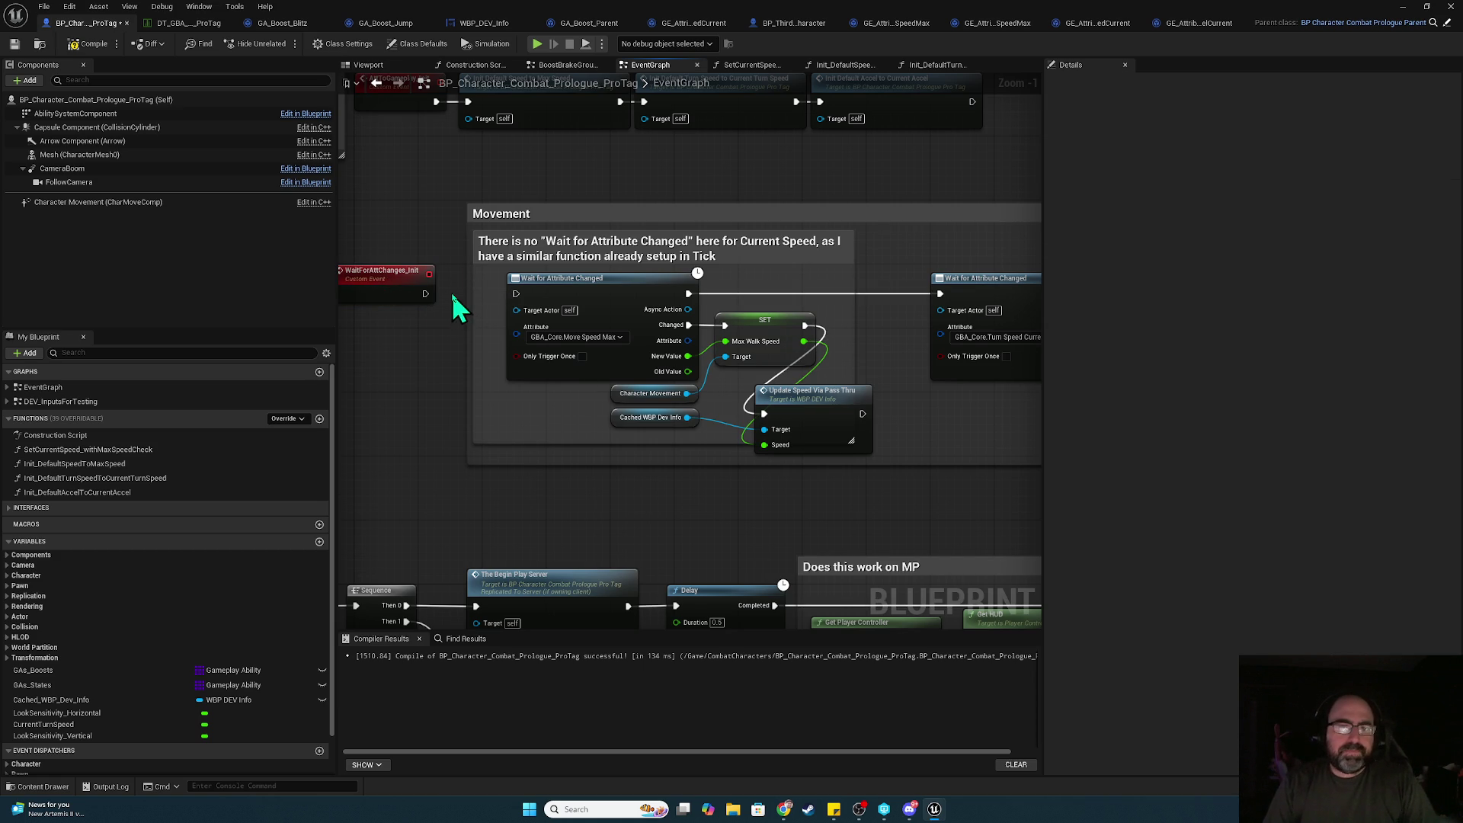
{"action": "left_click", "coordinate": [537, 44]}
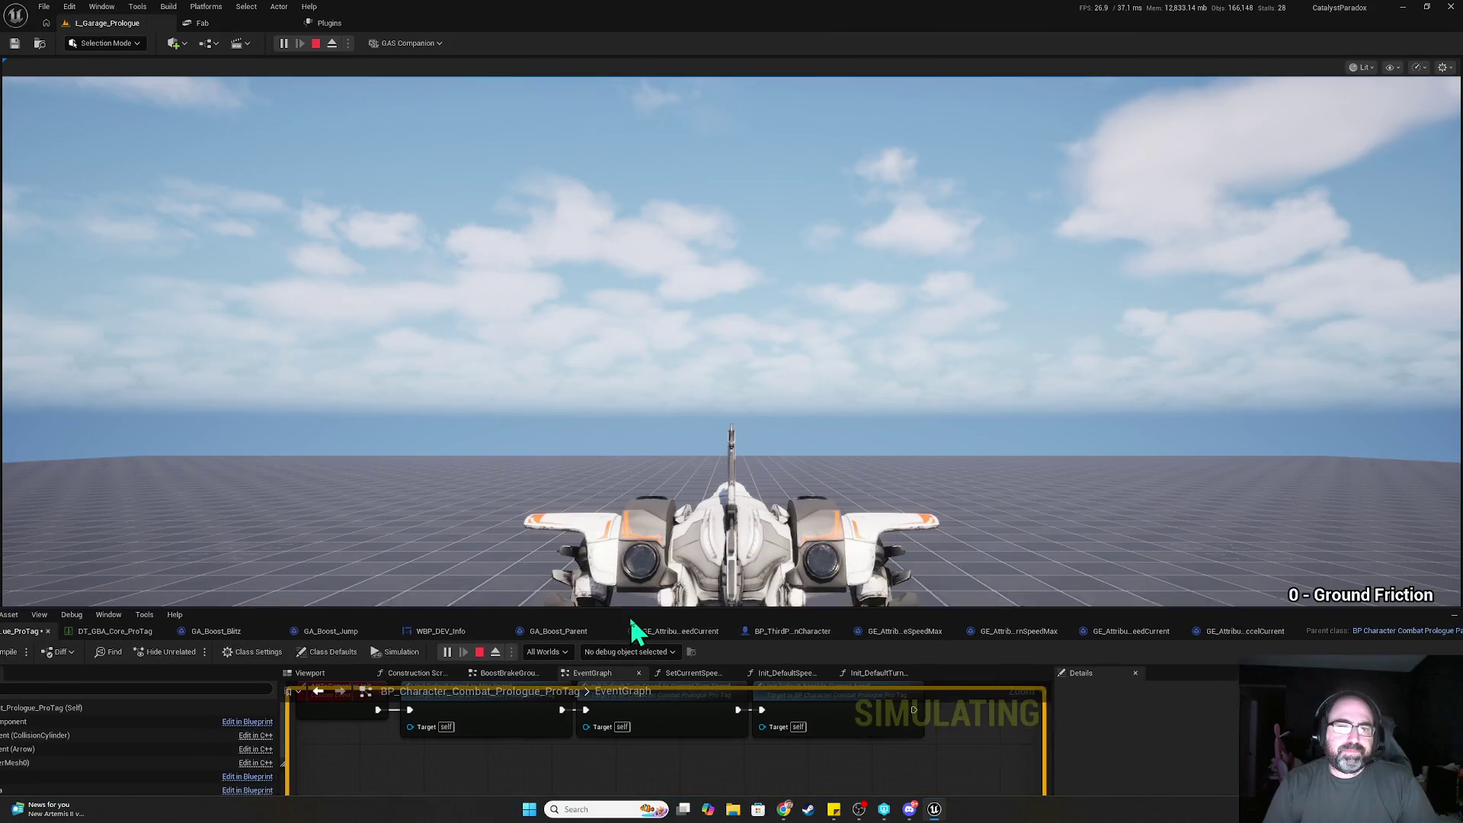
- Stop the play-test from Client 2, maximize the editor on the BeginPlay chain, and dock it below the level view
{"action": "key", "text": "alt+Tab"}
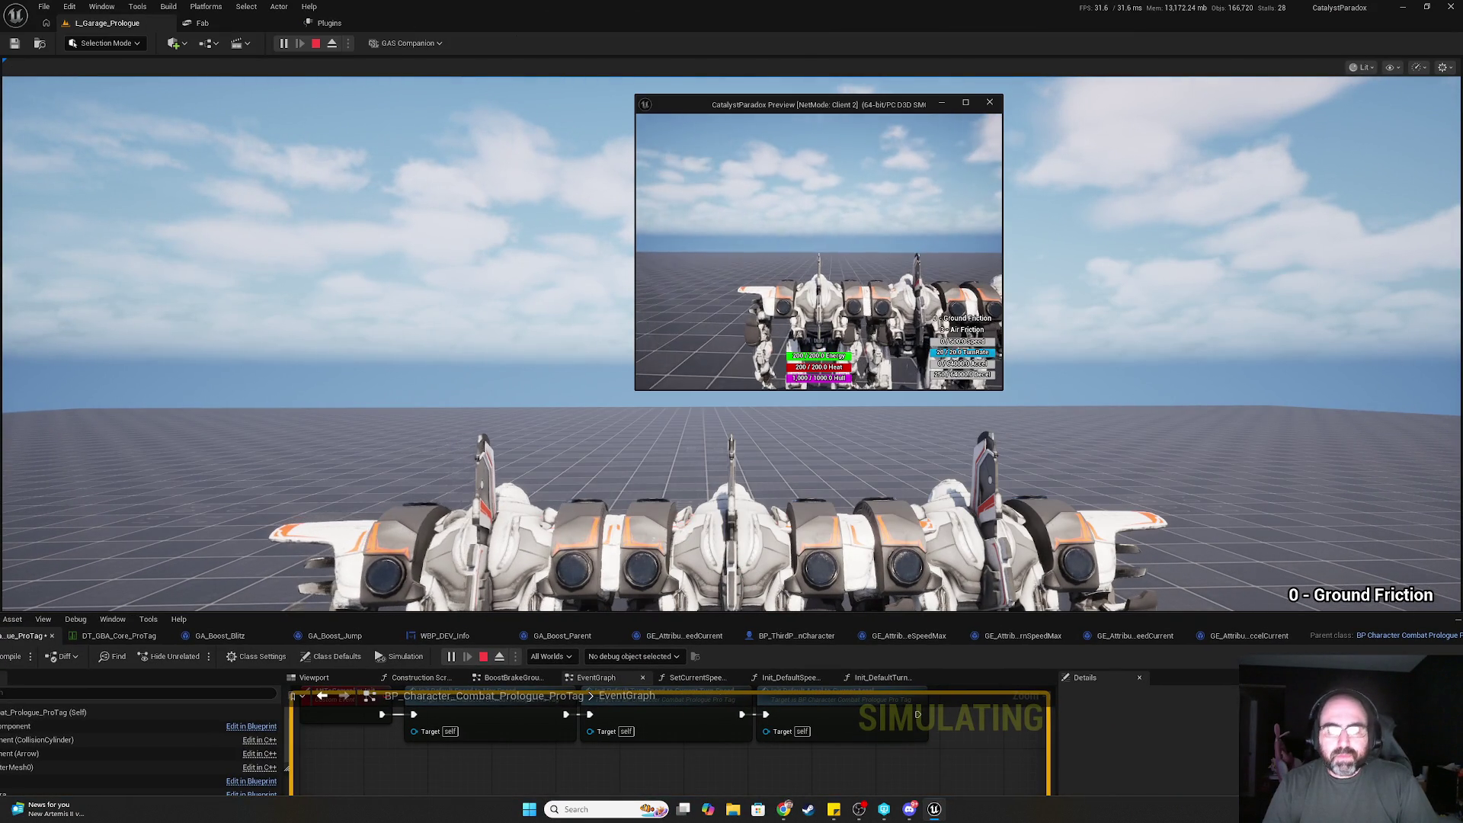
{"action": "key", "text": "Escape"}
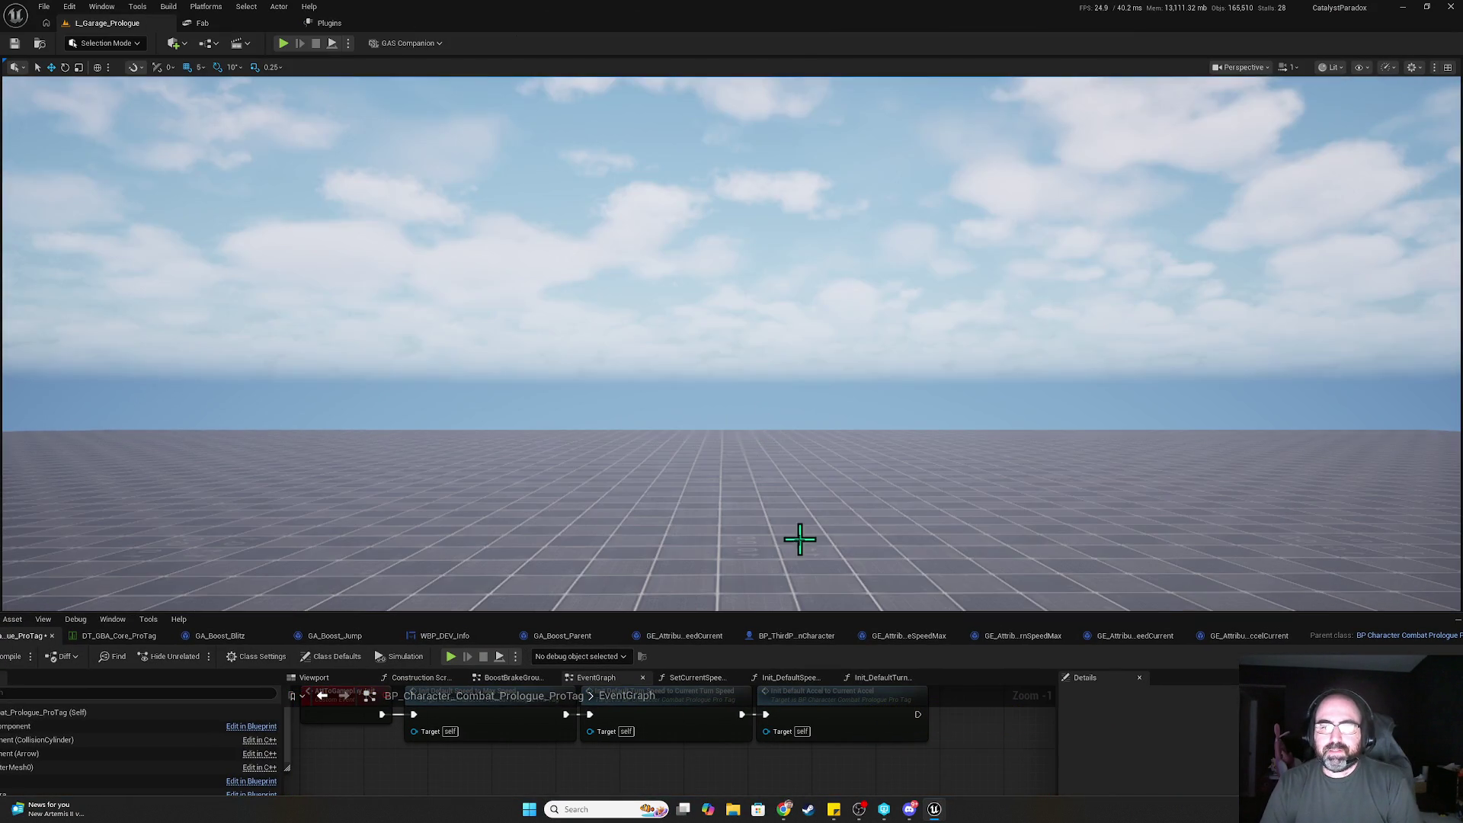
{"action": "left_click_drag", "start_coordinate": [799, 612], "coordinate": [835, 149]}
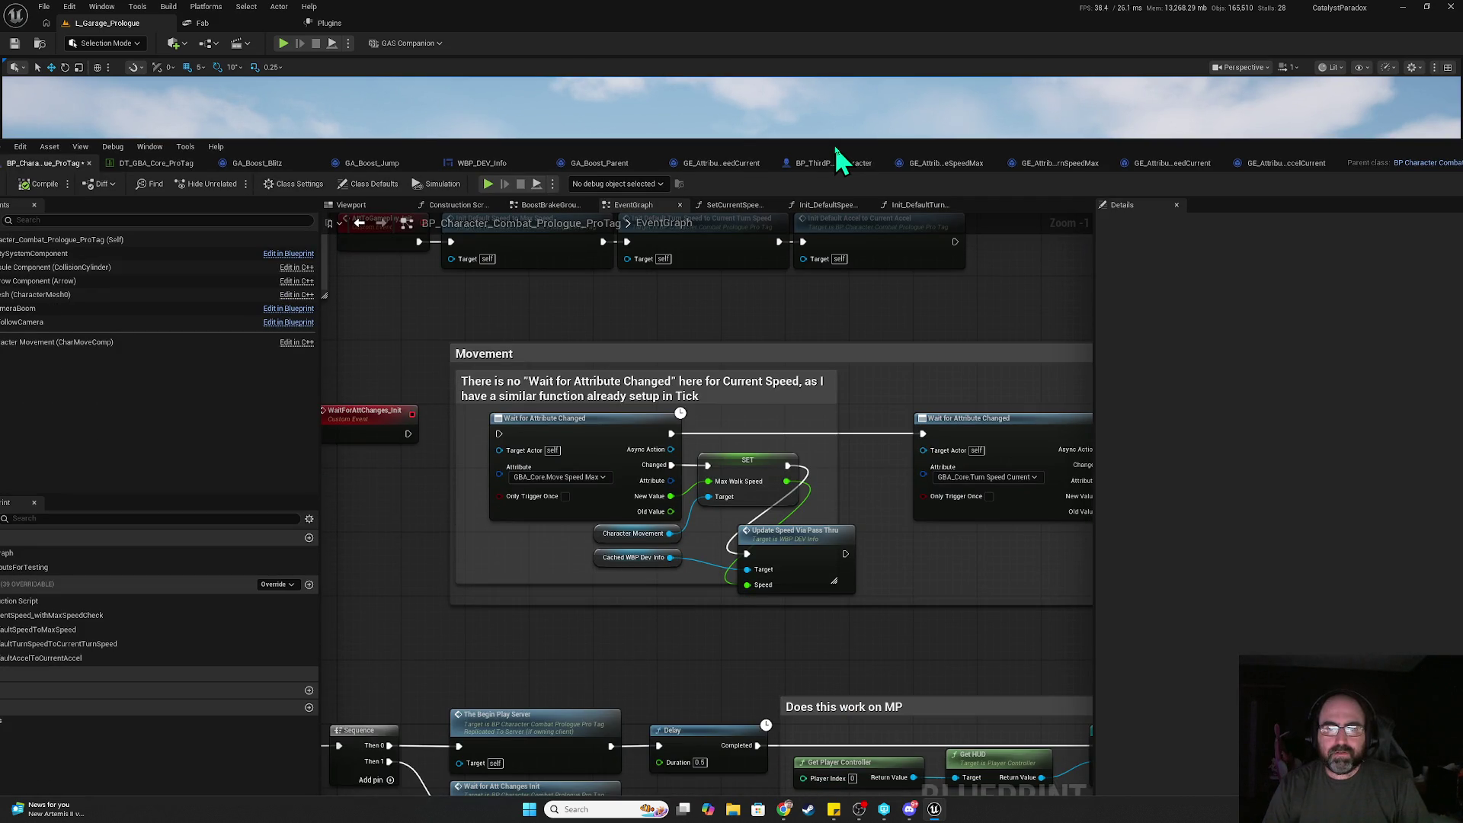
{"action": "double_click", "coordinate": [835, 144]}
{"action": "mouse_move", "coordinate": [692, 532]}
{"action": "left_mouse_down"}
{"action": "mouse_move", "coordinate": [899, 218]}
{"action": "mouse_move", "coordinate": [760, 39]}
{"action": "mouse_move", "coordinate": [810, 45]}
{"action": "left_mouse_up"}
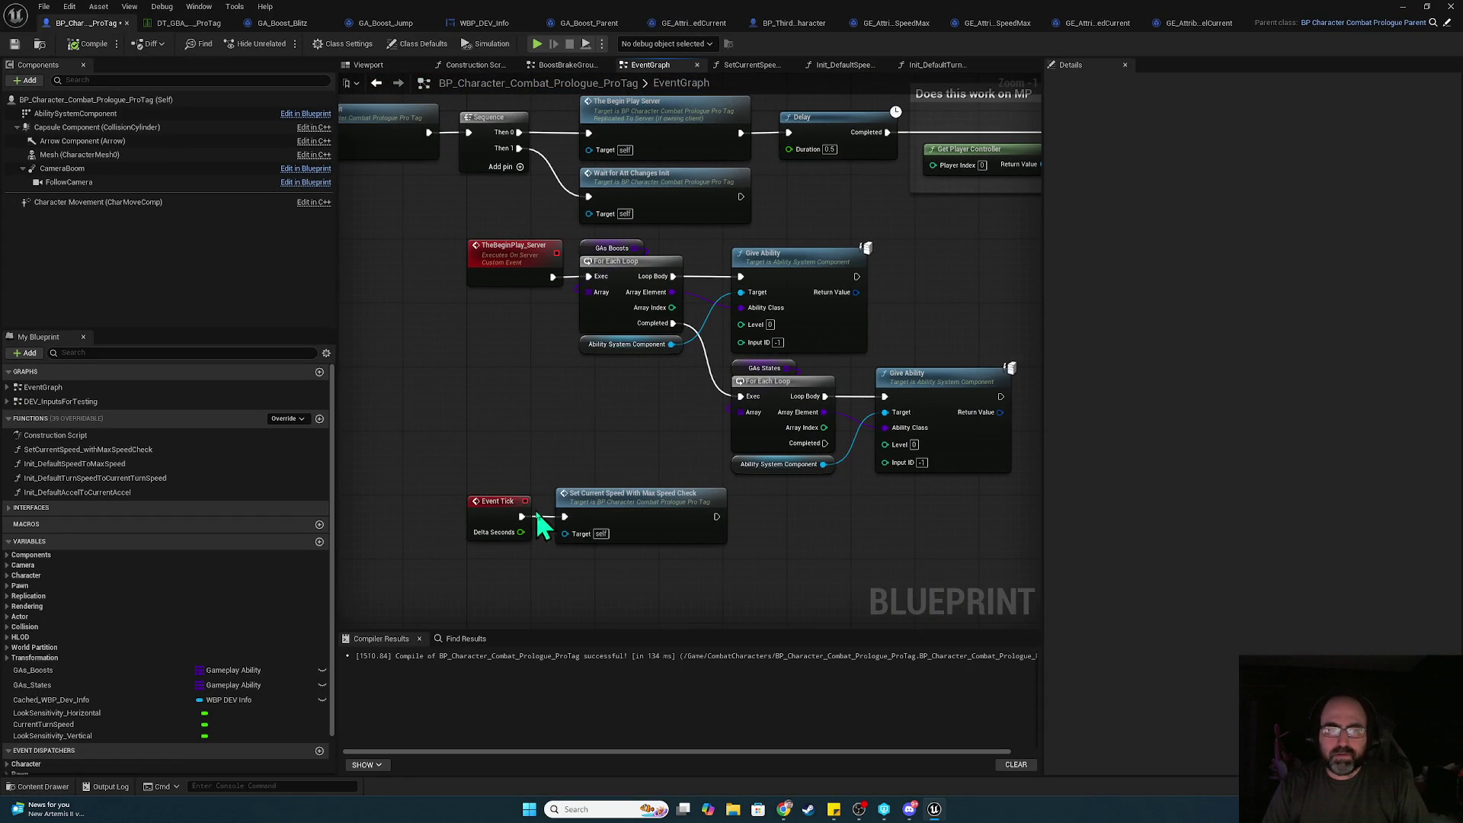
{"action": "mouse_move", "coordinate": [555, 434]}
{"action": "left_mouse_down"}
{"action": "mouse_move", "coordinate": [765, 563]}
{"action": "mouse_move", "coordinate": [602, 436]}
{"action": "left_mouse_up"}
{"action": "left_click_drag", "start_coordinate": [784, 23], "coordinate": [898, 483]}
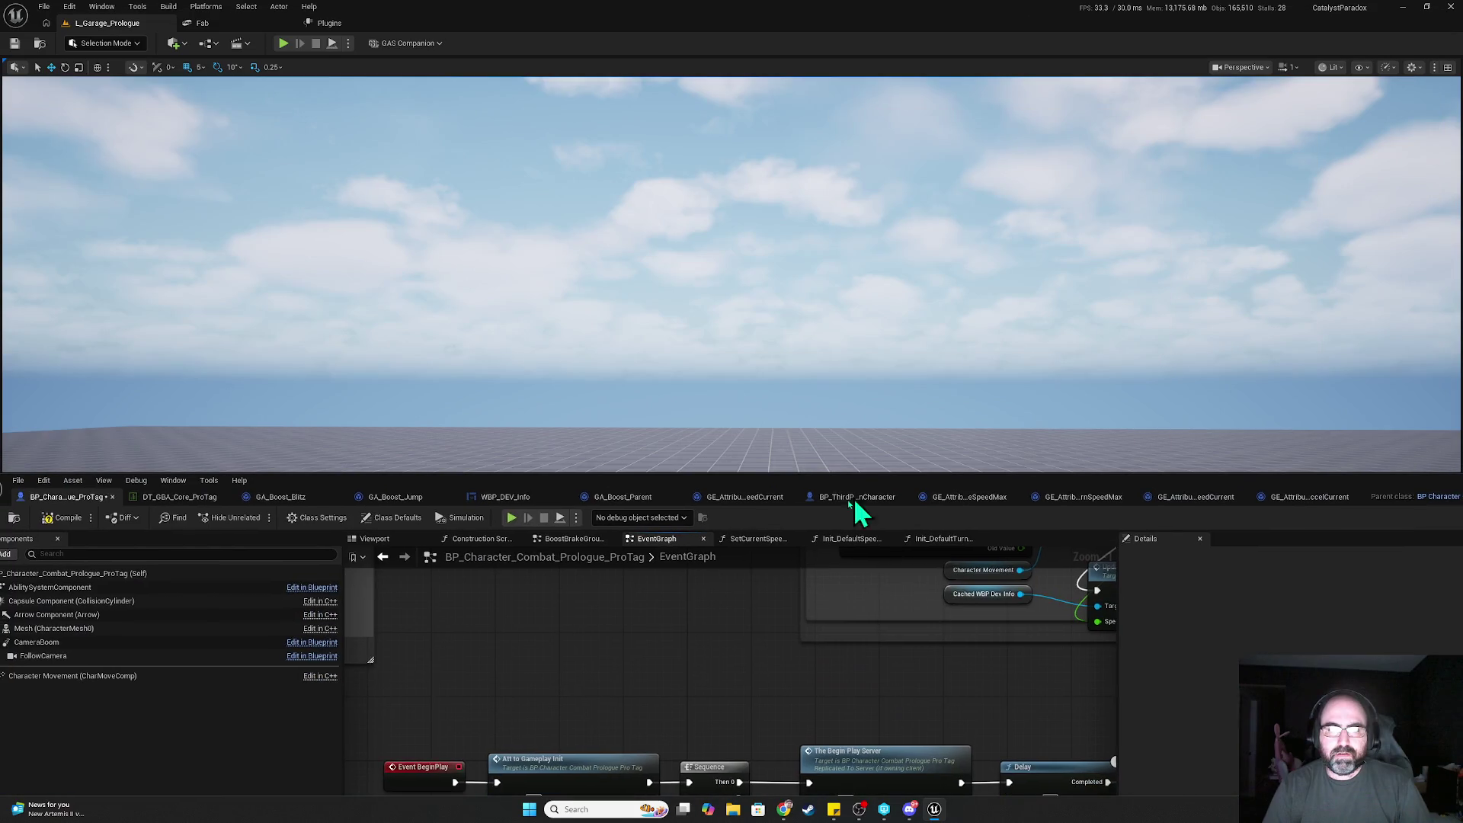
- Run a two-client play-test with Alt+P, stop it, and undock the blueprint editor
{"action": "key", "text": "alt+p"}
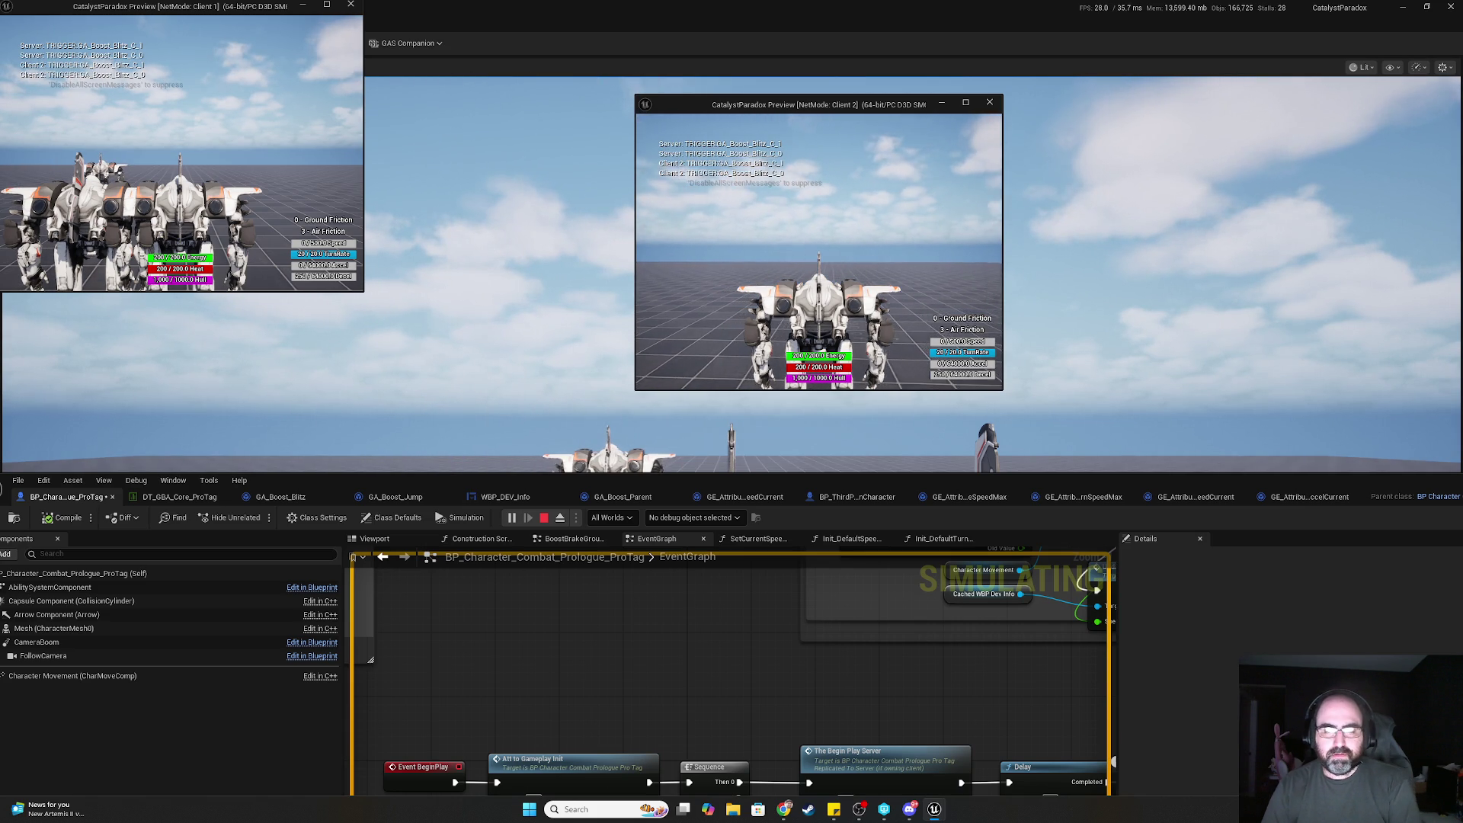
{"action": "key", "text": "Escape"}
{"action": "left_click_drag", "start_coordinate": [811, 499], "coordinate": [881, 135]}
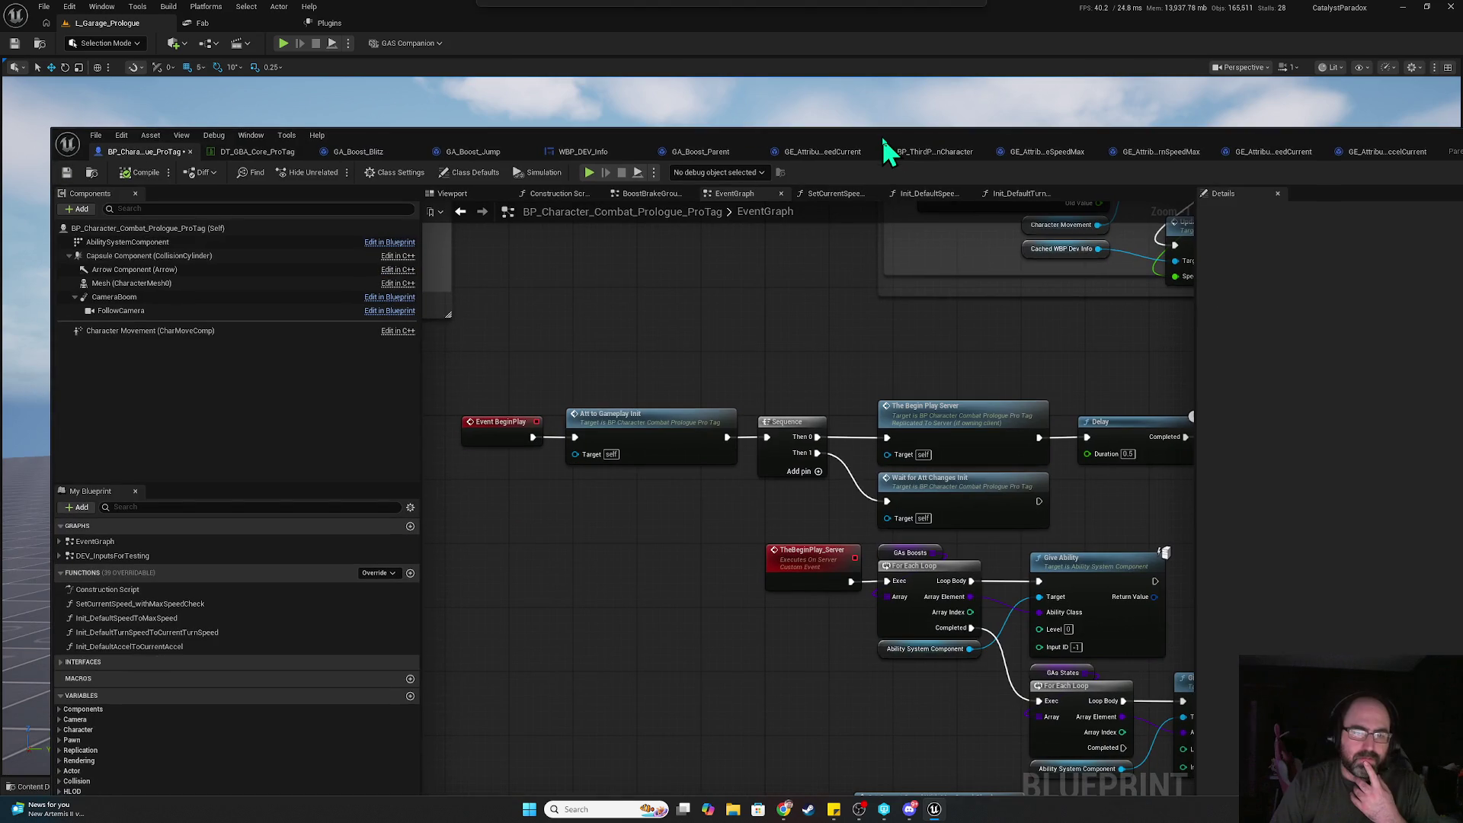
- Link WaitForAttChanges_Init to Wait for Attribute Changed and save the character blueprint
{"action": "double_click", "coordinate": [880, 135]}
{"action": "left_click_drag", "start_coordinate": [872, 186], "coordinate": [704, 509]}
{"action": "left_click_drag", "start_coordinate": [656, 293], "coordinate": [748, 296]}
{"action": "mouse_move", "coordinate": [694, 403]}
{"action": "left_mouse_down"}
{"action": "mouse_move", "coordinate": [685, 441]}
{"action": "mouse_move", "coordinate": [757, 342]}
{"action": "mouse_move", "coordinate": [696, 513]}
{"action": "mouse_move", "coordinate": [490, 523]}
{"action": "mouse_move", "coordinate": [634, 562]}
{"action": "left_mouse_up"}
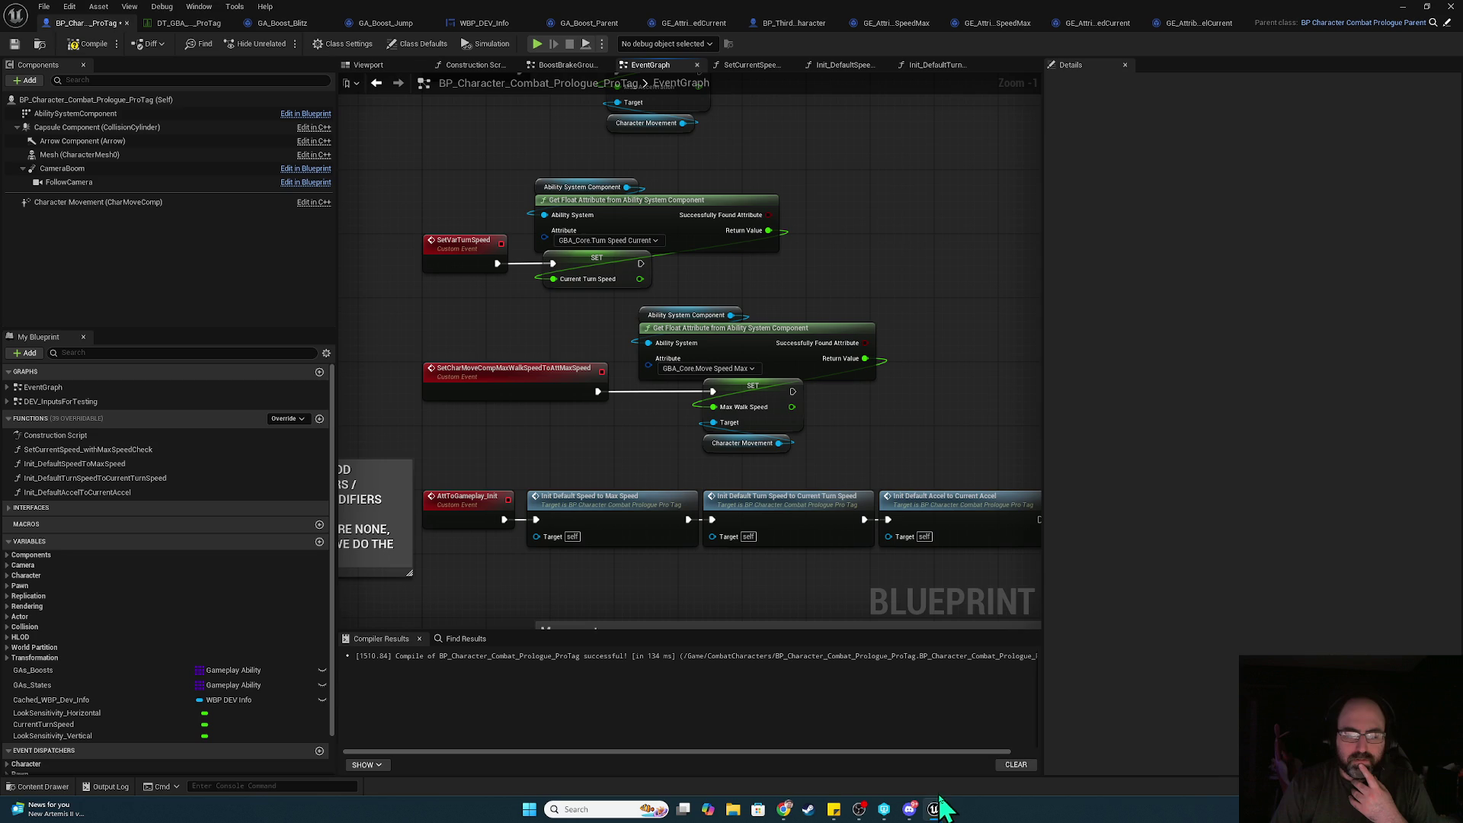
{"action": "key", "text": "ctrl+shift+s"}
{"action": "left_click", "coordinate": [823, 532]}
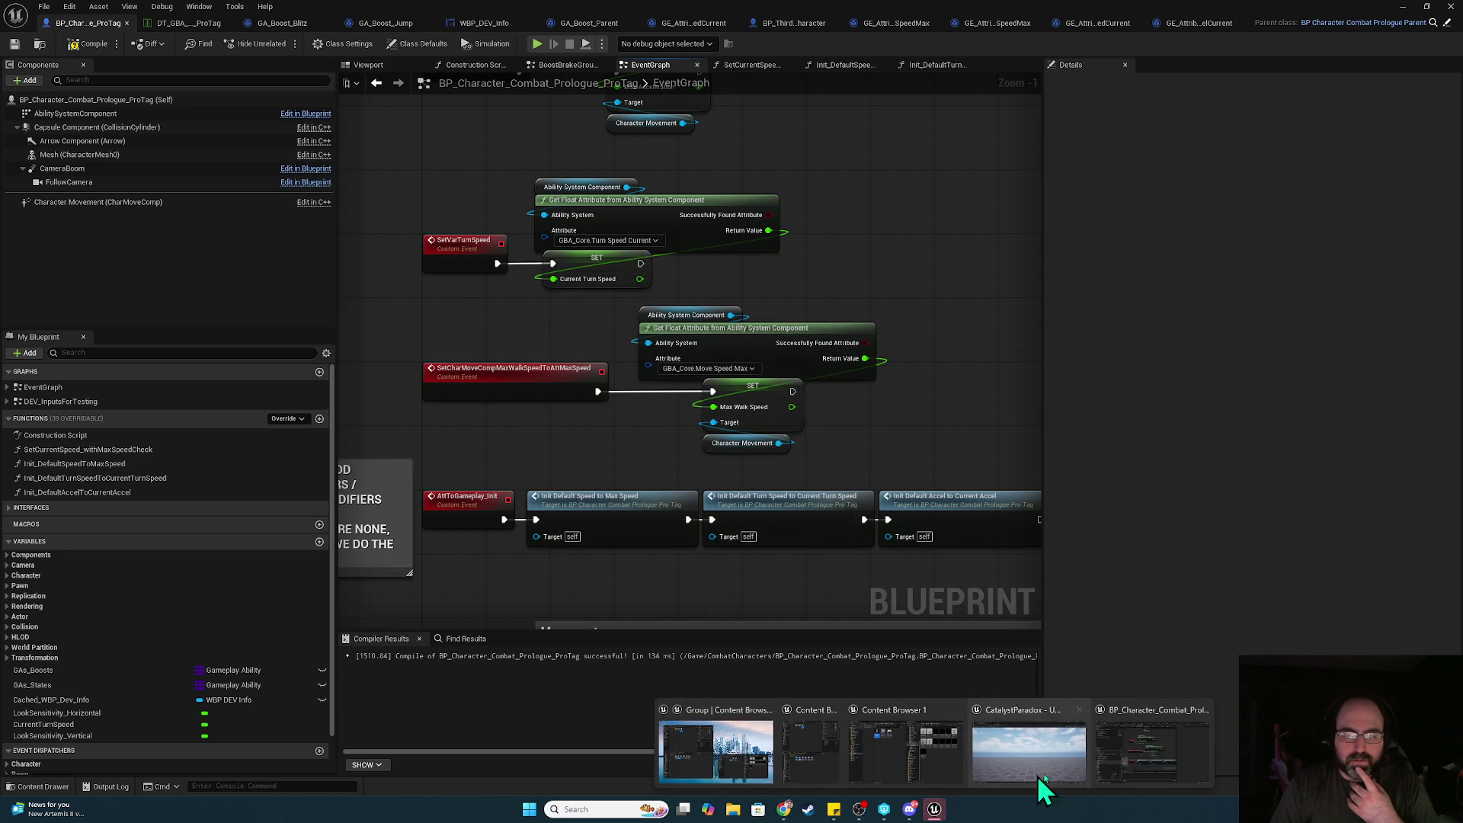
- Review WBP_DEV_Info's update events, recompile the character blueprint, and open BP_ThirdPersonCharacter
{"action": "left_click", "coordinate": [484, 24]}
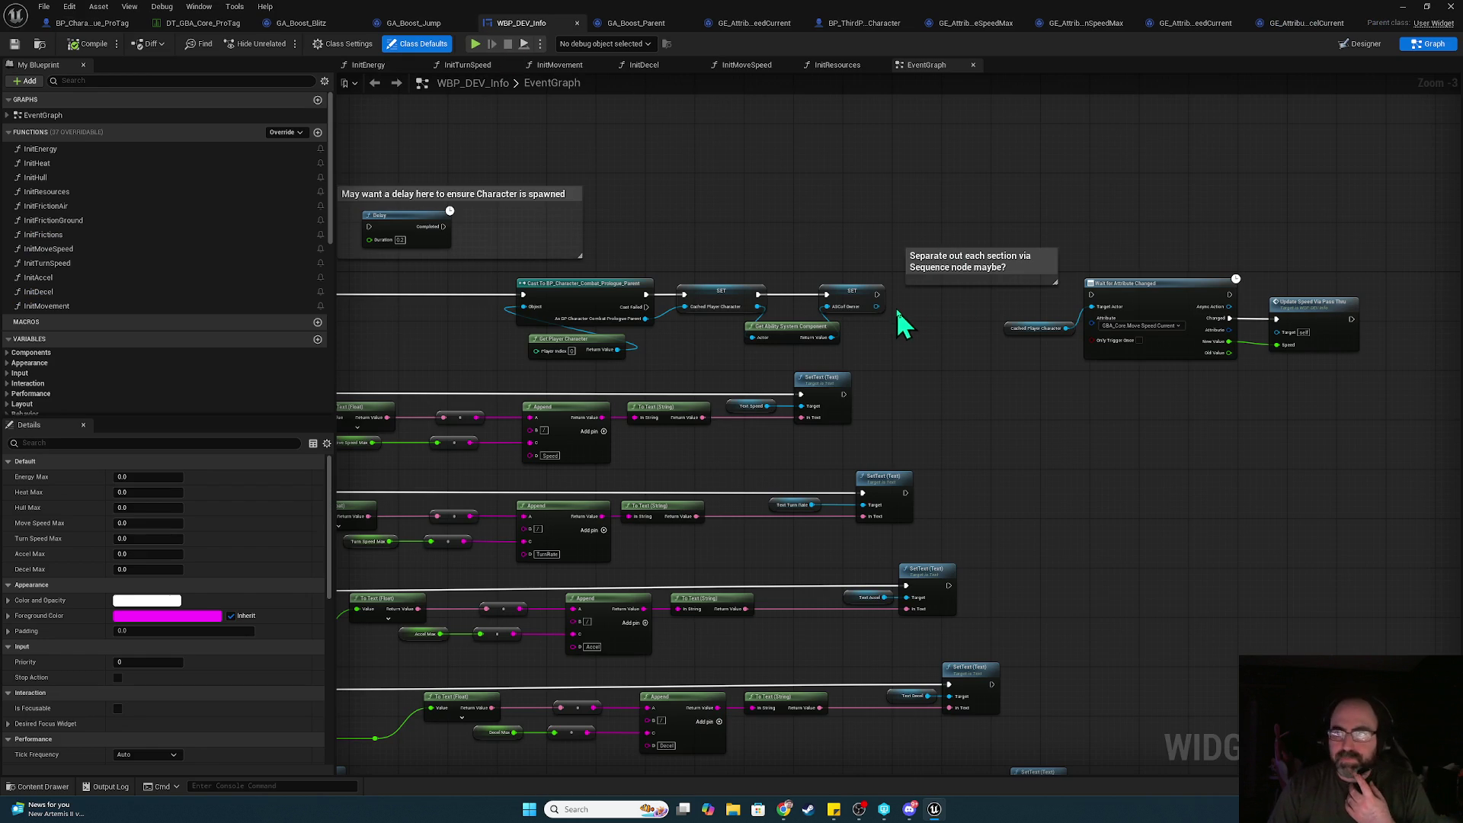
{"action": "left_click_drag", "start_coordinate": [903, 327], "coordinate": [1283, 324]}
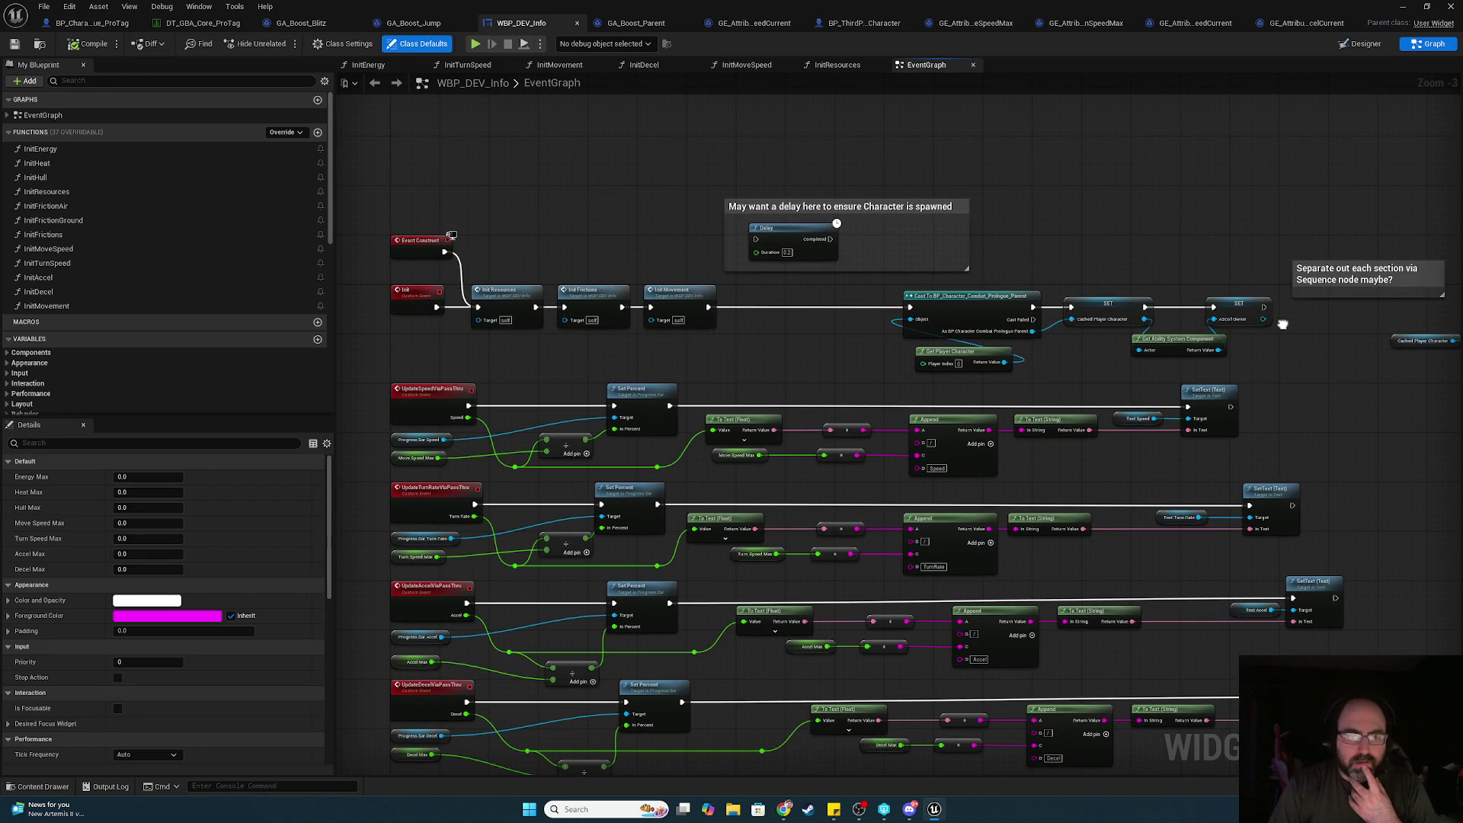
{"action": "mouse_move", "coordinate": [785, 373]}
{"action": "left_mouse_down"}
{"action": "mouse_move", "coordinate": [770, 222]}
{"action": "mouse_move", "coordinate": [773, 258]}
{"action": "left_mouse_up"}
{"action": "left_click", "coordinate": [107, 23]}
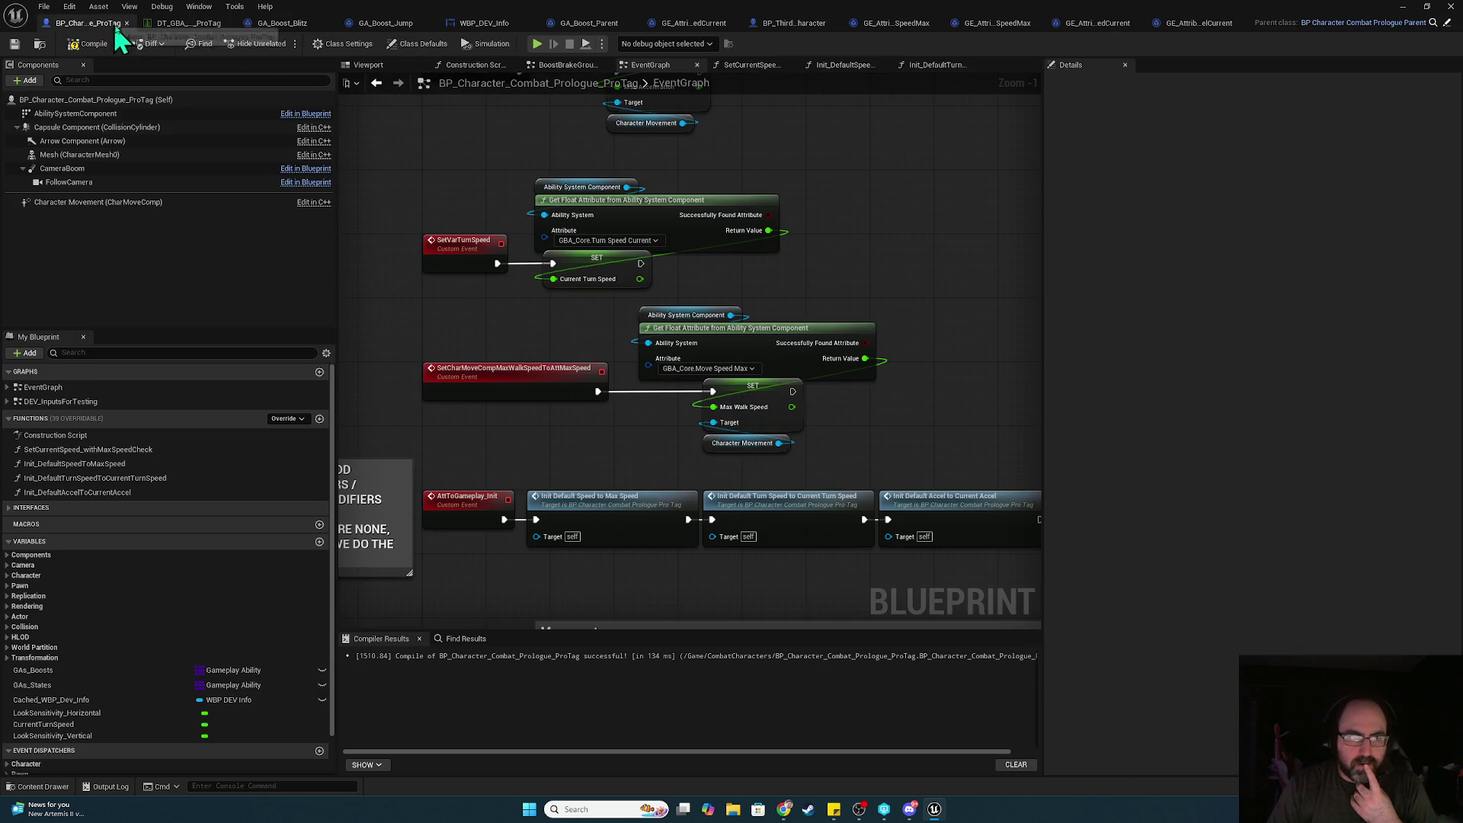
{"action": "left_click", "coordinate": [93, 44]}
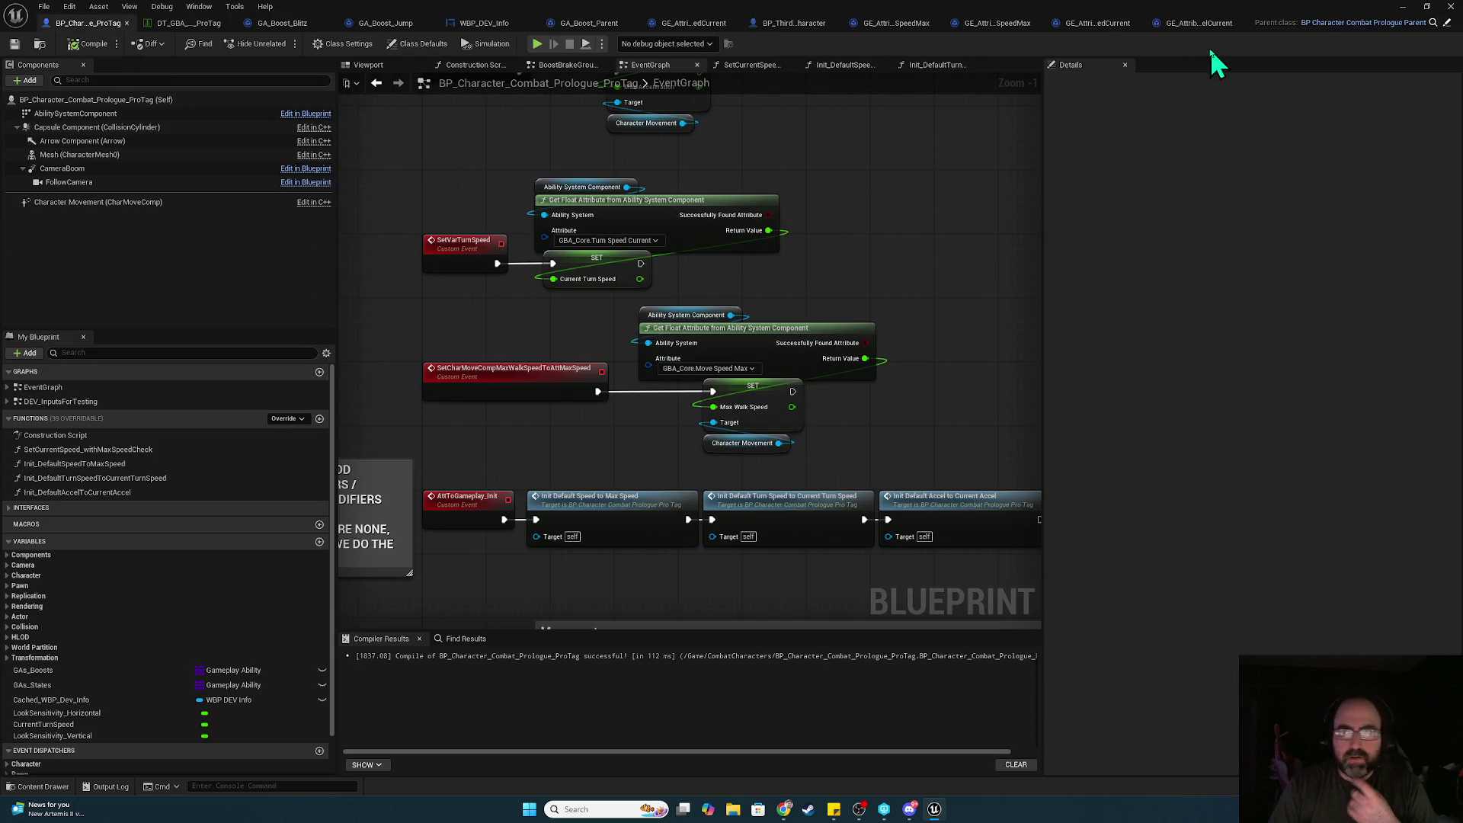
{"action": "left_click", "coordinate": [786, 25]}
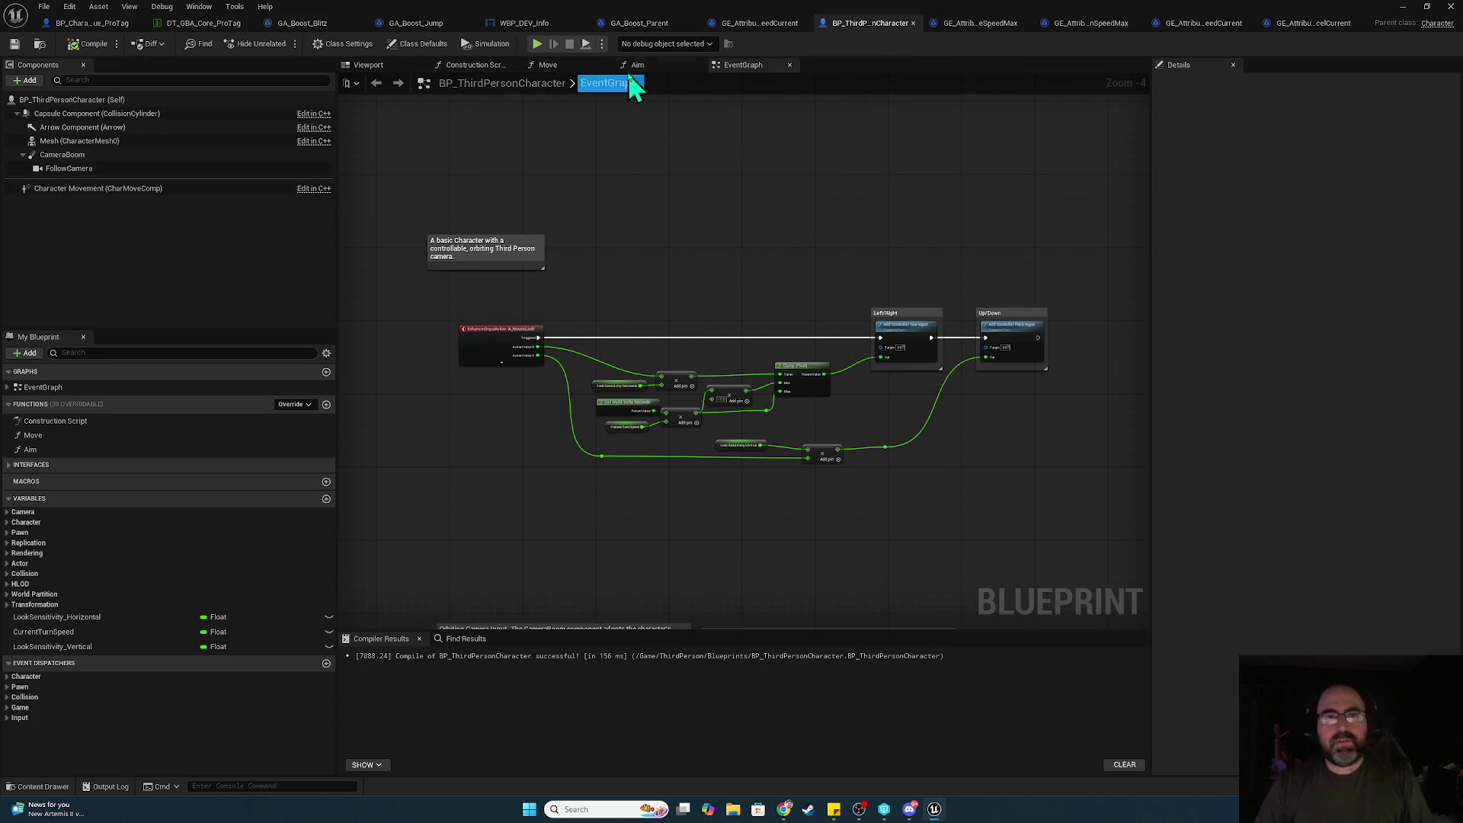
- Review BP_ThirdPersonCharacter's Move function, viewport and mouse-look input nodes, then return to the ProTag blueprint
{"action": "left_click", "coordinate": [560, 65]}
{"action": "left_click", "coordinate": [389, 67]}
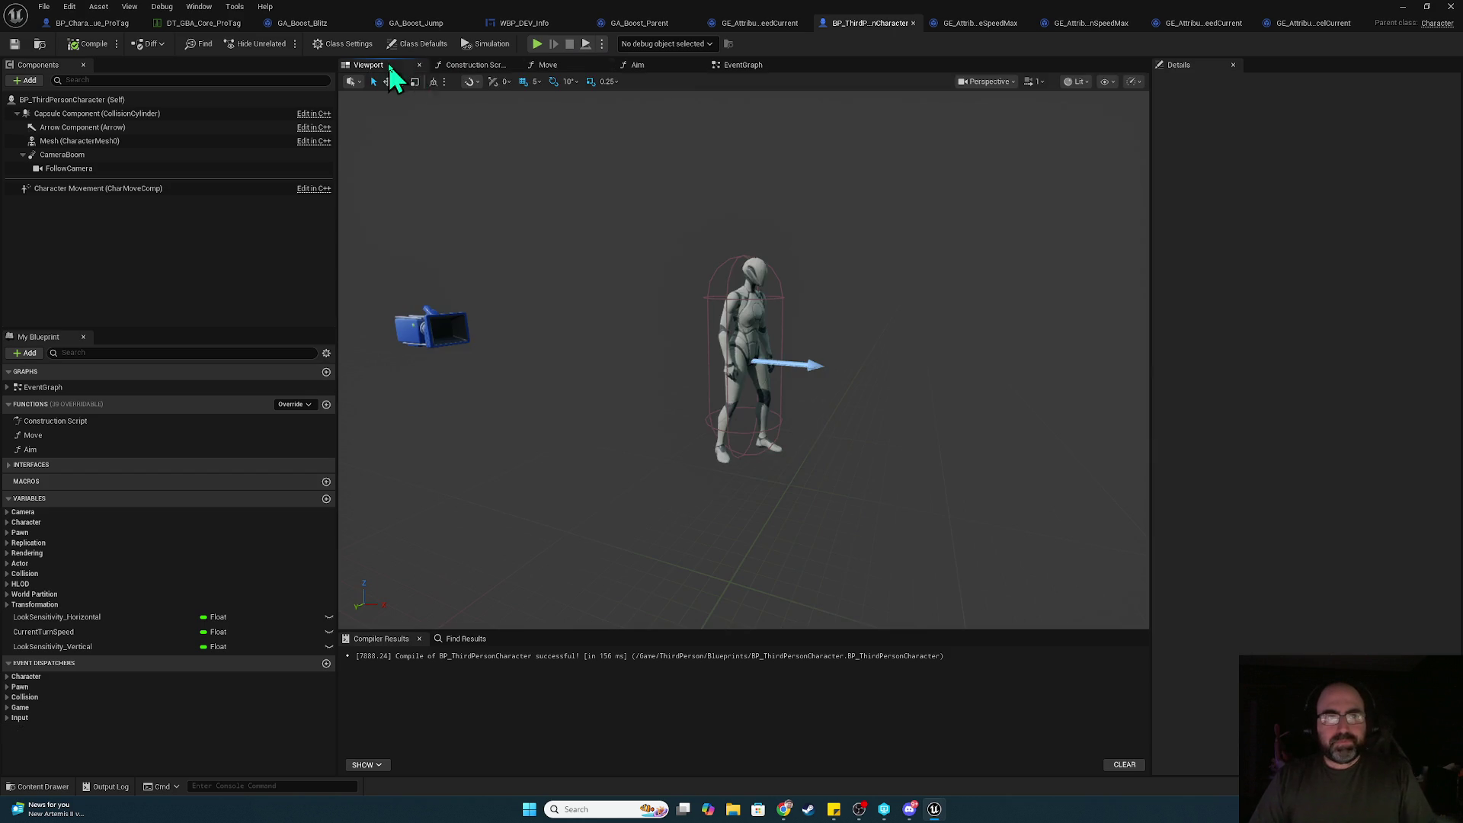
{"action": "left_click", "coordinate": [742, 66]}
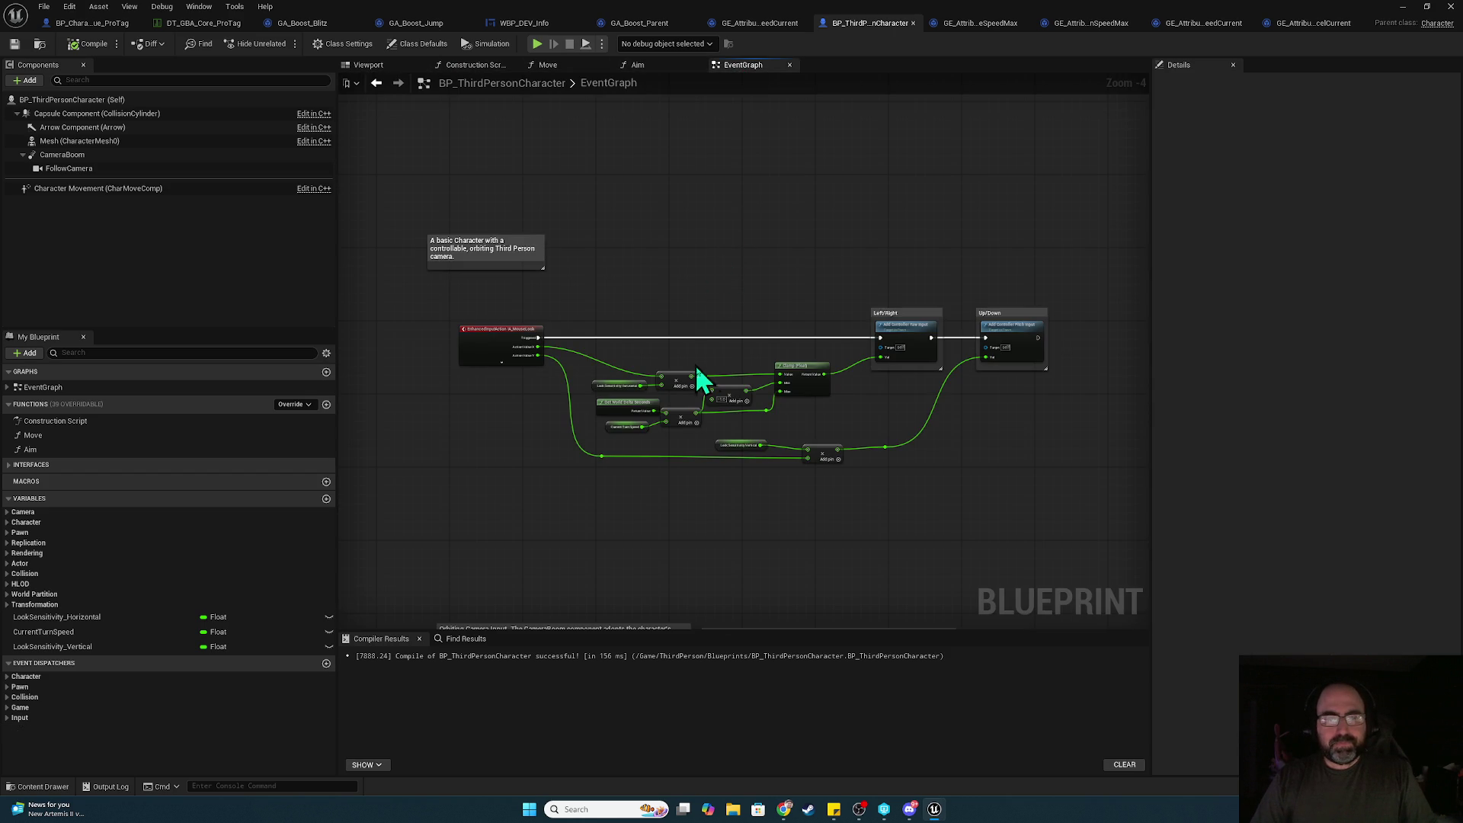
{"action": "scroll", "coordinate": [733, 411], "scroll_direction": "up", "scroll_amount": 3}
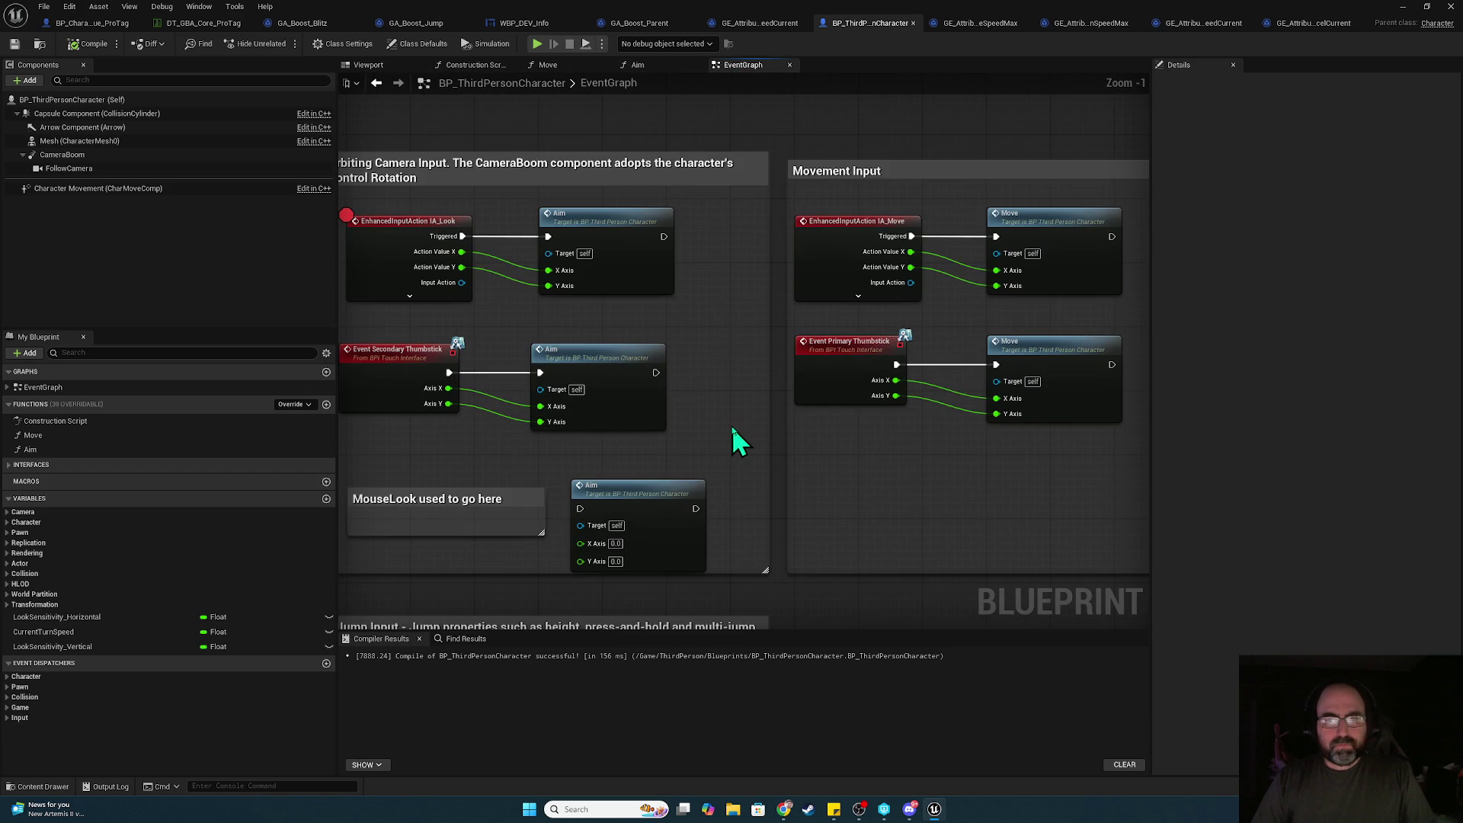
{"action": "mouse_move", "coordinate": [976, 320]}
{"action": "left_mouse_down"}
{"action": "mouse_move", "coordinate": [918, 549]}
{"action": "mouse_move", "coordinate": [663, 499]}
{"action": "mouse_move", "coordinate": [803, 464]}
{"action": "mouse_move", "coordinate": [700, 101]}
{"action": "left_mouse_up"}
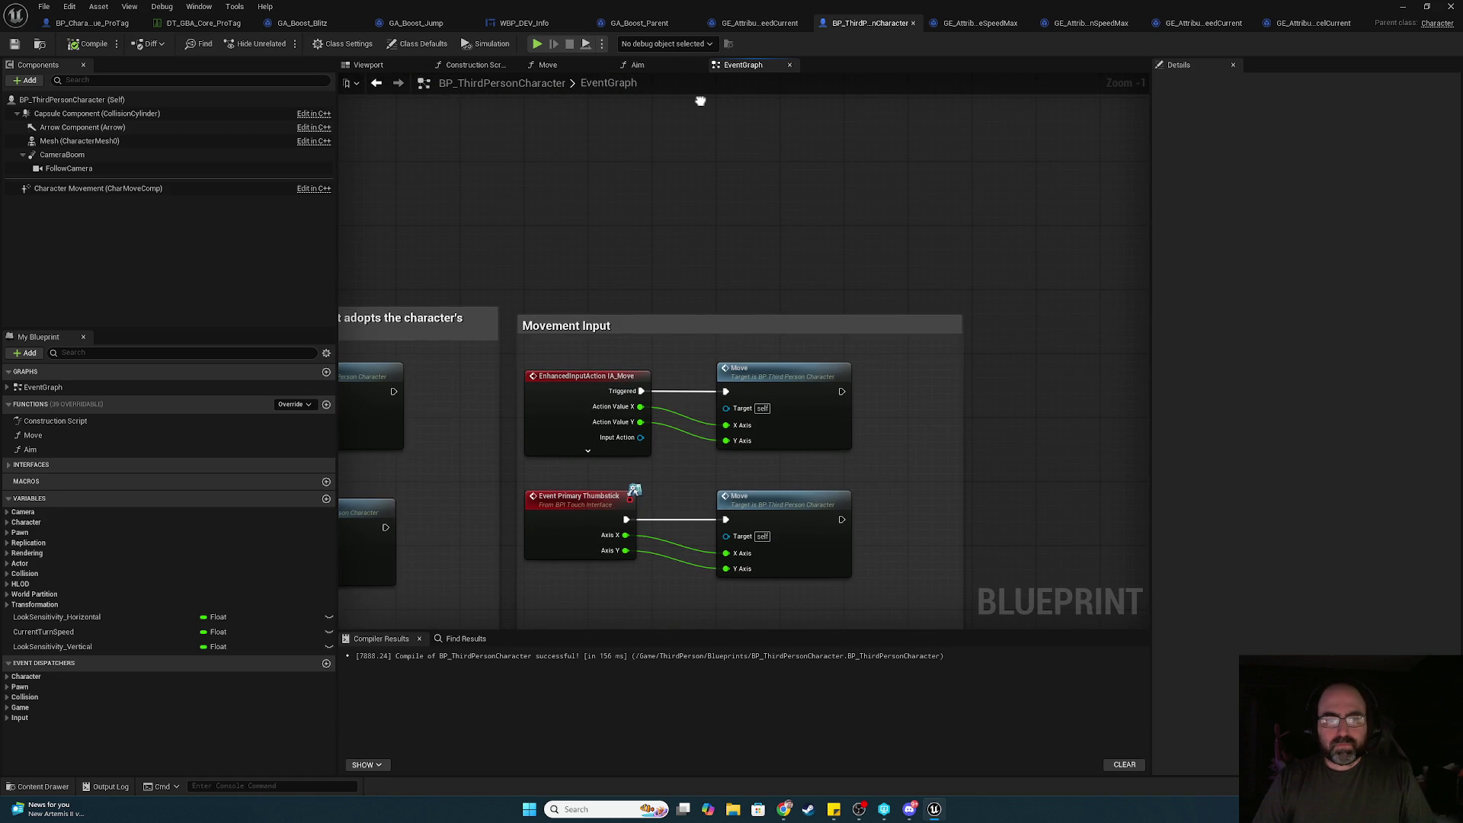
{"action": "left_click", "coordinate": [97, 24]}
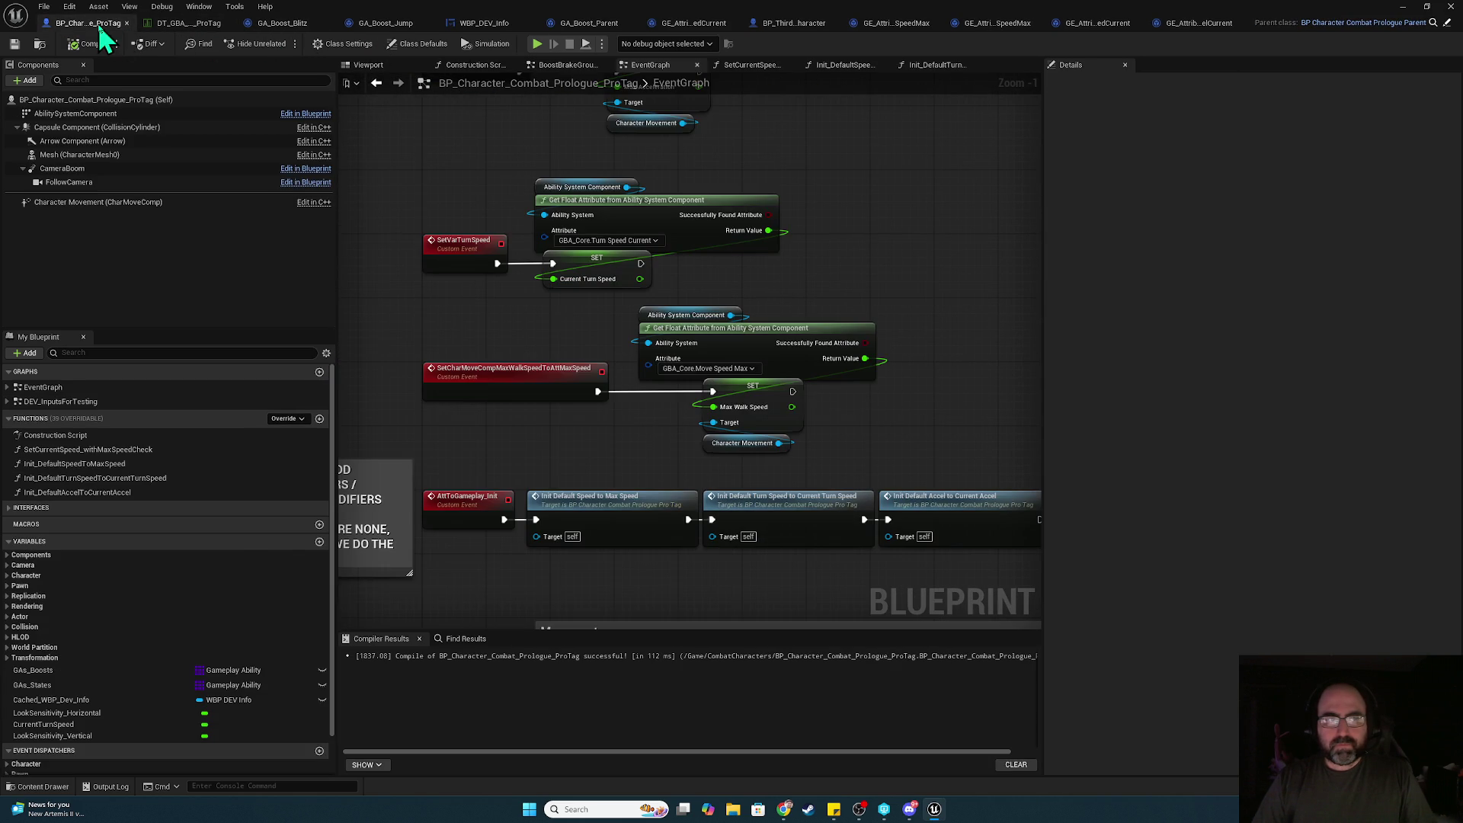
- Cut the AttToGameplay_Init→Init Default Speed and max-walk-speed→SET exec links, then run a two-client play-test
{"action": "left_click_drag", "start_coordinate": [477, 375], "coordinate": [614, 4]}
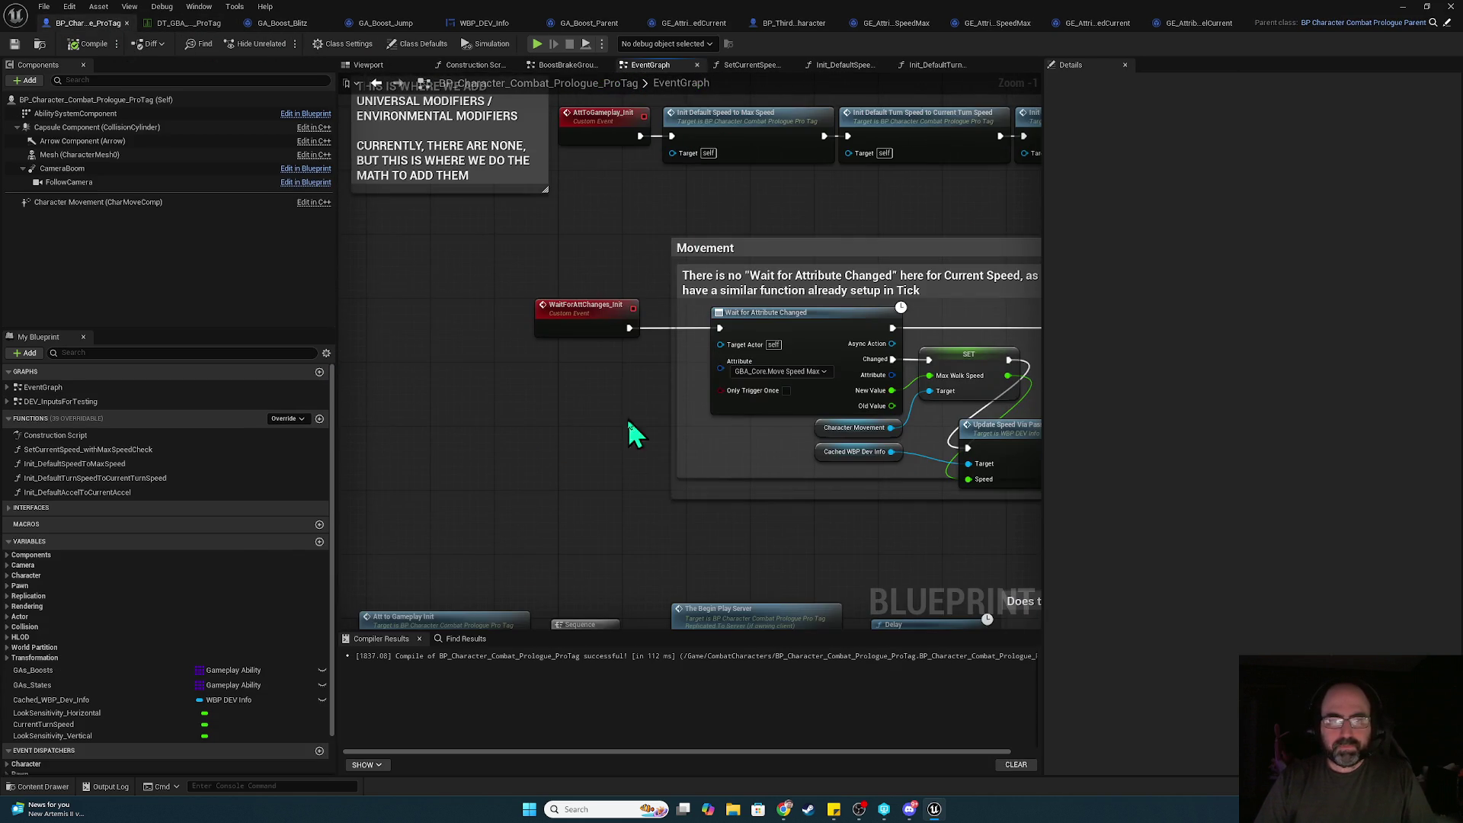
{"action": "left_click_drag", "start_coordinate": [631, 385], "coordinate": [697, 122]}
{"action": "mouse_move", "coordinate": [578, 217]}
{"action": "left_mouse_down"}
{"action": "mouse_move", "coordinate": [726, 212]}
{"action": "mouse_move", "coordinate": [761, 255]}
{"action": "left_mouse_up"}
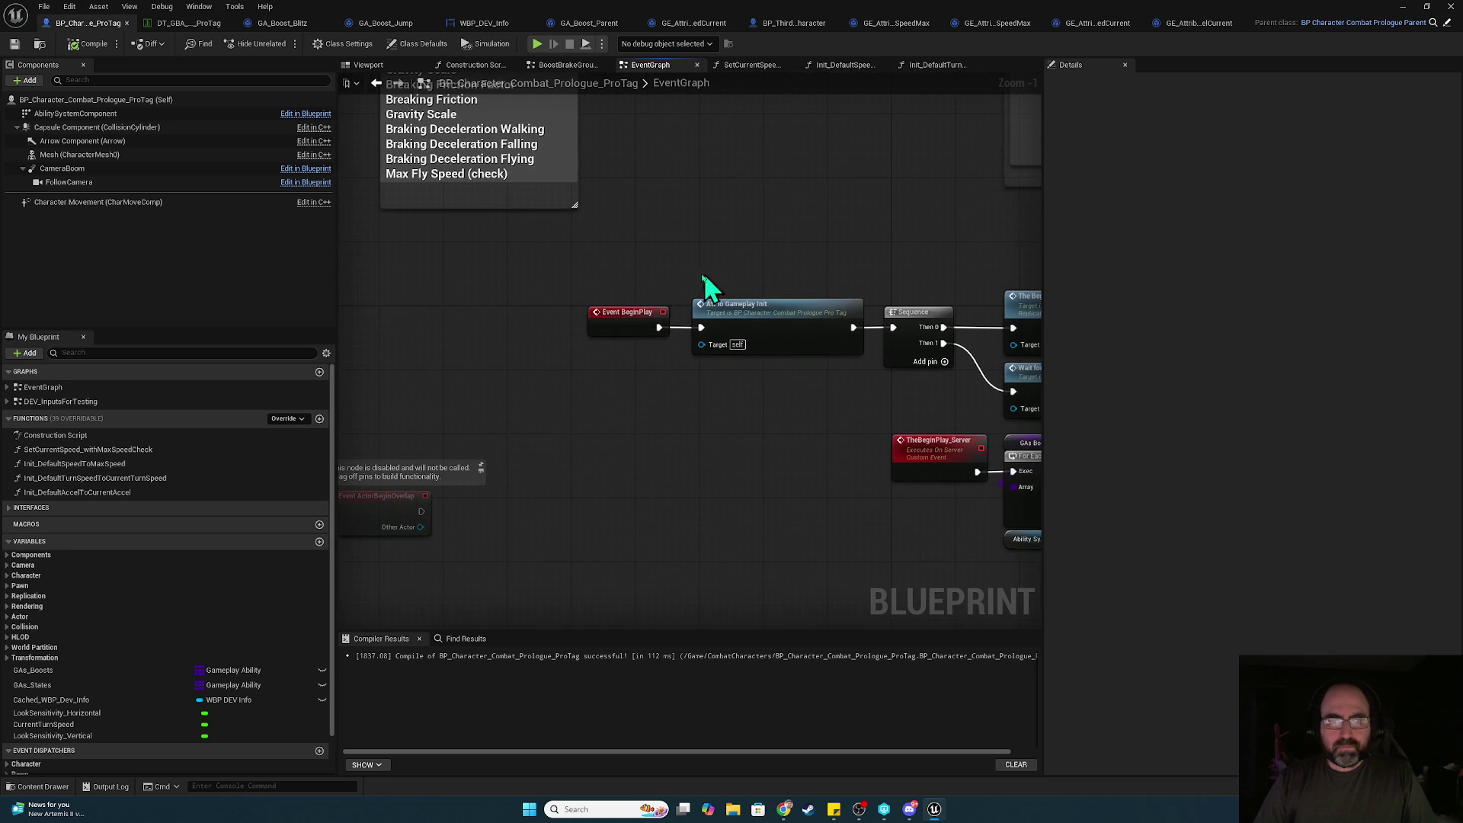
{"action": "mouse_move", "coordinate": [914, 229]}
{"action": "left_mouse_down"}
{"action": "mouse_move", "coordinate": [509, 196]}
{"action": "mouse_move", "coordinate": [46, 205]}
{"action": "left_mouse_up"}
{"action": "mouse_move", "coordinate": [762, 228]}
{"action": "left_mouse_down"}
{"action": "mouse_move", "coordinate": [374, 237]}
{"action": "mouse_move", "coordinate": [359, 582]}
{"action": "mouse_move", "coordinate": [409, 499]}
{"action": "mouse_move", "coordinate": [424, 506]}
{"action": "mouse_move", "coordinate": [513, 663]}
{"action": "left_mouse_up"}
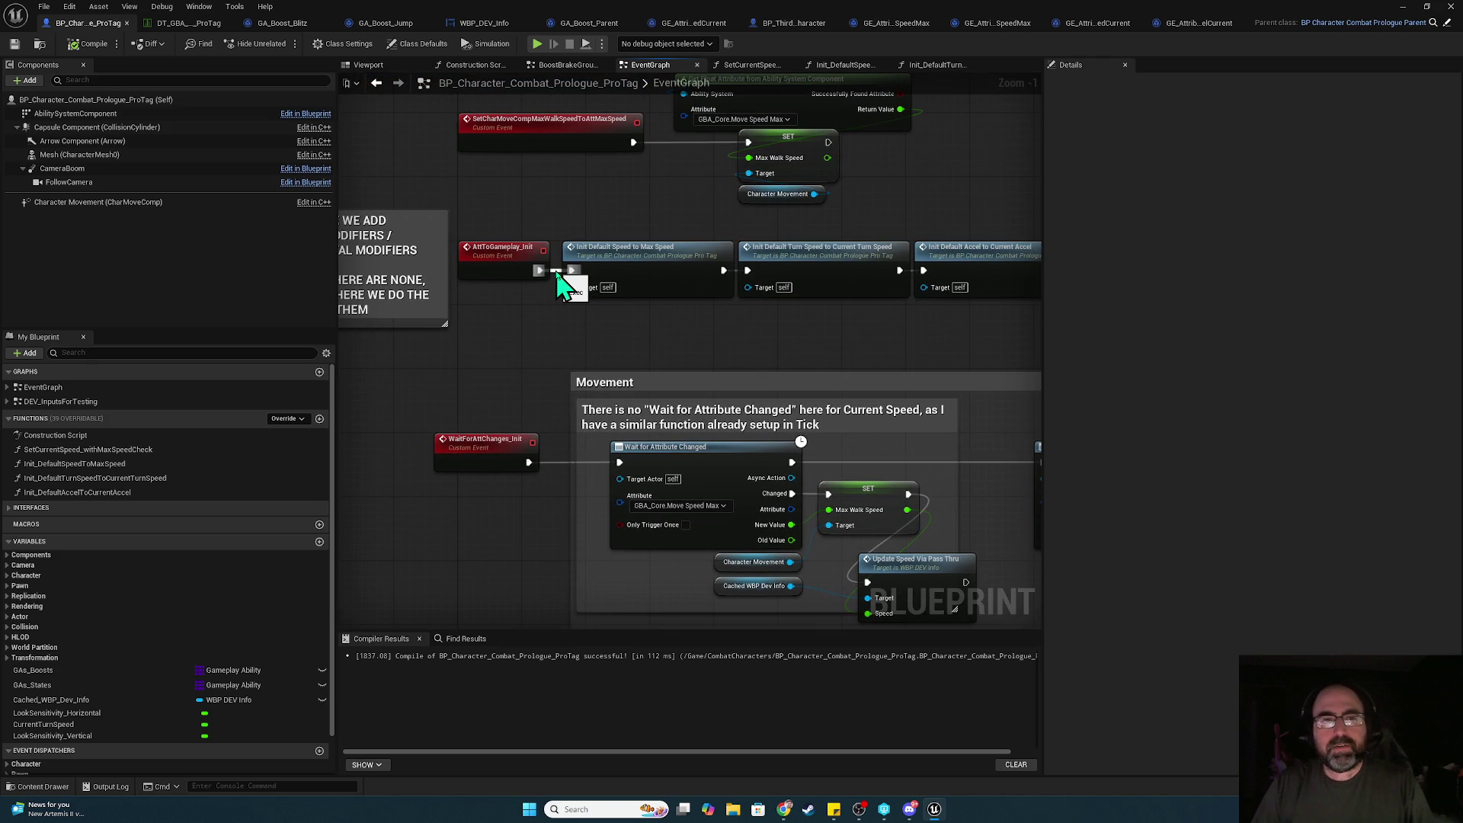
{"action": "left_click", "coordinate": [560, 272], "text": "alt"}
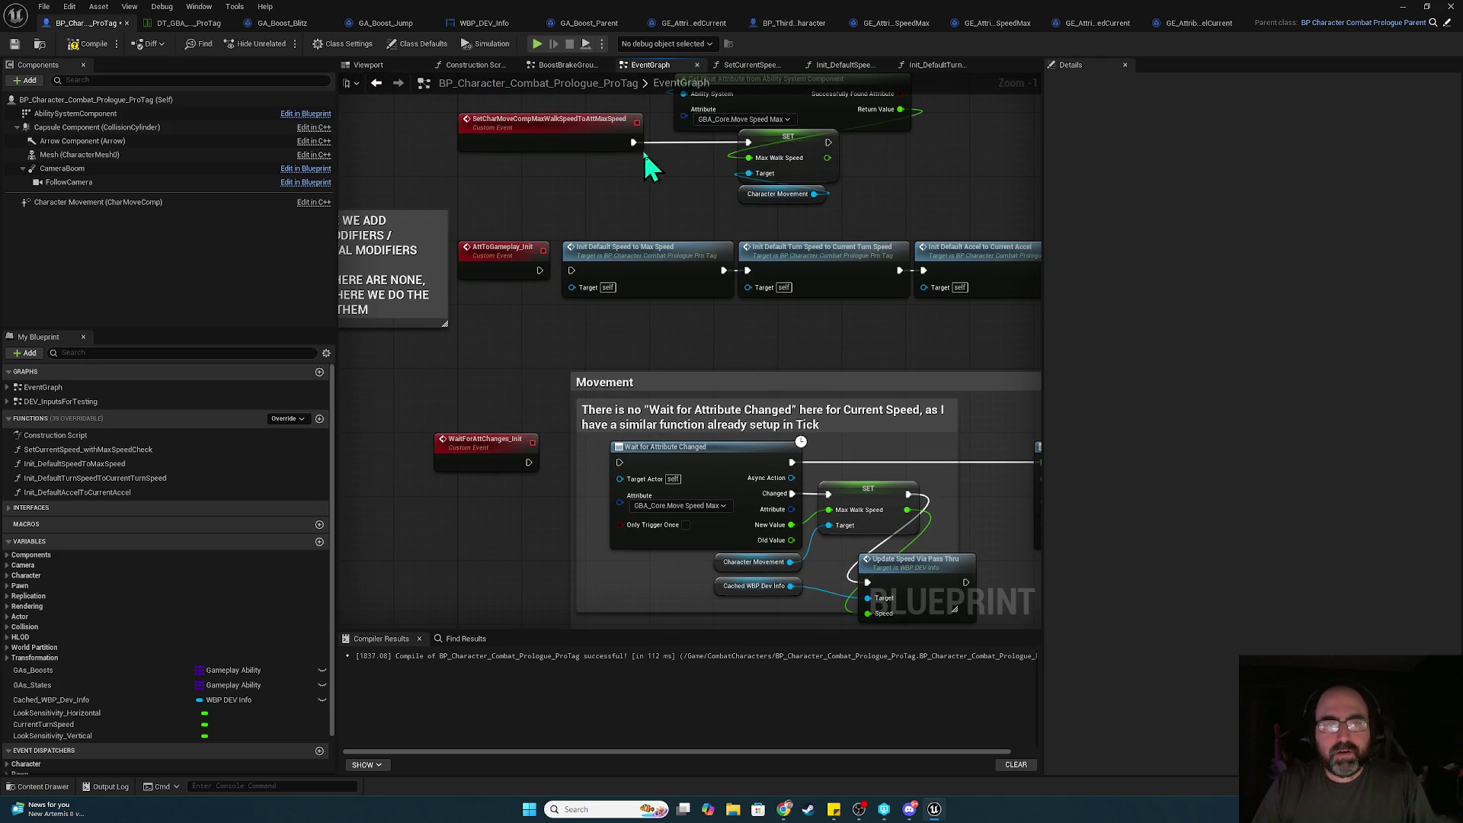
{"action": "left_click", "coordinate": [748, 143], "text": "alt"}
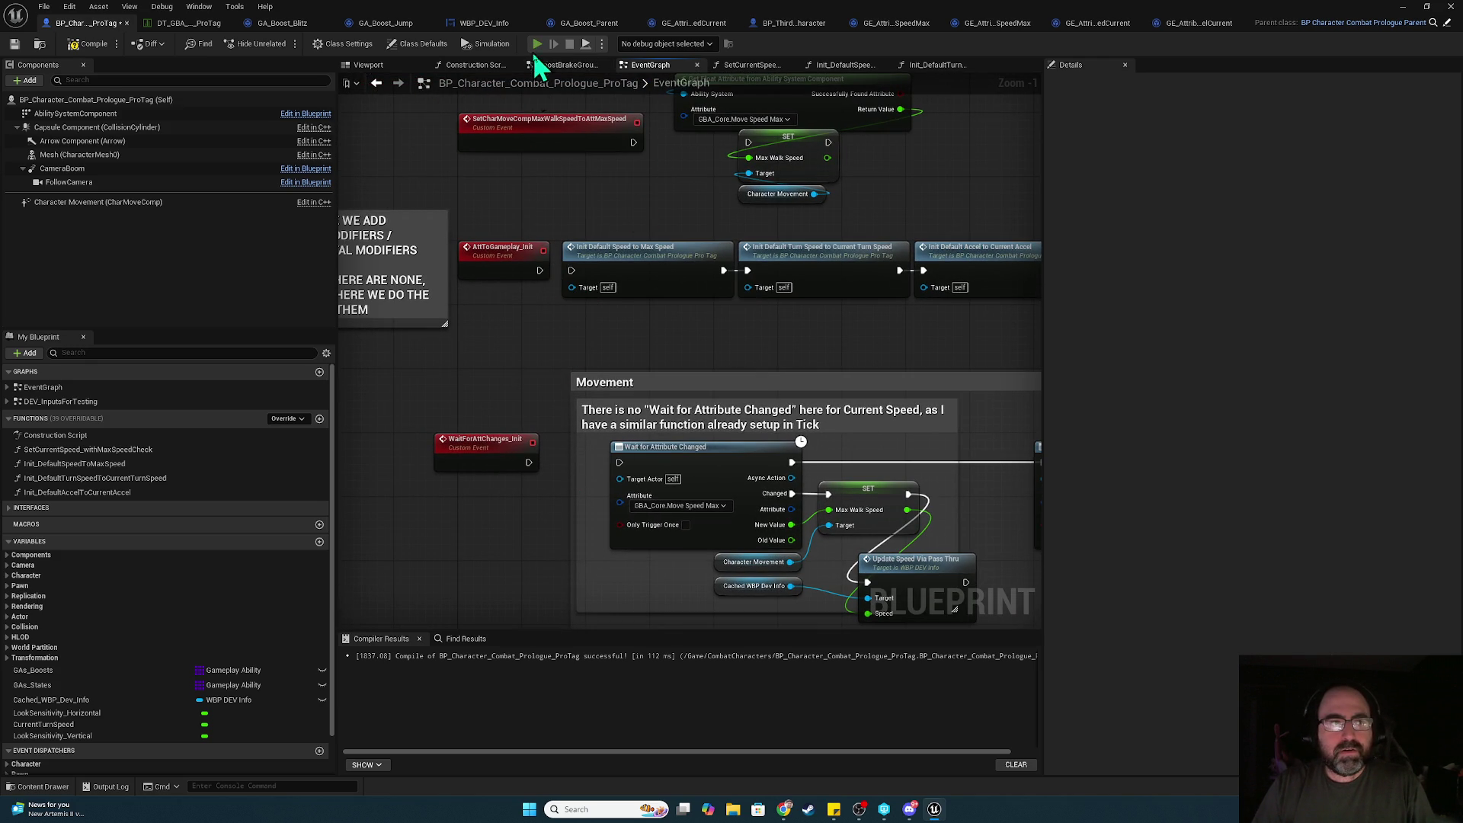
{"action": "left_click", "coordinate": [537, 45]}
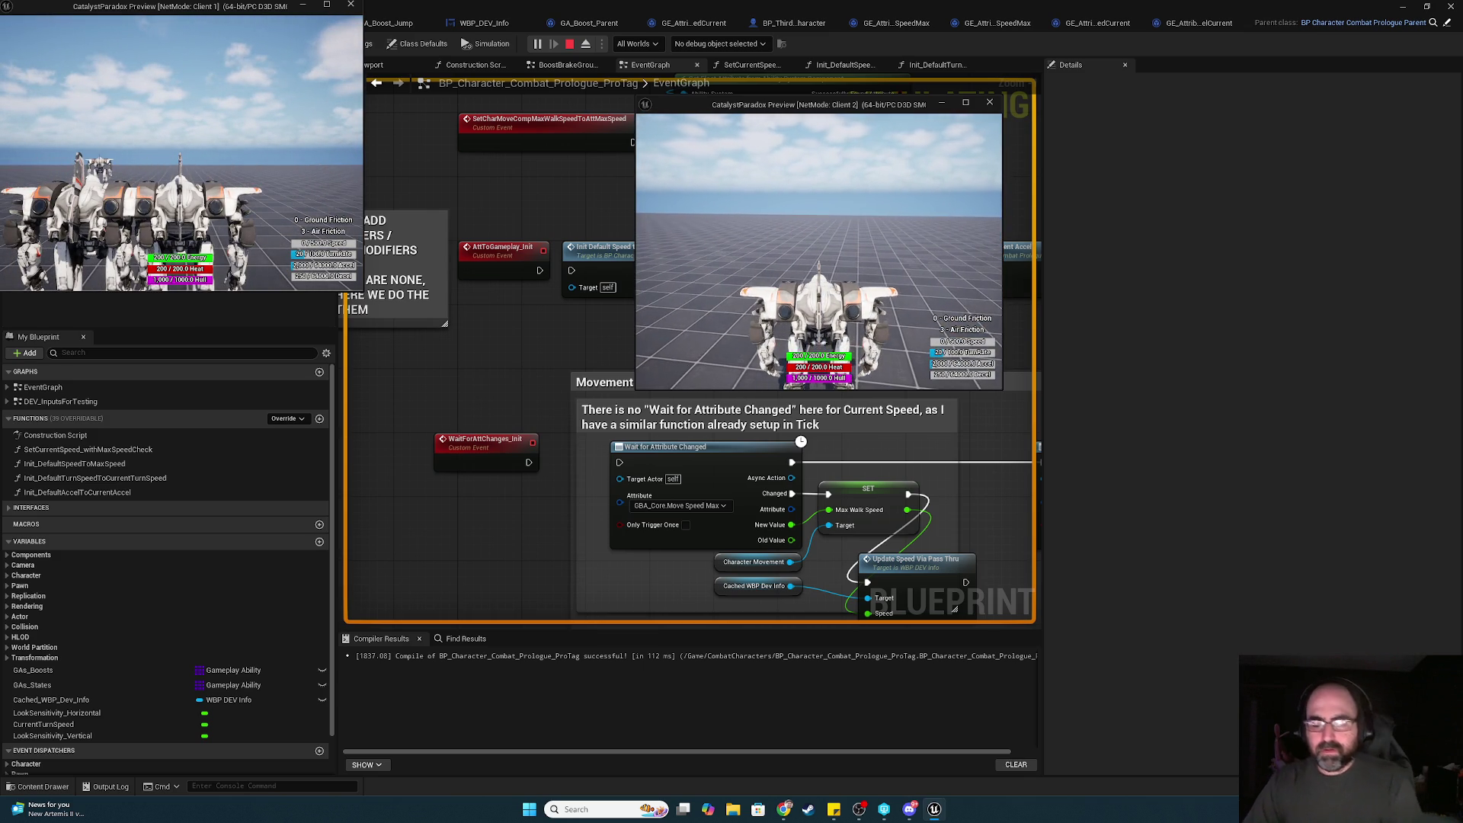
{"action": "key", "text": "Escape"}
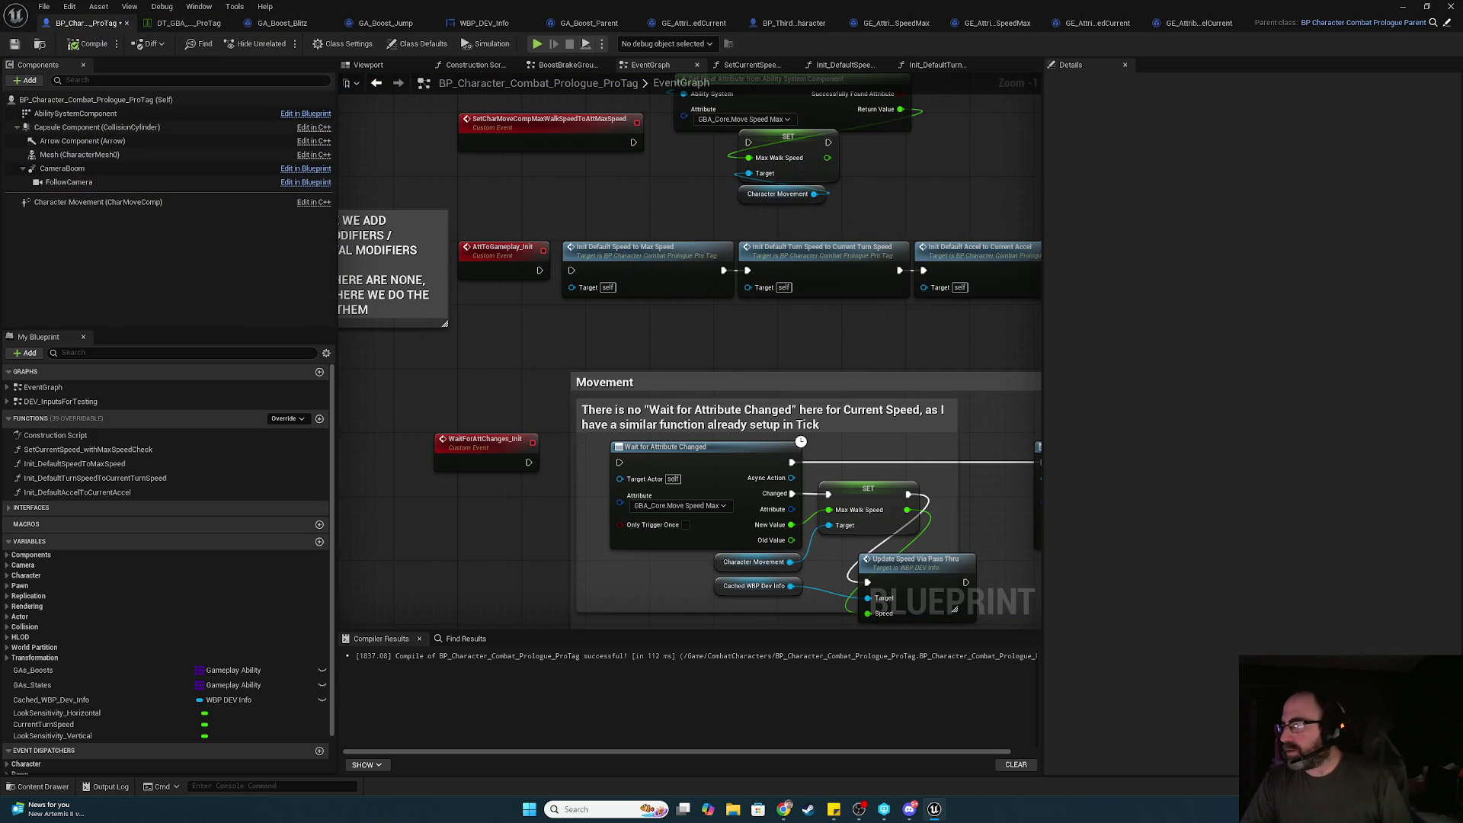
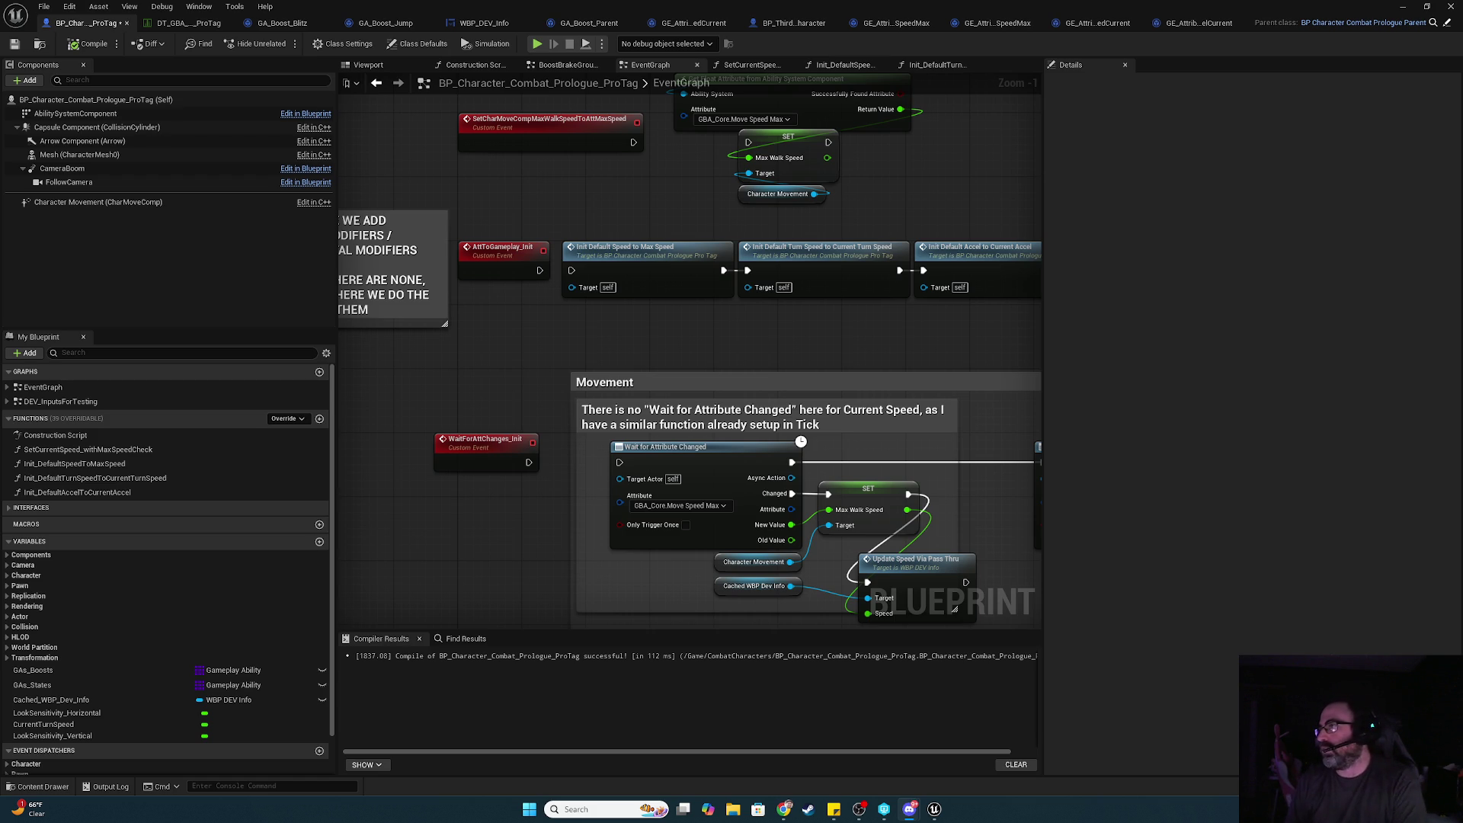
- Wire Event Tick's exec pin into Set Current Speed With Max Speed Check
{"action": "mouse_move", "coordinate": [966, 327]}
{"action": "left_mouse_down"}
{"action": "mouse_move", "coordinate": [623, 251]}
{"action": "mouse_move", "coordinate": [449, 305]}
{"action": "left_mouse_up"}
{"action": "mouse_move", "coordinate": [878, 316]}
{"action": "left_mouse_down"}
{"action": "mouse_move", "coordinate": [690, 281]}
{"action": "mouse_move", "coordinate": [689, 252]}
{"action": "mouse_move", "coordinate": [605, 251]}
{"action": "left_mouse_up"}
{"action": "scroll", "coordinate": [606, 251], "scroll_direction": "down", "scroll_amount": 4}
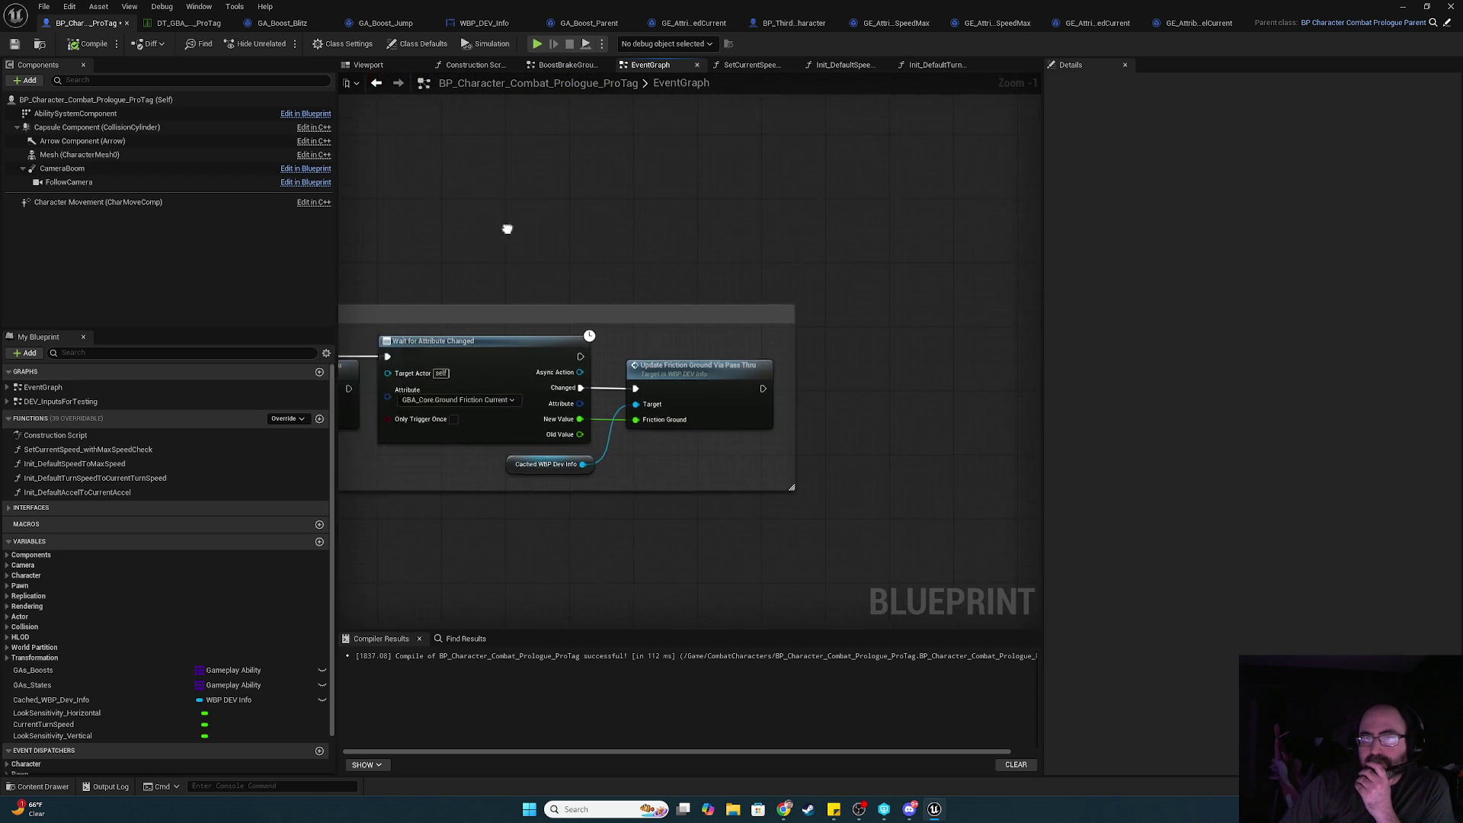
{"action": "scroll", "coordinate": [834, 305], "scroll_direction": "up", "scroll_amount": 4}
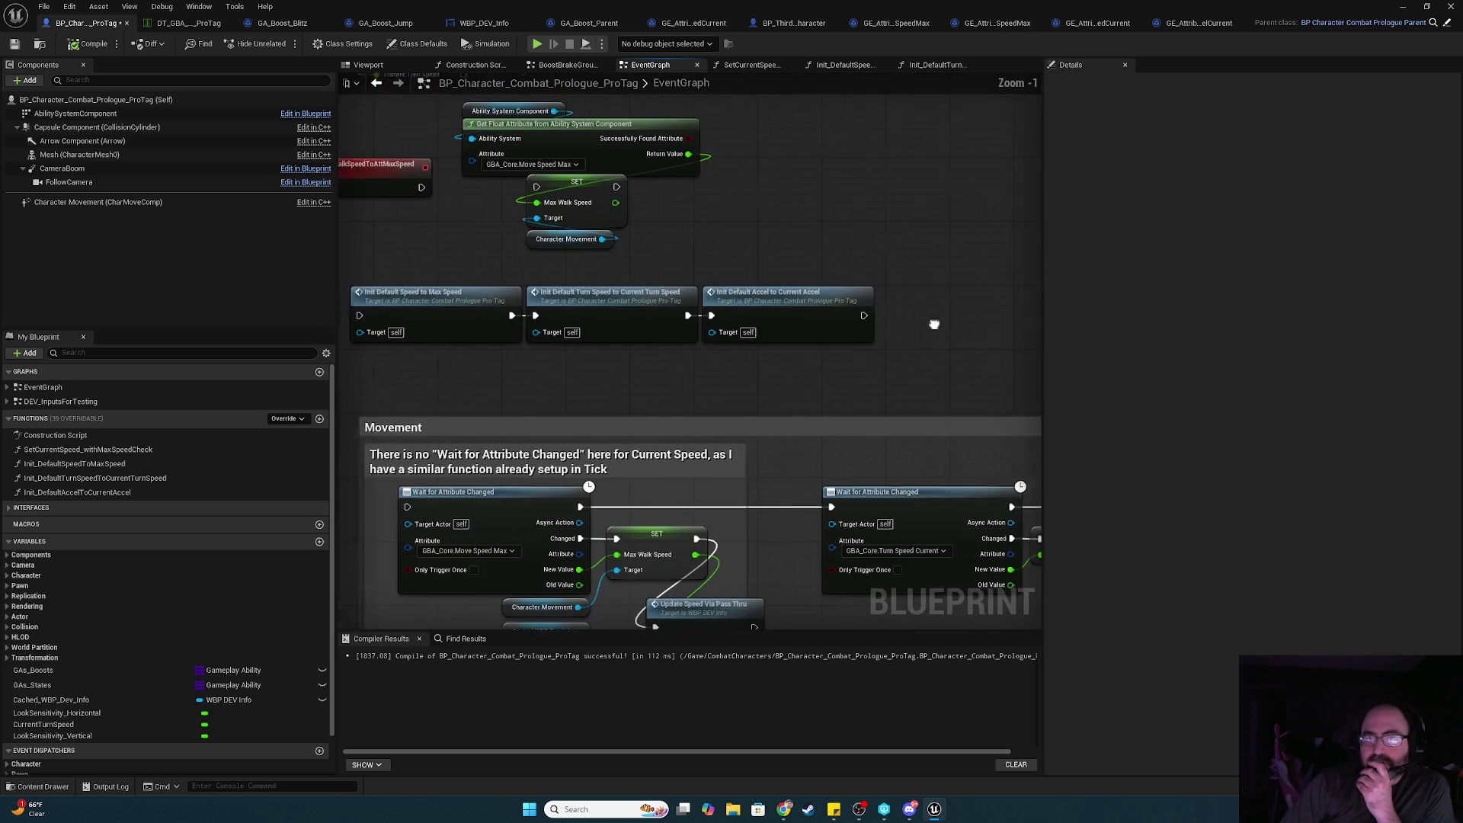
{"action": "scroll", "coordinate": [720, 355], "scroll_direction": "down", "scroll_amount": 1}
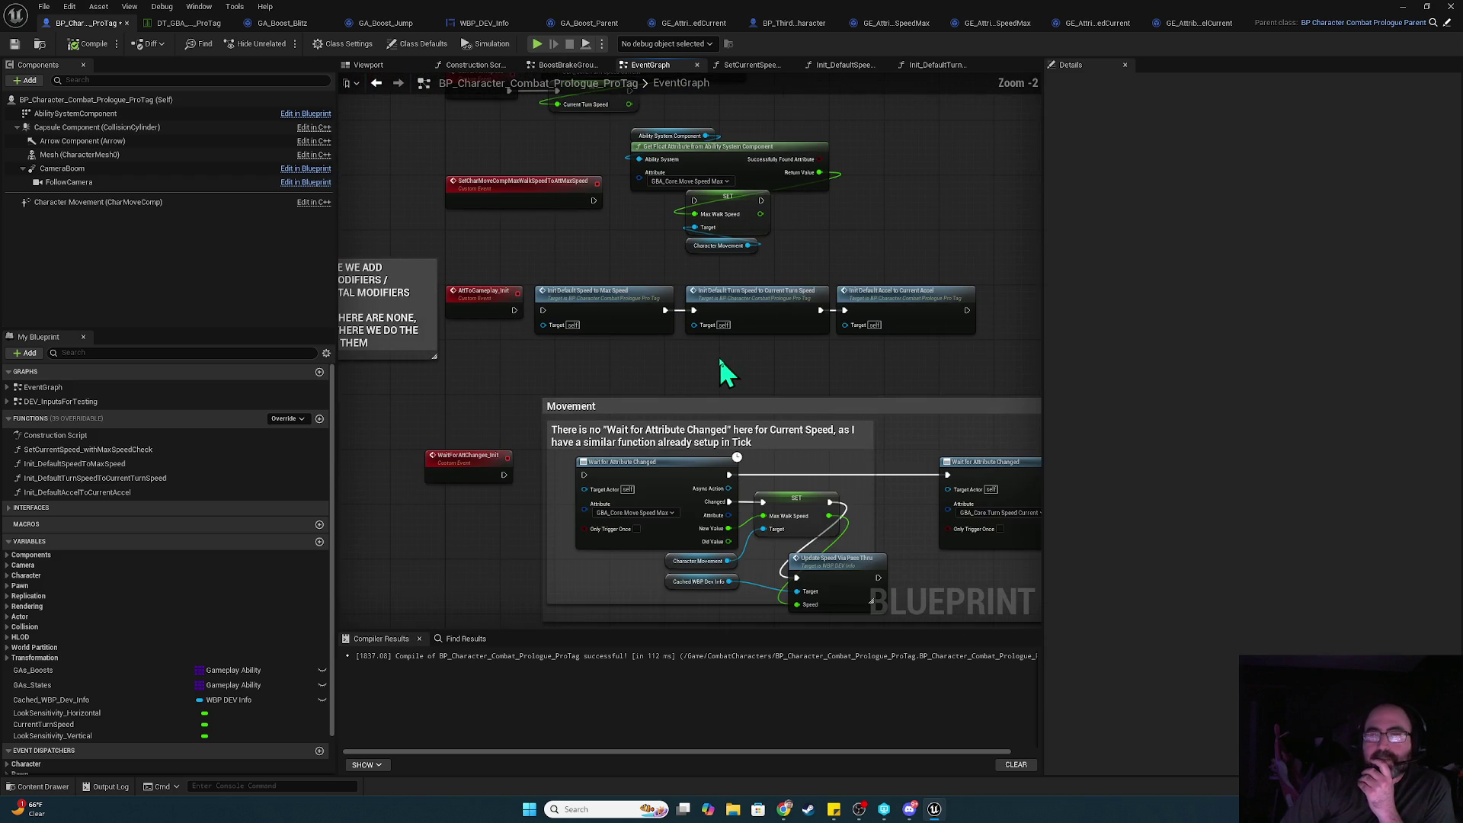
{"action": "mouse_move", "coordinate": [904, 239]}
{"action": "left_mouse_down"}
{"action": "mouse_move", "coordinate": [858, 367]}
{"action": "mouse_move", "coordinate": [826, 358]}
{"action": "left_mouse_up"}
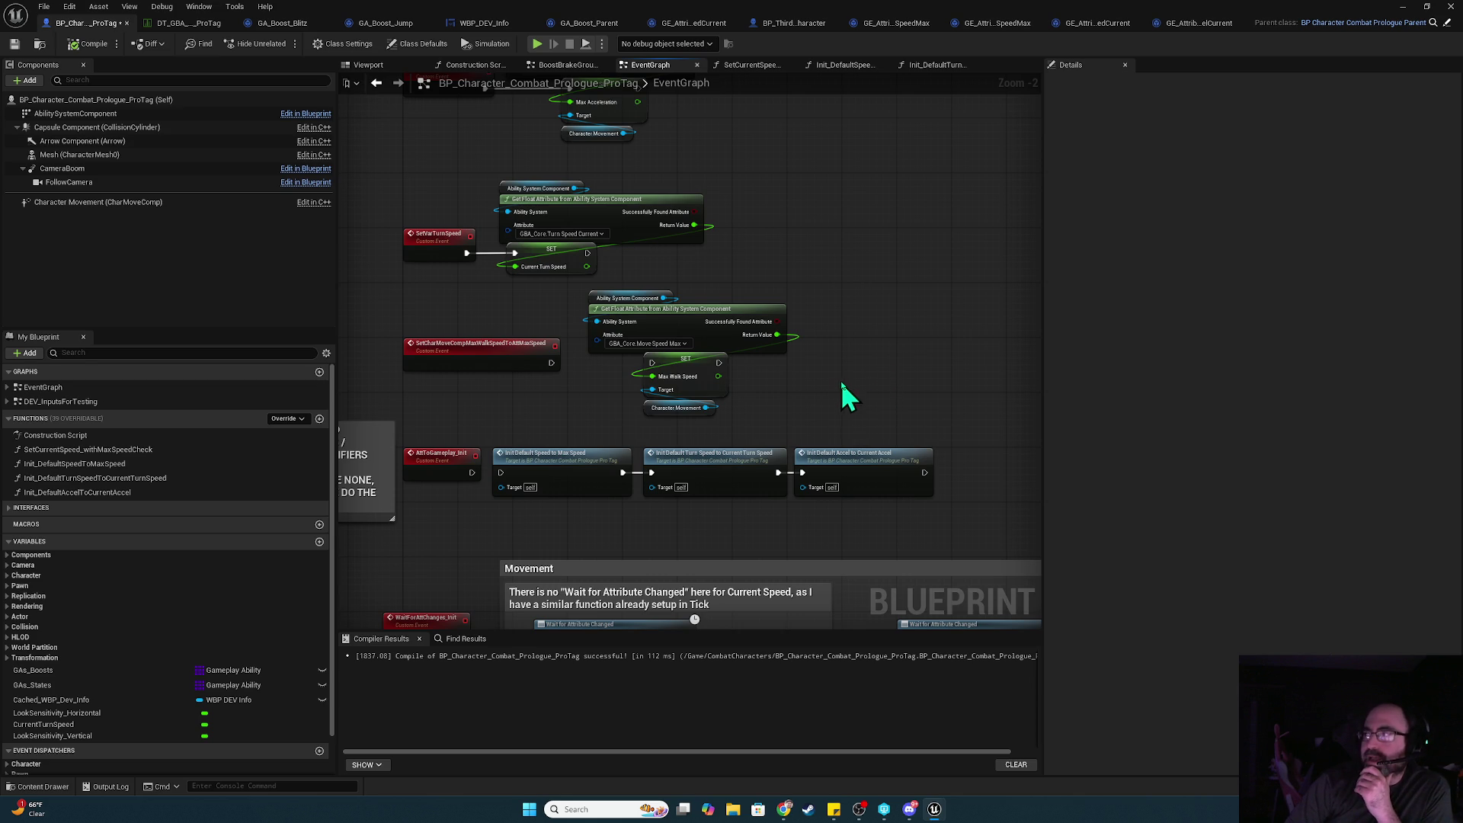
{"action": "scroll", "coordinate": [907, 427], "scroll_direction": "up", "scroll_amount": 3}
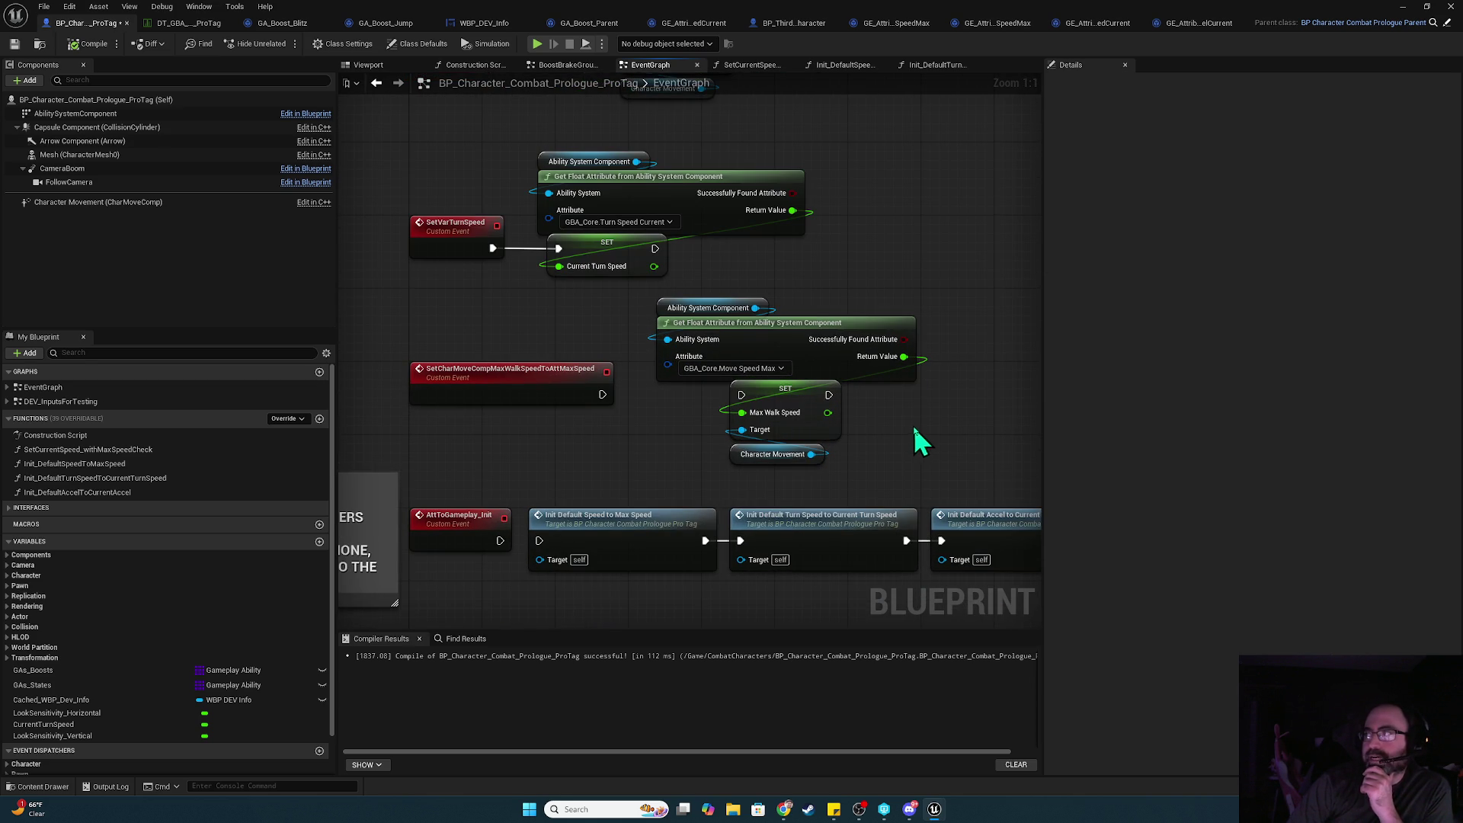
{"action": "mouse_move", "coordinate": [964, 442]}
{"action": "left_mouse_down"}
{"action": "mouse_move", "coordinate": [899, 420]}
{"action": "mouse_move", "coordinate": [930, 186]}
{"action": "mouse_move", "coordinate": [907, 152]}
{"action": "mouse_move", "coordinate": [737, 335]}
{"action": "mouse_move", "coordinate": [810, 271]}
{"action": "mouse_move", "coordinate": [1011, 195]}
{"action": "left_mouse_up"}
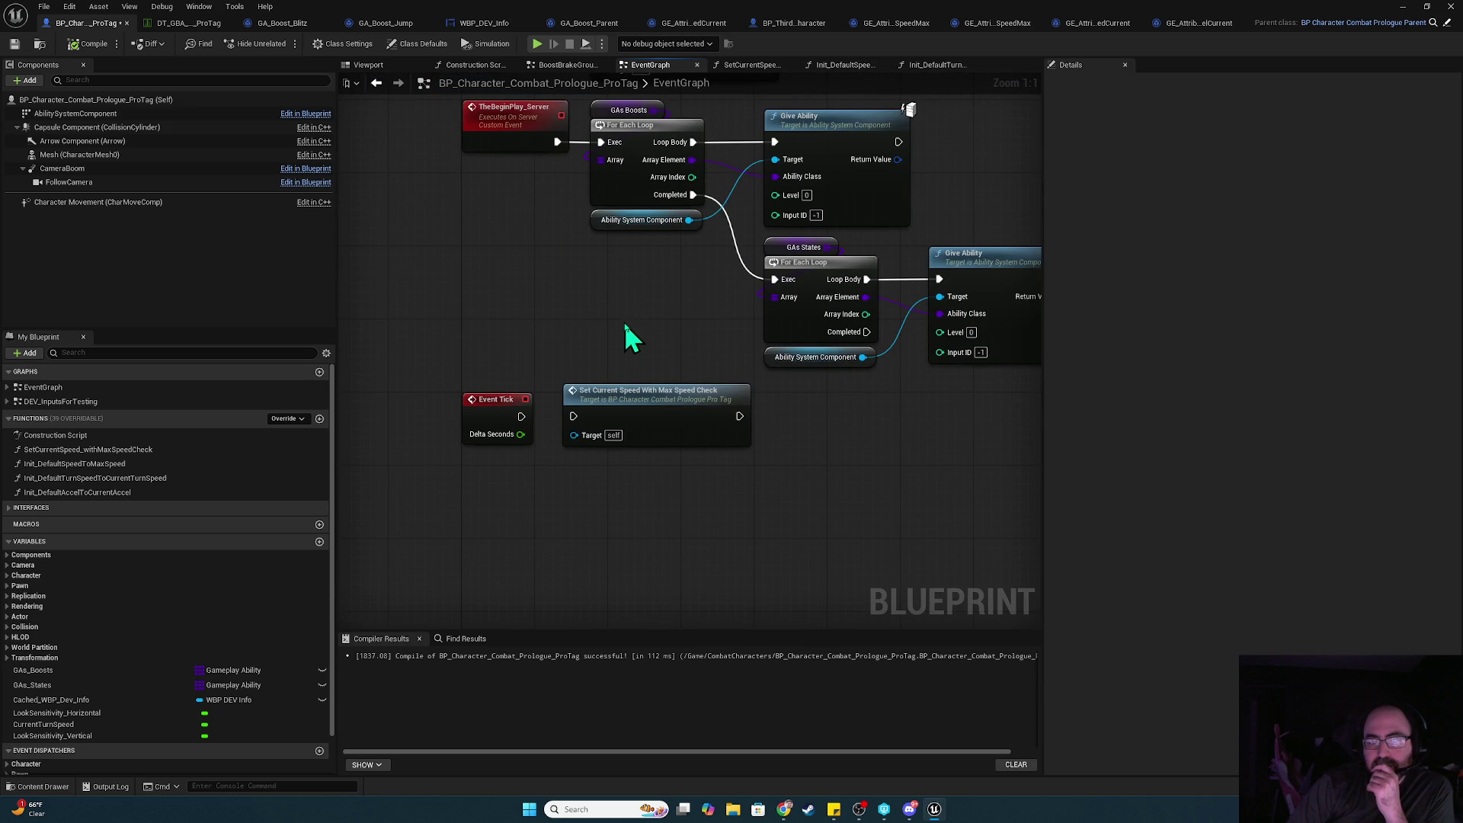
{"action": "left_click_drag", "start_coordinate": [528, 420], "coordinate": [573, 416]}
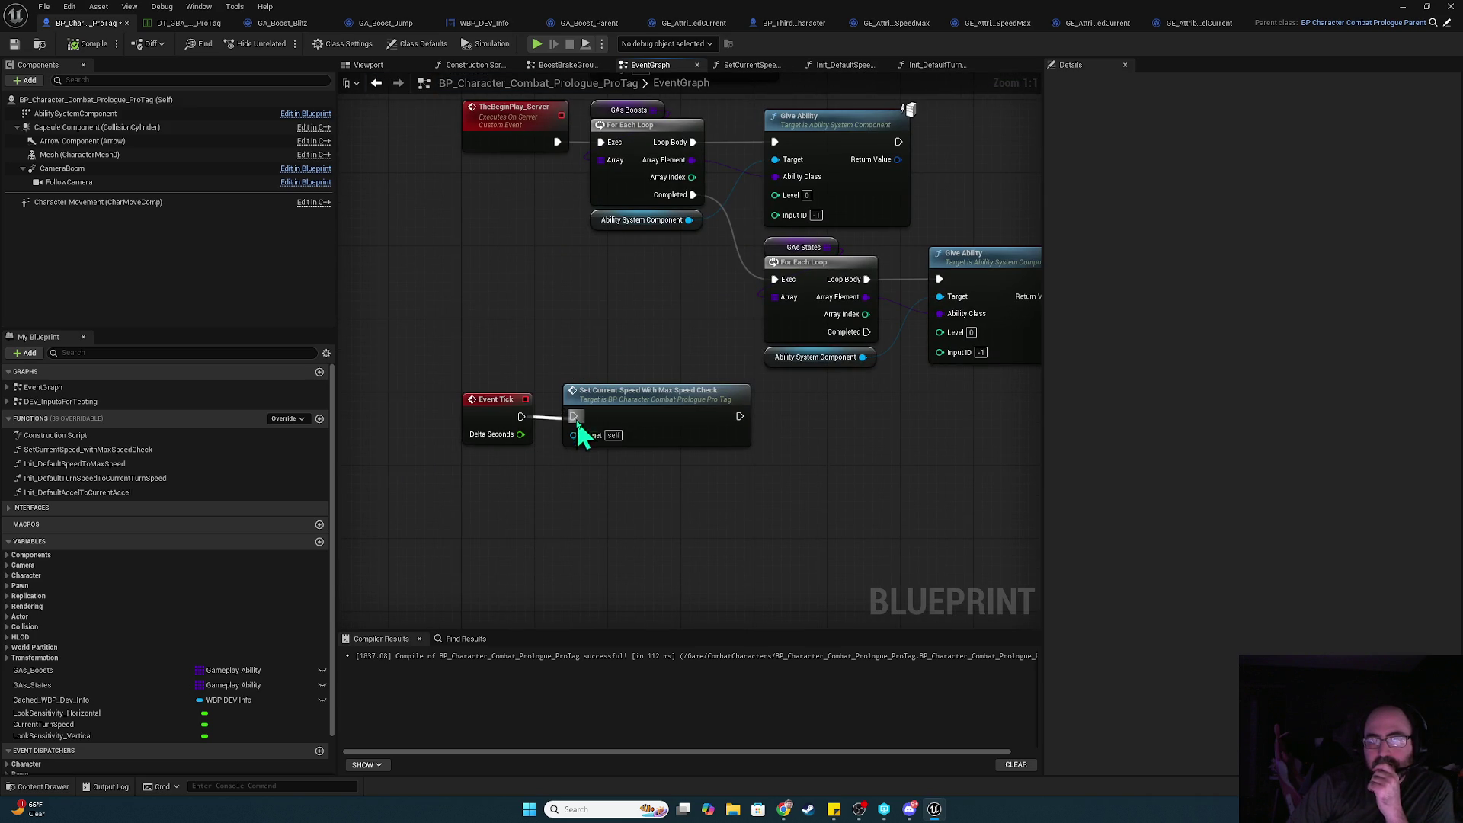
- Test the change in a play session, then select the max speed check call among the init nodes
{"action": "left_click", "coordinate": [539, 43]}
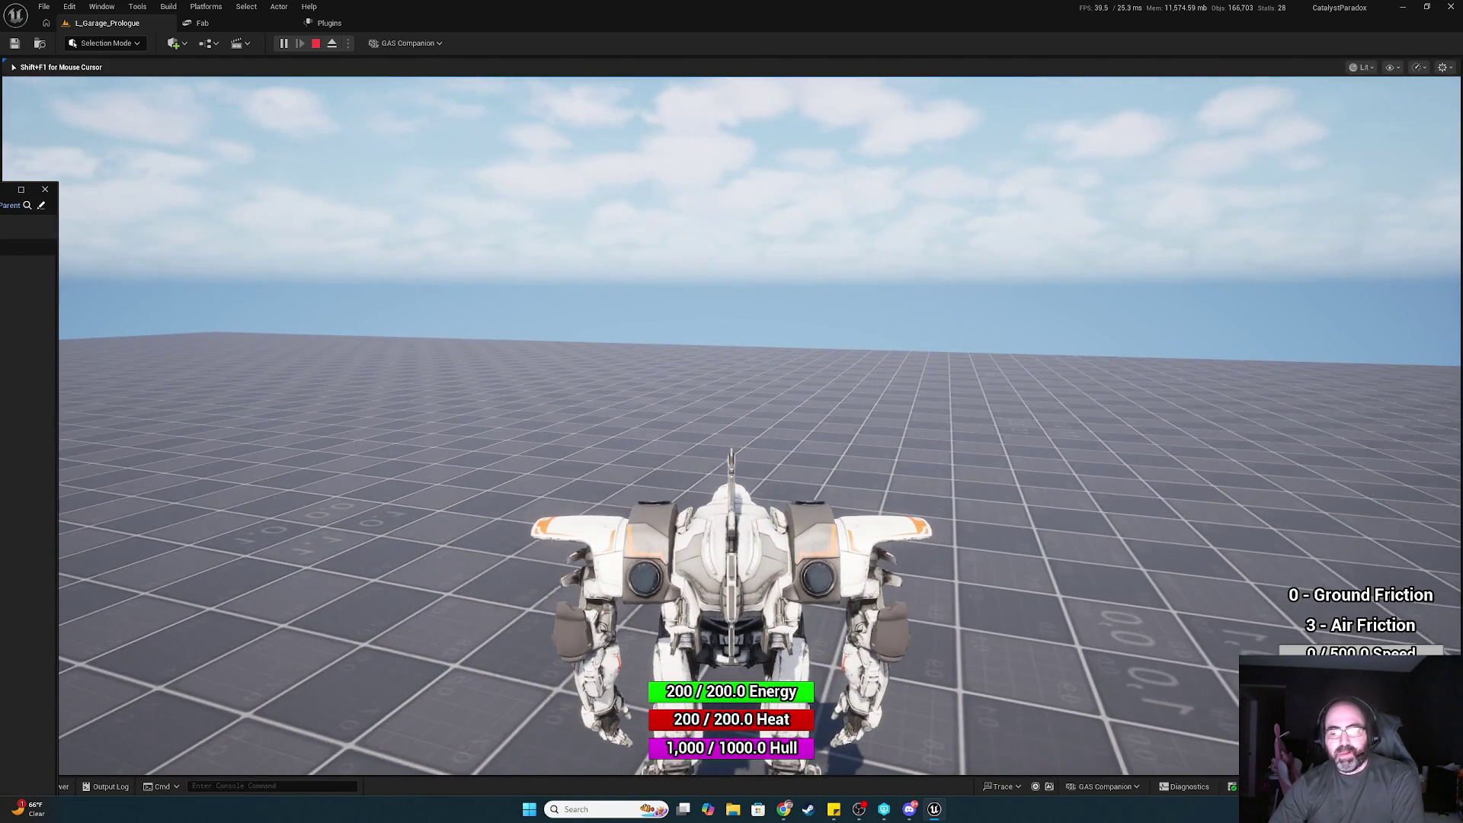
{"action": "key", "text": "Escape"}
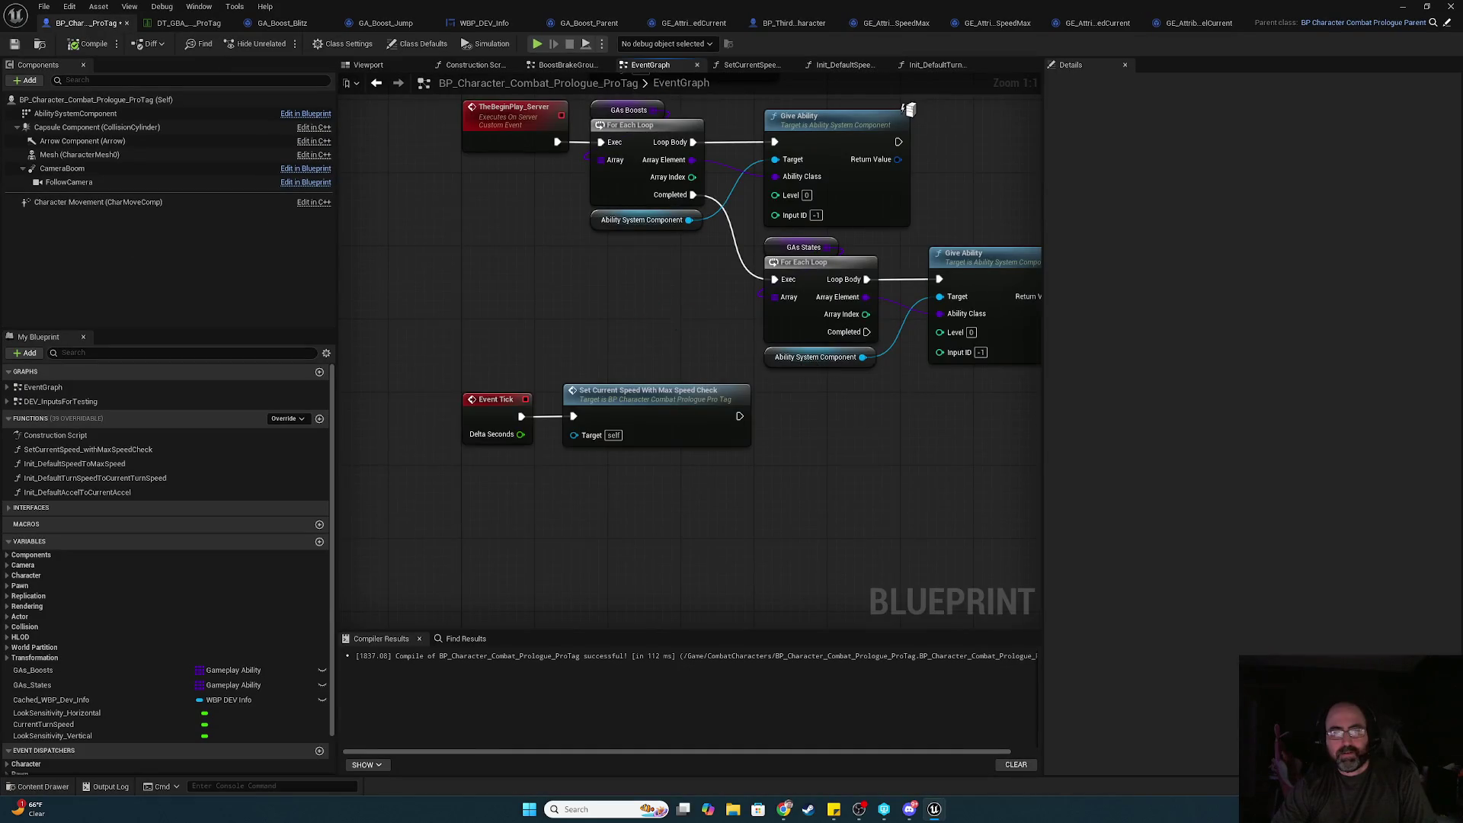
{"action": "left_click_drag", "start_coordinate": [697, 358], "coordinate": [716, 518]}
{"action": "mouse_move", "coordinate": [974, 473]}
{"action": "left_mouse_down"}
{"action": "mouse_move", "coordinate": [843, 555]}
{"action": "mouse_move", "coordinate": [574, 490]}
{"action": "mouse_move", "coordinate": [560, 598]}
{"action": "left_mouse_up"}
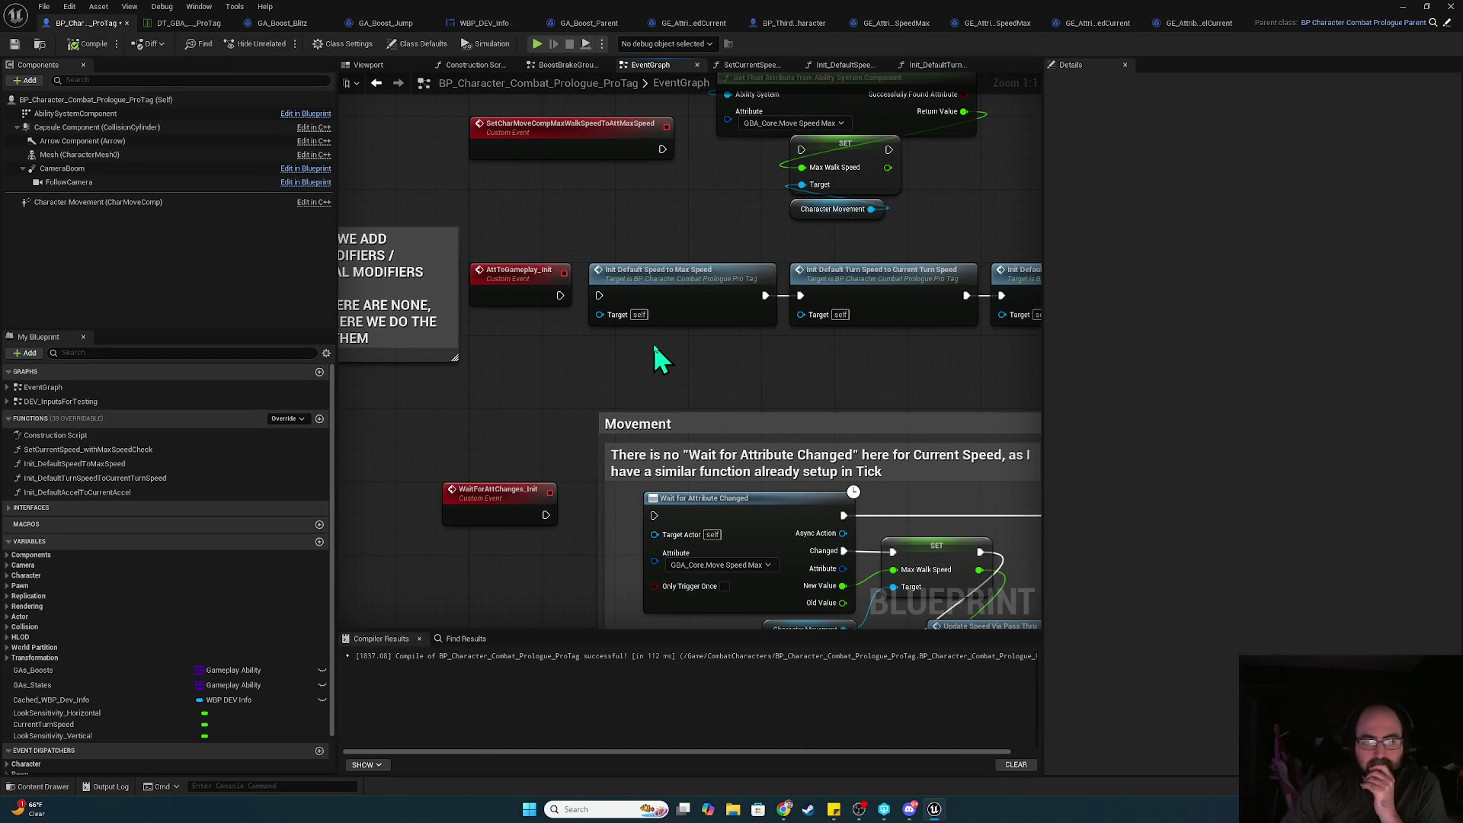
{"action": "mouse_move", "coordinate": [834, 373]}
{"action": "left_mouse_down"}
{"action": "mouse_move", "coordinate": [637, 262]}
{"action": "mouse_move", "coordinate": [712, 515]}
{"action": "mouse_move", "coordinate": [745, 382]}
{"action": "left_mouse_up"}
{"action": "left_click", "coordinate": [702, 496]}
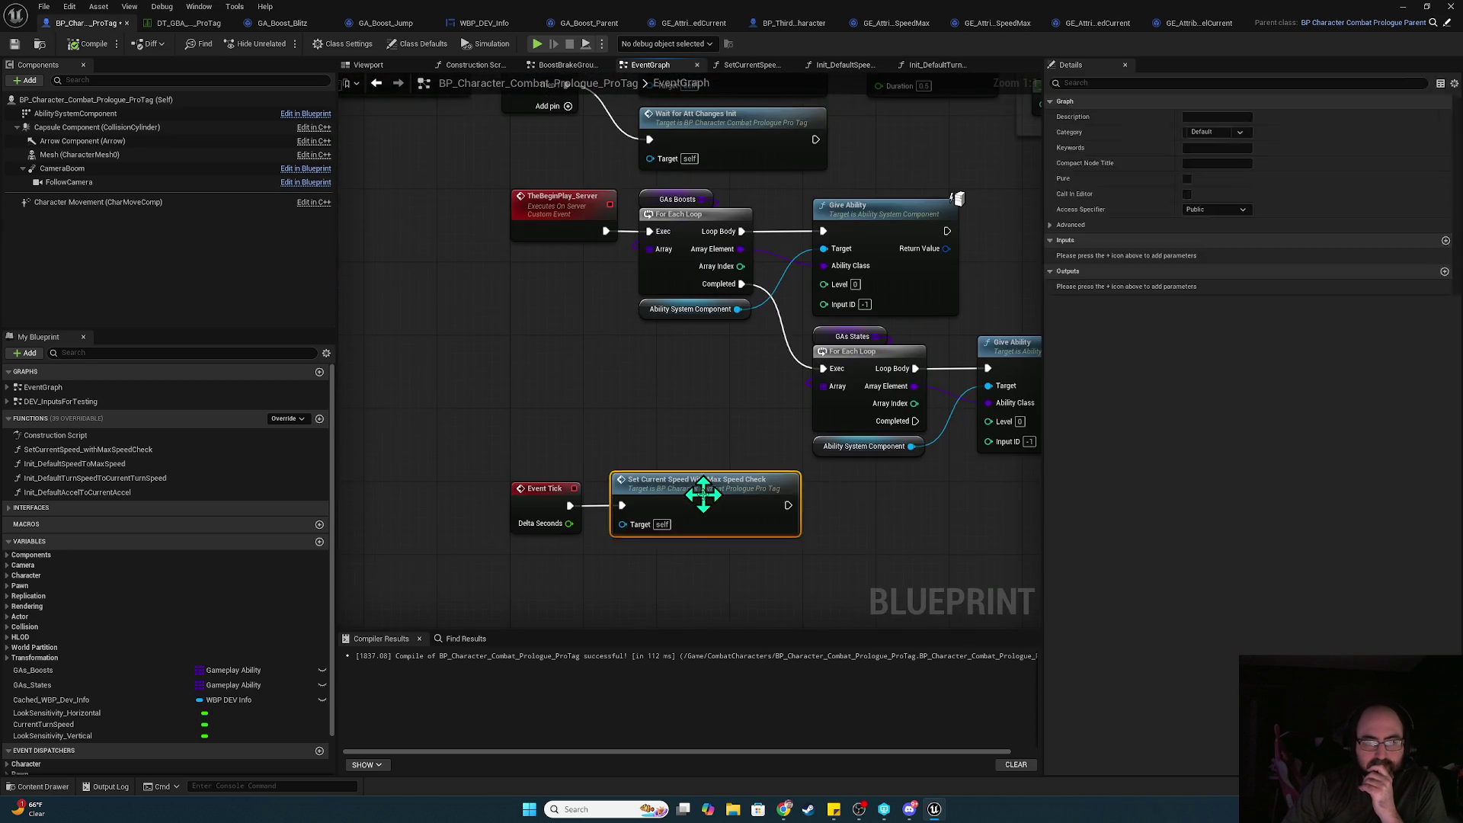
{"action": "double_click", "coordinate": [702, 495]}
{"action": "mouse_move", "coordinate": [556, 409]}
{"action": "left_mouse_down"}
{"action": "mouse_move", "coordinate": [884, 456]}
{"action": "mouse_move", "coordinate": [816, 472]}
{"action": "left_mouse_up"}
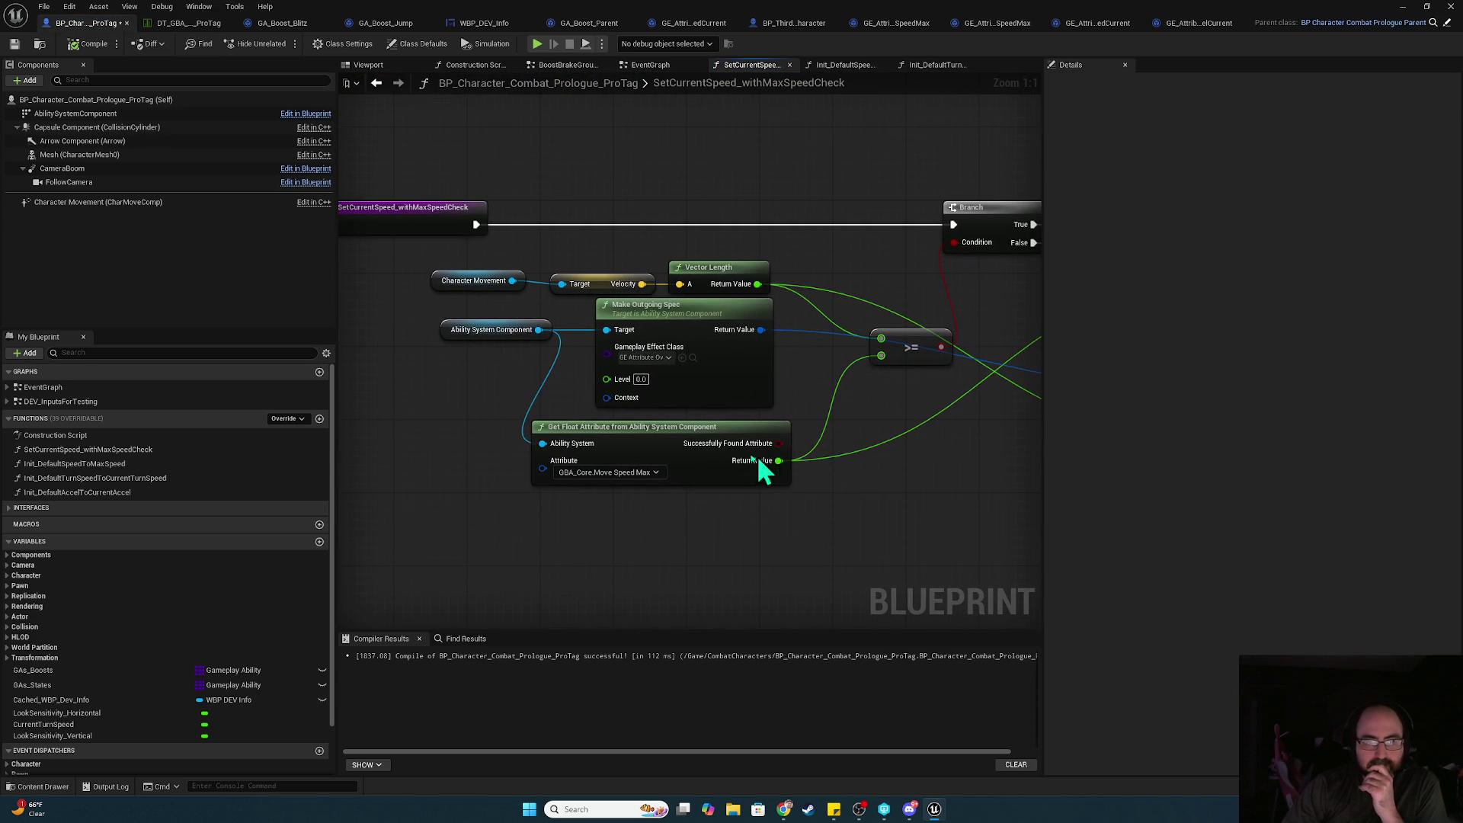
{"action": "left_click_drag", "start_coordinate": [463, 368], "coordinate": [541, 488]}
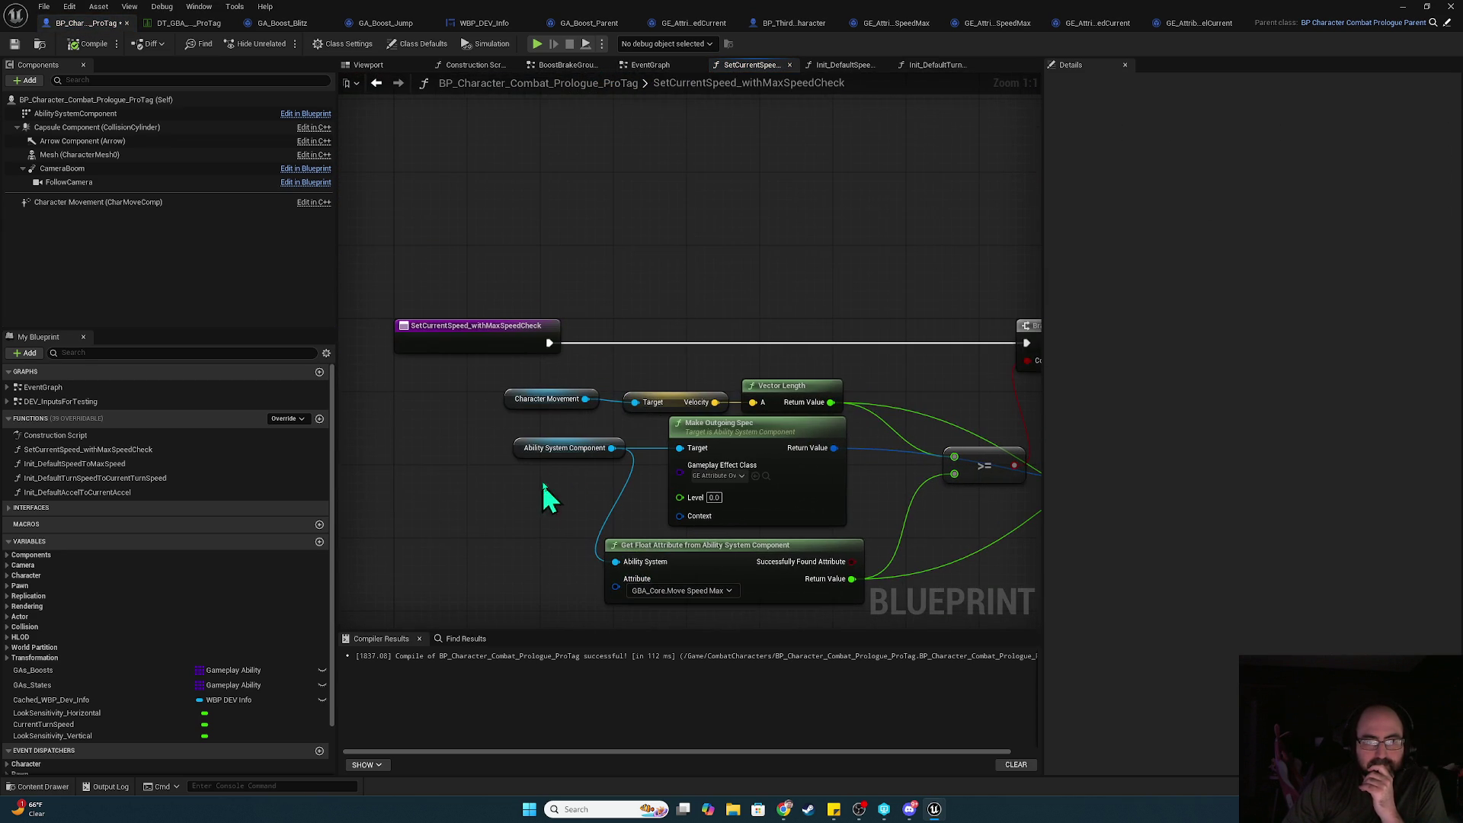
{"action": "left_click", "coordinate": [648, 78]}
{"action": "mouse_move", "coordinate": [656, 377]}
{"action": "left_mouse_down"}
{"action": "mouse_move", "coordinate": [622, 364]}
{"action": "mouse_move", "coordinate": [440, 460]}
{"action": "mouse_move", "coordinate": [576, 592]}
{"action": "left_mouse_up"}
{"action": "mouse_move", "coordinate": [678, 414]}
{"action": "left_mouse_down"}
{"action": "mouse_move", "coordinate": [383, 154]}
{"action": "mouse_move", "coordinate": [450, 182]}
{"action": "mouse_move", "coordinate": [739, 217]}
{"action": "mouse_move", "coordinate": [723, 222]}
{"action": "mouse_move", "coordinate": [724, 300]}
{"action": "mouse_move", "coordinate": [815, 321]}
{"action": "mouse_move", "coordinate": [744, 663]}
{"action": "mouse_move", "coordinate": [765, 282]}
{"action": "left_mouse_up"}
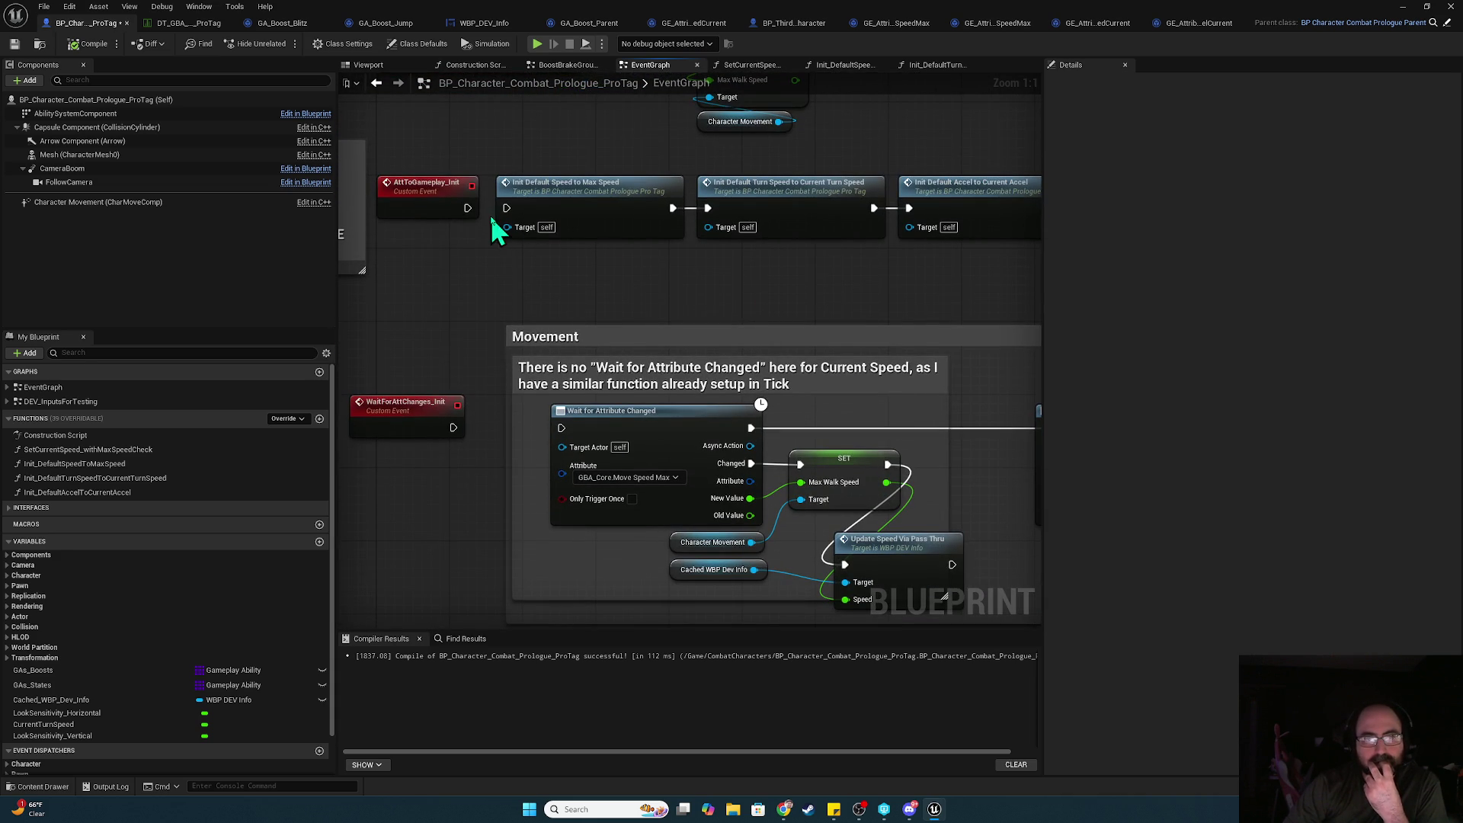
- Connect AttToGameplay_Init to Init Default Speed to Max Speed, test in Play, then break that wire
{"action": "left_click_drag", "start_coordinate": [467, 207], "coordinate": [521, 210]}
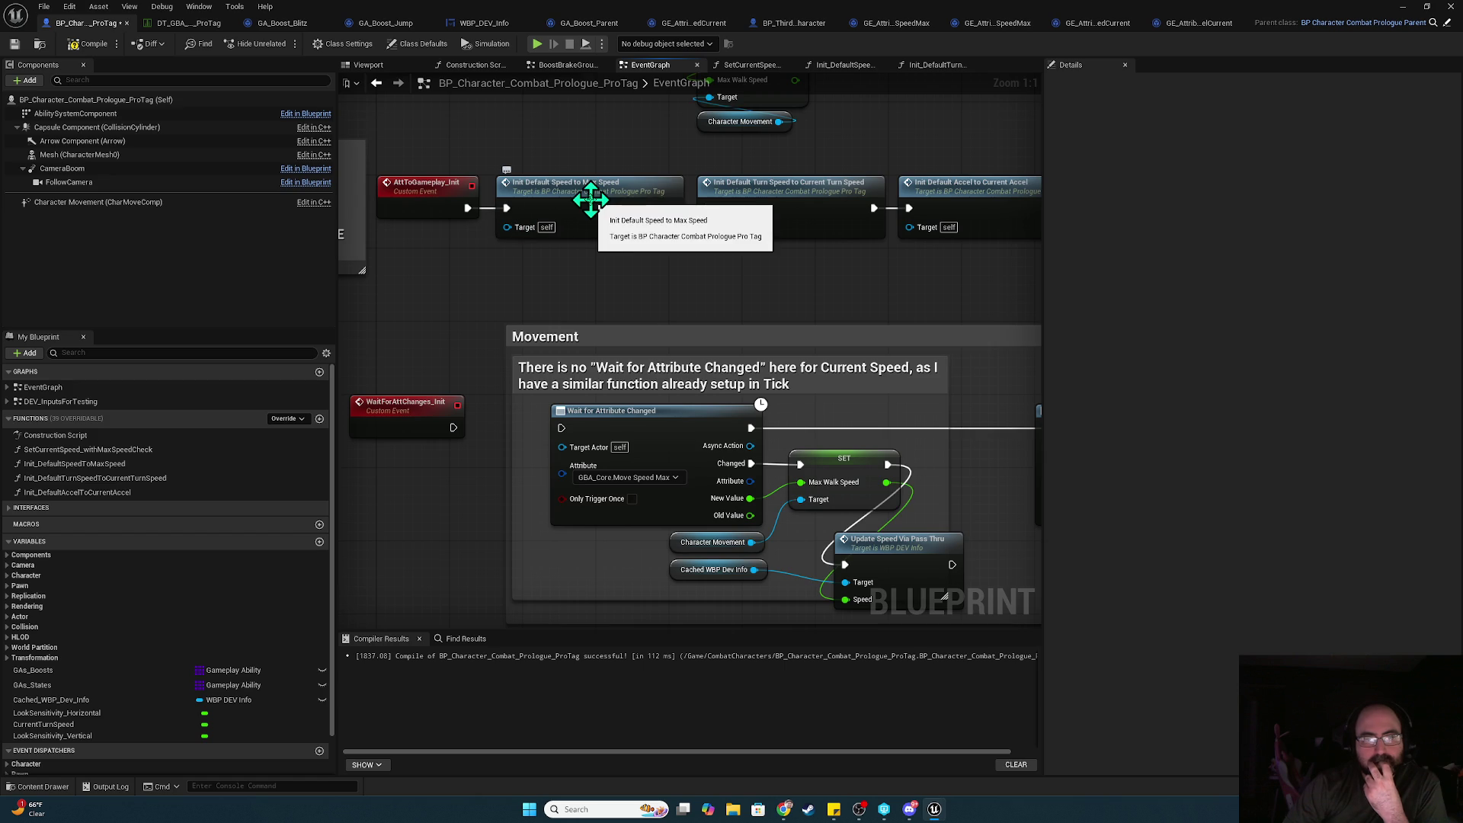
{"action": "left_click", "coordinate": [537, 44]}
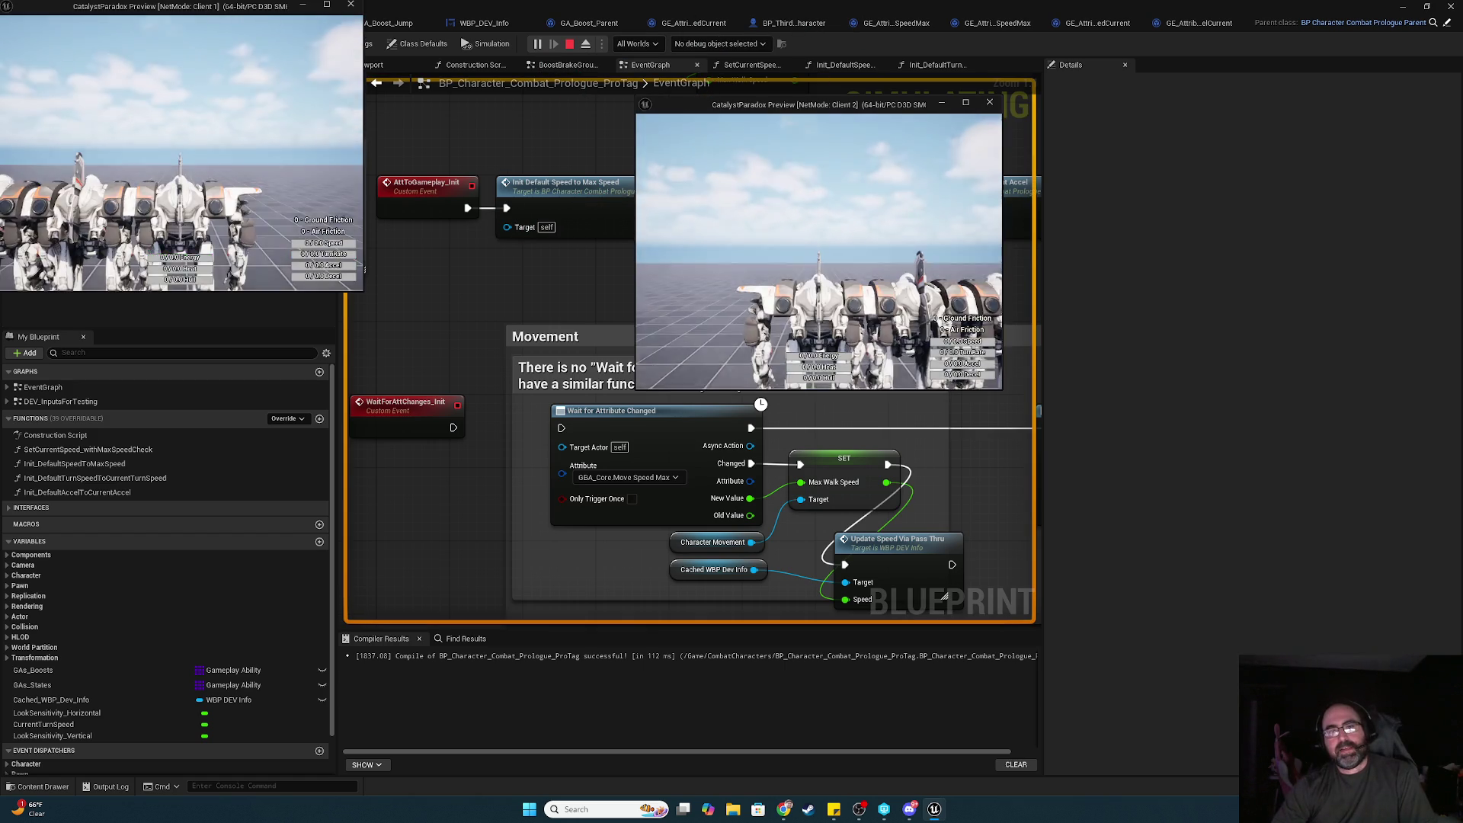
{"action": "key", "text": "Escape"}
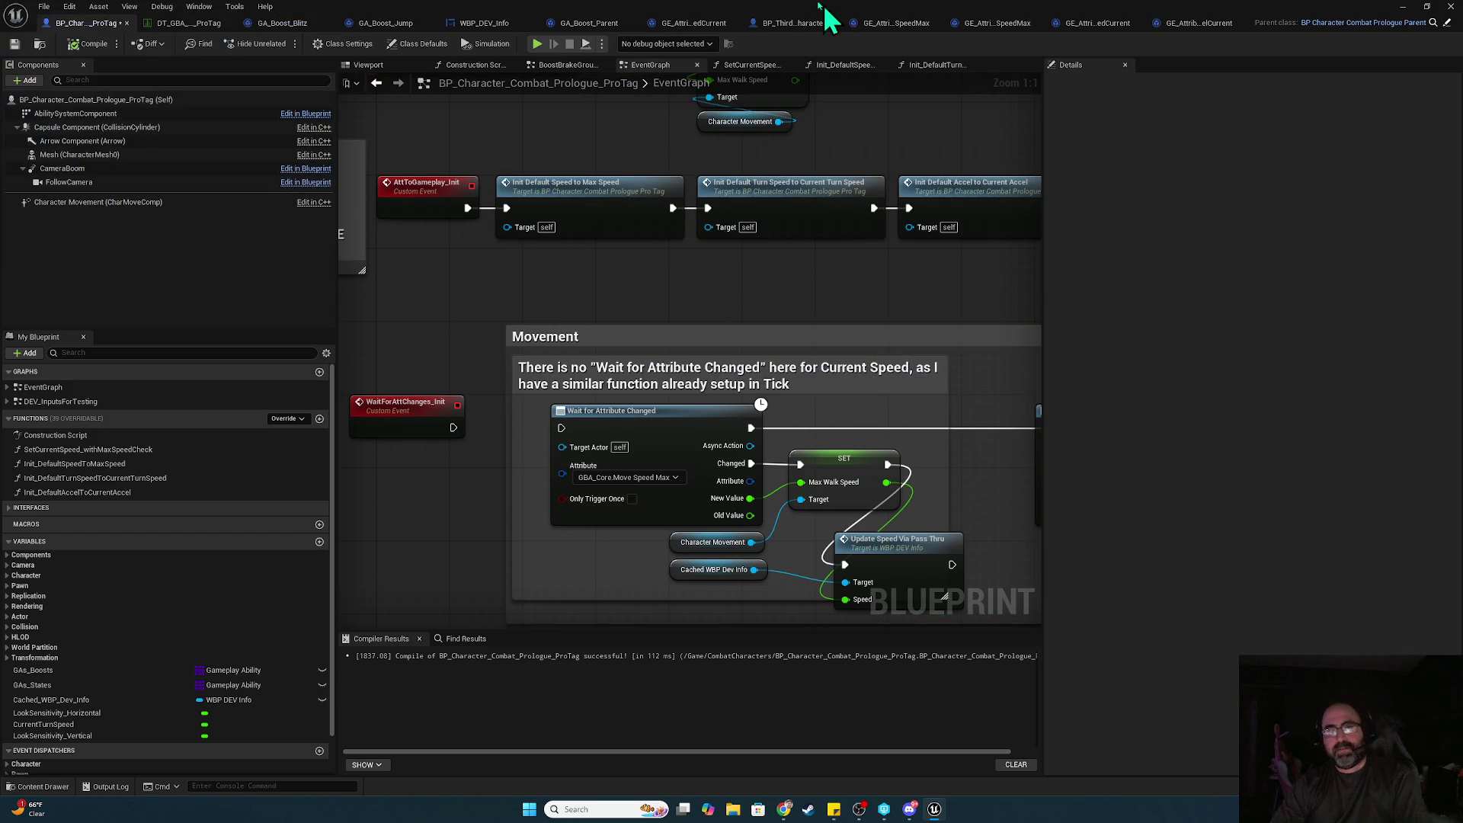
{"action": "left_click_drag", "start_coordinate": [712, 279], "coordinate": [732, 434]}
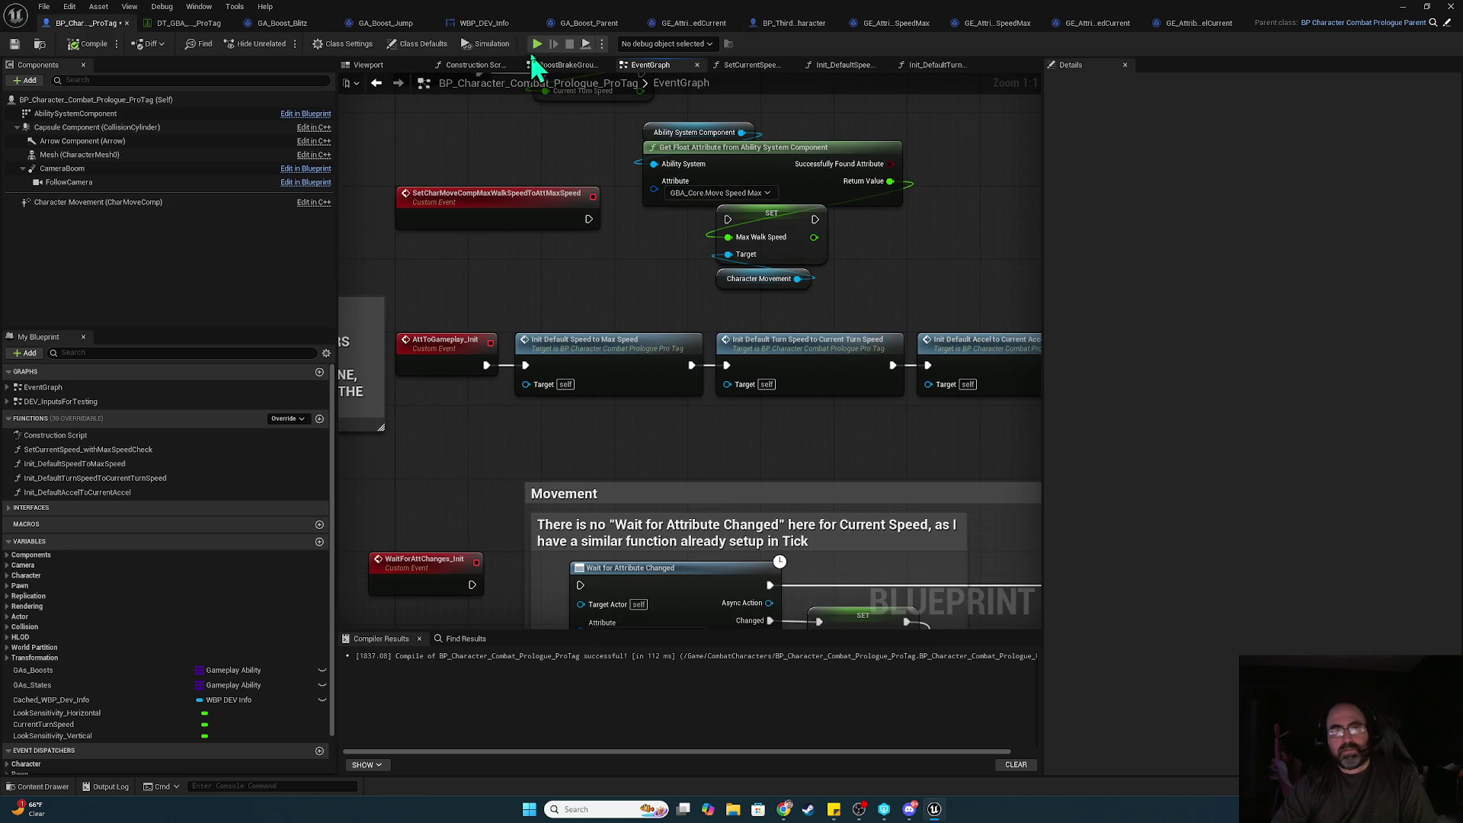
{"action": "left_click", "coordinate": [508, 366], "text": "alt"}
- Inspect the Begin Play Server and WaitForAttChanges_Init event definitions
{"action": "mouse_move", "coordinate": [810, 235]}
{"action": "left_mouse_down"}
{"action": "mouse_move", "coordinate": [677, 78]}
{"action": "mouse_move", "coordinate": [876, 92]}
{"action": "mouse_move", "coordinate": [909, 109]}
{"action": "mouse_move", "coordinate": [601, 381]}
{"action": "mouse_move", "coordinate": [787, 380]}
{"action": "mouse_move", "coordinate": [598, 667]}
{"action": "left_mouse_up"}
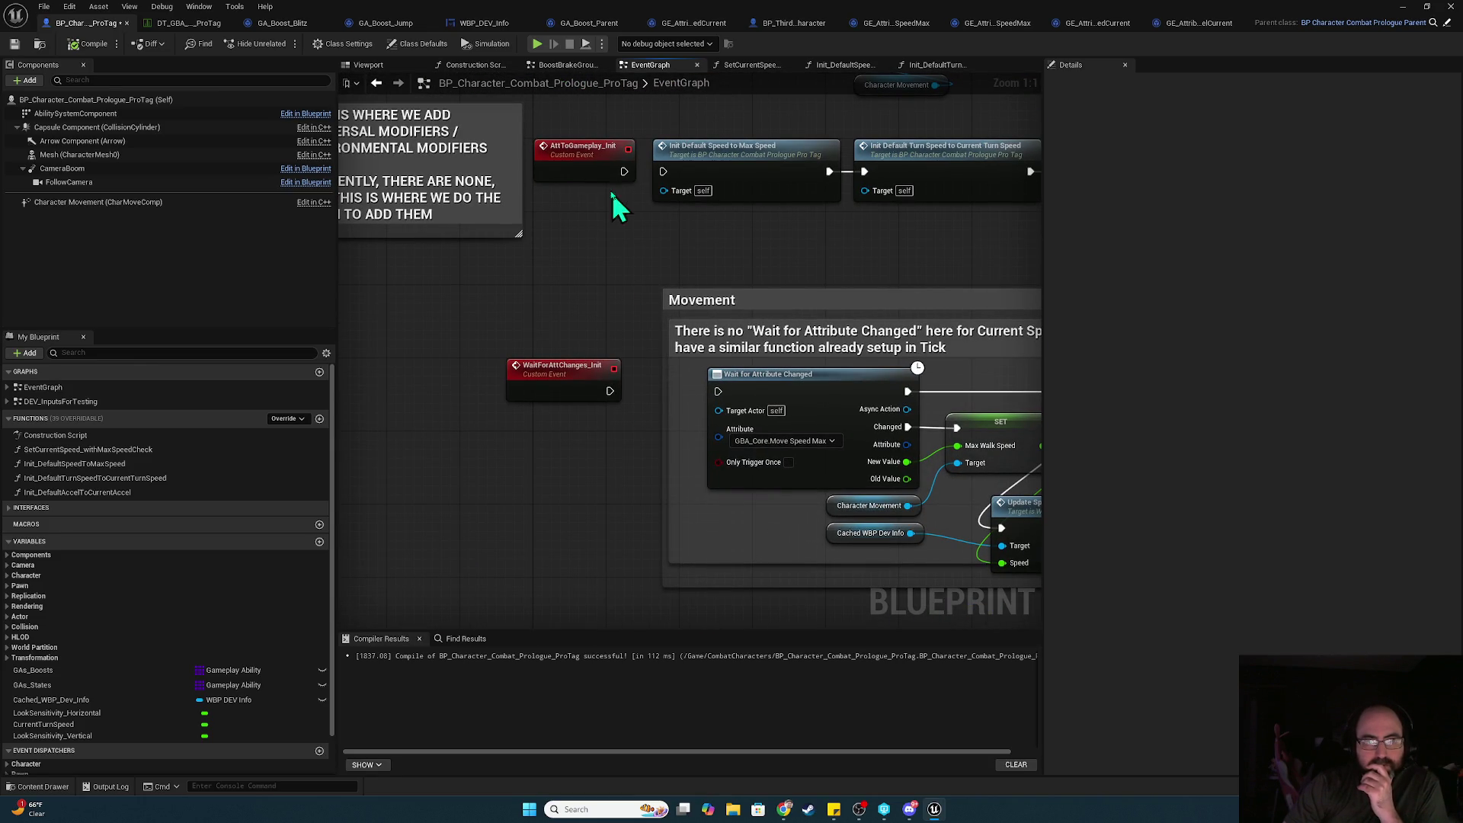
{"action": "mouse_move", "coordinate": [784, 259]}
{"action": "left_mouse_down"}
{"action": "mouse_move", "coordinate": [773, 305]}
{"action": "mouse_move", "coordinate": [556, 327]}
{"action": "mouse_move", "coordinate": [838, 458]}
{"action": "mouse_move", "coordinate": [895, 553]}
{"action": "mouse_move", "coordinate": [861, 769]}
{"action": "mouse_move", "coordinate": [838, 629]}
{"action": "left_mouse_up"}
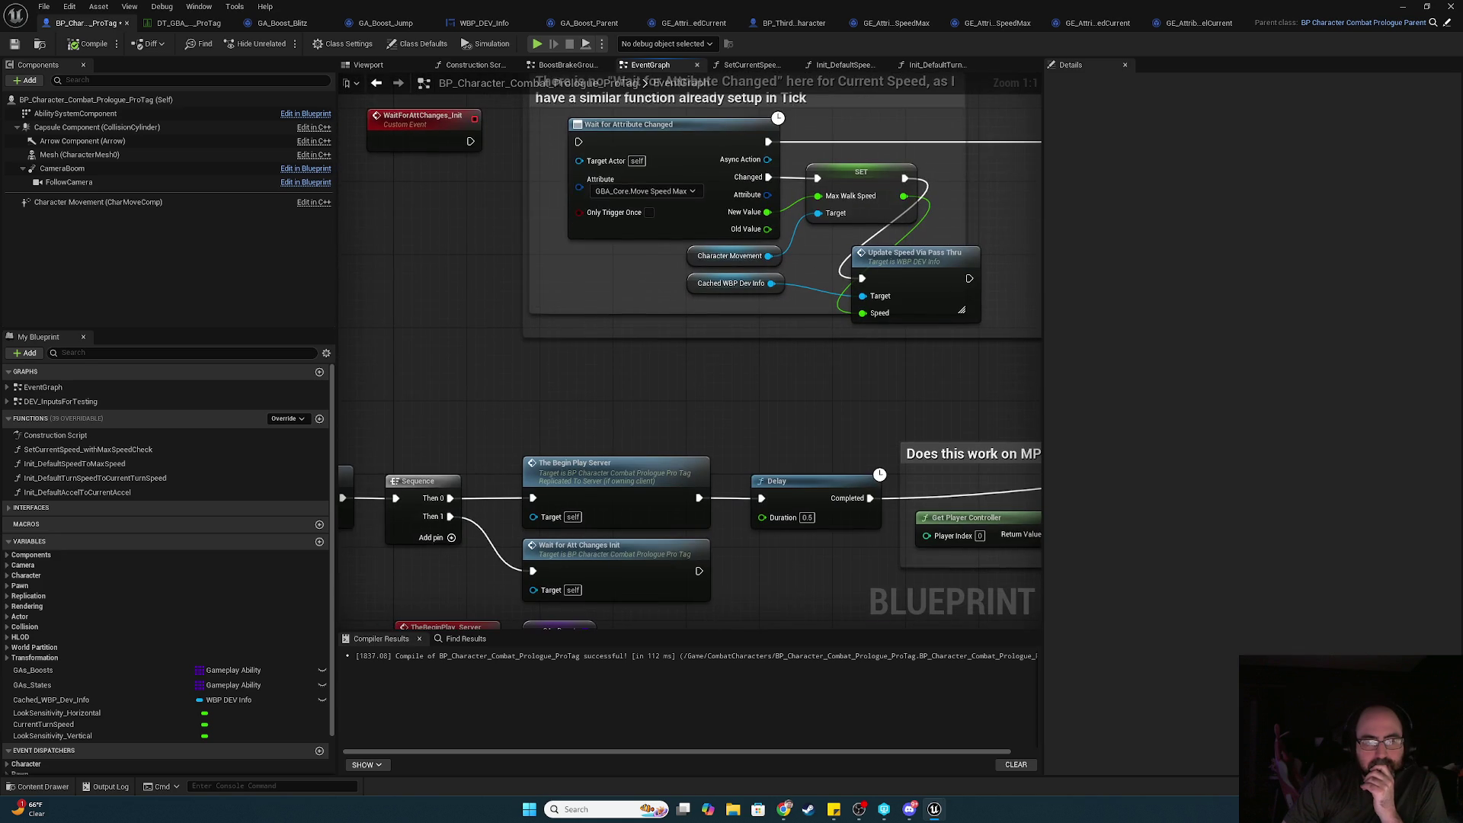
{"action": "double_click", "coordinate": [623, 473]}
{"action": "mouse_move", "coordinate": [907, 554]}
{"action": "left_mouse_down"}
{"action": "mouse_move", "coordinate": [535, 439]}
{"action": "mouse_move", "coordinate": [571, 435]}
{"action": "mouse_move", "coordinate": [758, 281]}
{"action": "mouse_move", "coordinate": [745, 448]}
{"action": "left_mouse_up"}
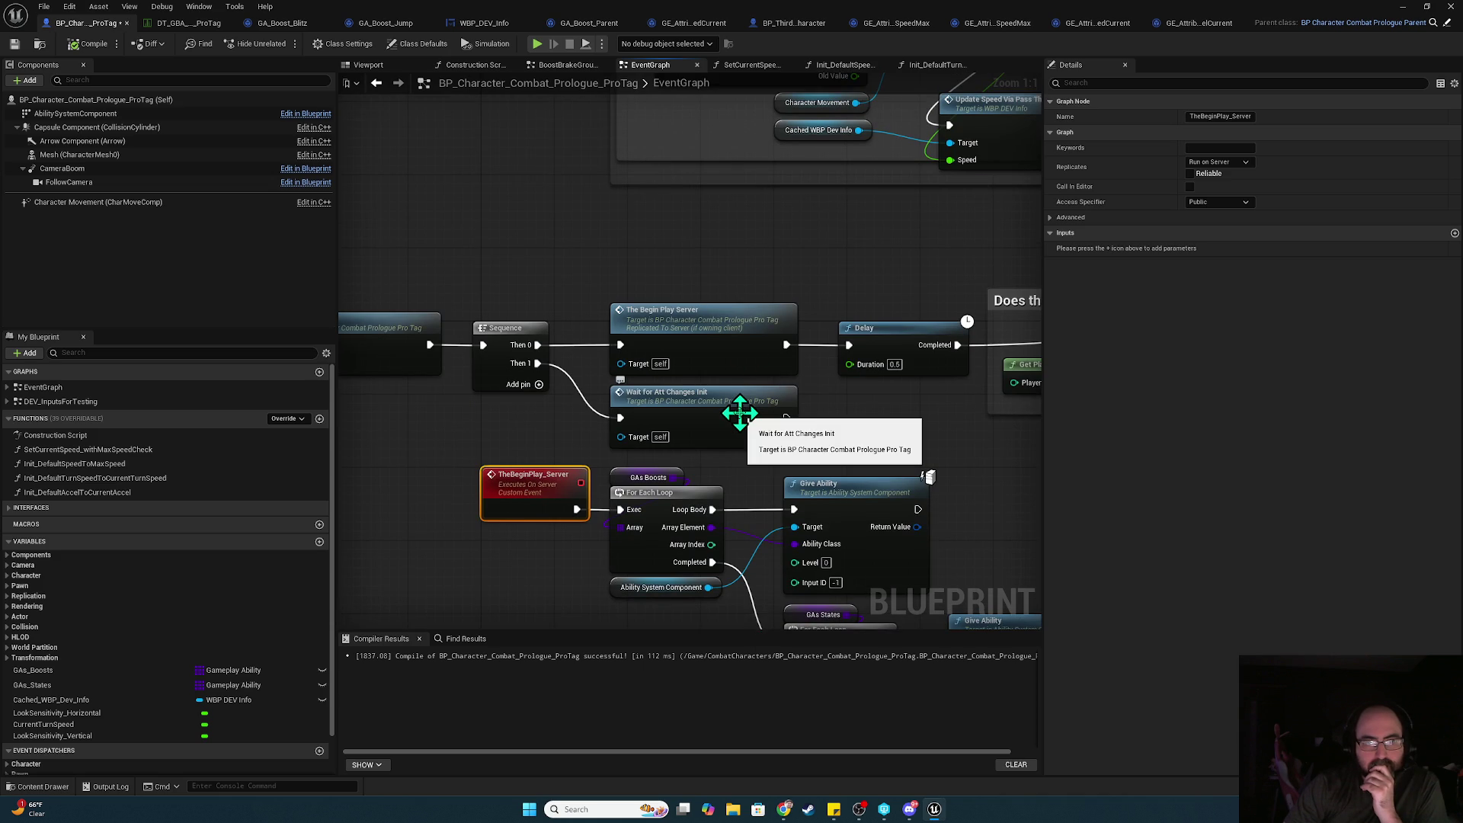
{"action": "double_click", "coordinate": [740, 413]}
- Connect the SetCharMoveComp event to its Max Walk Speed SET, then open Init_DefaultSpeedToMaxSpeed
{"action": "left_click_drag", "start_coordinate": [766, 408], "coordinate": [425, 348]}
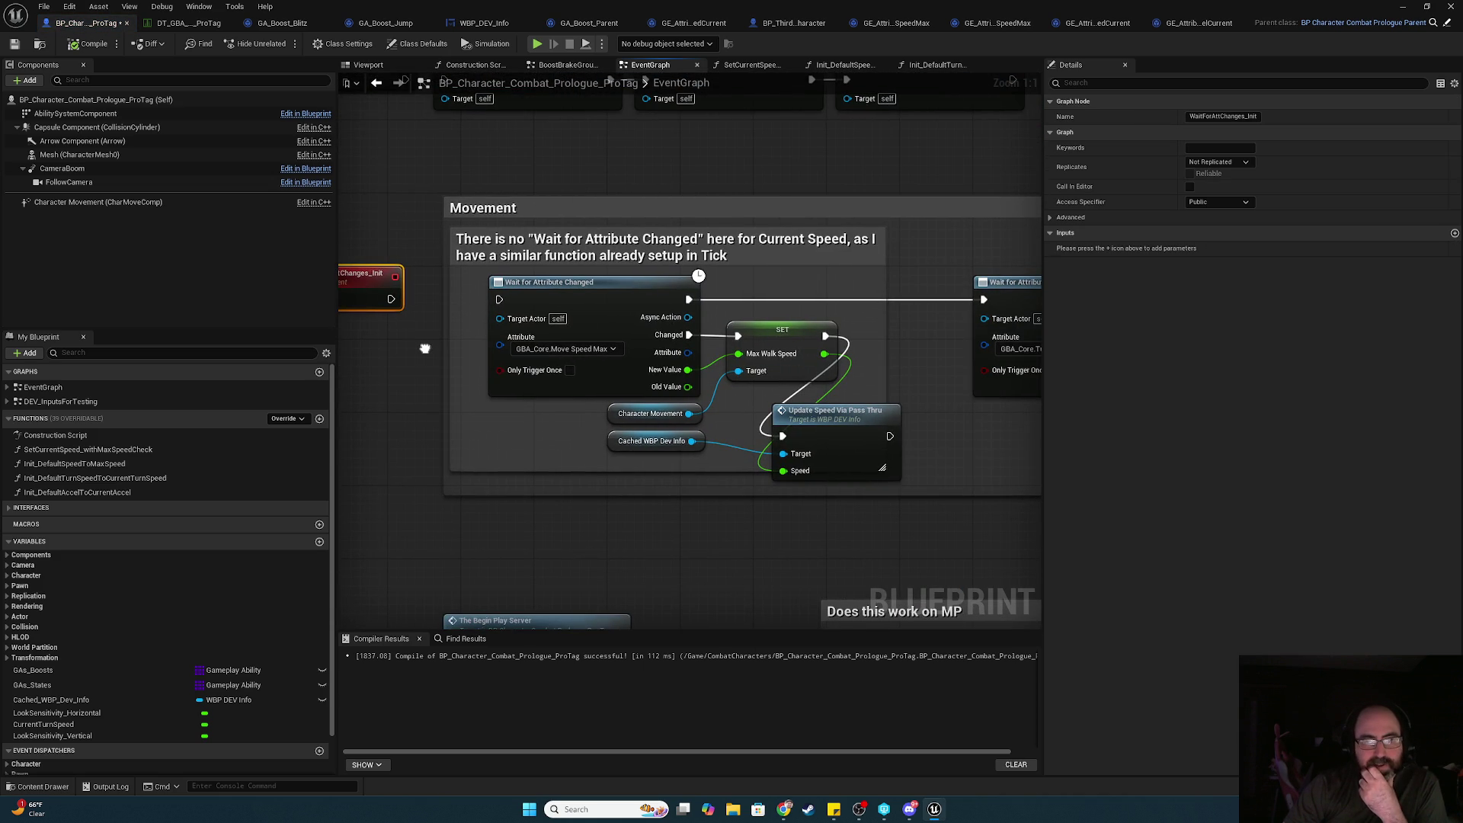
{"action": "mouse_move", "coordinate": [425, 348]}
{"action": "left_mouse_down"}
{"action": "mouse_move", "coordinate": [574, 589]}
{"action": "mouse_move", "coordinate": [586, 641]}
{"action": "left_mouse_up"}
{"action": "left_click_drag", "start_coordinate": [697, 317], "coordinate": [664, 516]}
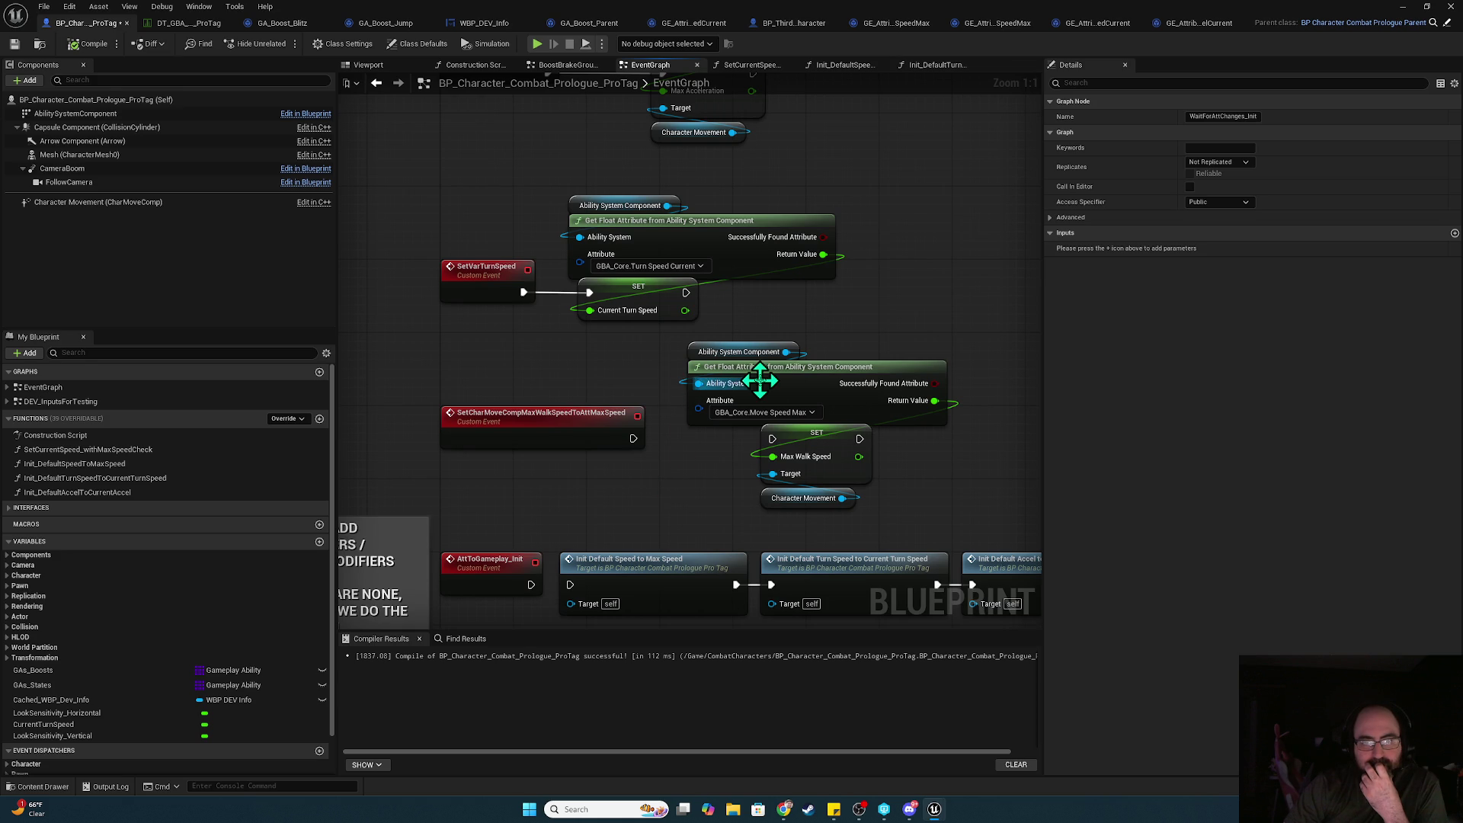
{"action": "left_click_drag", "start_coordinate": [736, 427], "coordinate": [678, 82]}
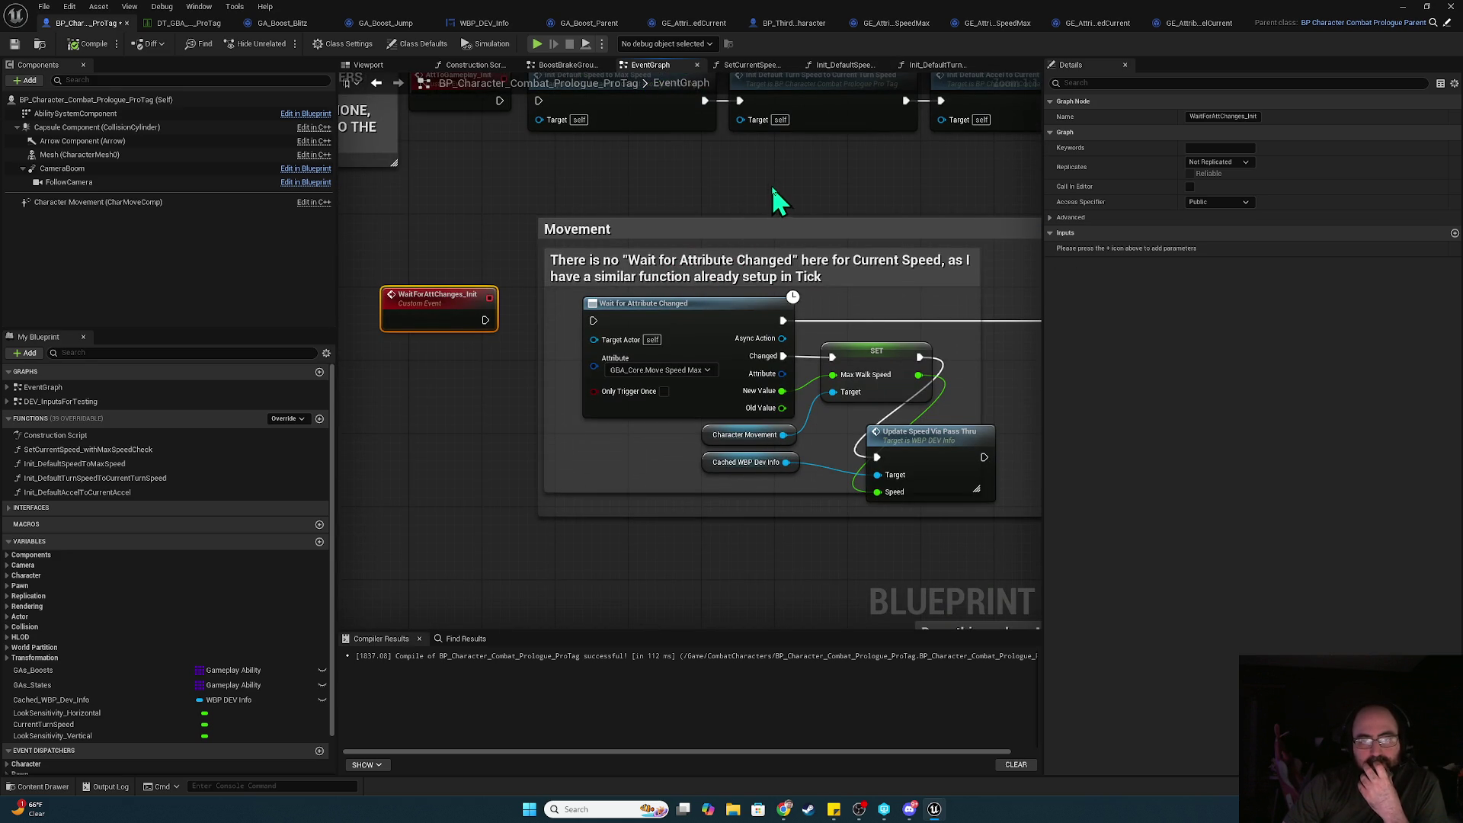
{"action": "left_click_drag", "start_coordinate": [773, 196], "coordinate": [753, 561]}
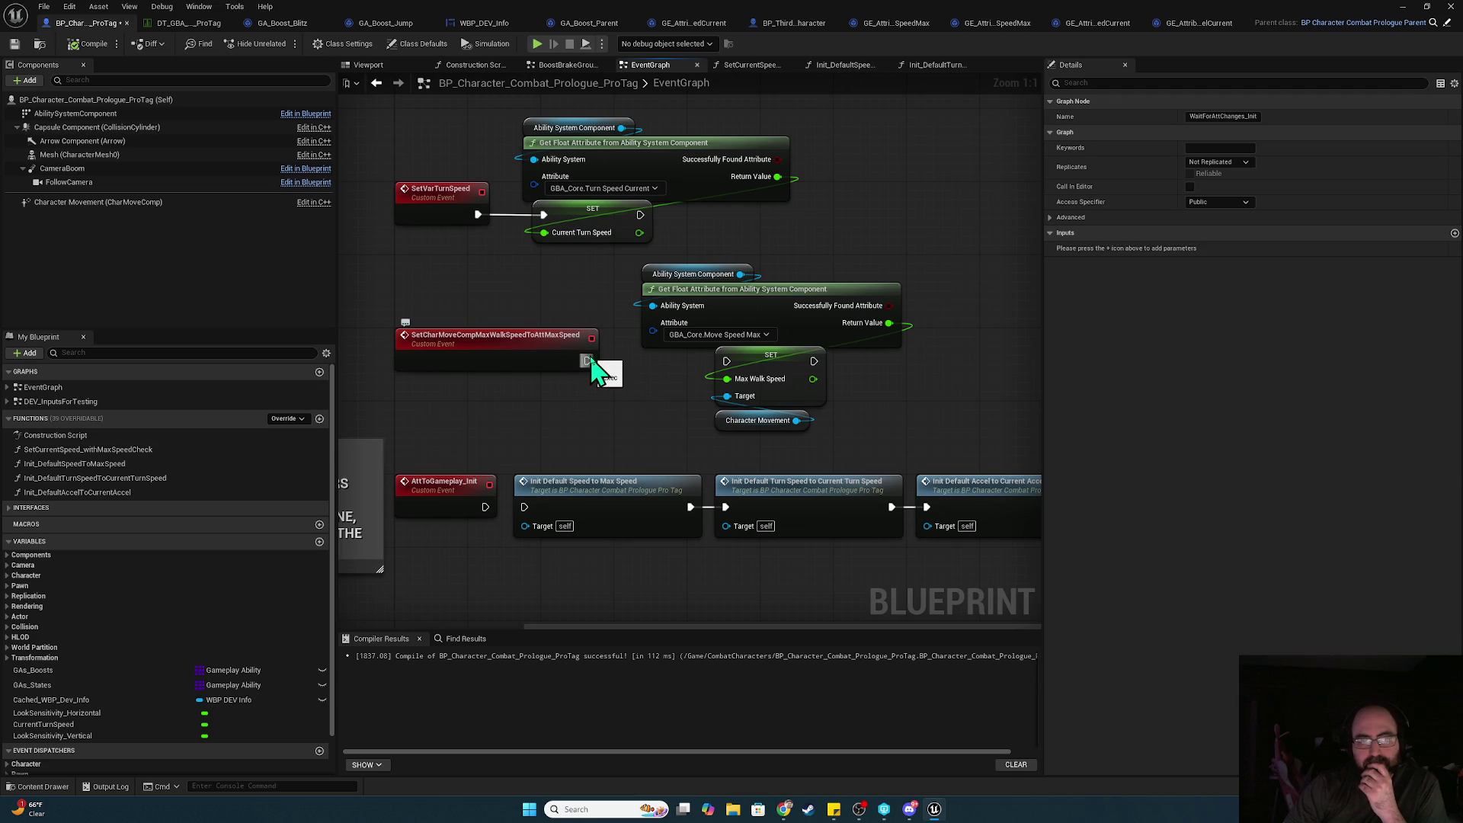
{"action": "left_click_drag", "start_coordinate": [586, 359], "coordinate": [726, 363]}
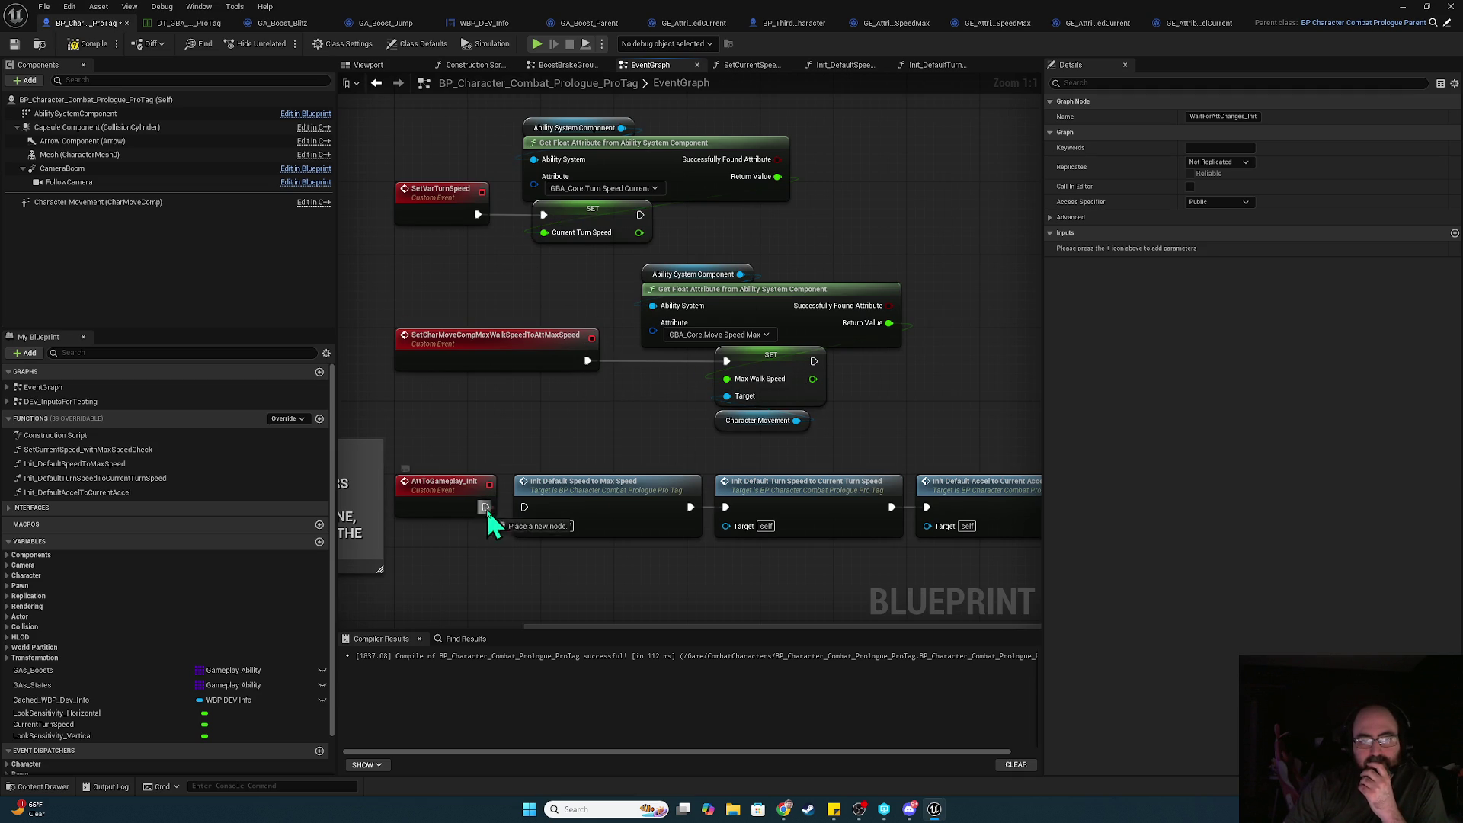
{"action": "double_click", "coordinate": [609, 503]}
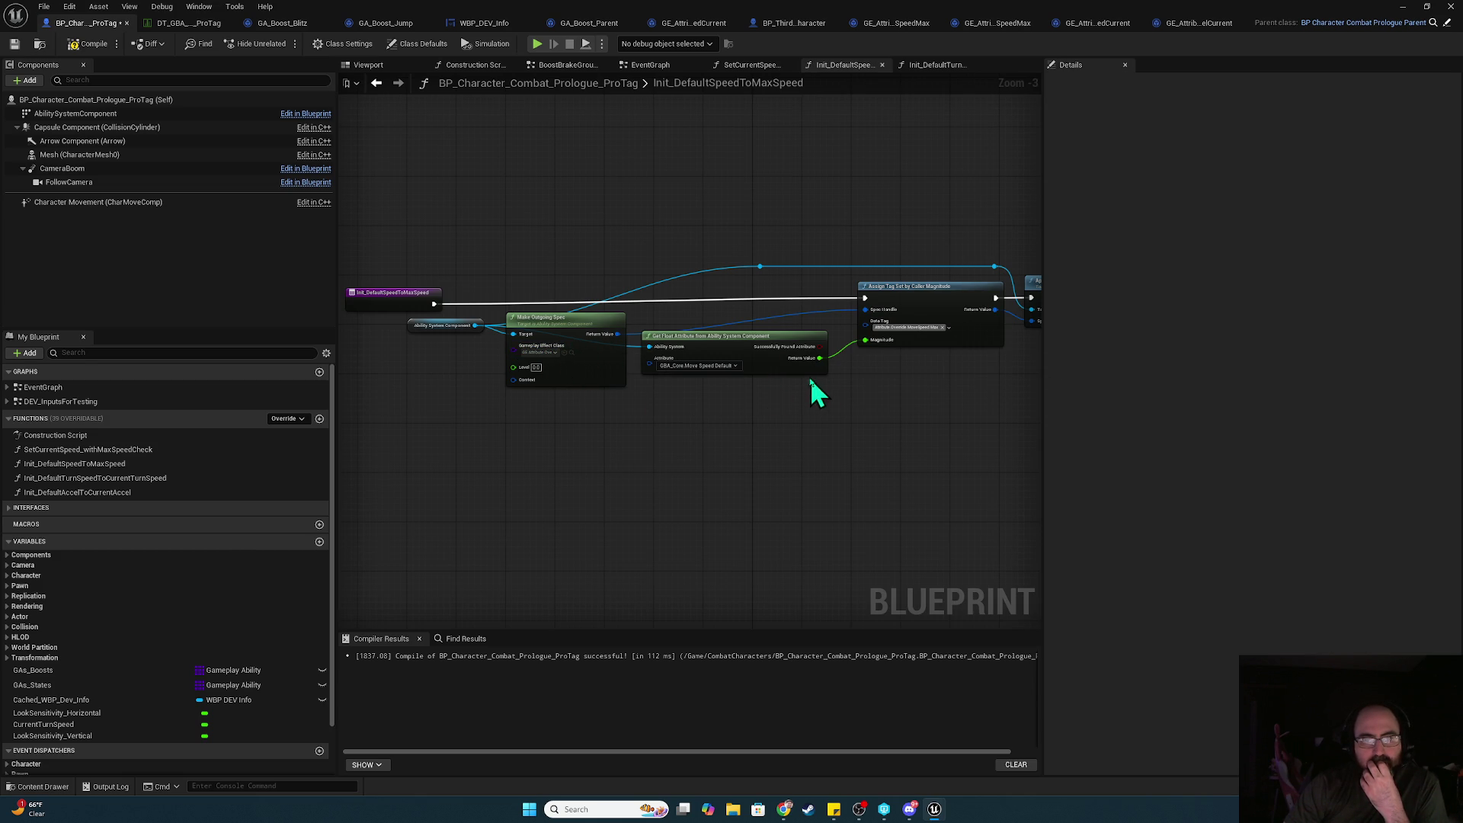
- Review Init_DefaultSpeedToMaxSpeed's nodes and the max-speed gameplay effect's defaults
{"action": "mouse_move", "coordinate": [784, 366]}
{"action": "left_mouse_down"}
{"action": "mouse_move", "coordinate": [685, 391]}
{"action": "mouse_move", "coordinate": [838, 407]}
{"action": "mouse_move", "coordinate": [842, 436]}
{"action": "left_mouse_up"}
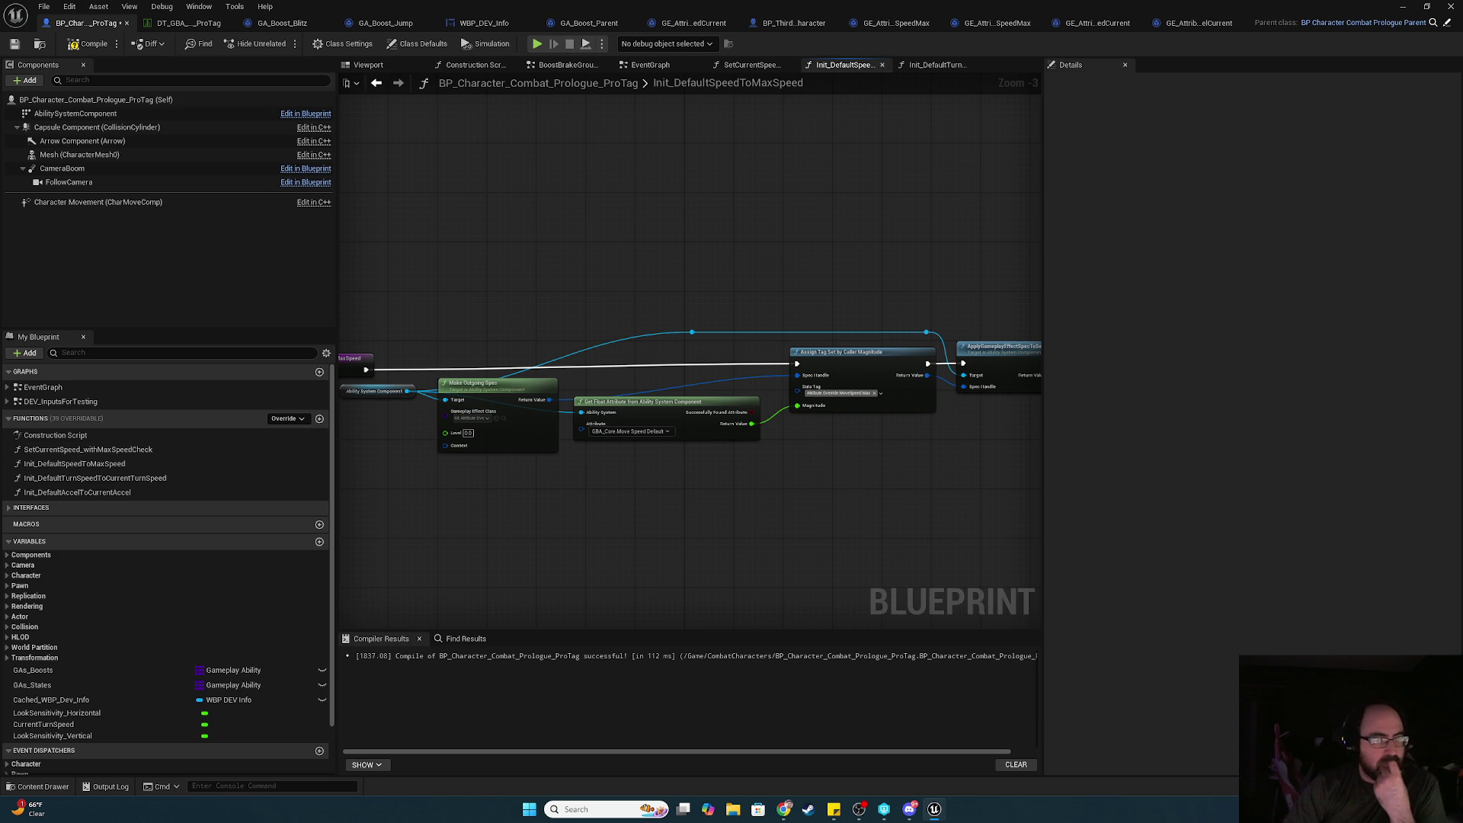
{"action": "left_click", "coordinate": [896, 23]}
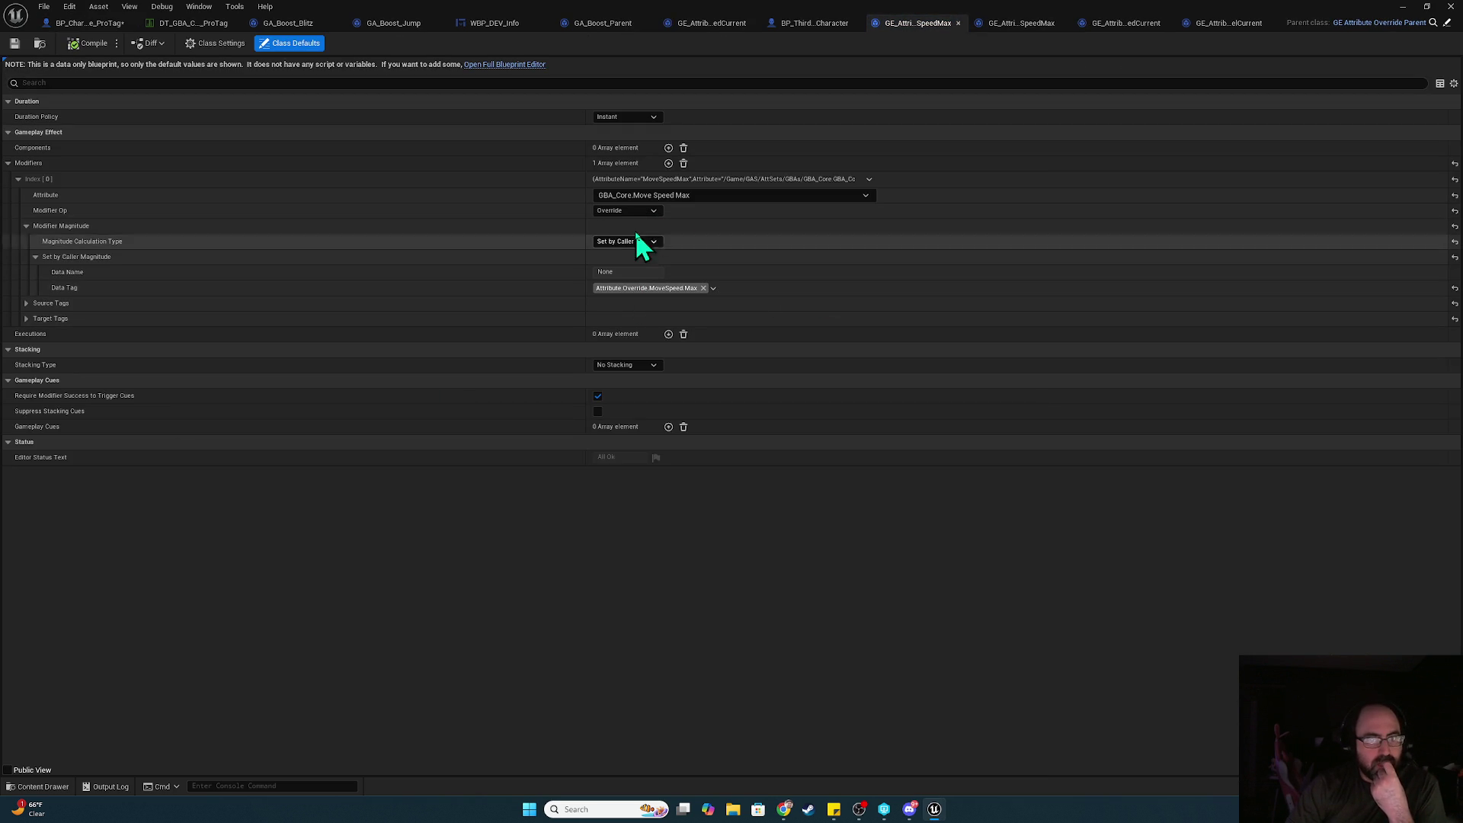
{"action": "left_click", "coordinate": [114, 24]}
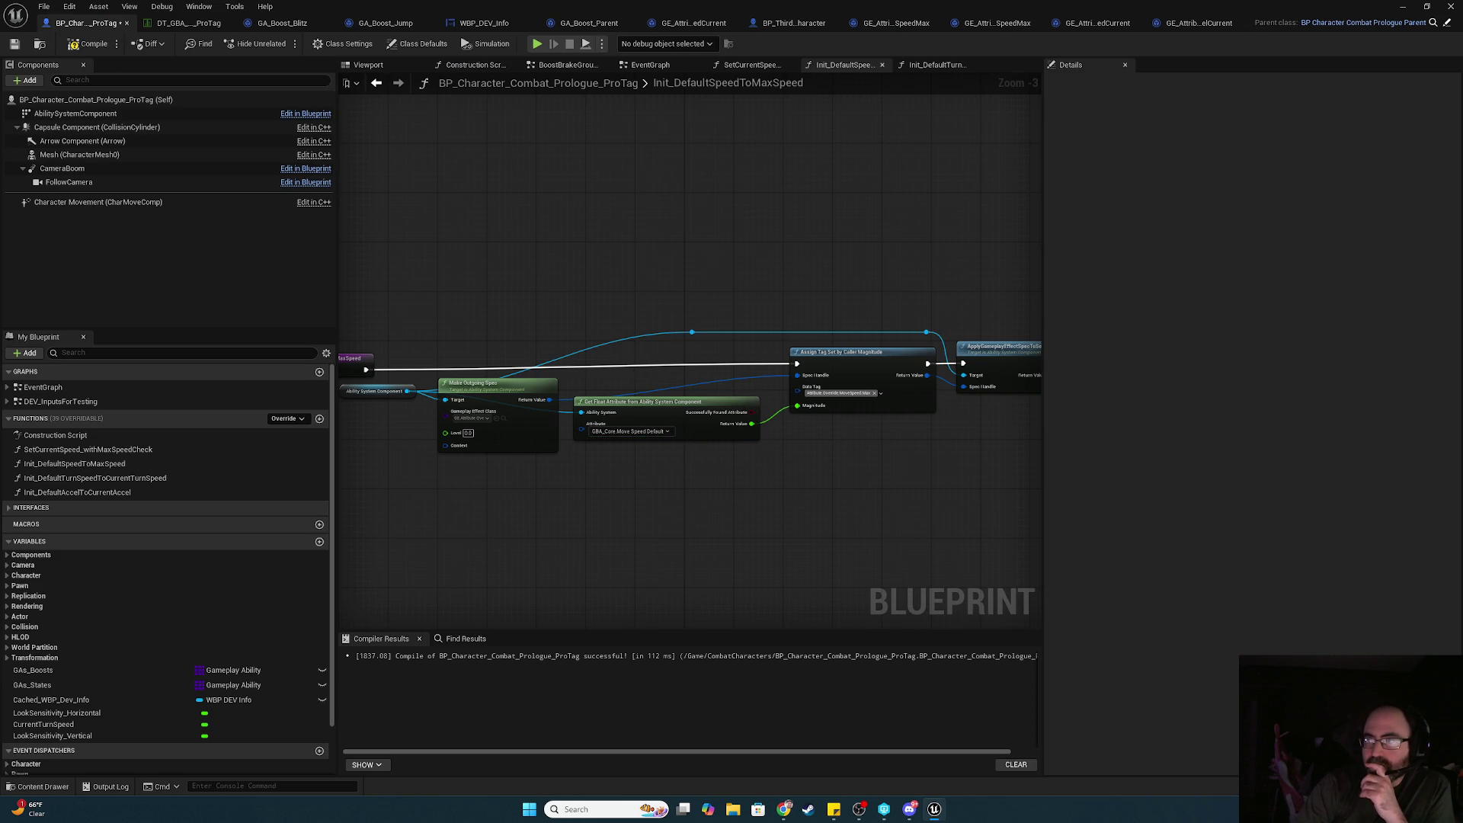
- Inspect the Ability System Component reference and the Assign Tag Set by Caller Magnitude node
{"action": "scroll", "coordinate": [579, 400], "scroll_direction": "up", "scroll_amount": 3}
{"action": "left_click", "coordinate": [575, 376]}
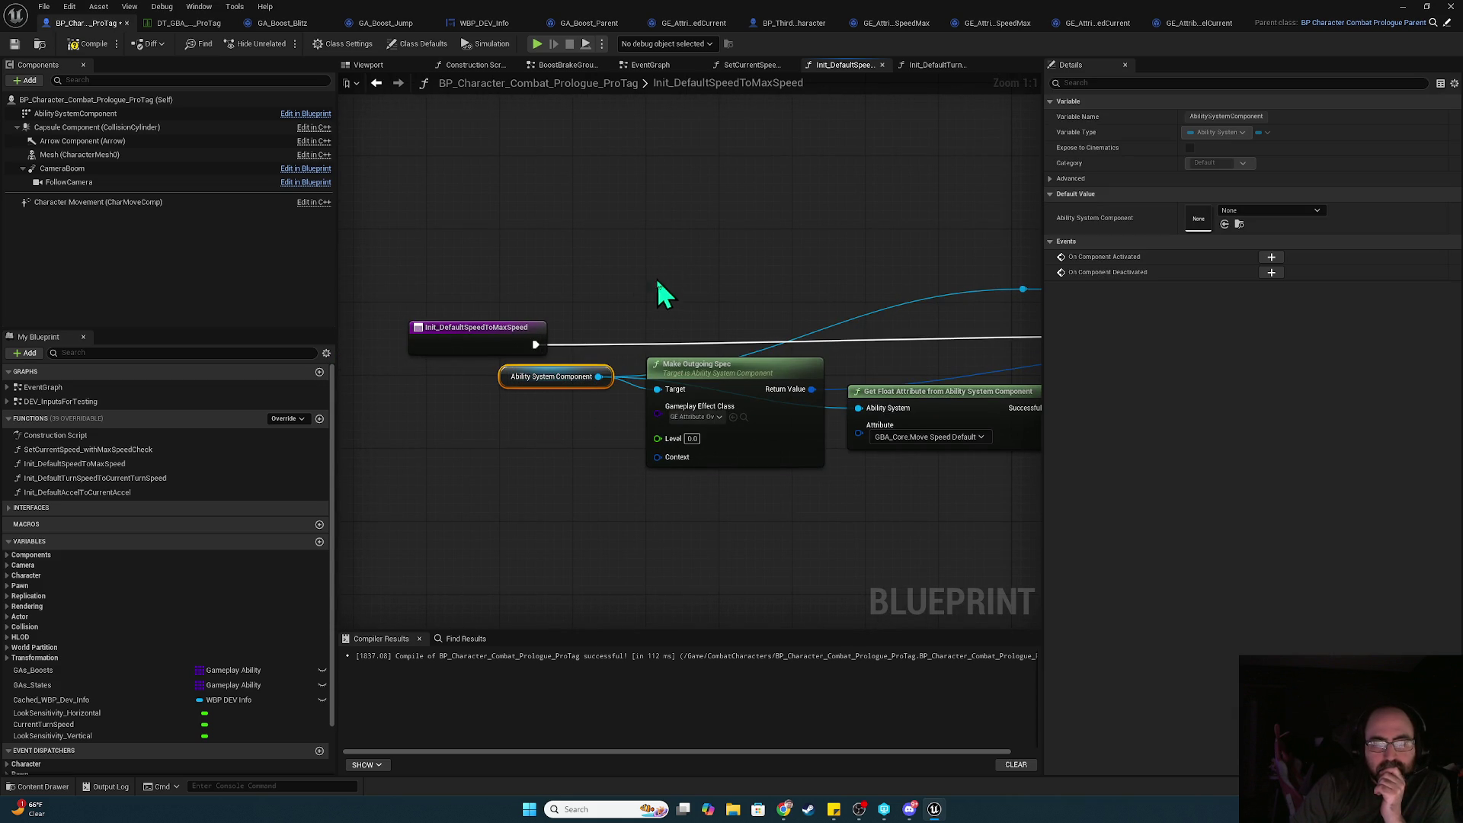
{"action": "scroll", "coordinate": [661, 266], "scroll_direction": "down", "scroll_amount": 3}
{"action": "left_click_drag", "start_coordinate": [808, 142], "coordinate": [663, 152]}
{"action": "left_click_drag", "start_coordinate": [697, 291], "coordinate": [660, 281]}
{"action": "left_click", "coordinate": [792, 327]}
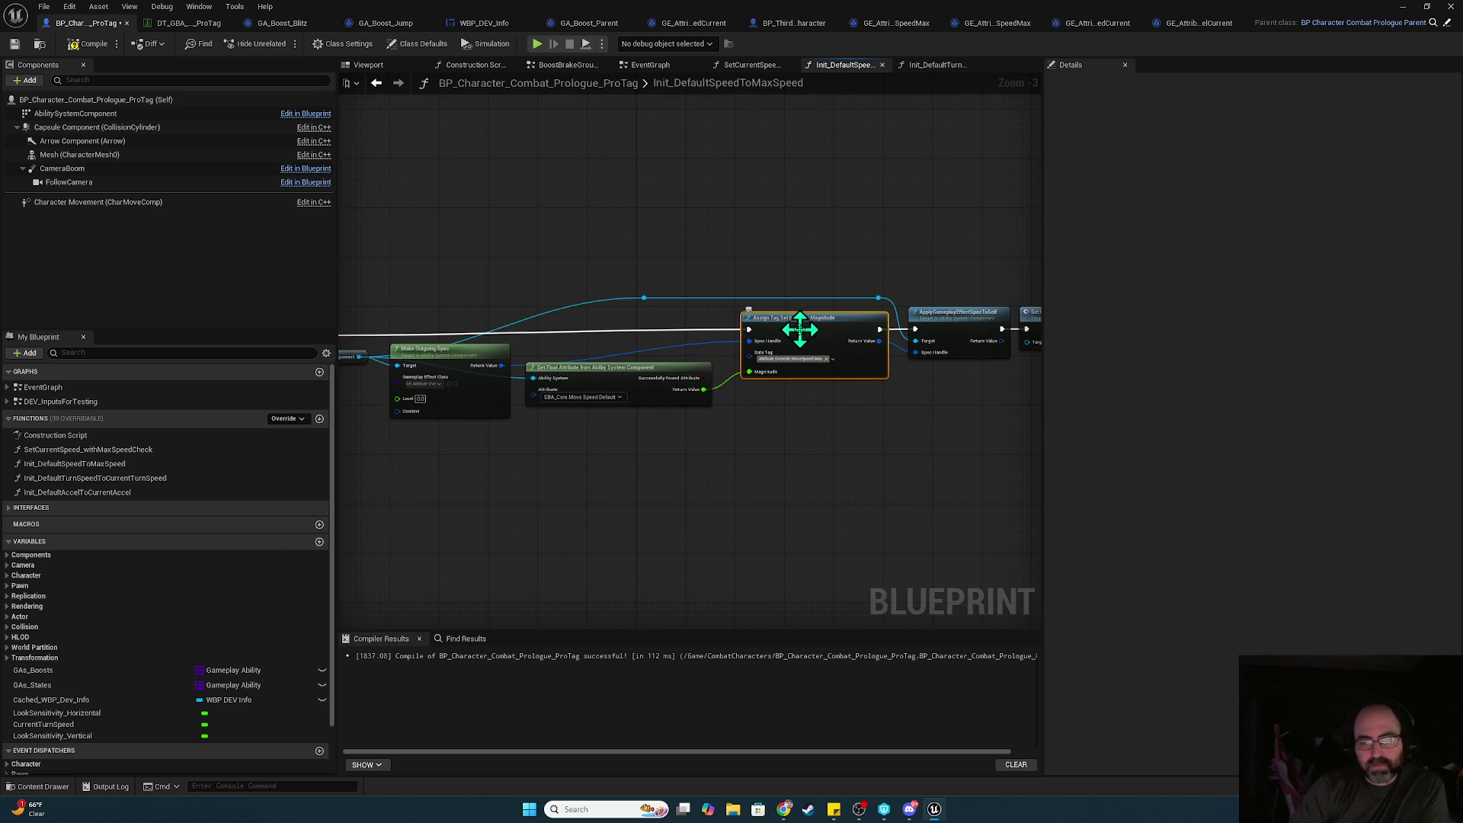
{"action": "left_click_drag", "start_coordinate": [921, 242], "coordinate": [703, 223]}
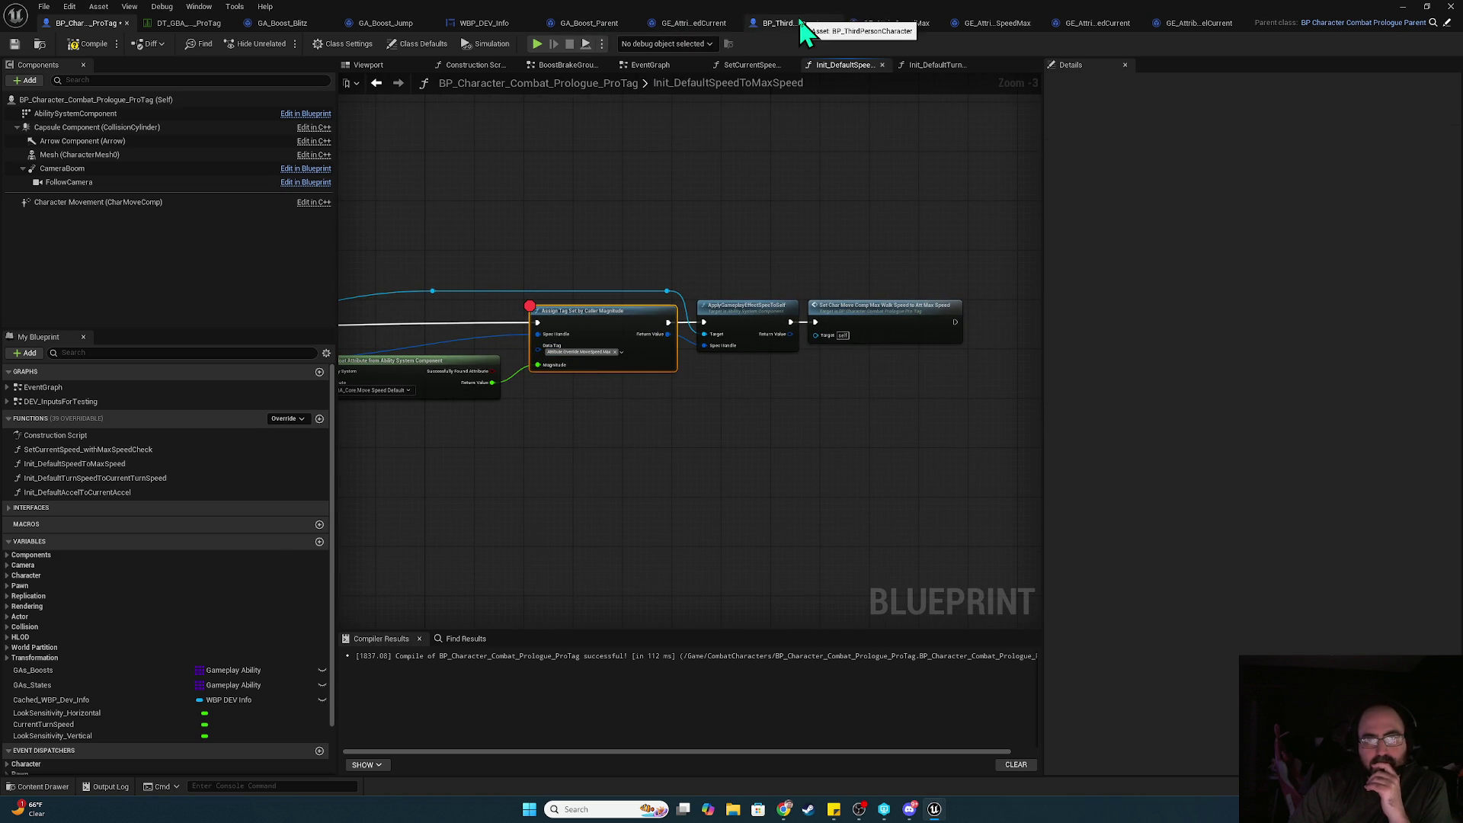
- Check the MoveSpeedMax override effect's settings, then start a Simulate session from the blueprint
{"action": "left_click", "coordinate": [905, 25]}
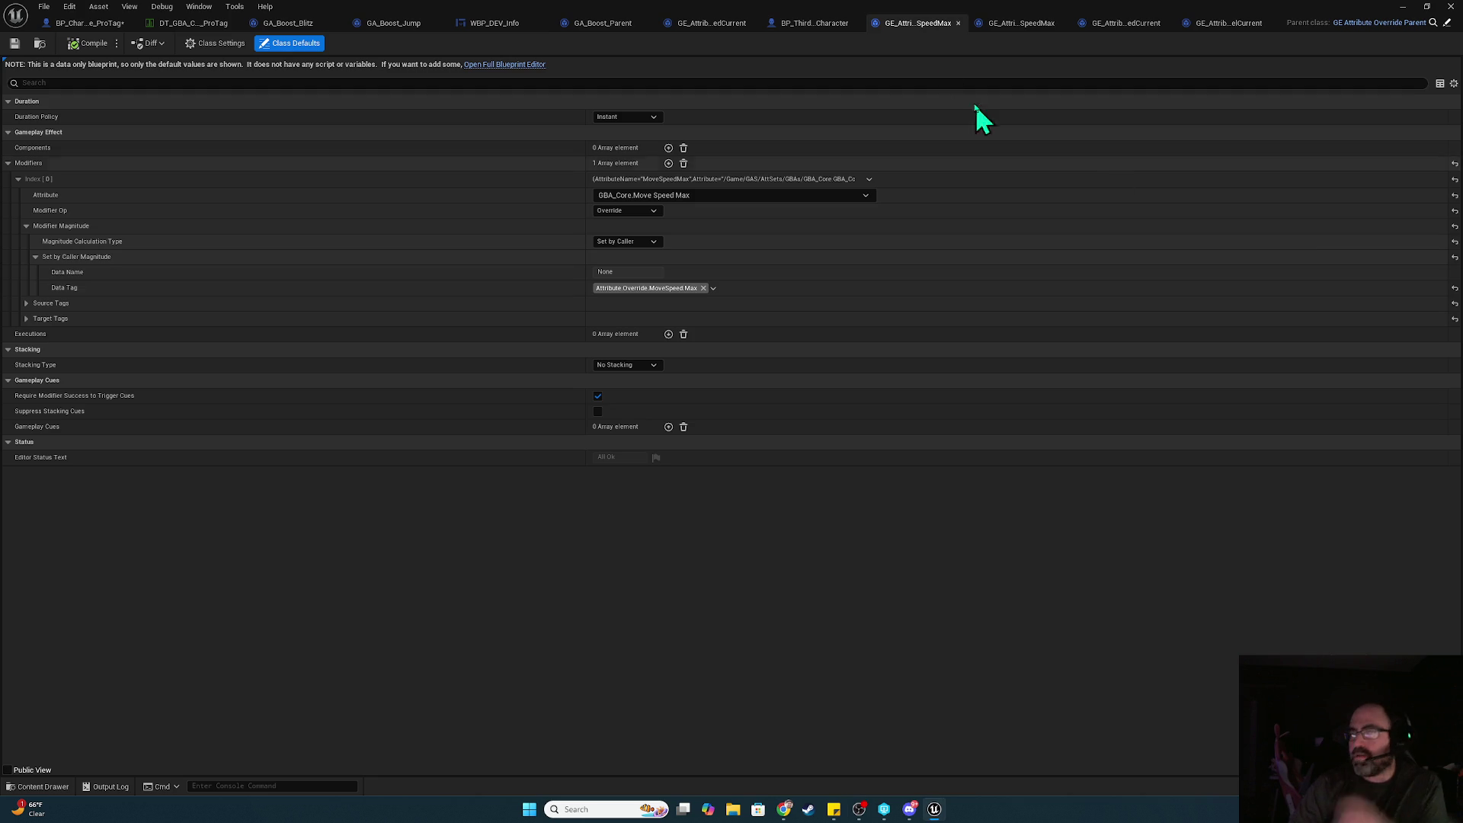
{"action": "left_click", "coordinate": [98, 8]}
{"action": "left_click", "coordinate": [97, 18]}
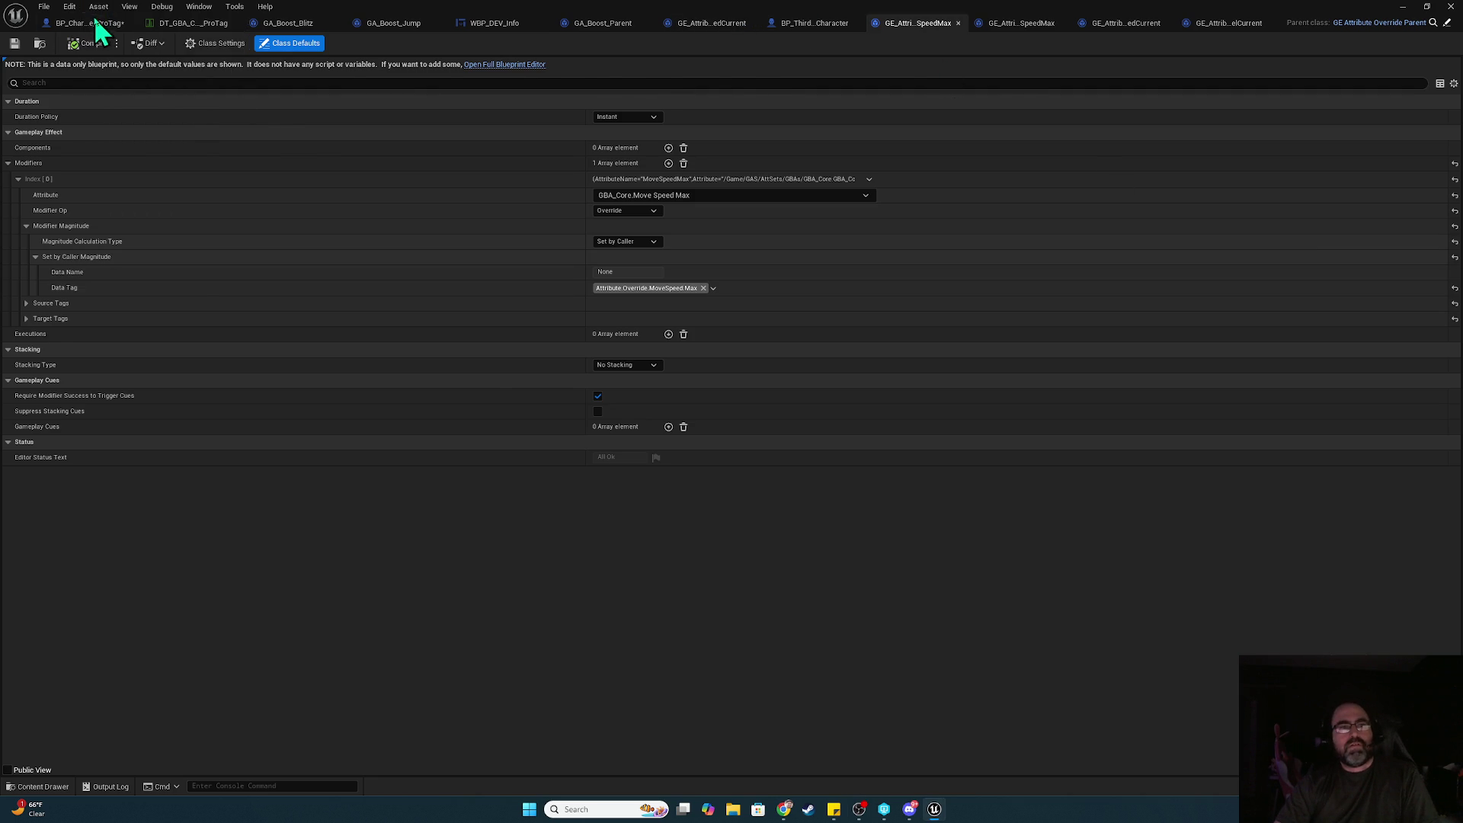
{"action": "left_click", "coordinate": [72, 23]}
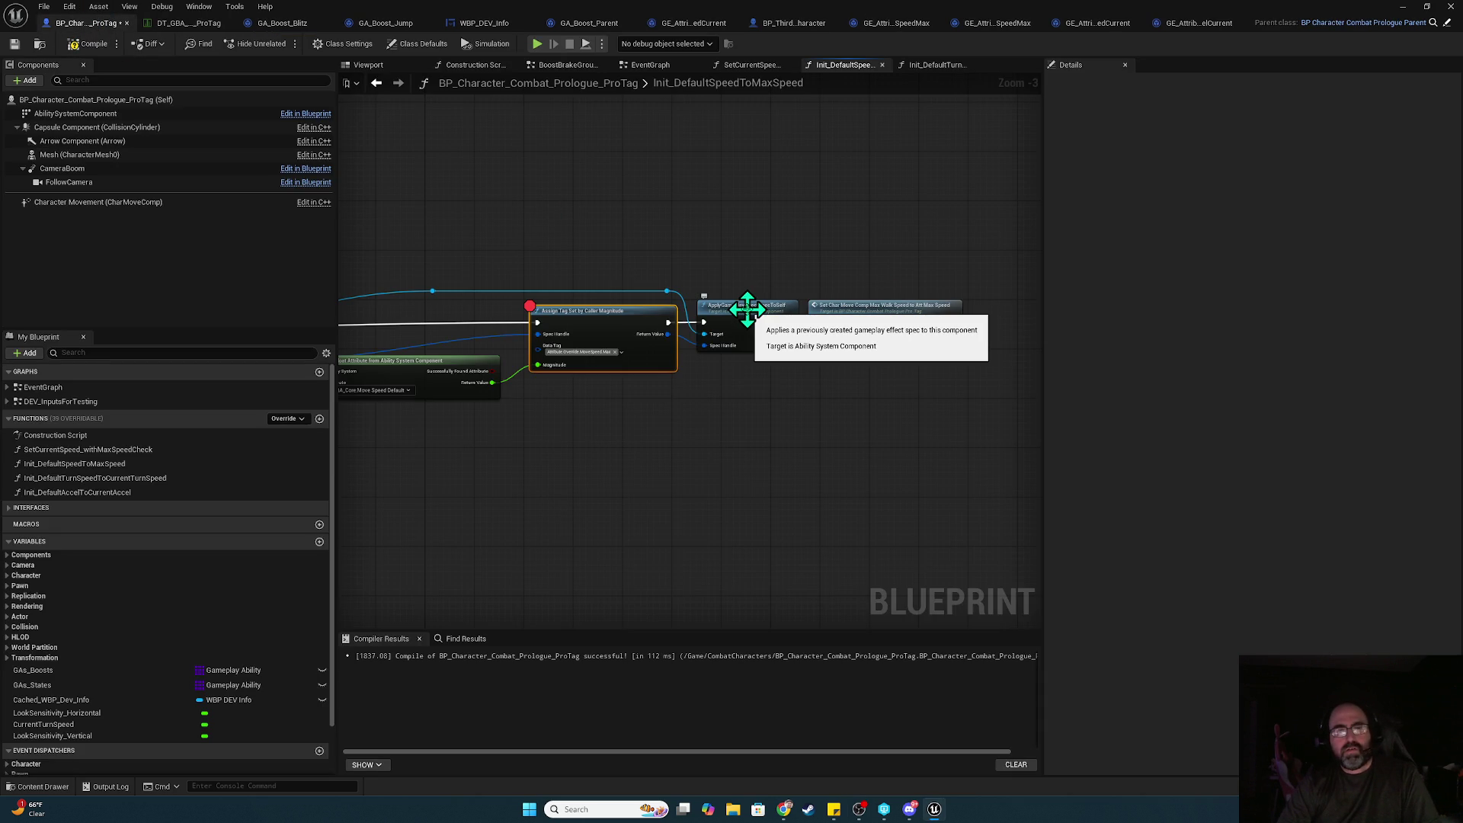
{"action": "mouse_move", "coordinate": [789, 316]}
{"action": "left_mouse_down"}
{"action": "mouse_move", "coordinate": [1006, 215]}
{"action": "mouse_move", "coordinate": [621, 199]}
{"action": "left_mouse_up"}
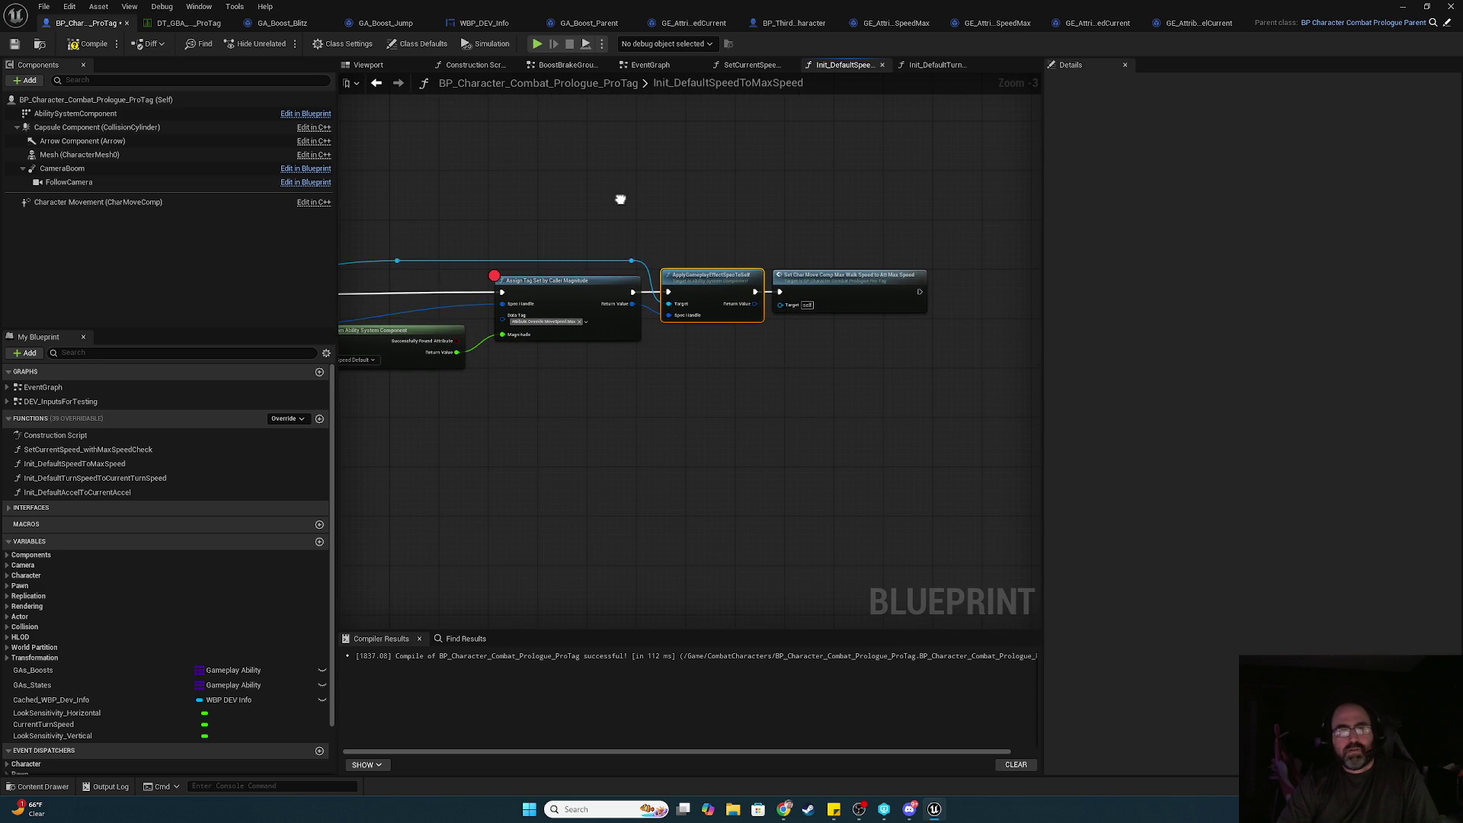
{"action": "left_click", "coordinate": [537, 43]}
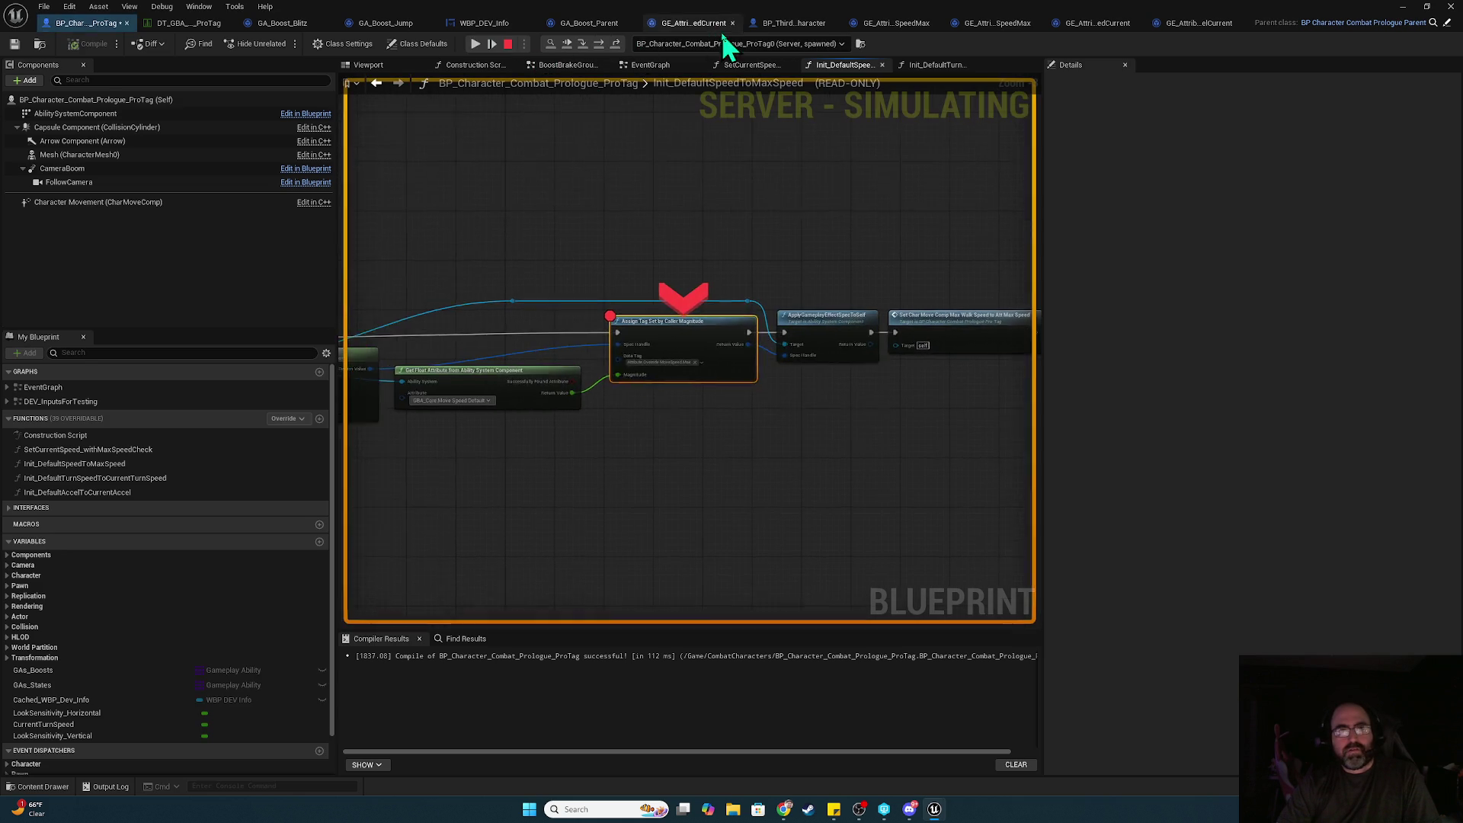
- Step the debugger into the max walk speed custom event and add an F9 breakpoint there
{"action": "mouse_move", "coordinate": [593, 390]}
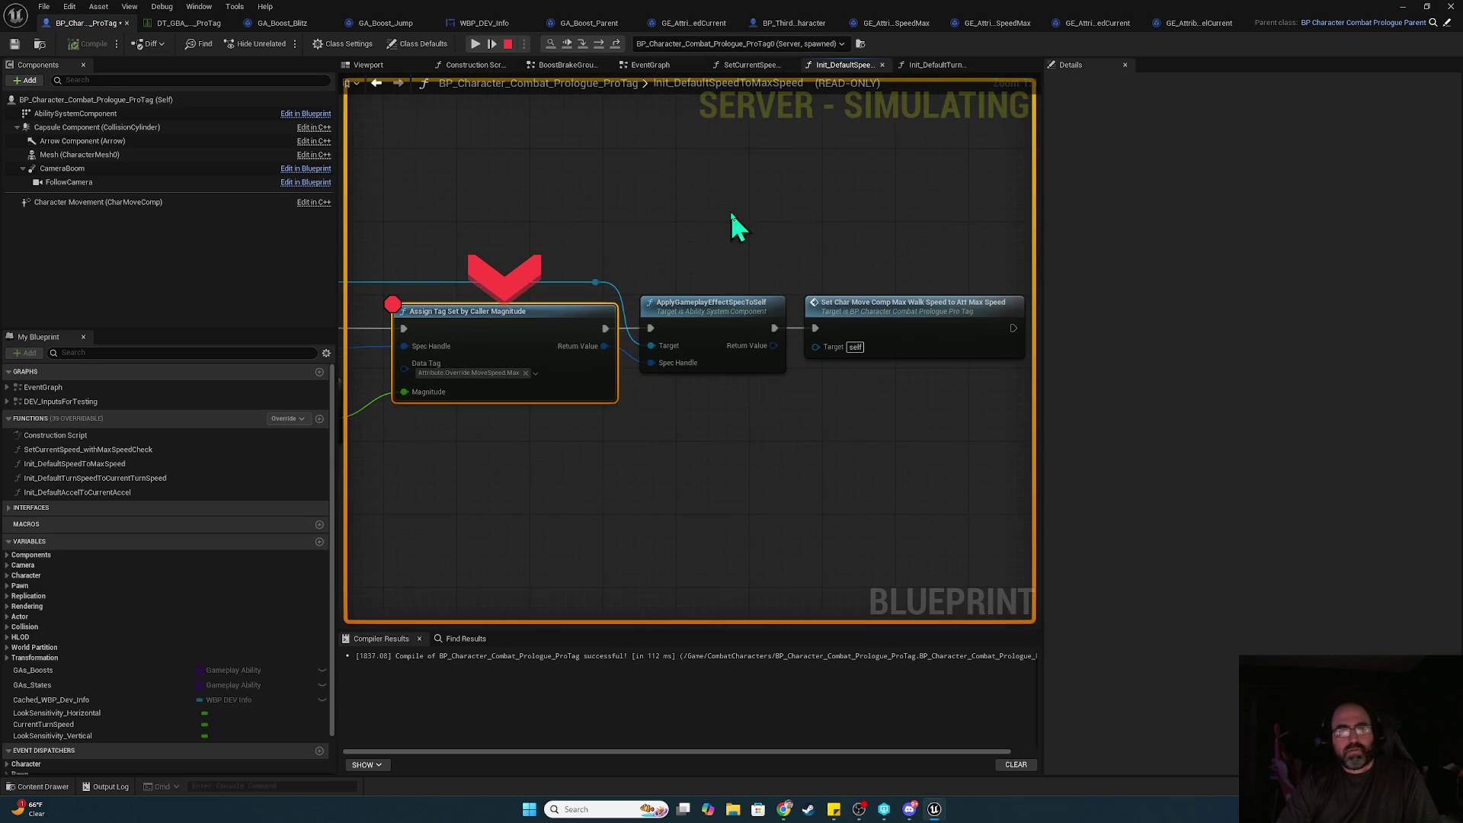
{"action": "left_click", "coordinate": [599, 43]}
{"action": "left_click", "coordinate": [602, 47]}
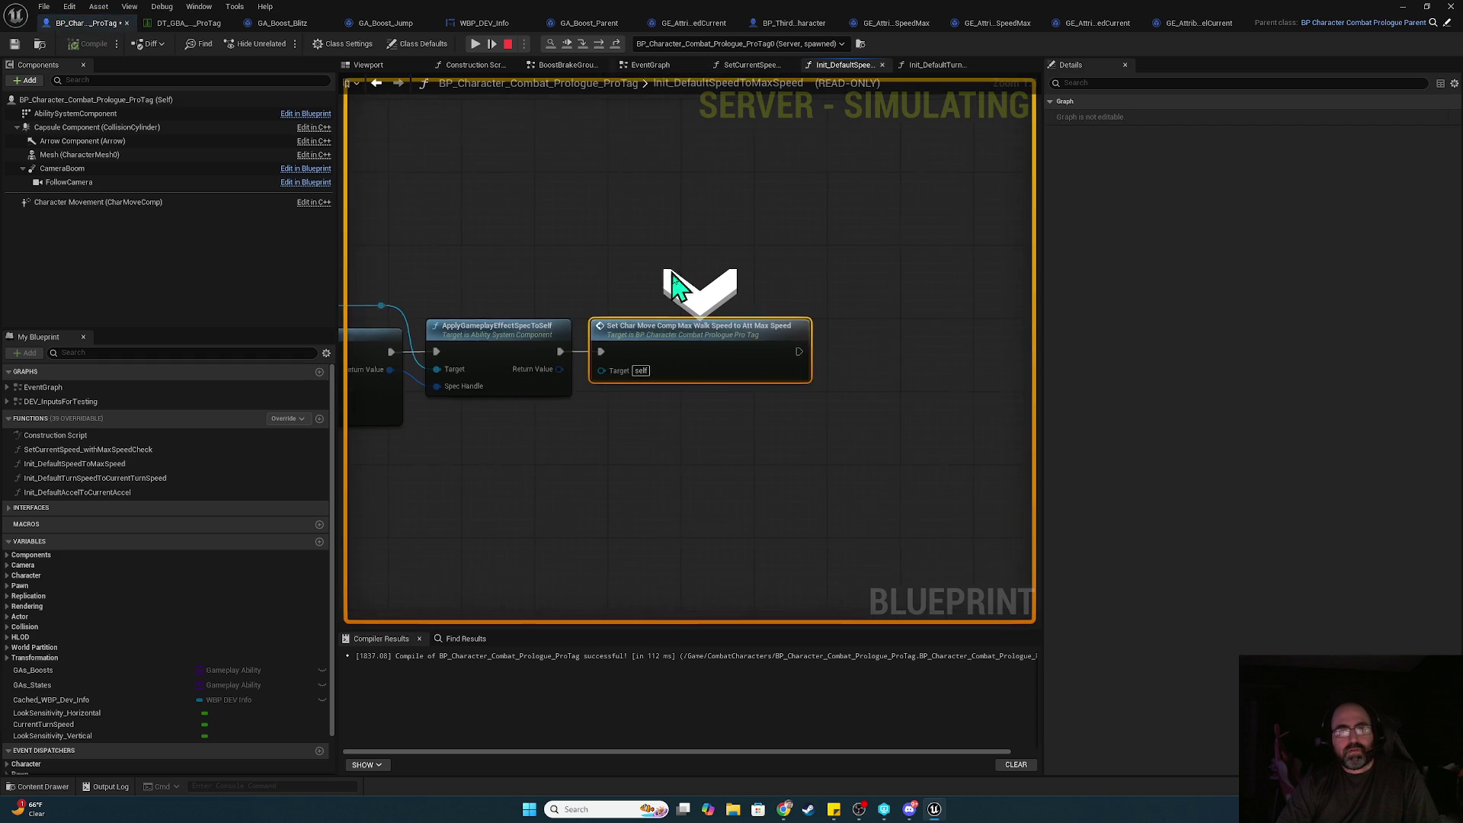
{"action": "double_click", "coordinate": [701, 349]}
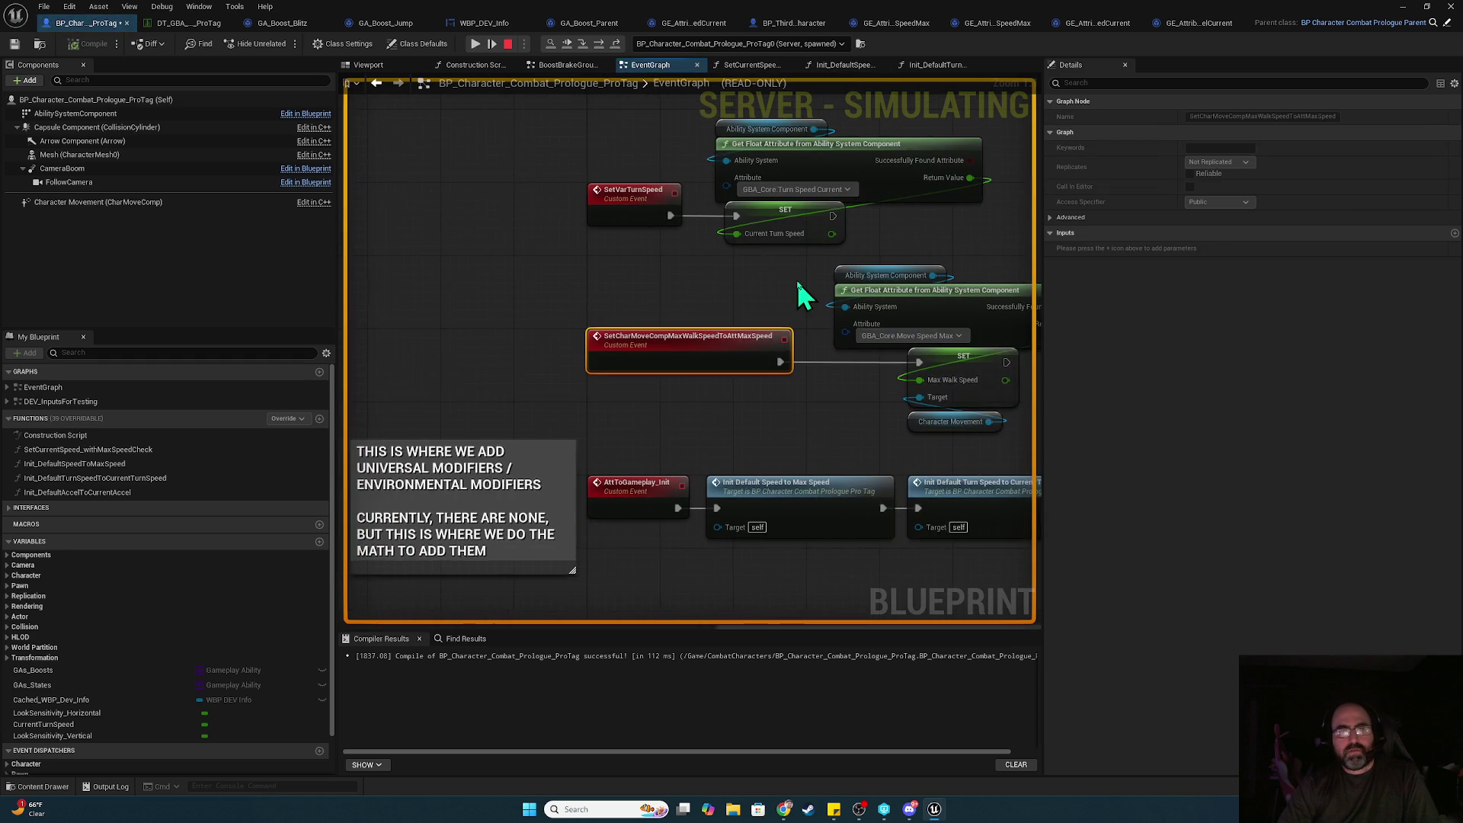
{"action": "mouse_move", "coordinate": [683, 381]}
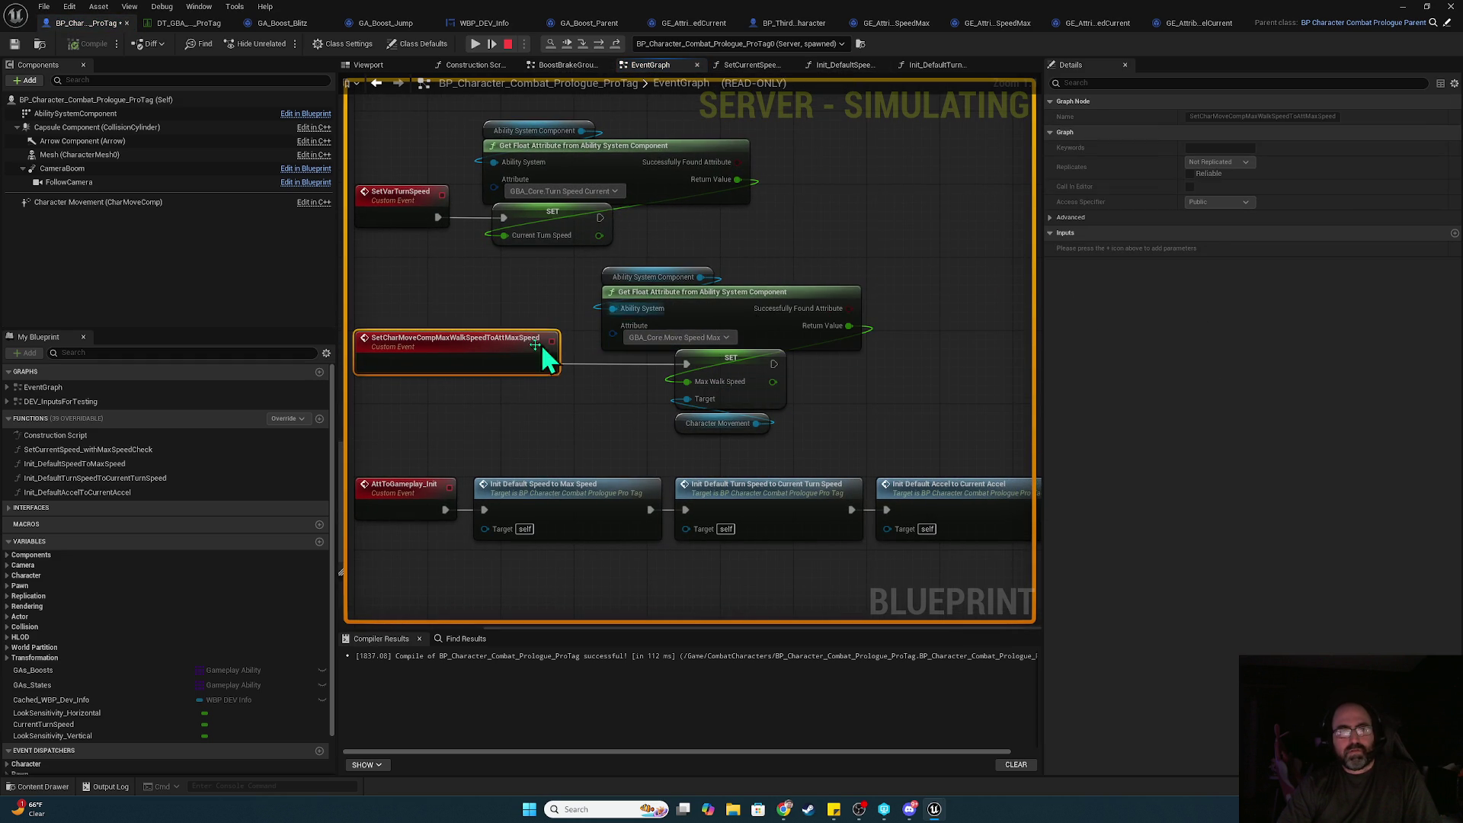
{"action": "key", "text": "F9"}
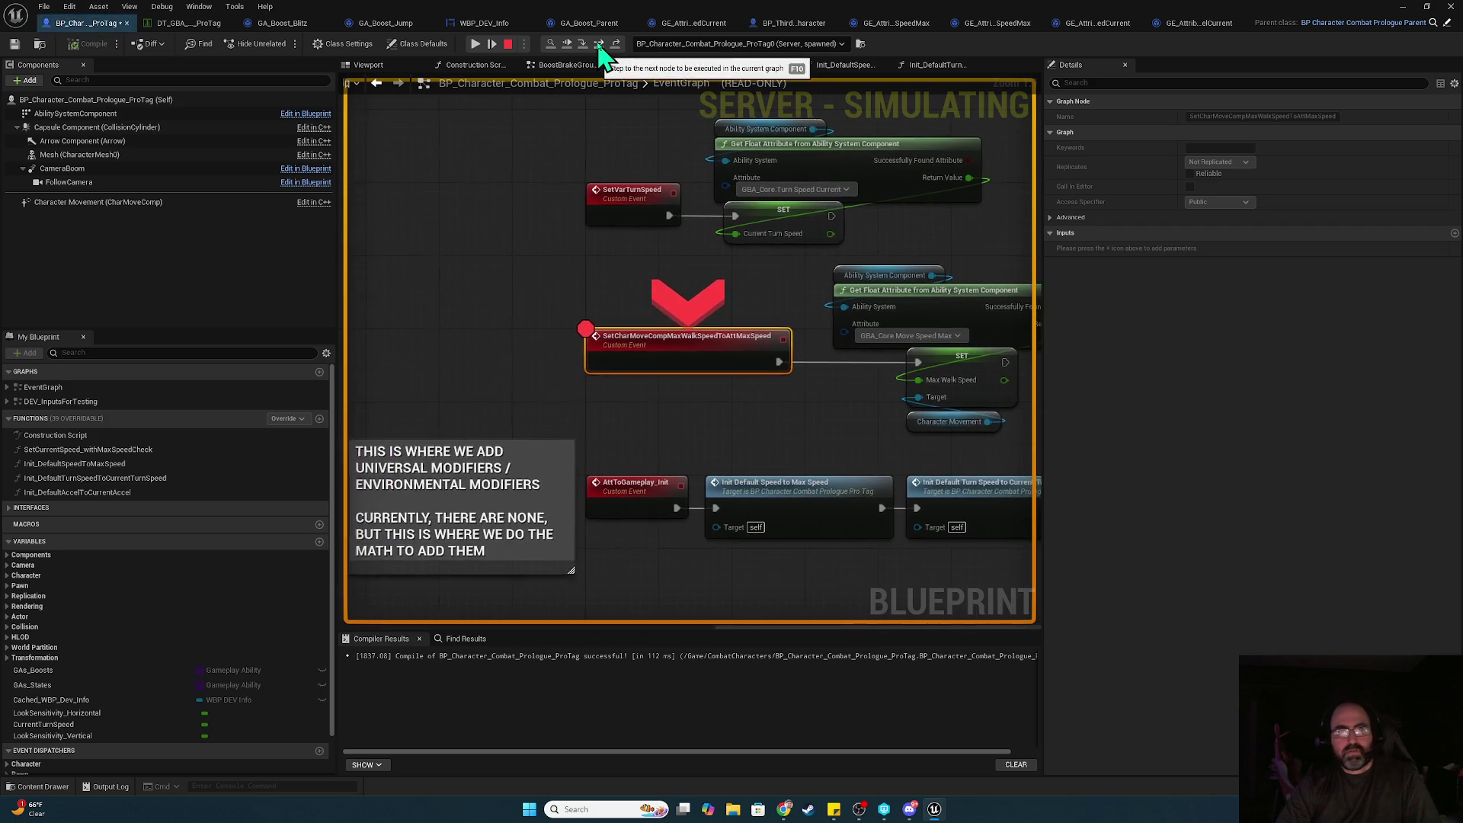
- Step past the SET Max Walk Speed (500) into Init_DefaultTurnSpeedToCurrentTurnSpeed
{"action": "left_click", "coordinate": [599, 43]}
{"action": "mouse_move", "coordinate": [642, 352]}
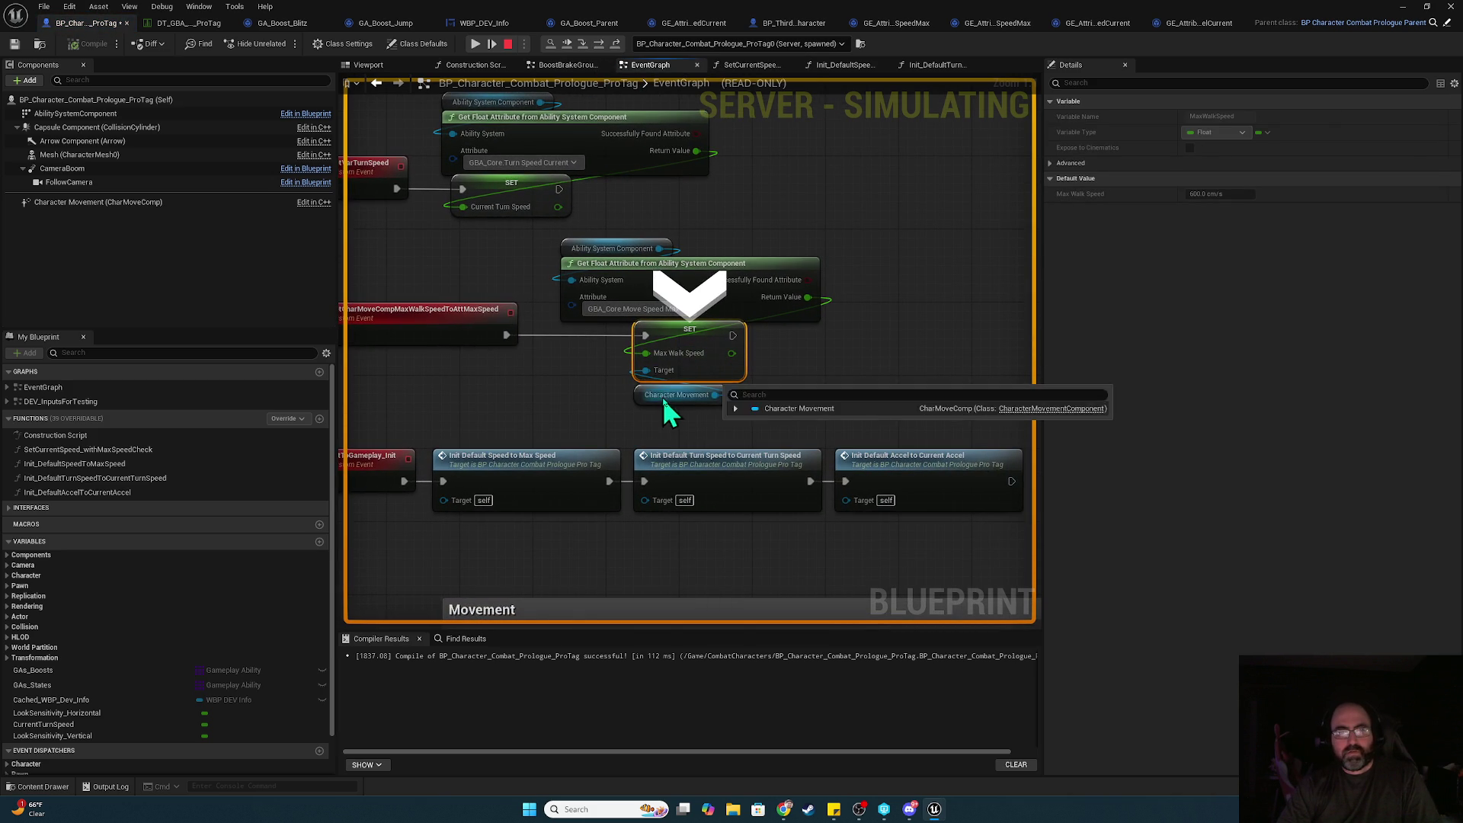
{"action": "mouse_move", "coordinate": [631, 402]}
{"action": "left_mouse_down"}
{"action": "mouse_move", "coordinate": [685, 317]}
{"action": "mouse_move", "coordinate": [737, 76]}
{"action": "mouse_move", "coordinate": [697, 113]}
{"action": "mouse_move", "coordinate": [642, 267]}
{"action": "mouse_move", "coordinate": [455, 240]}
{"action": "mouse_move", "coordinate": [460, 297]}
{"action": "left_mouse_up"}
{"action": "left_click", "coordinate": [601, 44]}
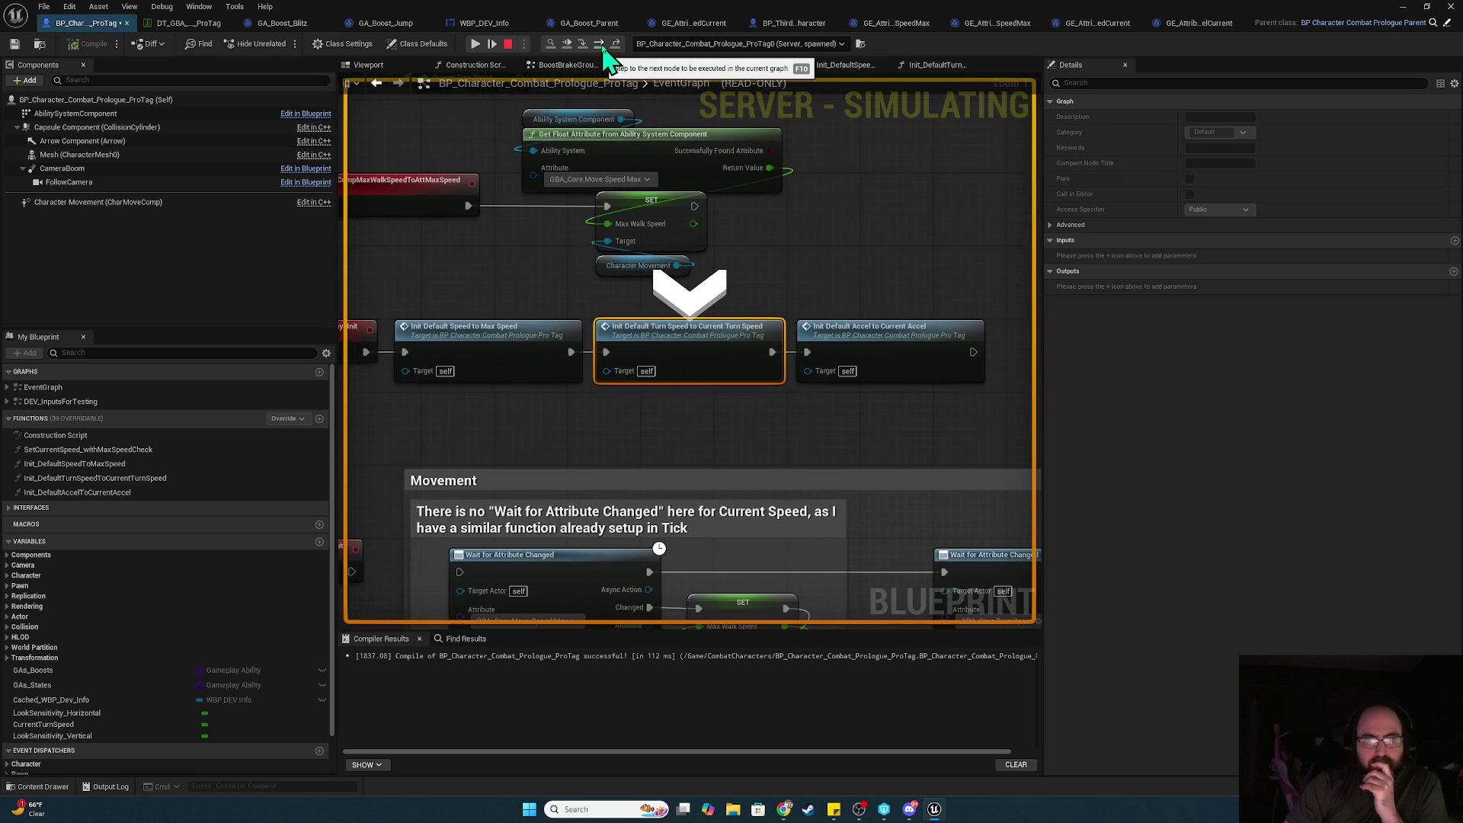
{"action": "double_click", "coordinate": [680, 341]}
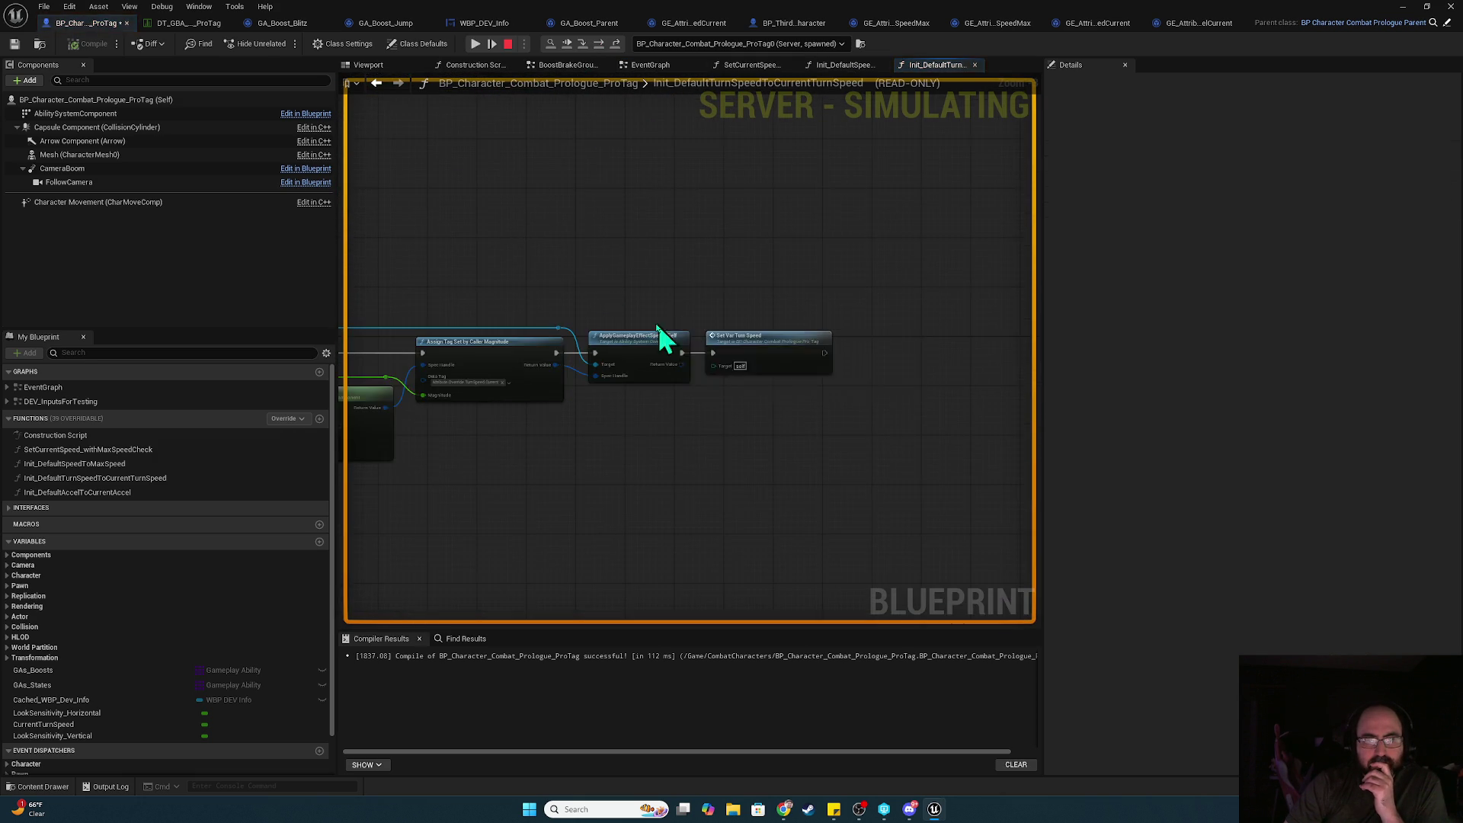
- Check Make Outgoing Spec's Gameplay Effect Class pin, then view GE_AttributeOverride_TurnSpeedMax's defaults
{"action": "left_click", "coordinate": [795, 410]}
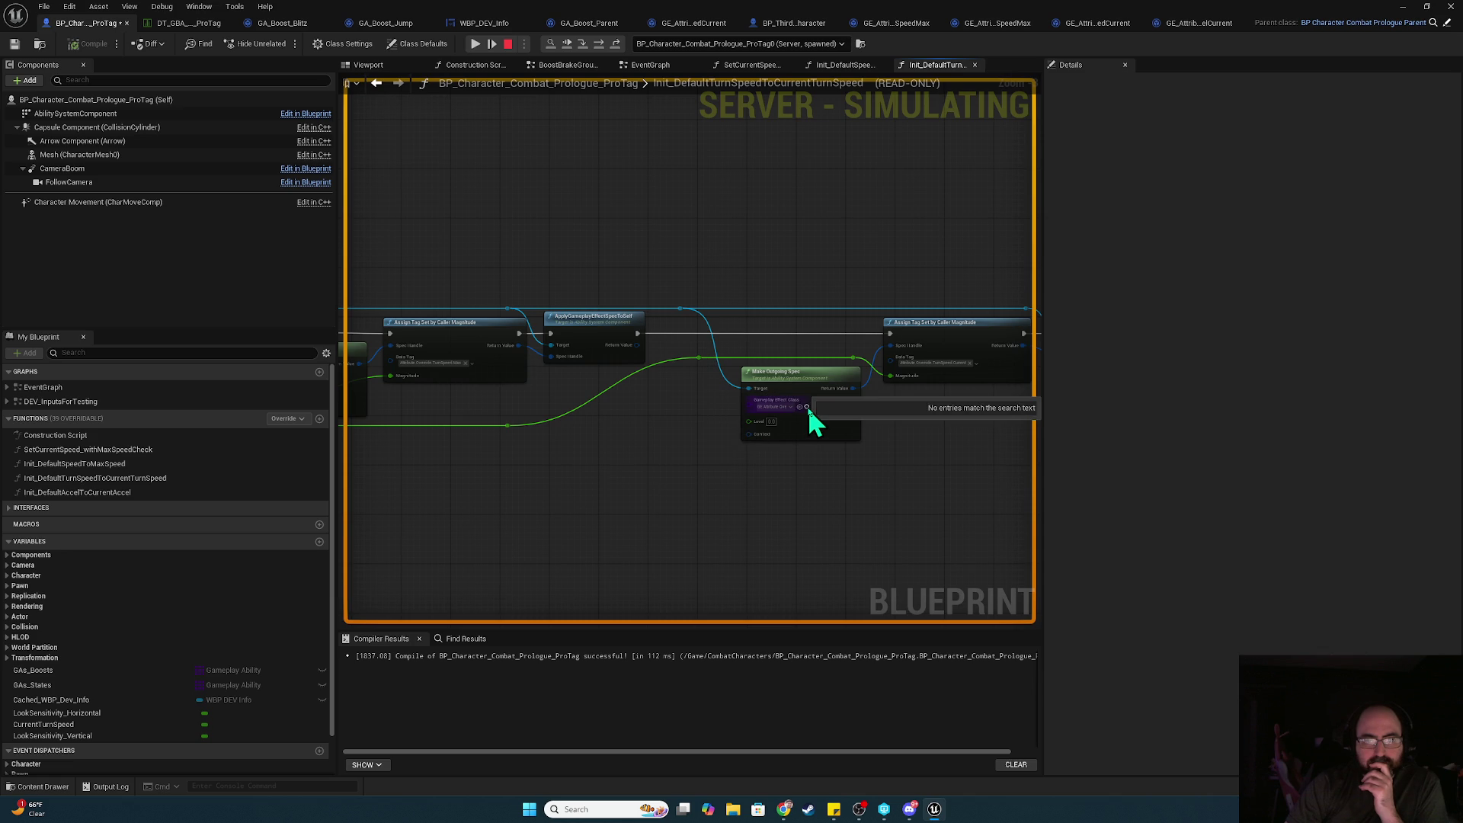
{"action": "mouse_move", "coordinate": [598, 415]}
{"action": "left_mouse_down"}
{"action": "mouse_move", "coordinate": [829, 419]}
{"action": "mouse_move", "coordinate": [907, 440]}
{"action": "left_mouse_up"}
{"action": "left_click", "coordinate": [716, 411]}
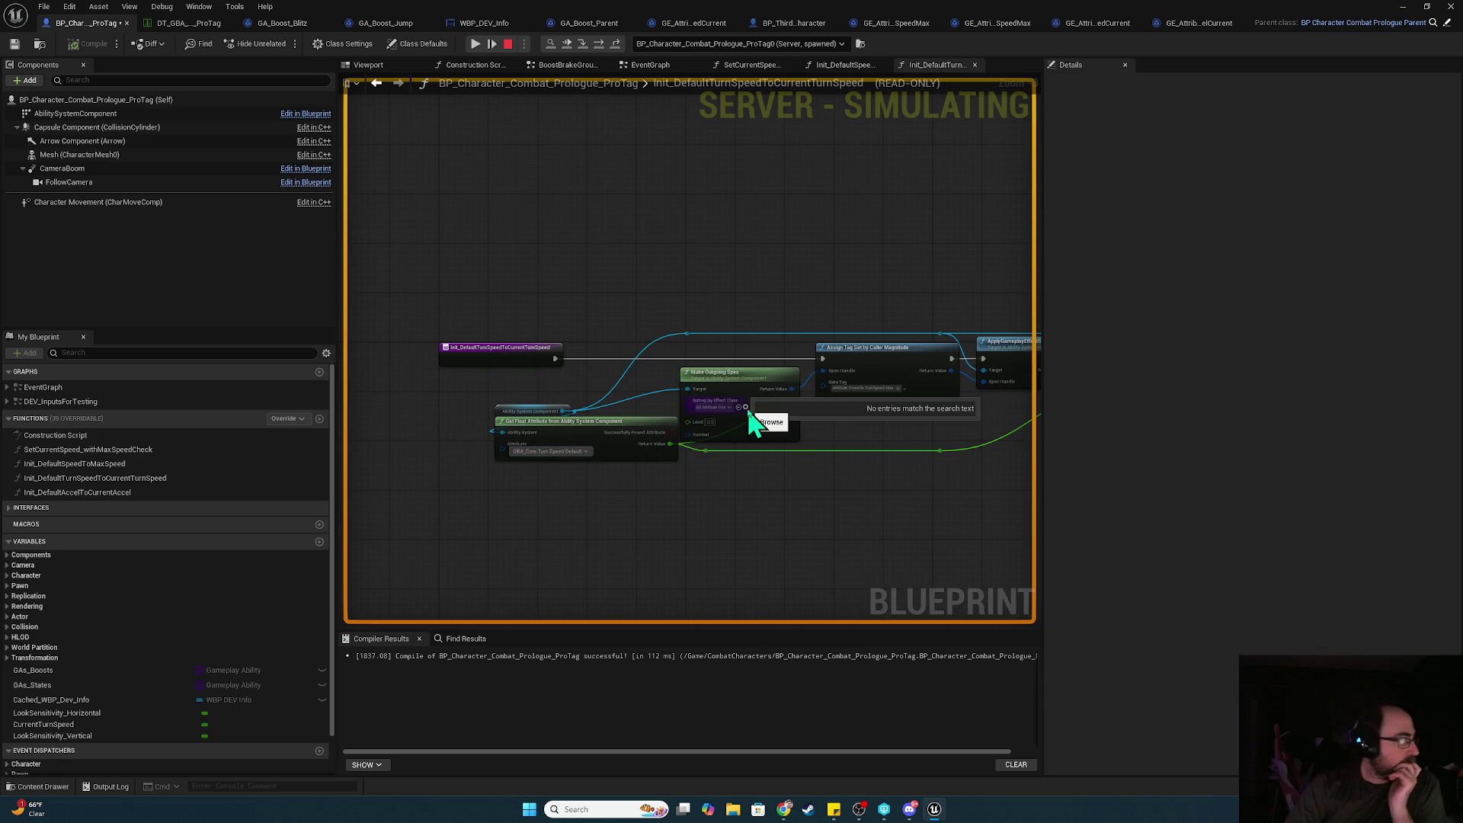
{"action": "left_click", "coordinate": [802, 435]}
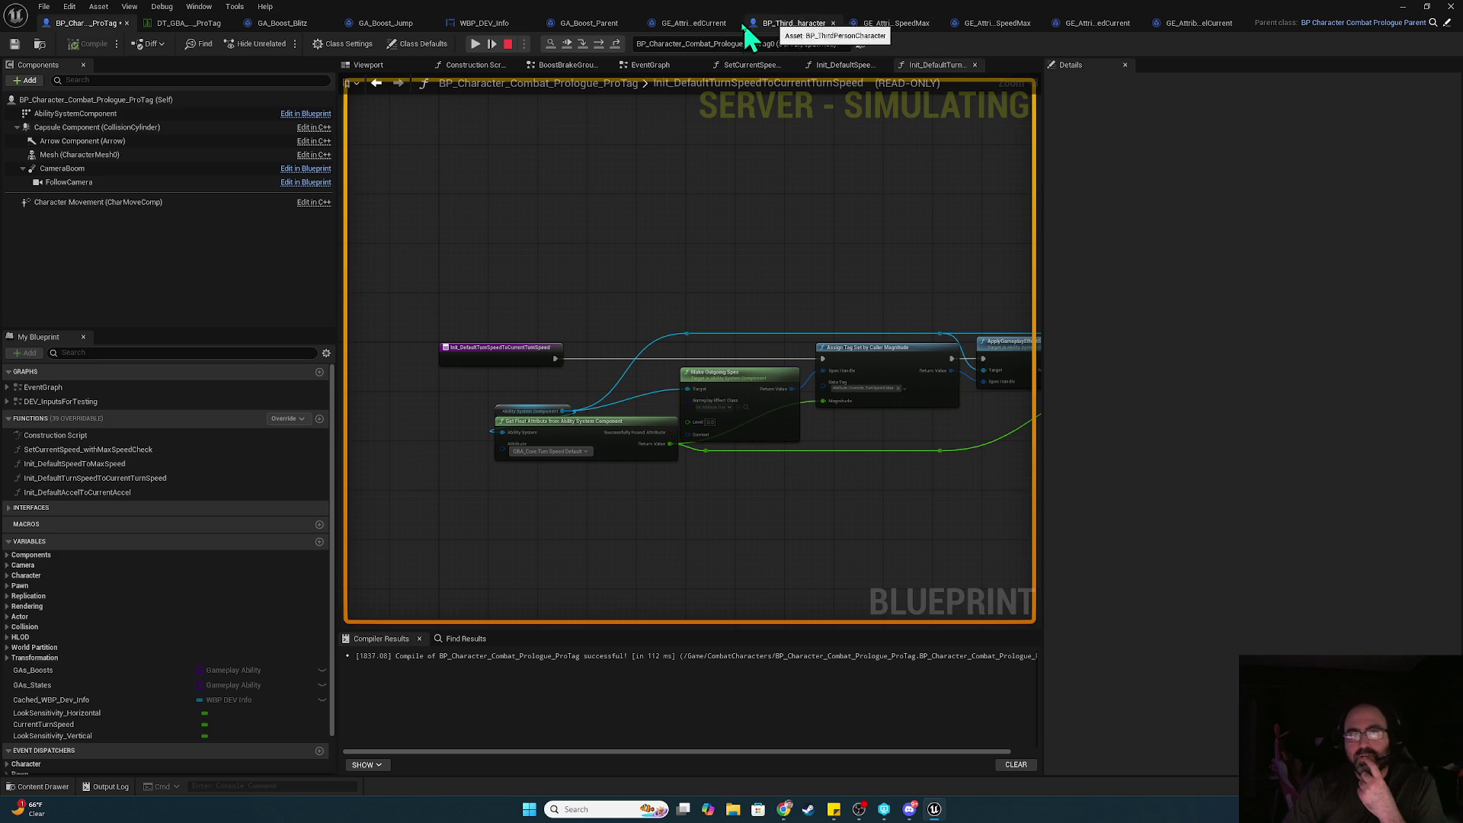
{"action": "left_click", "coordinate": [1008, 23]}
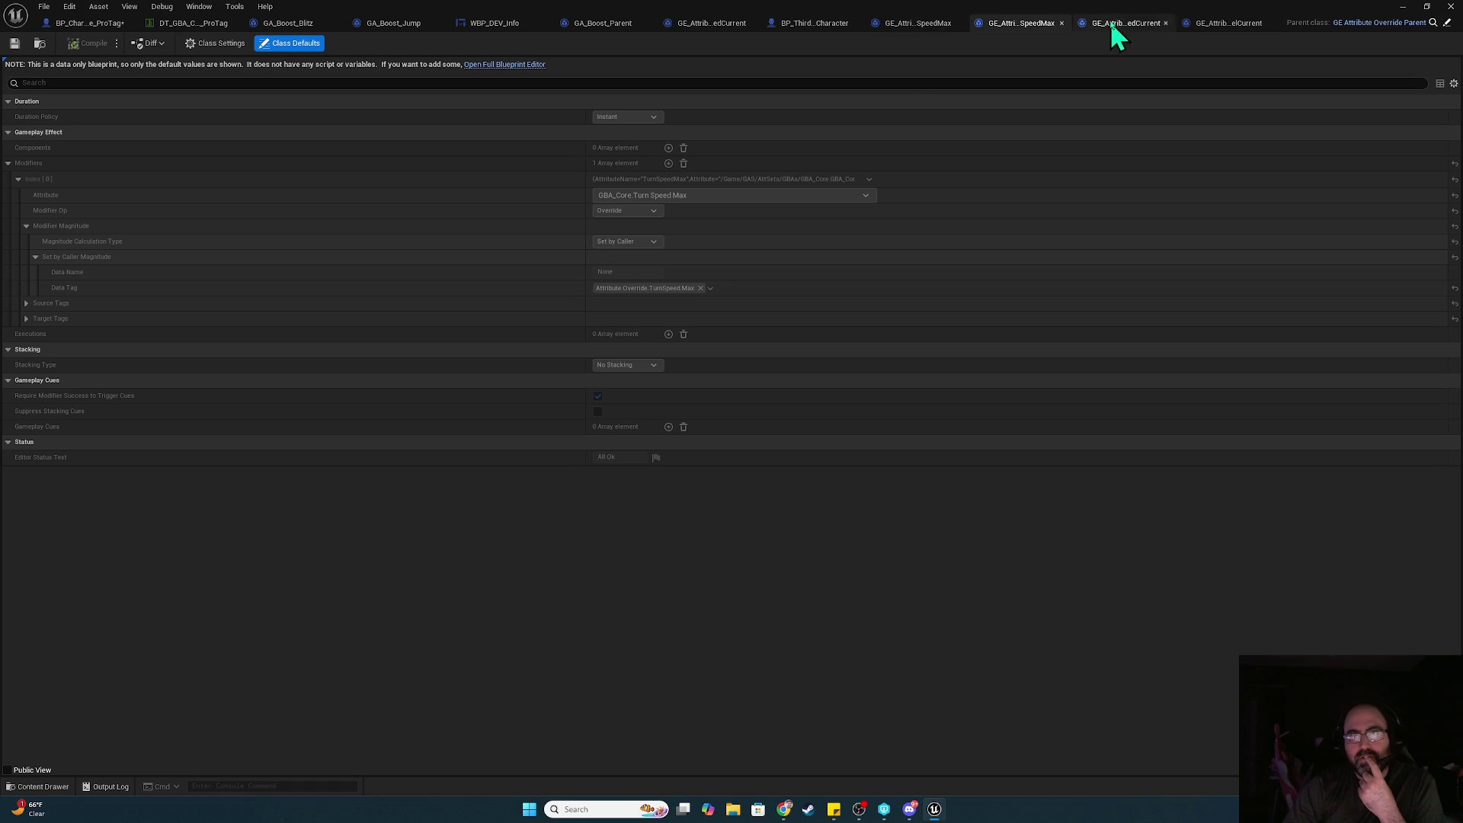
- Compare the MoveSpeedMax and TurnSpeedCurrent override effects, then step into Init_DefaultAccelToCurrentAccel
{"action": "left_click", "coordinate": [917, 22]}
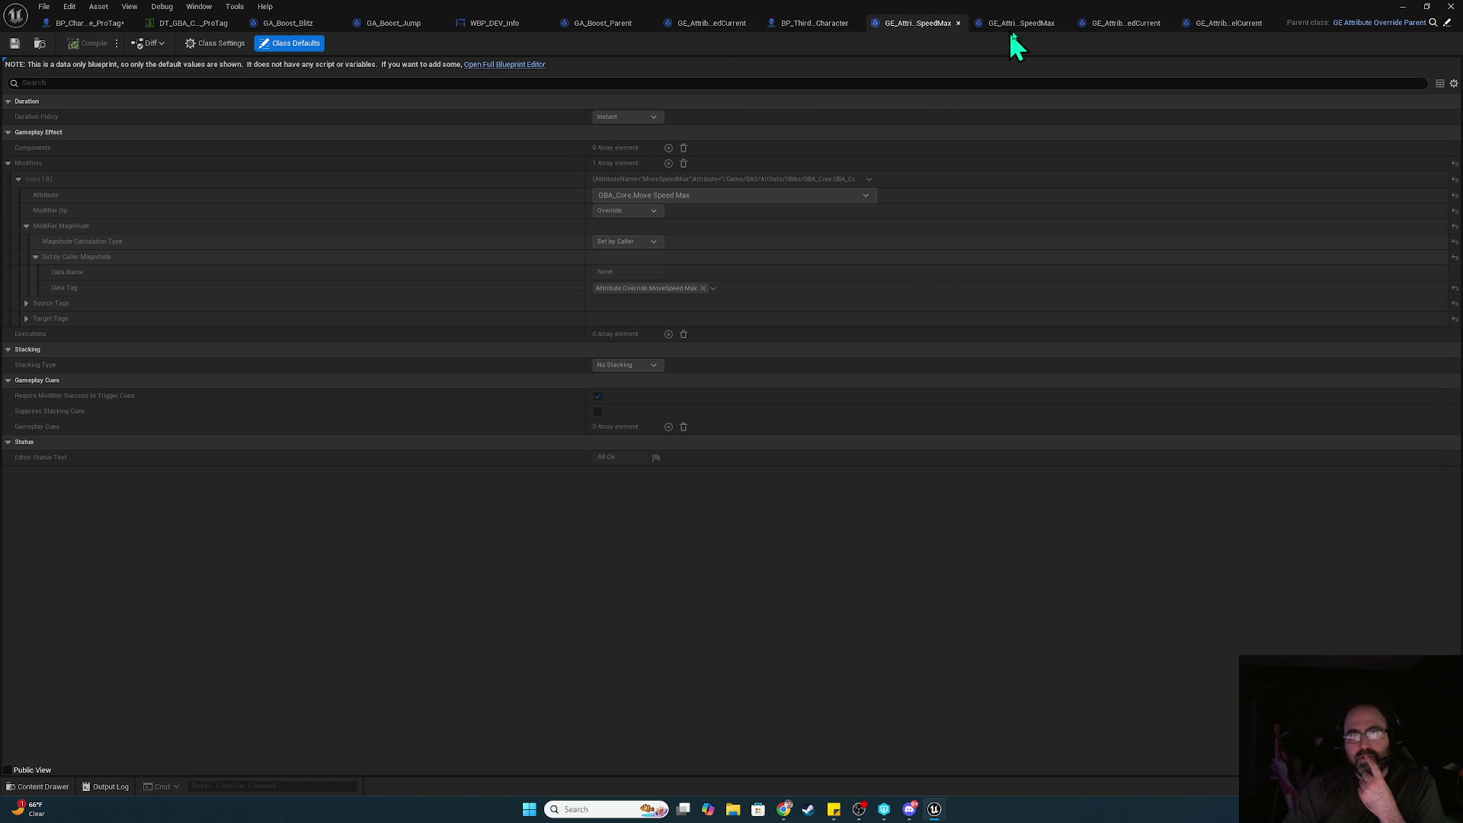
{"action": "left_click", "coordinate": [1123, 23]}
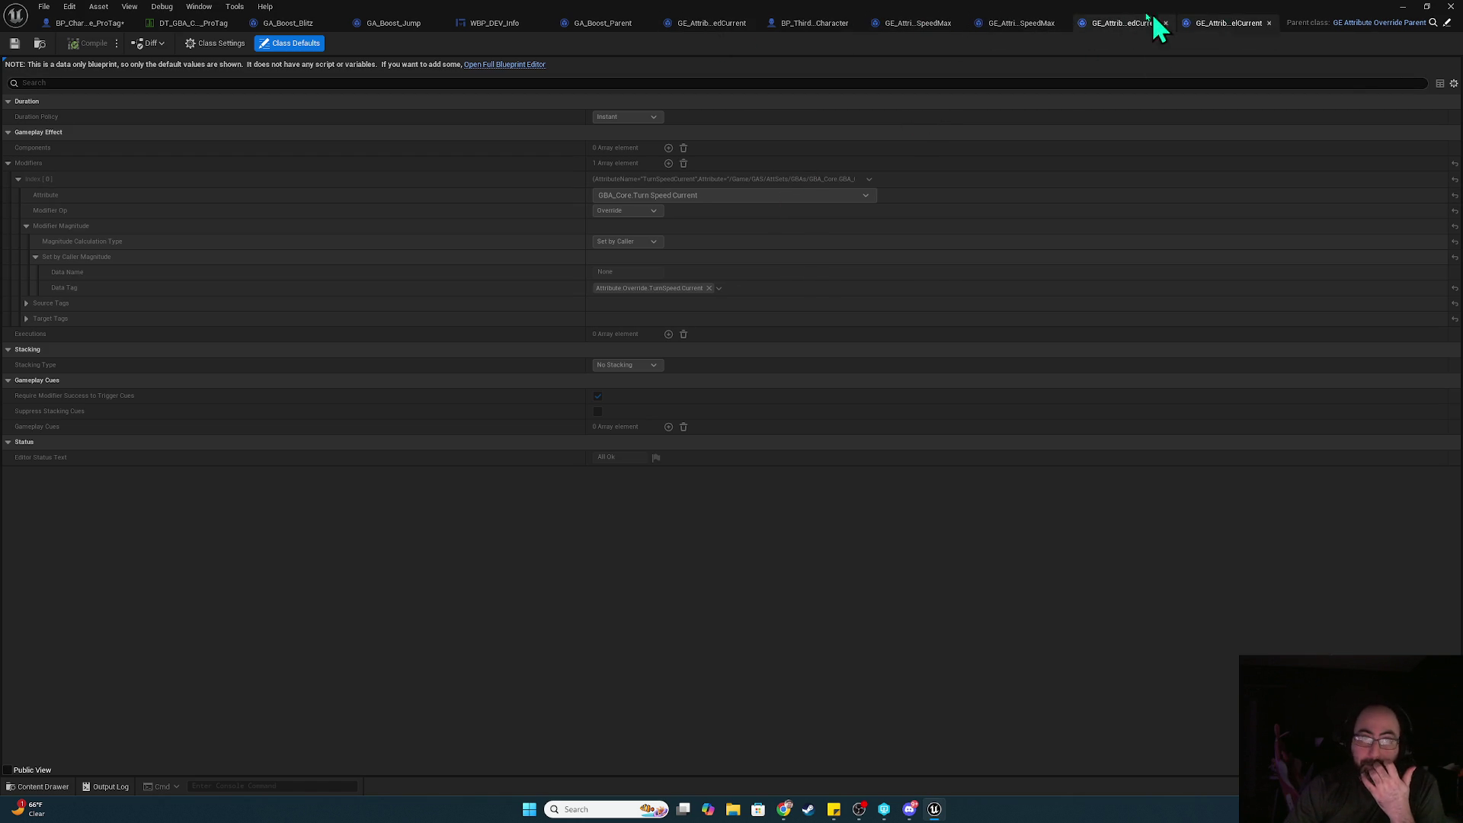
{"action": "left_click", "coordinate": [107, 22]}
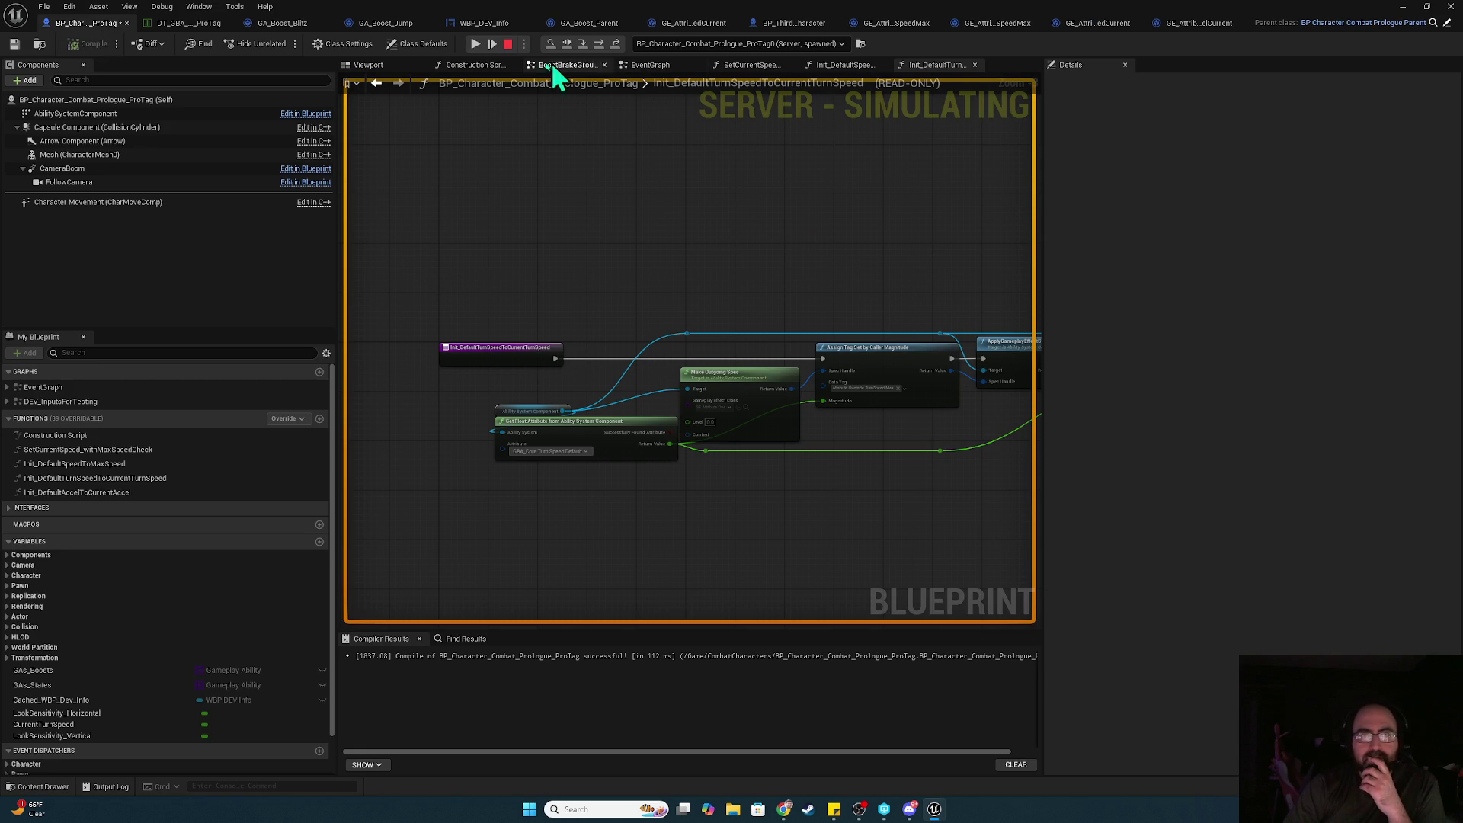
{"action": "left_click", "coordinate": [599, 44]}
{"action": "key", "text": "F10"}
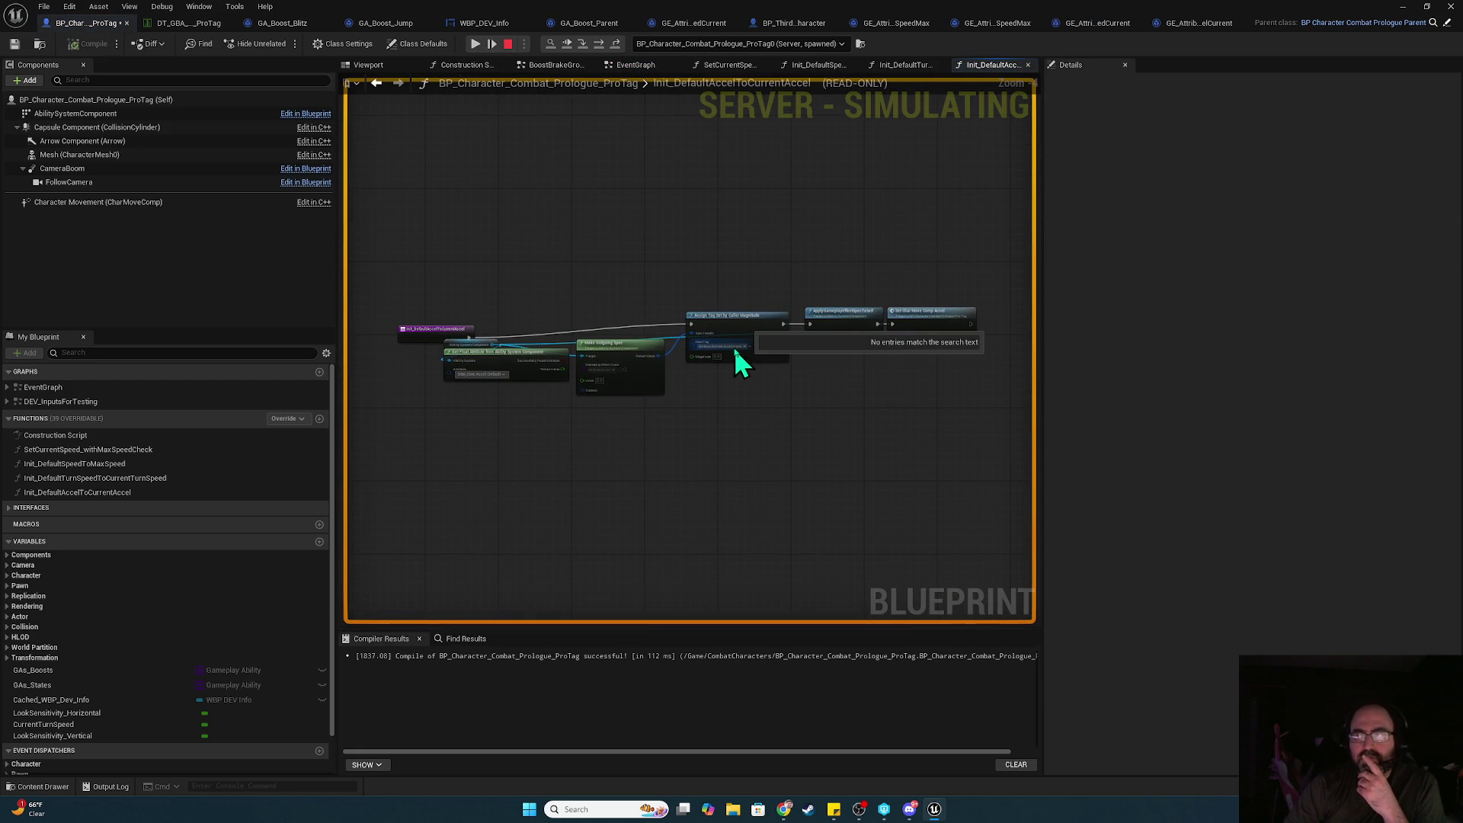
{"action": "left_click", "coordinate": [733, 405]}
- Compare the AccelCurrent, TurnSpeedMax and TurnSpeedCurrent override effects before returning to the blueprint
{"action": "scroll", "coordinate": [647, 381], "scroll_direction": "up", "scroll_amount": 3}
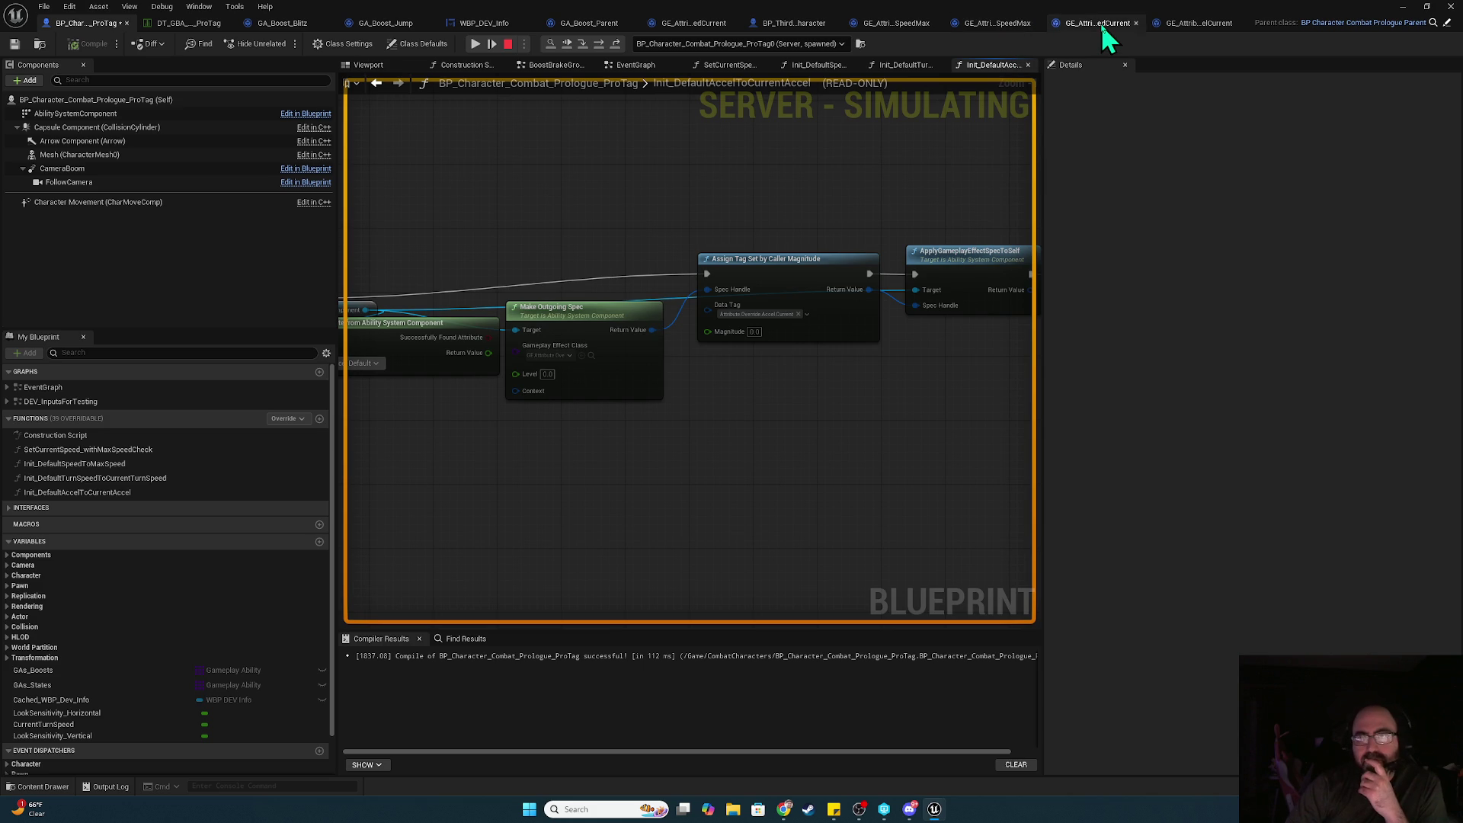
{"action": "left_click", "coordinate": [1181, 23]}
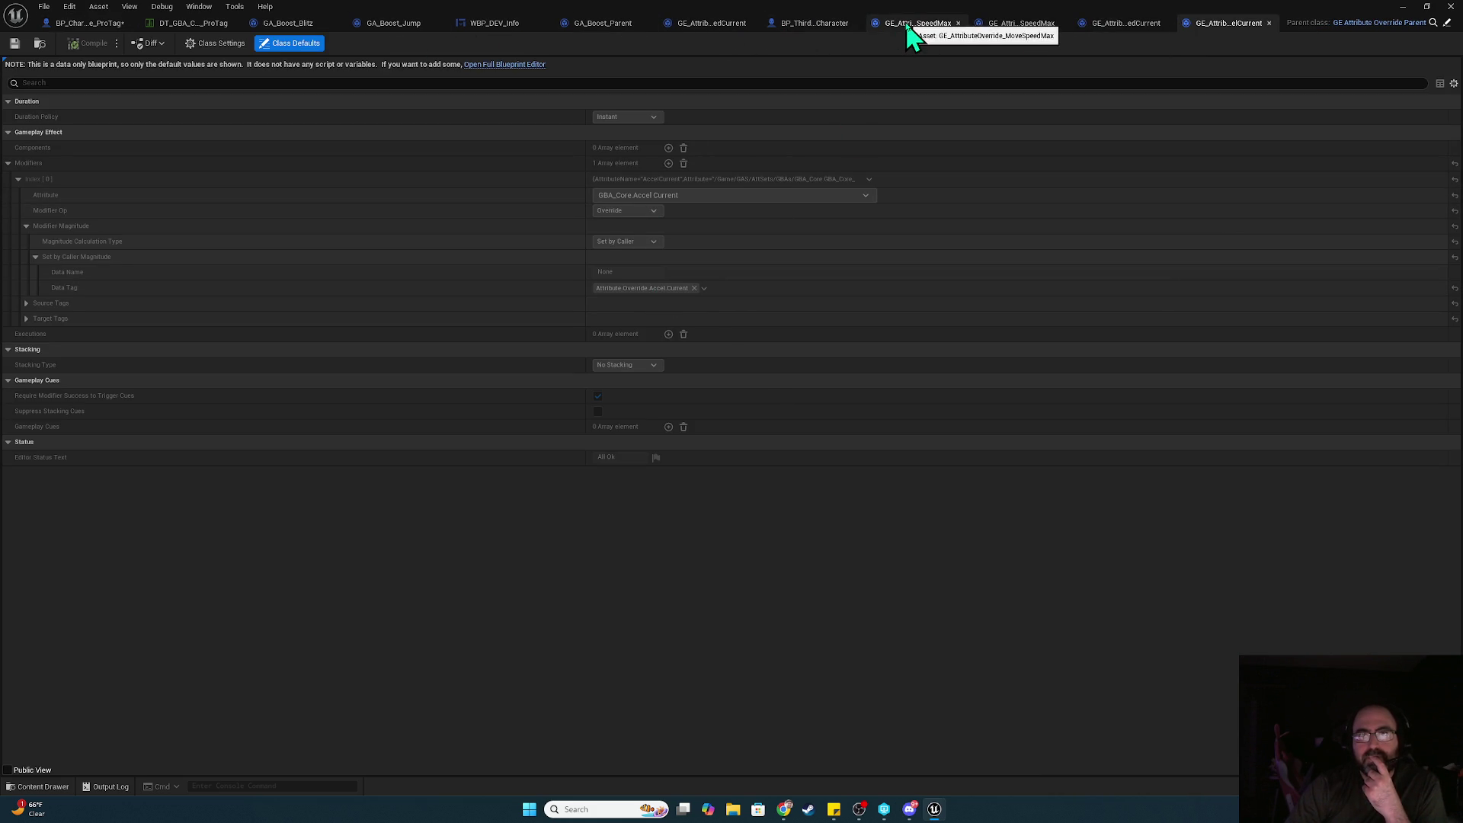
{"action": "left_click", "coordinate": [1024, 23]}
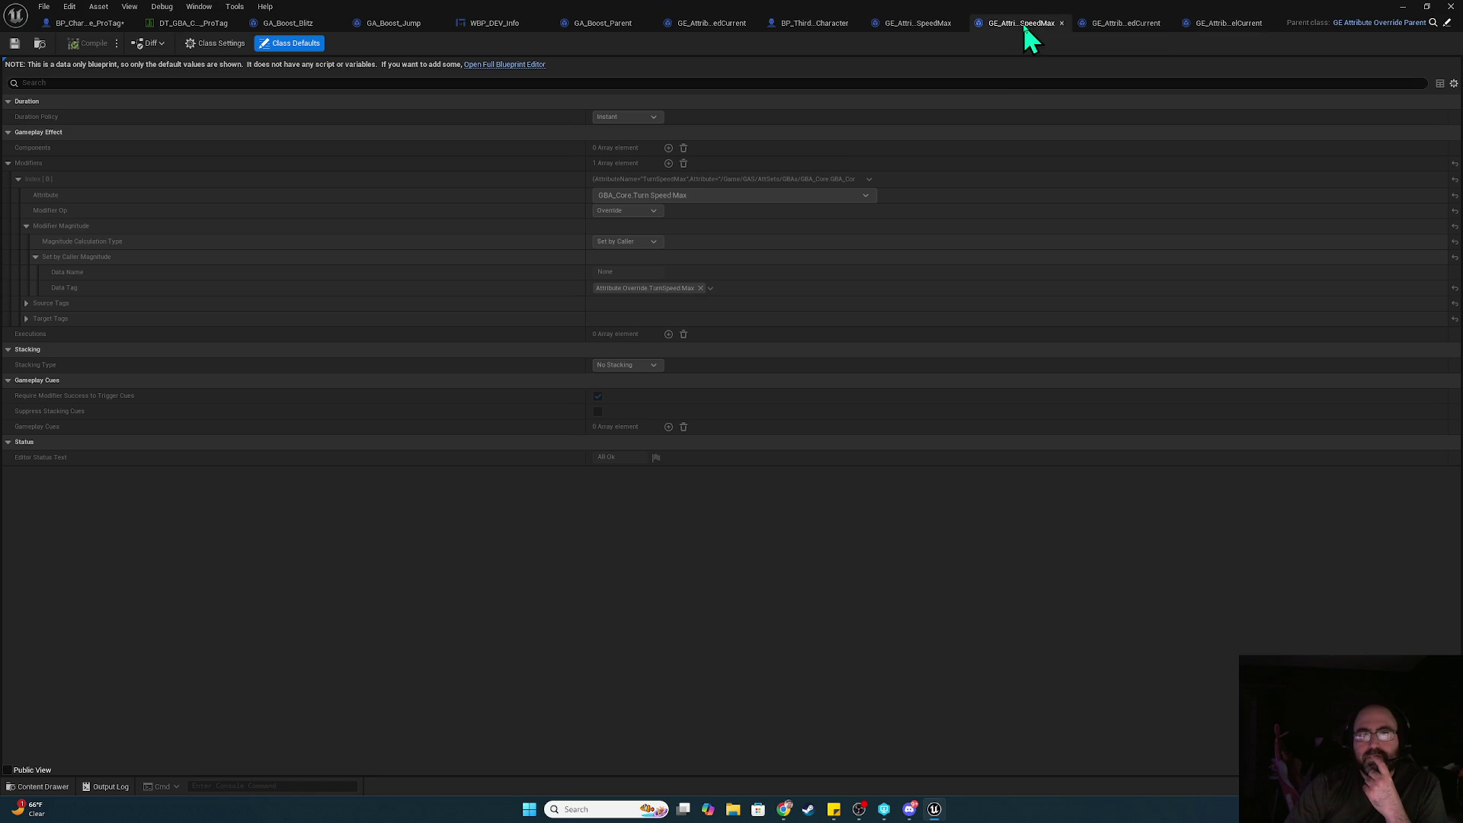
{"action": "left_click", "coordinate": [1130, 25]}
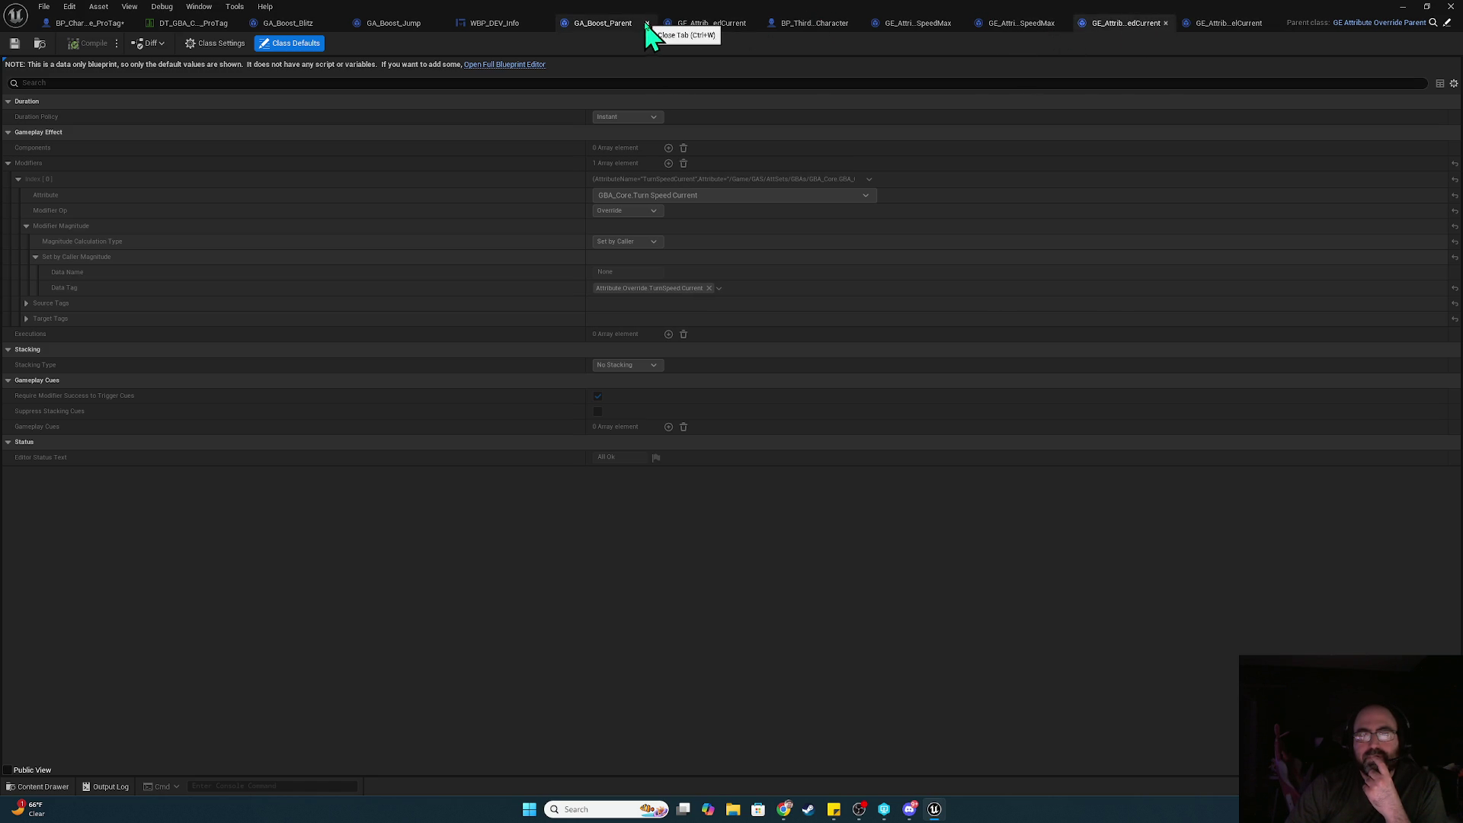
{"action": "left_click", "coordinate": [81, 23]}
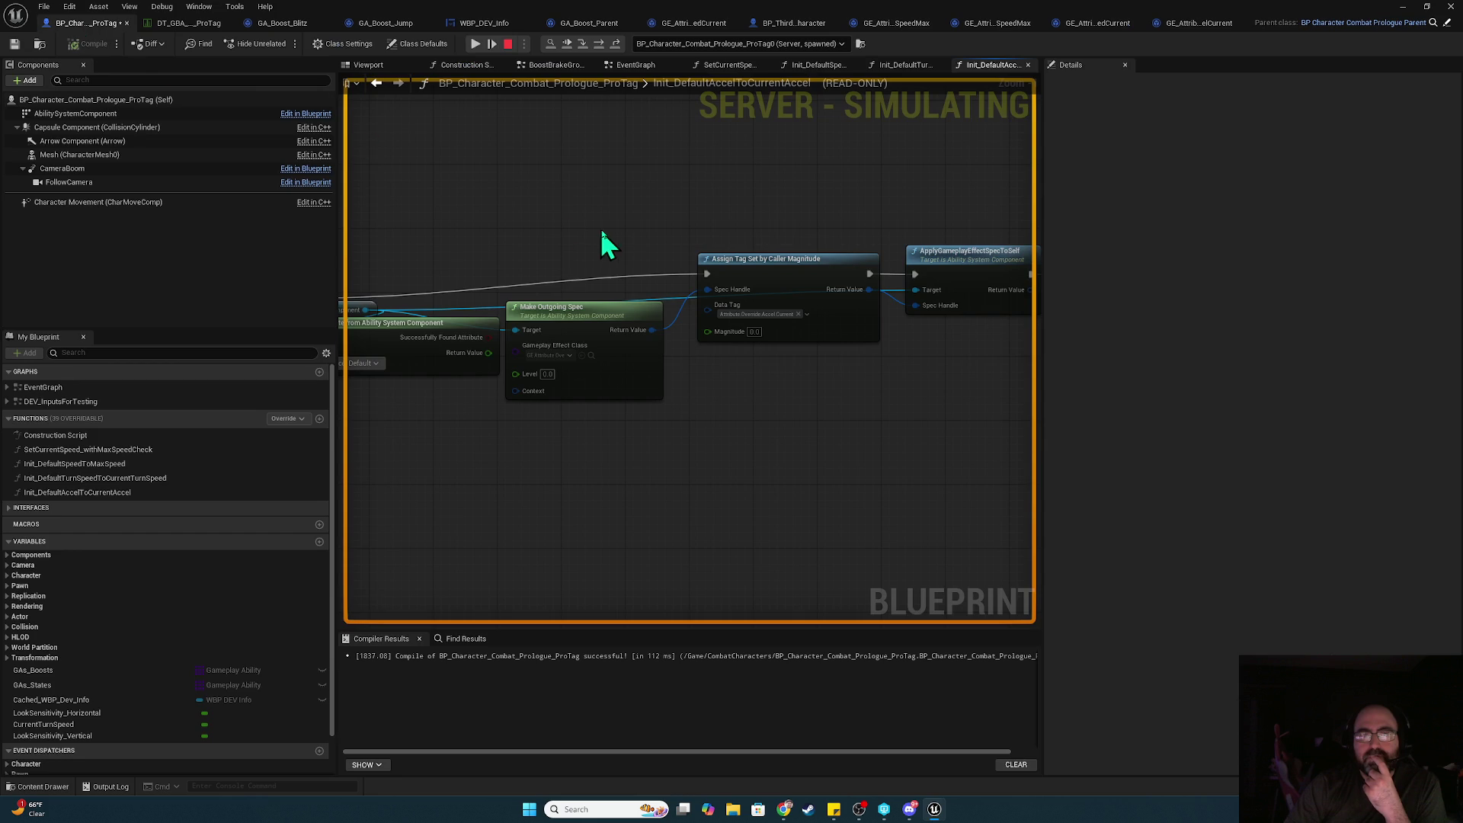
- Trace Init_DefaultTurnSpeedToCurrentTurnSpeed's Make Outgoing Spec and Data Tag through to the SetVarTurnSpeed event
{"action": "mouse_move", "coordinate": [594, 222]}
{"action": "left_mouse_down"}
{"action": "mouse_move", "coordinate": [836, 222]}
{"action": "mouse_move", "coordinate": [569, 213]}
{"action": "left_mouse_up"}
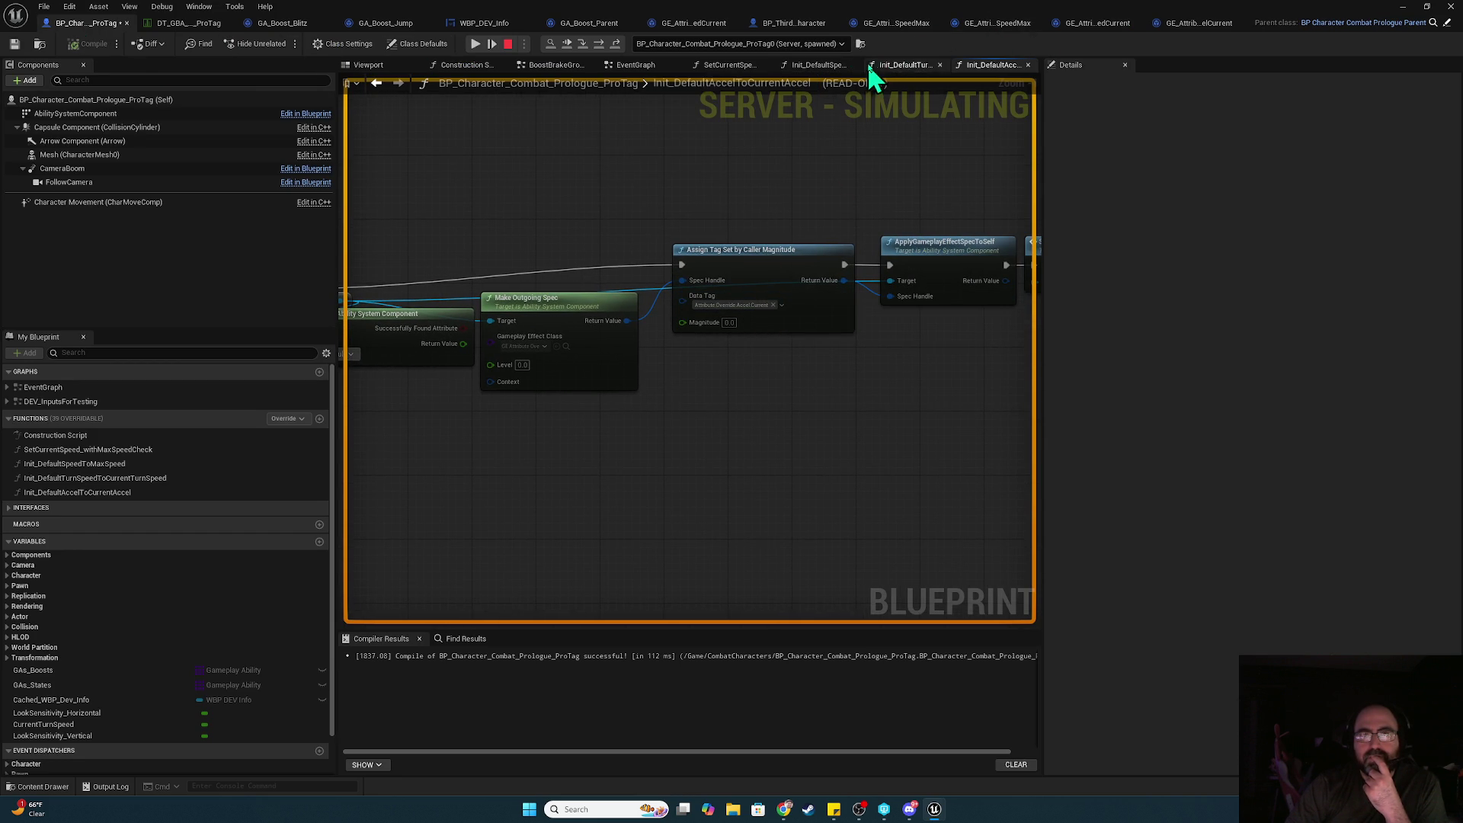
{"action": "left_click", "coordinate": [619, 68]}
{"action": "double_click", "coordinate": [719, 324]}
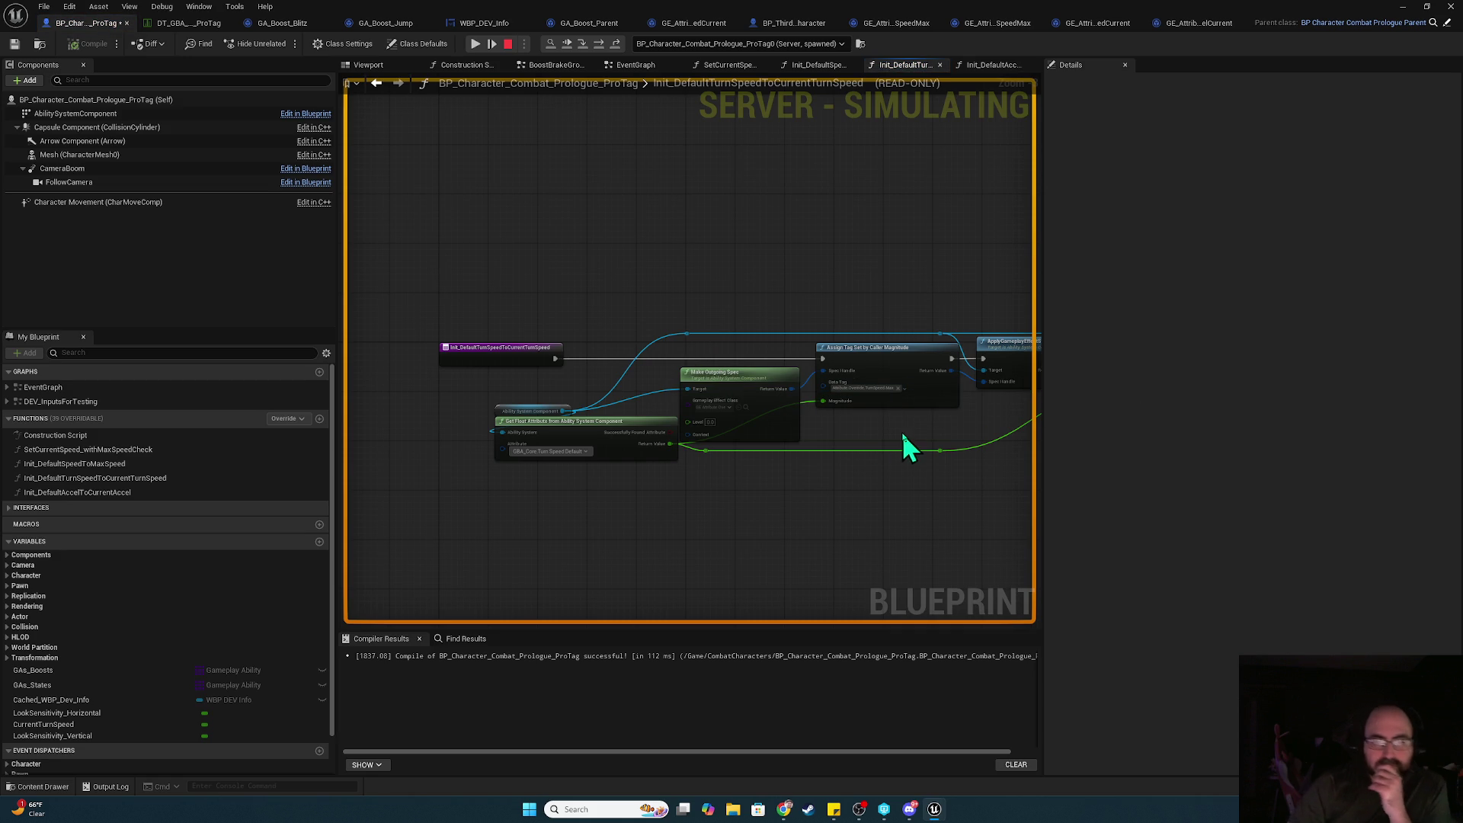
{"action": "left_click_drag", "start_coordinate": [902, 432], "coordinate": [603, 418]}
{"action": "left_click_drag", "start_coordinate": [686, 398], "coordinate": [573, 371]}
{"action": "left_click_drag", "start_coordinate": [692, 392], "coordinate": [571, 395]}
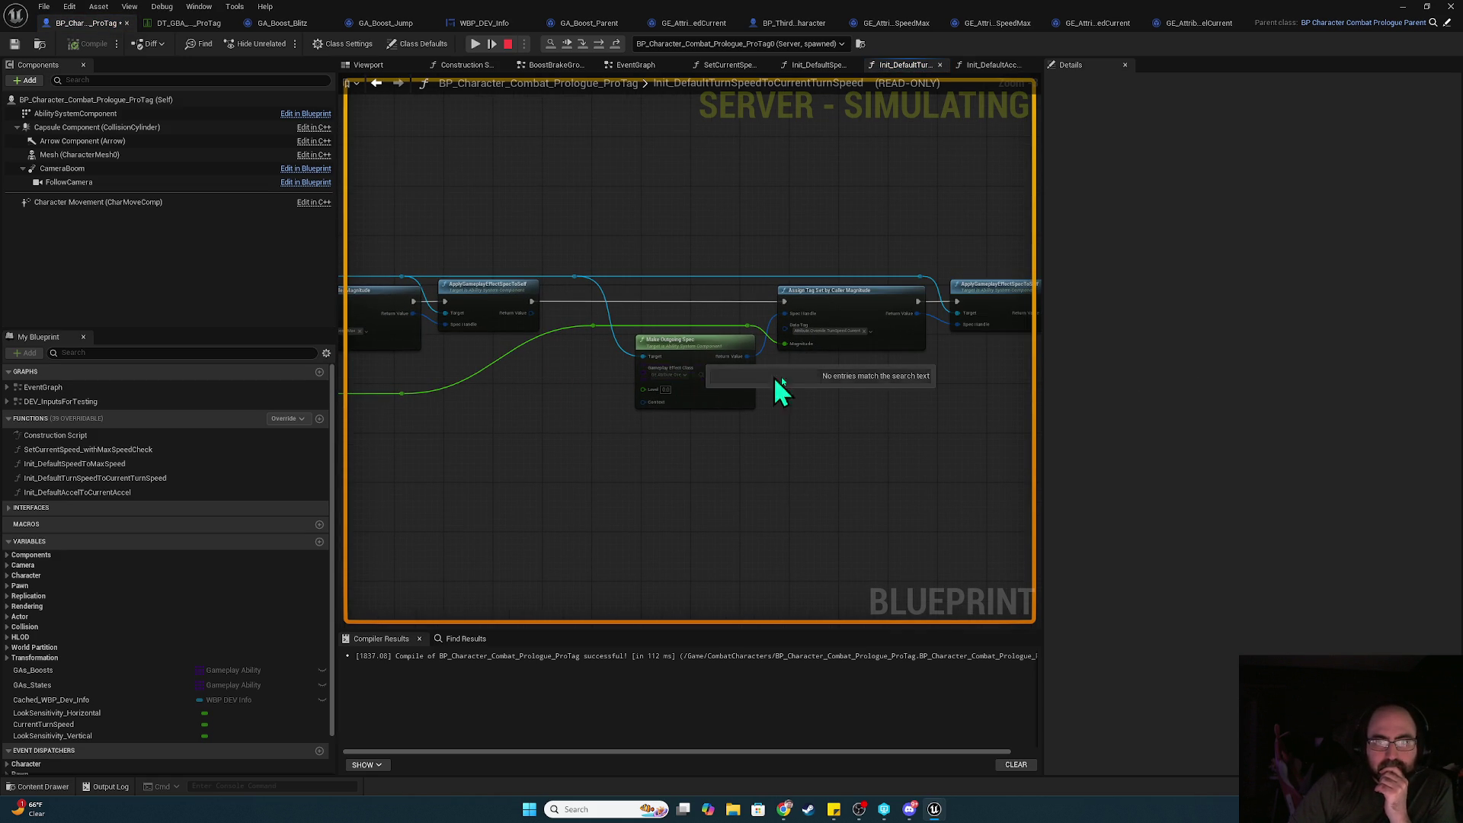
{"action": "left_click_drag", "start_coordinate": [729, 379], "coordinate": [626, 377]}
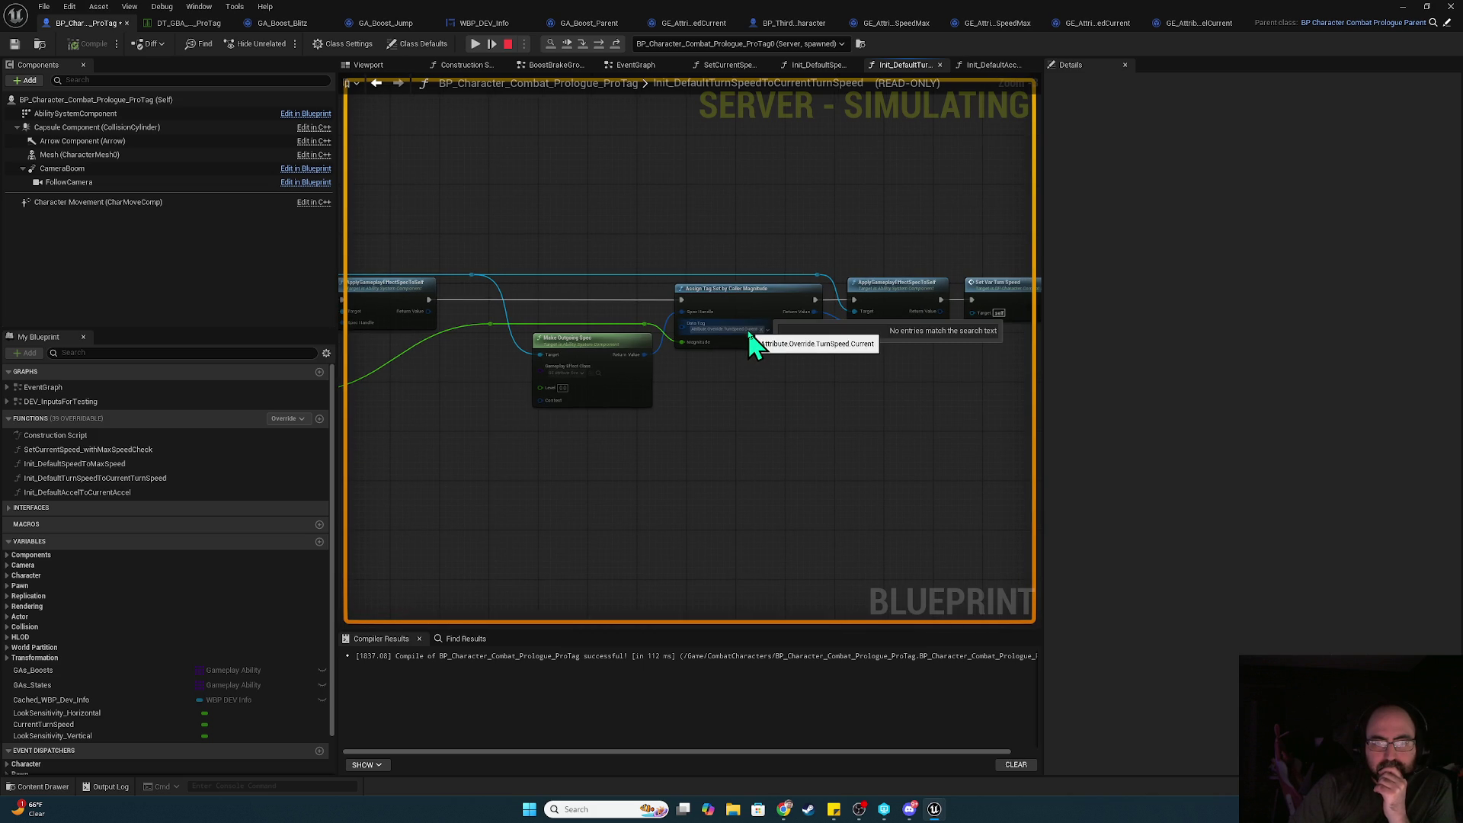
{"action": "left_click_drag", "start_coordinate": [784, 377], "coordinate": [605, 389]}
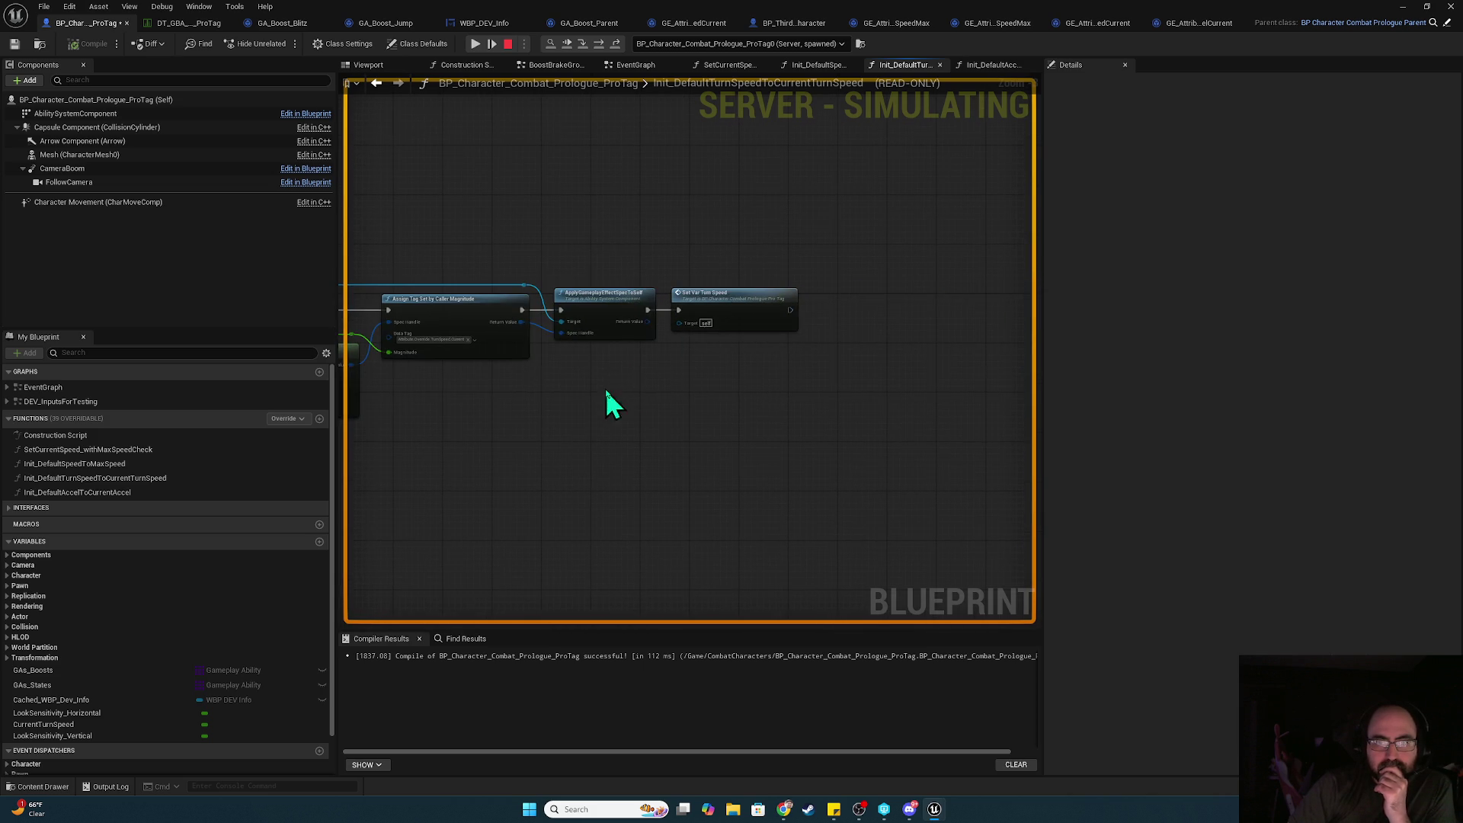
{"action": "double_click", "coordinate": [744, 300]}
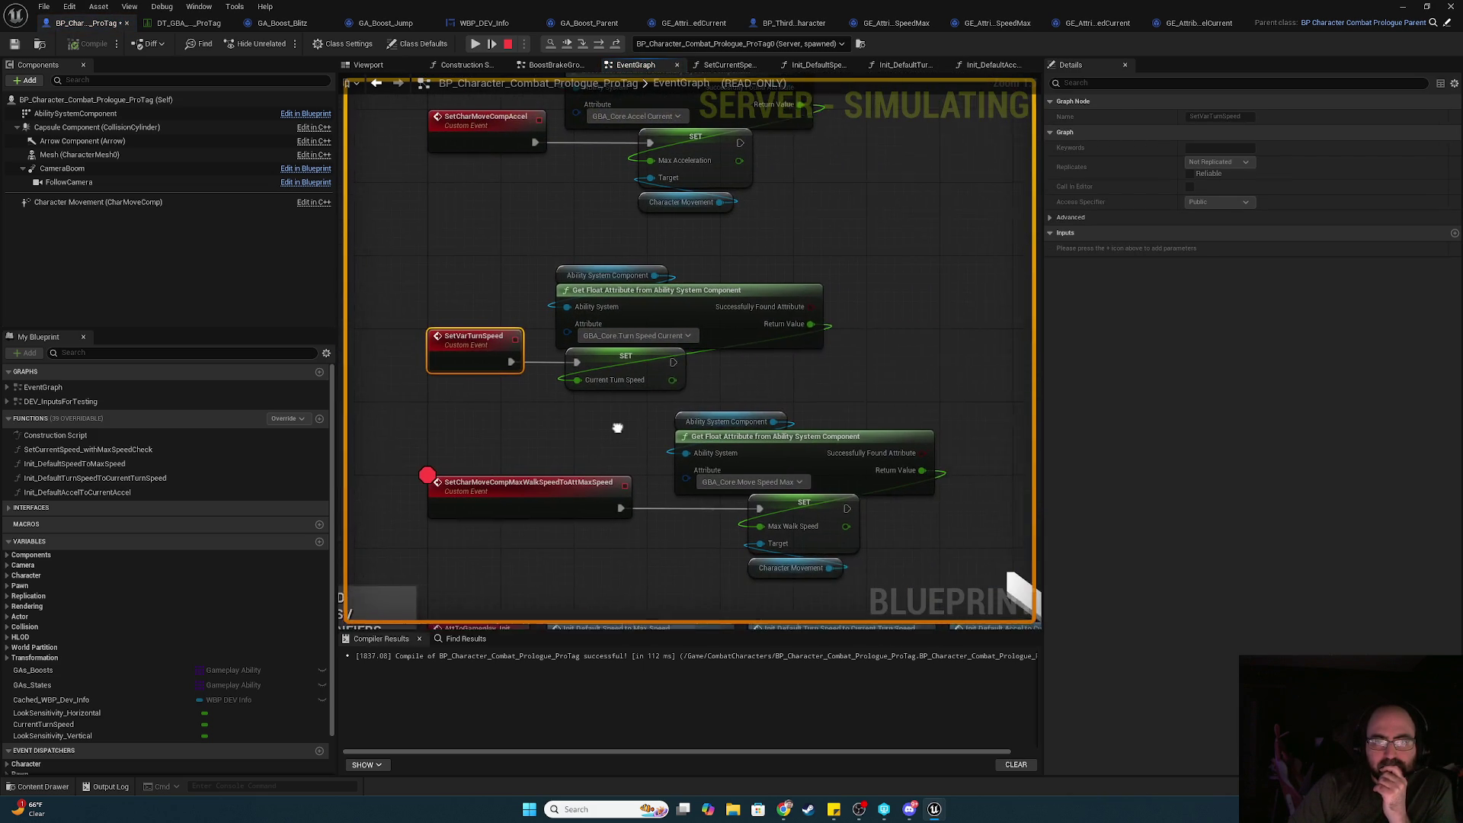
- Resume the session, check the Data Tag, and break in SetCharMoveCompMaxWalkSpeedToAttMaxSpeed
{"action": "left_click", "coordinate": [473, 45]}
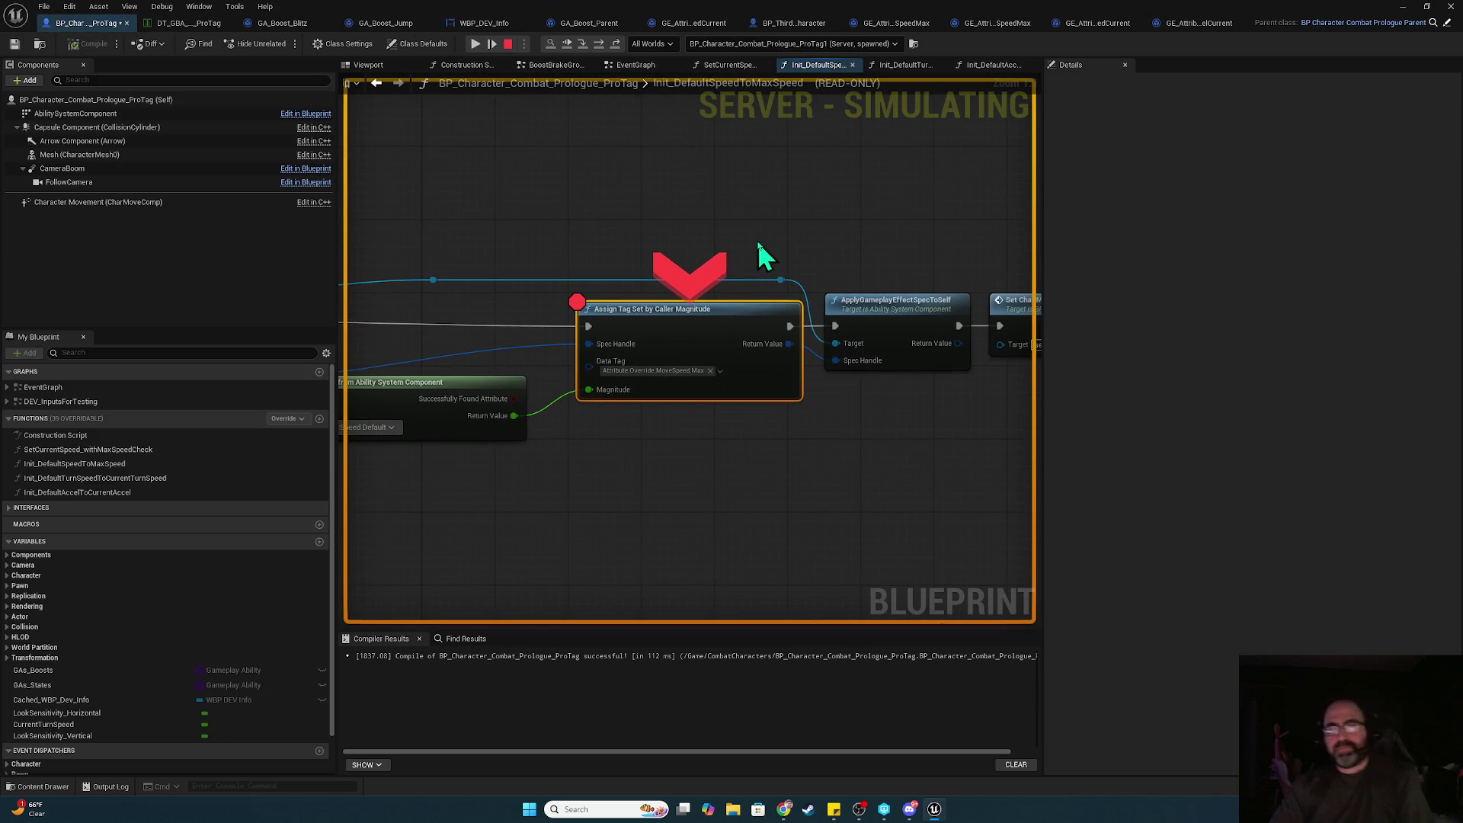
{"action": "left_click", "coordinate": [683, 372]}
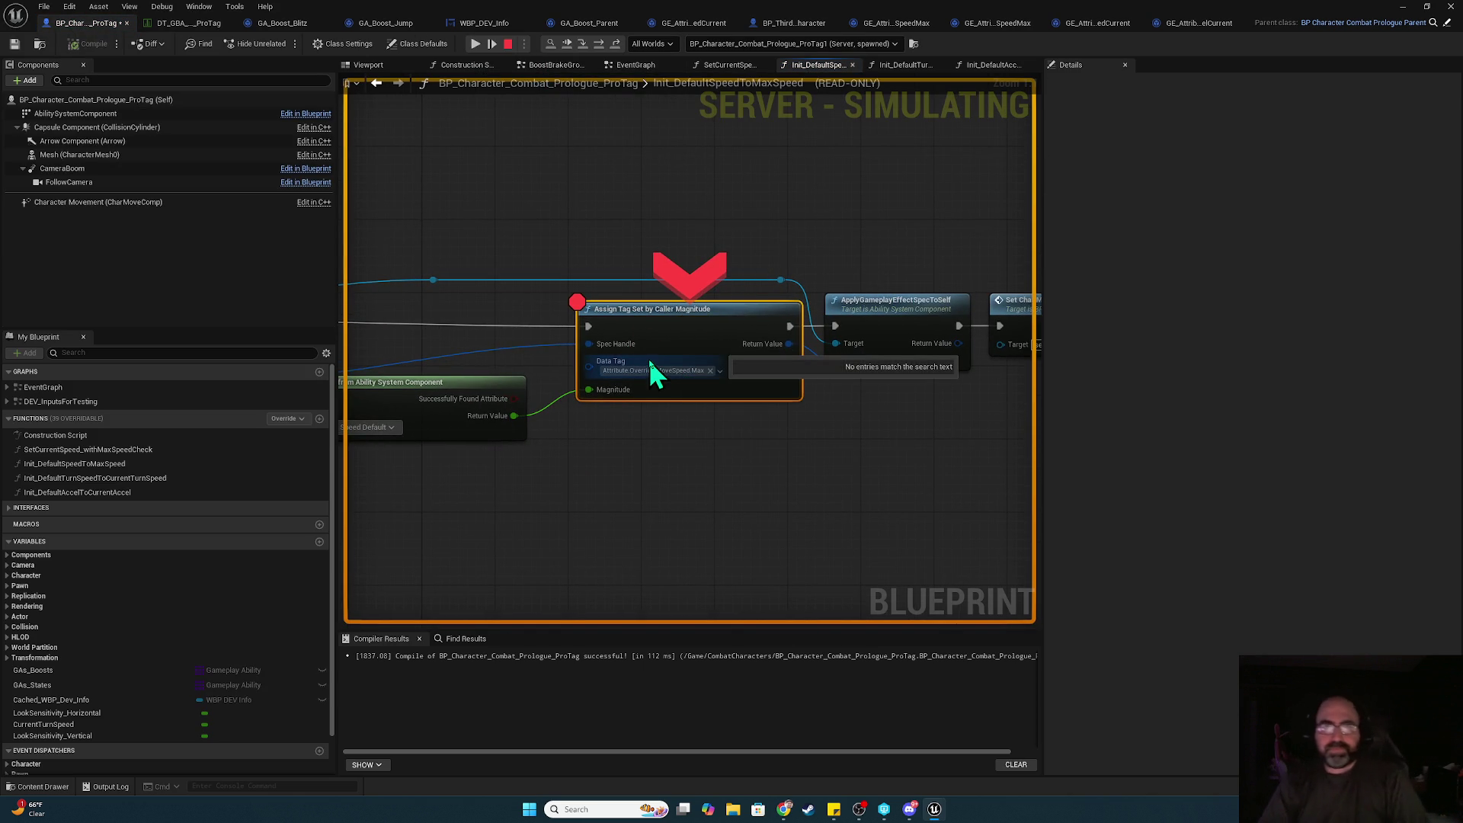
{"action": "left_click", "coordinate": [625, 378]}
{"action": "left_click_drag", "start_coordinate": [515, 415], "coordinate": [517, 415]}
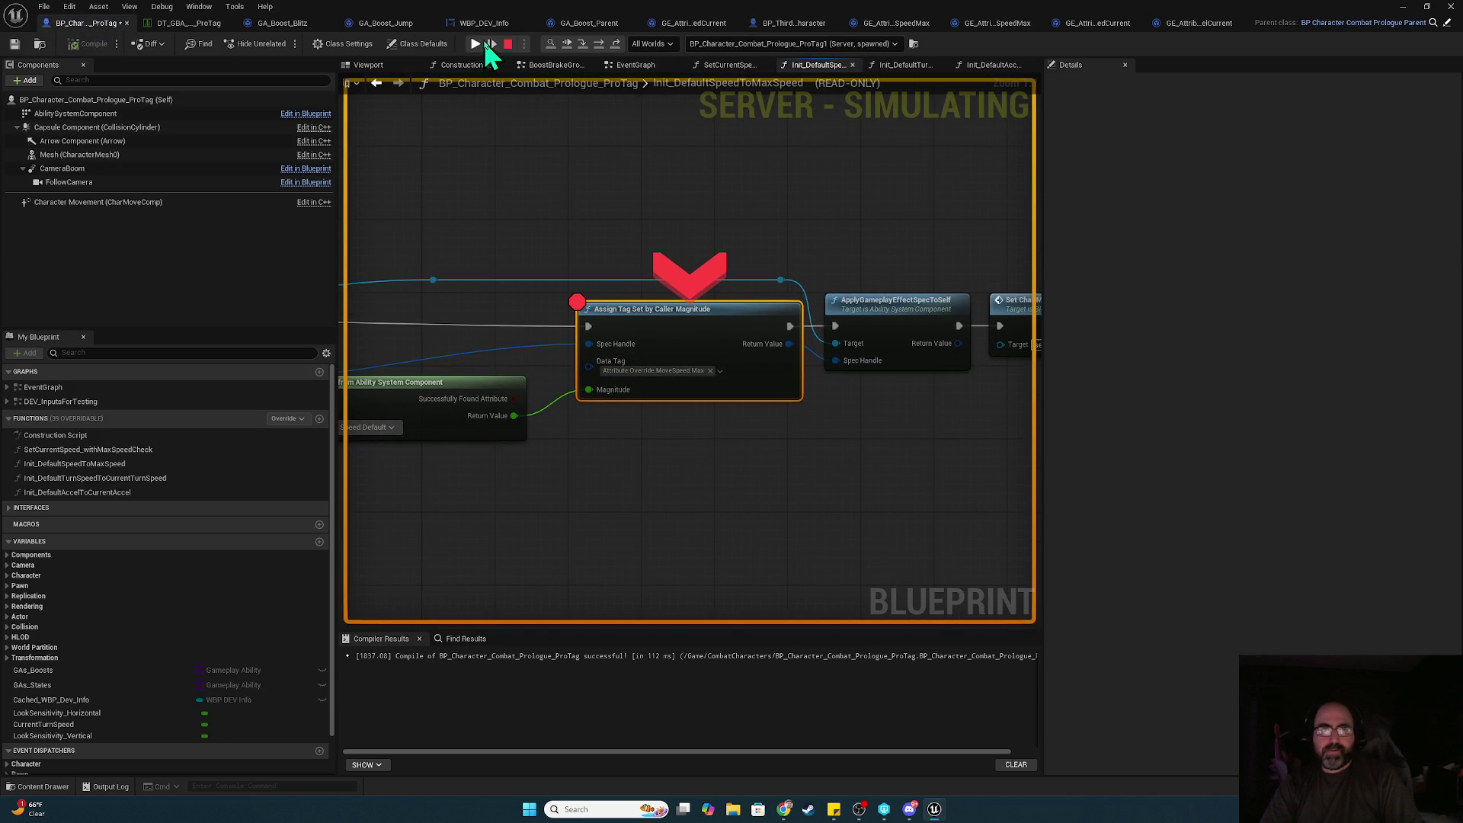
{"action": "left_click", "coordinate": [477, 43]}
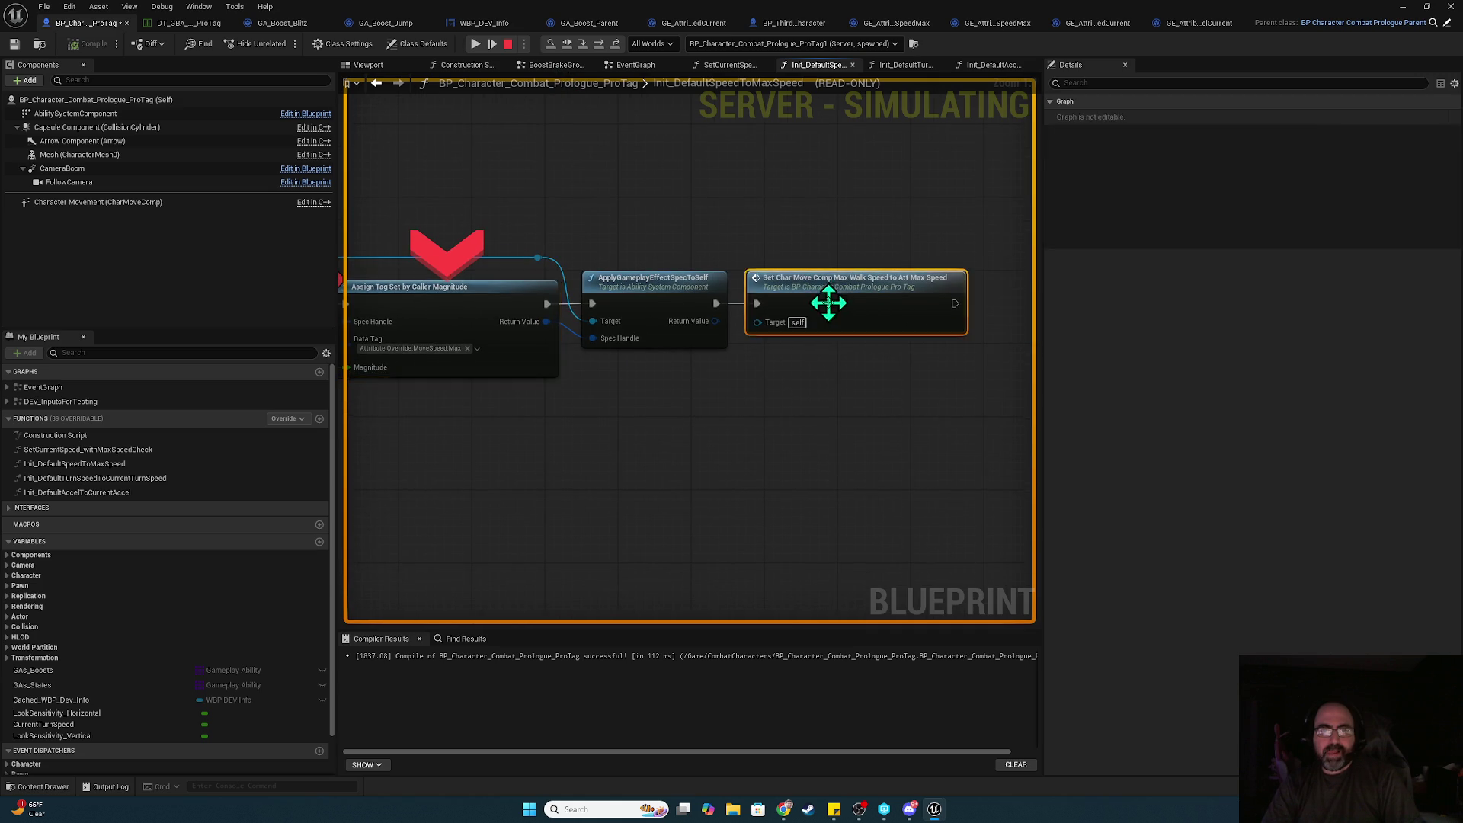
{"action": "double_click", "coordinate": [829, 303]}
{"action": "left_click", "coordinate": [474, 44]}
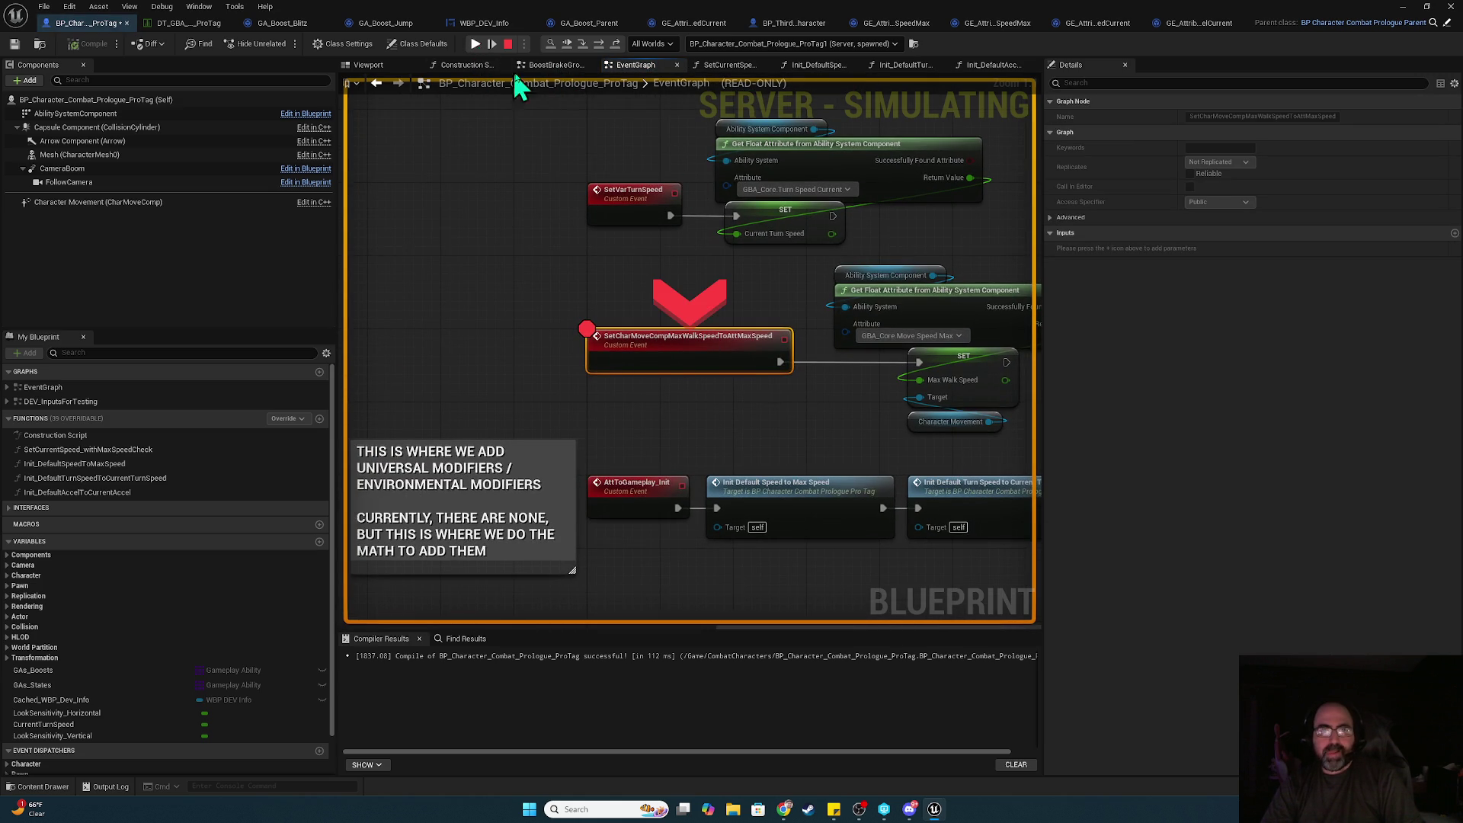
{"action": "left_click", "coordinate": [853, 44]}
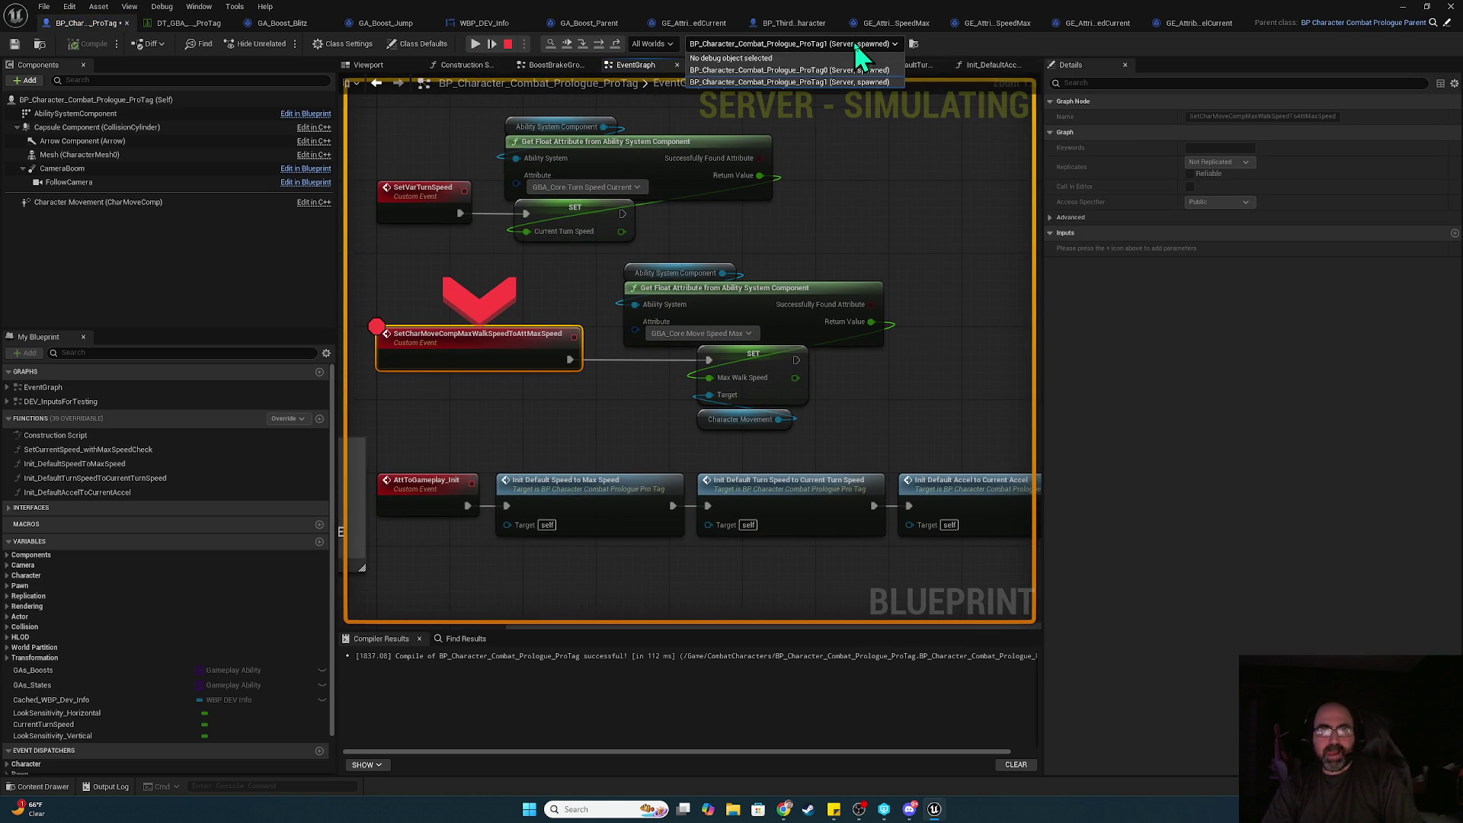
{"action": "left_click", "coordinate": [865, 55]}
- Step to SET Max Walk Speed reading 500, then resume to the client's Assign Tag breakpoint
{"action": "mouse_move", "coordinate": [709, 379]}
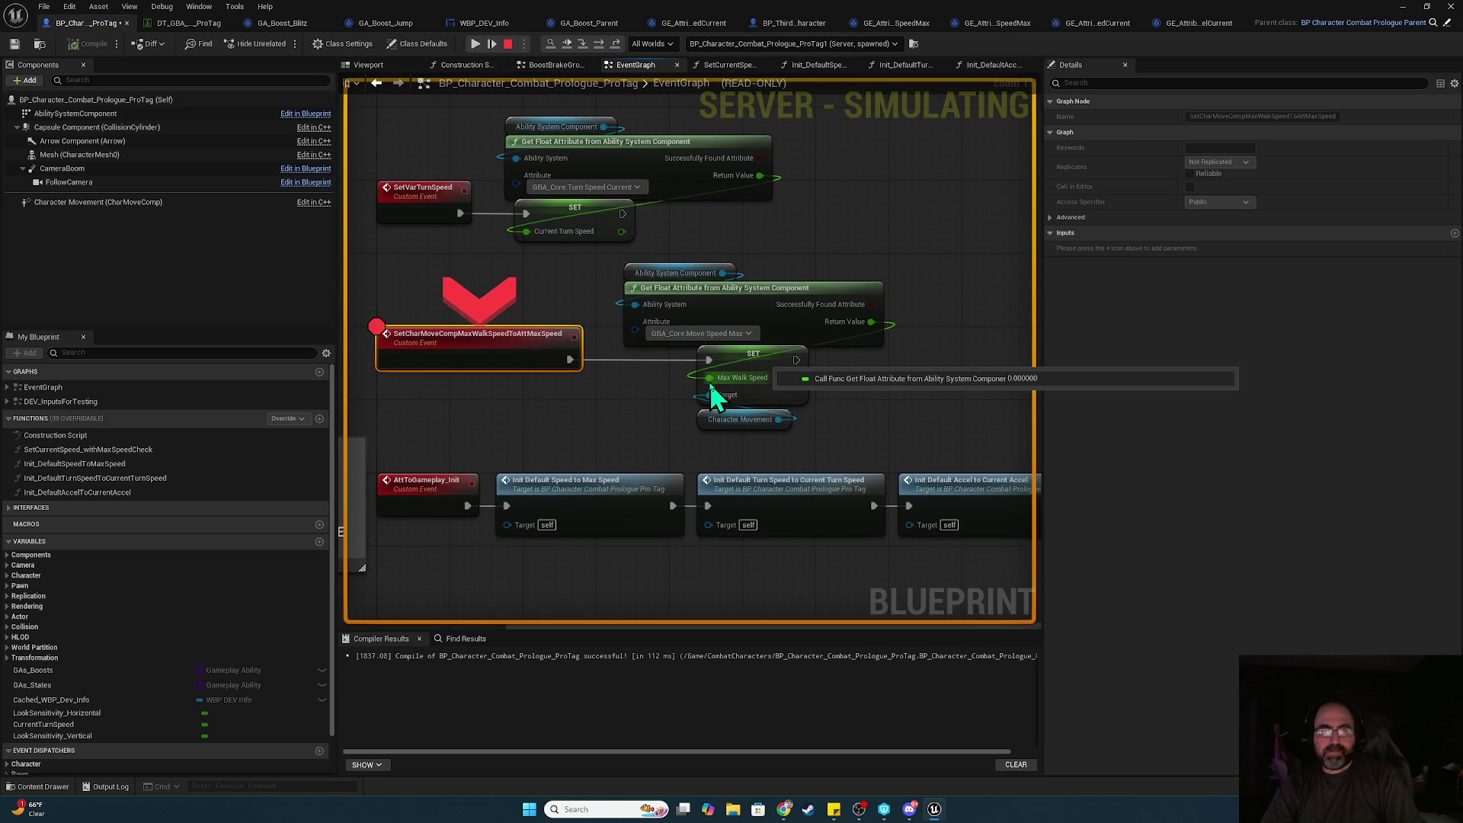
{"action": "left_click", "coordinate": [599, 45]}
{"action": "mouse_move", "coordinate": [649, 352]}
{"action": "left_click", "coordinate": [600, 44]}
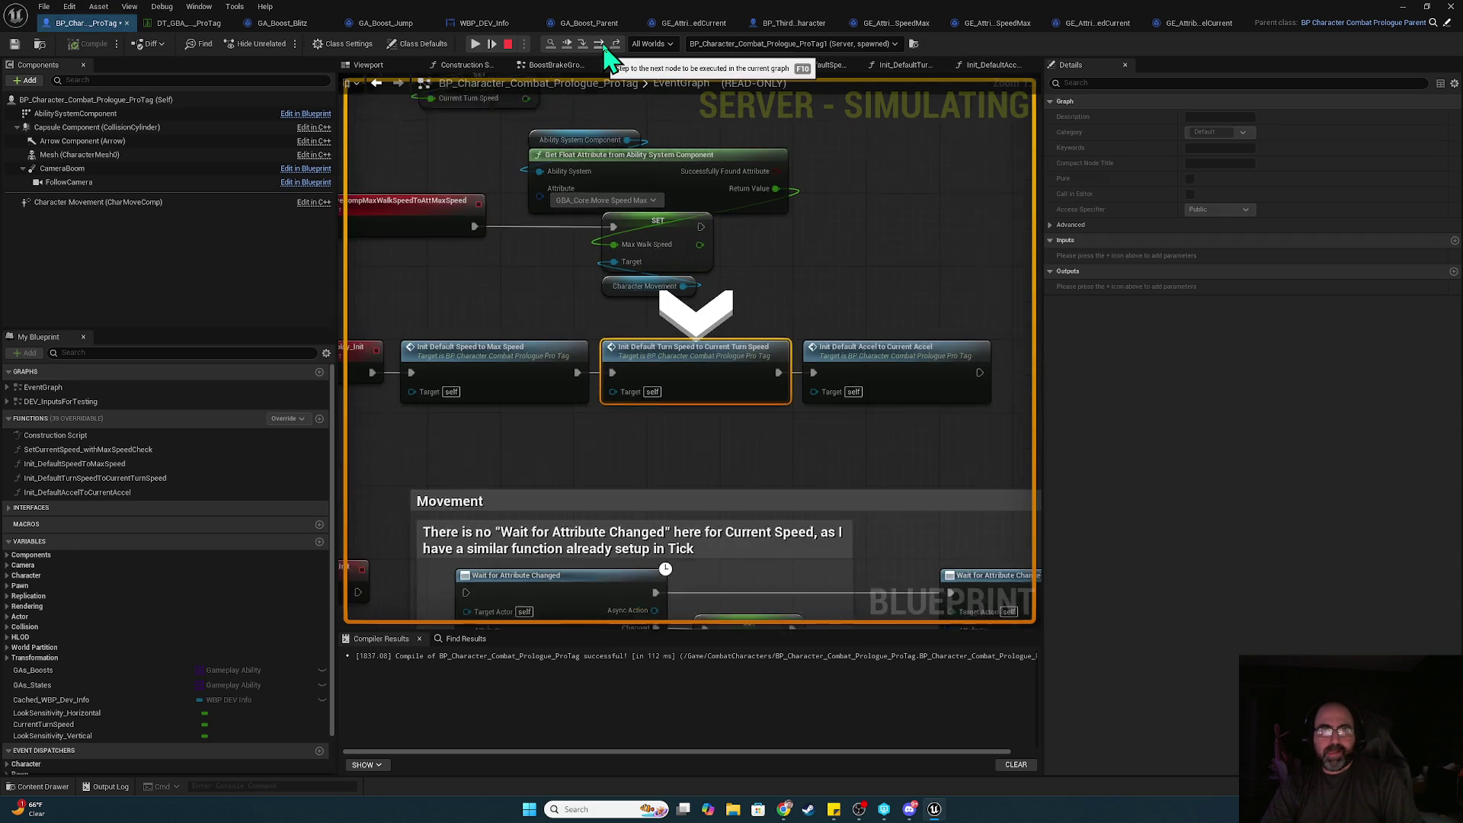
{"action": "left_click", "coordinate": [474, 44]}
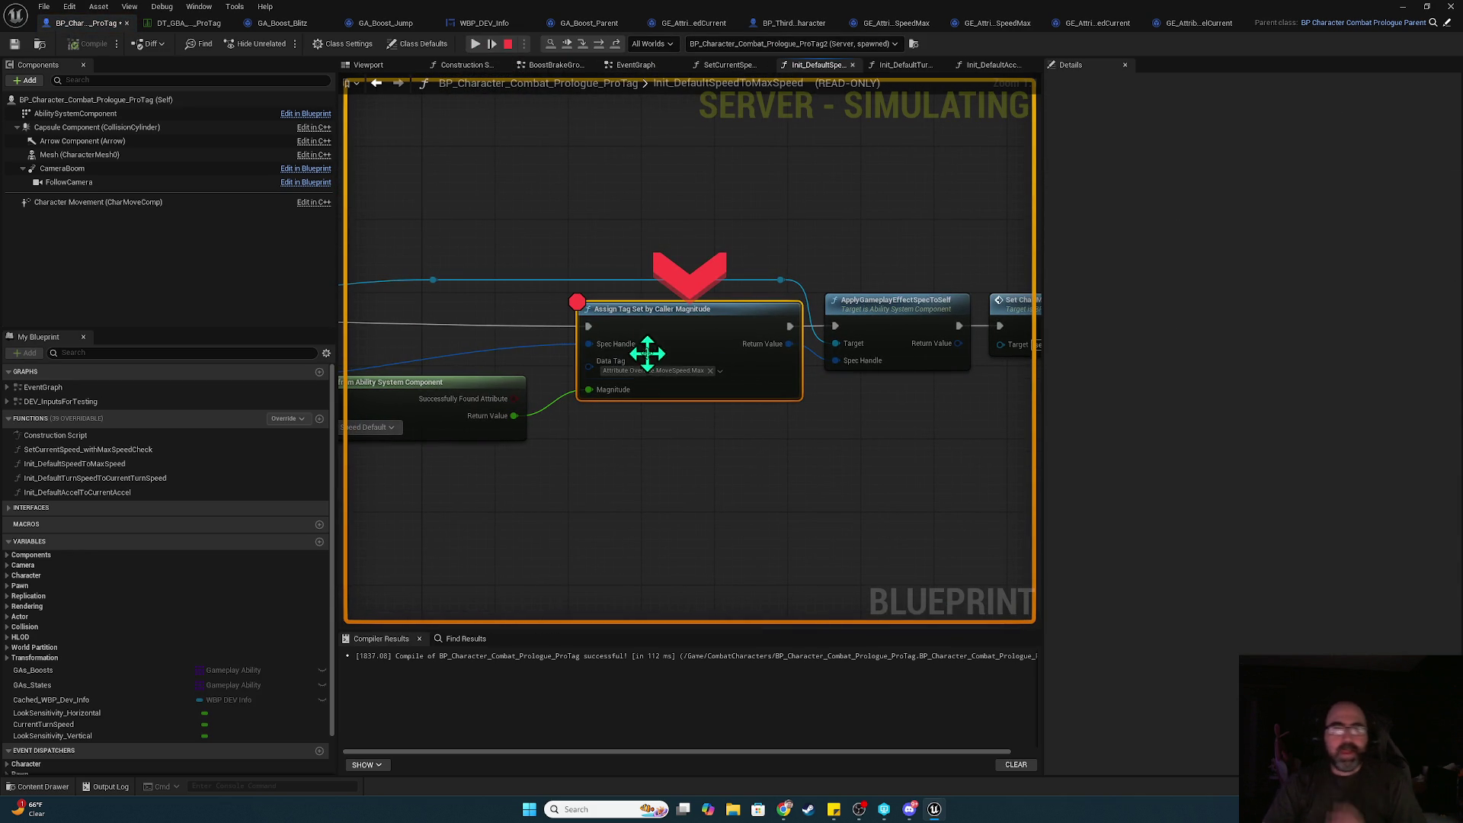
{"action": "left_click", "coordinate": [476, 44]}
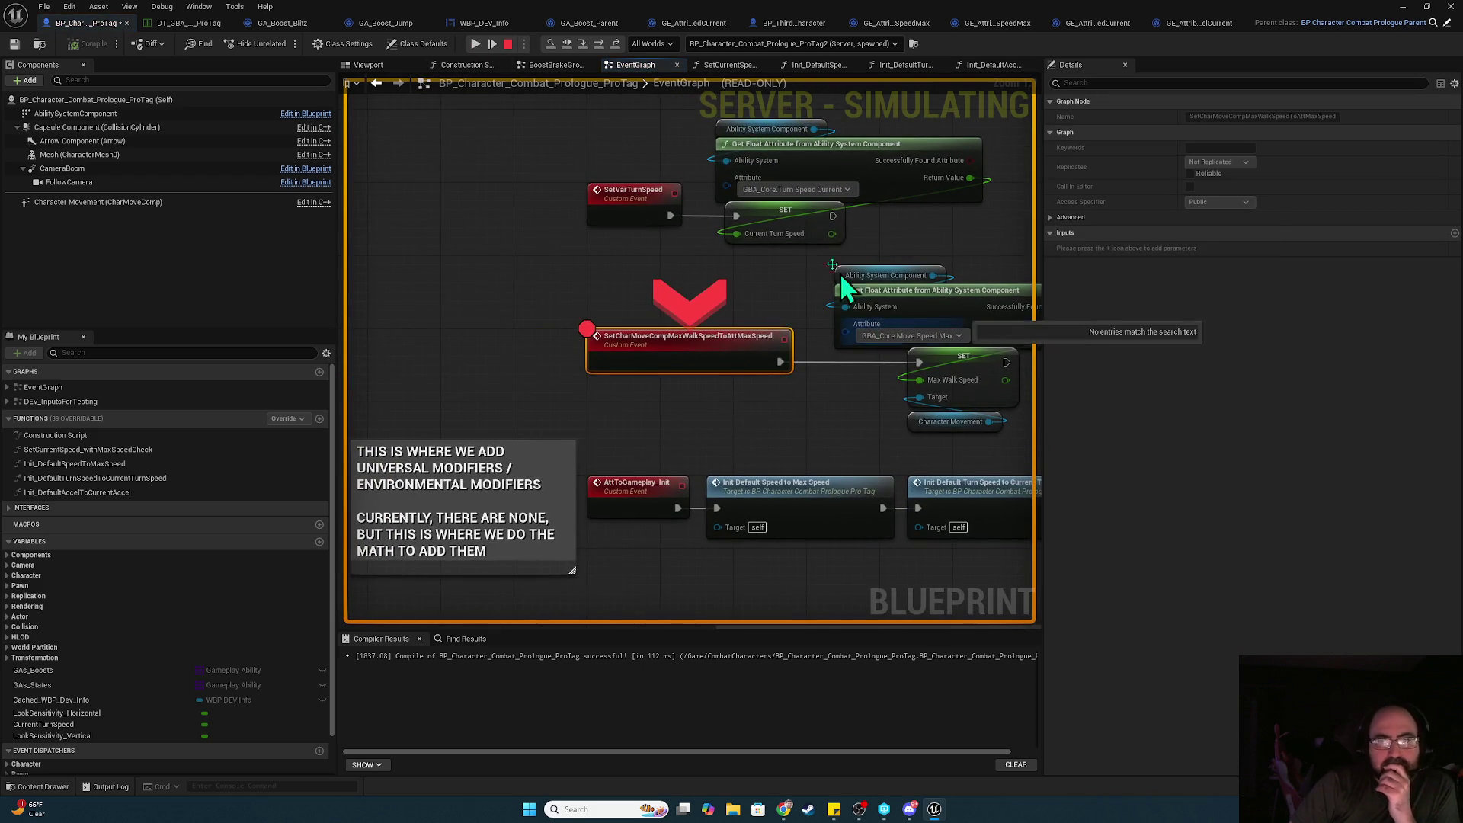
{"action": "left_click", "coordinate": [595, 45]}
{"action": "mouse_move", "coordinate": [649, 352]}
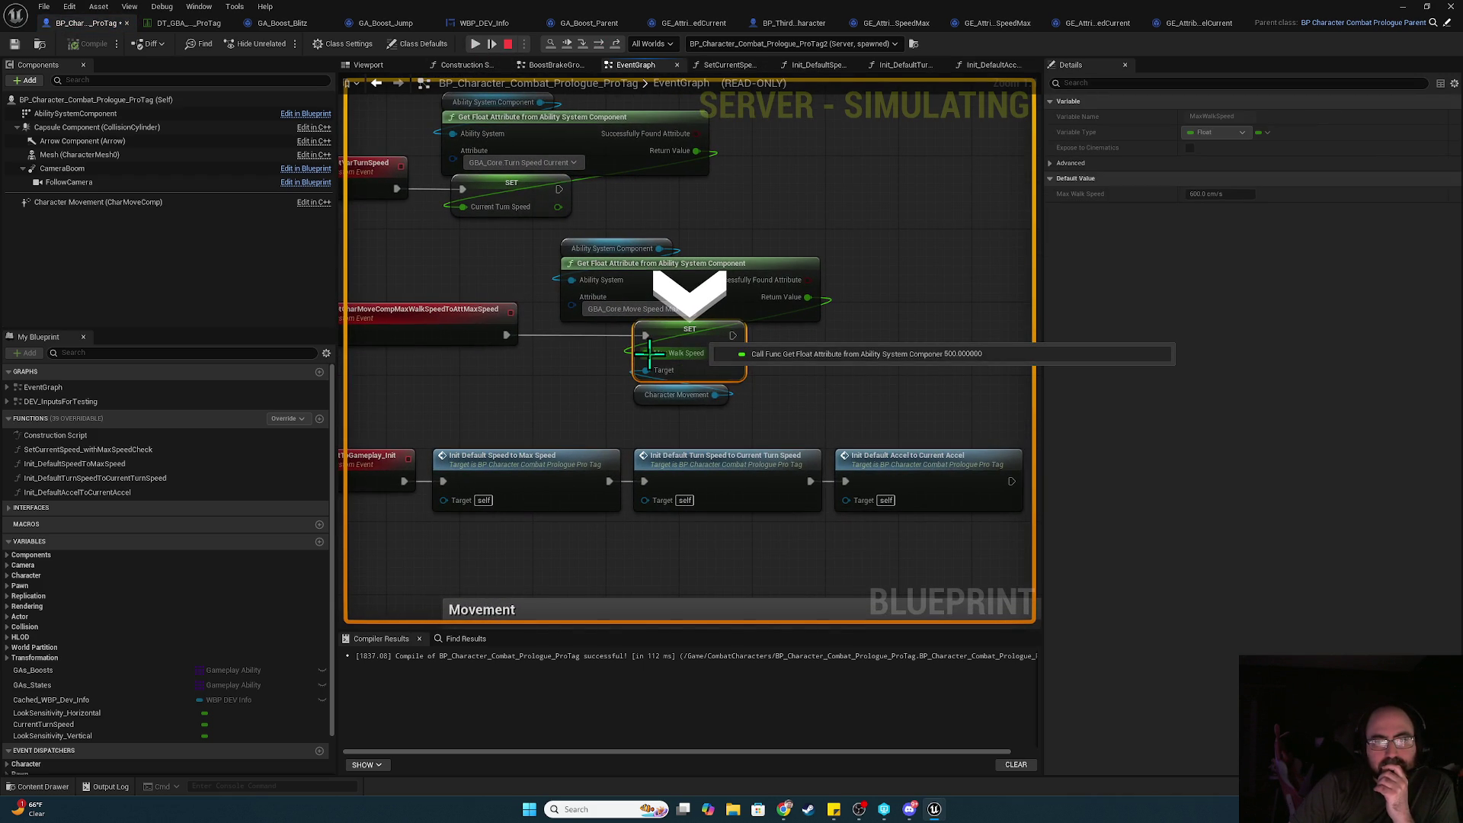
{"action": "mouse_move", "coordinate": [546, 415]}
{"action": "left_mouse_down"}
{"action": "mouse_move", "coordinate": [493, 104]}
{"action": "mouse_move", "coordinate": [699, 202]}
{"action": "mouse_move", "coordinate": [634, 208]}
{"action": "left_mouse_up"}
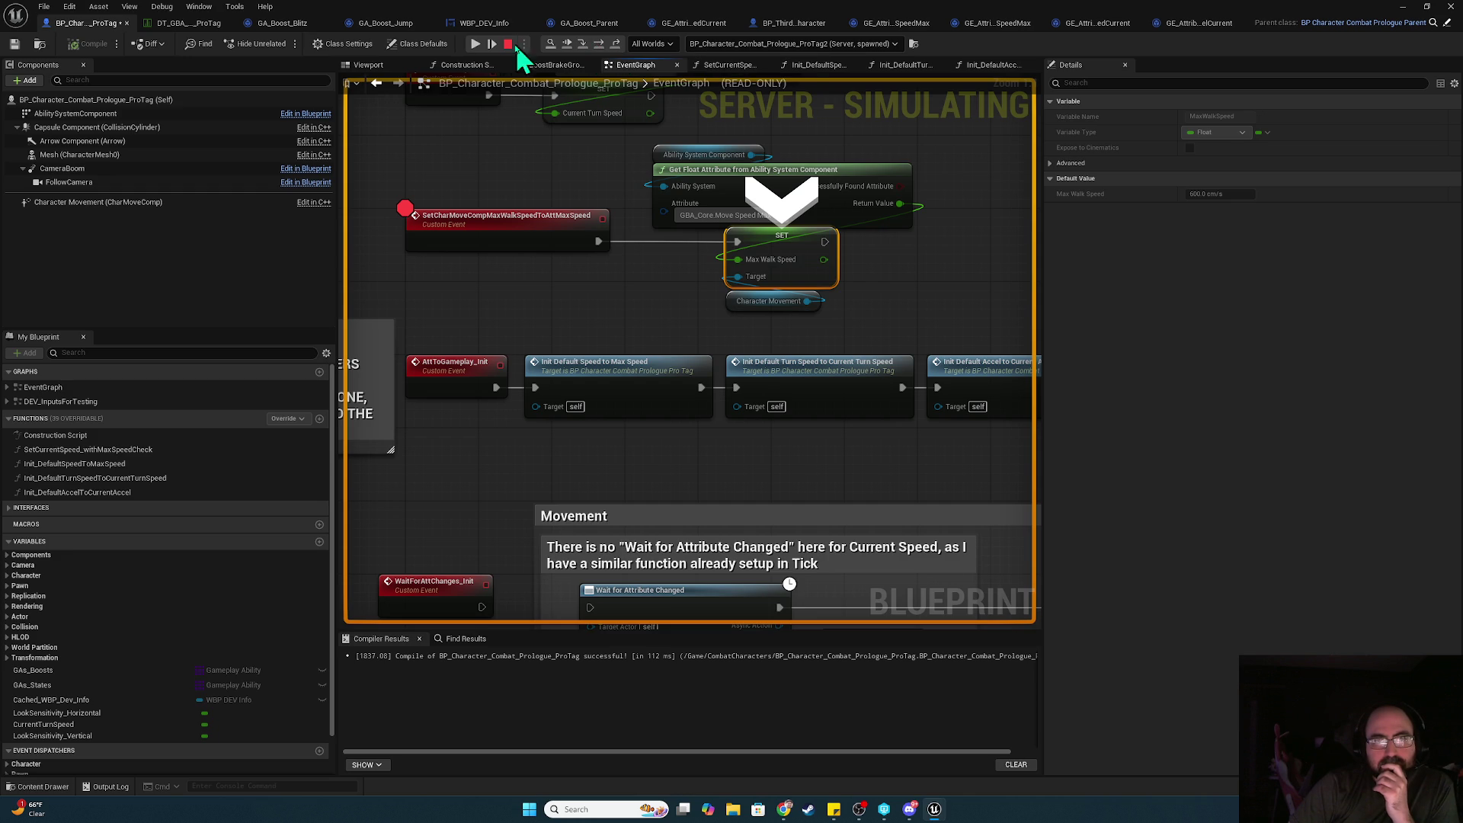
{"action": "left_click", "coordinate": [475, 44]}
{"action": "mouse_move", "coordinate": [591, 393]}
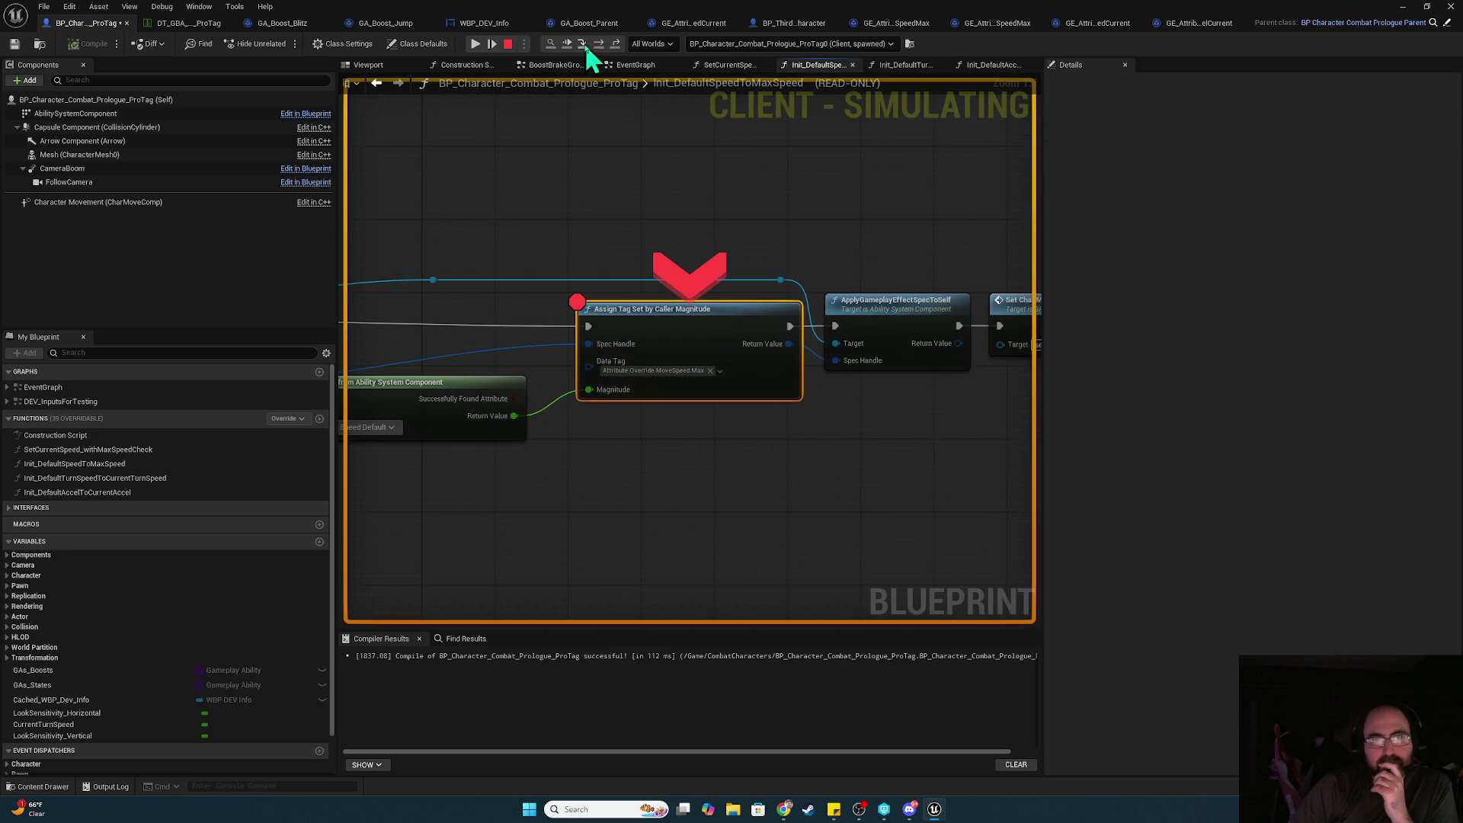
- Continue to the walk-speed breakpoint and step to the Max Walk Speed assignment
{"action": "left_click", "coordinate": [474, 43]}
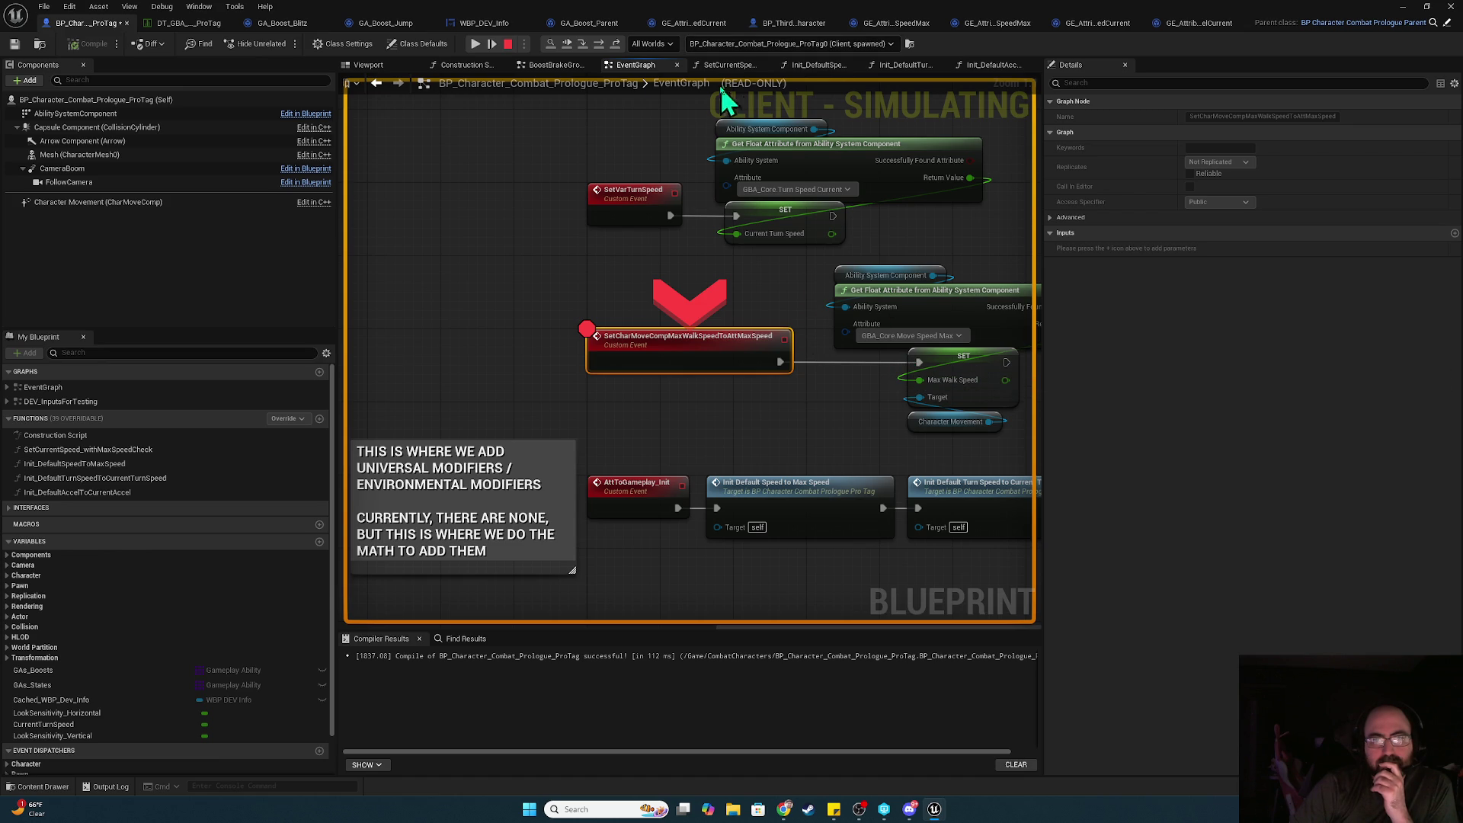
{"action": "left_click", "coordinate": [614, 47]}
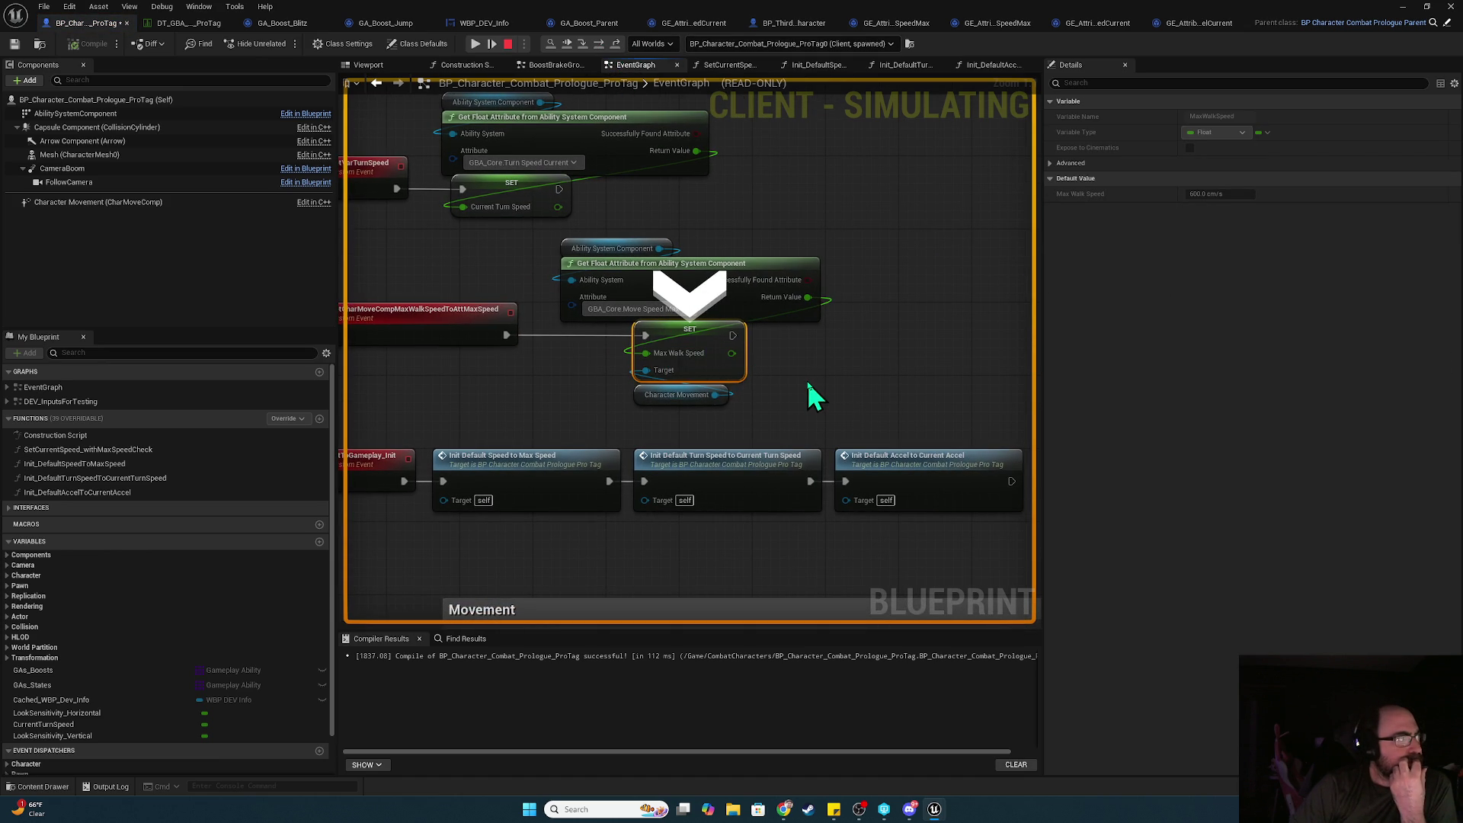
{"action": "scroll", "coordinate": [811, 381], "scroll_direction": "up", "scroll_amount": 2}
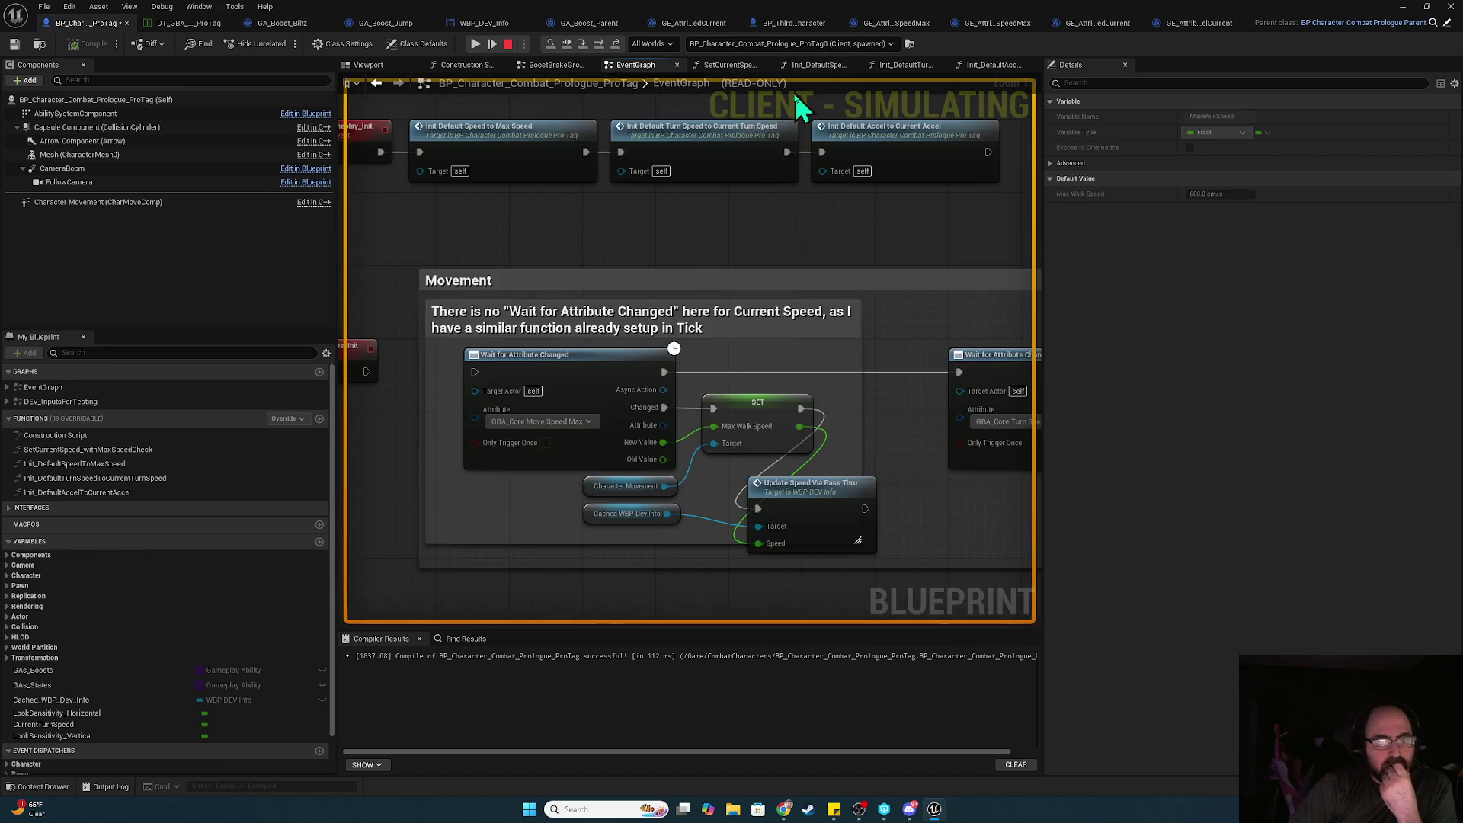
{"action": "scroll", "coordinate": [765, 520], "scroll_direction": "down", "scroll_amount": 2}
{"action": "scroll", "coordinate": [765, 521], "scroll_direction": "down", "scroll_amount": 2}
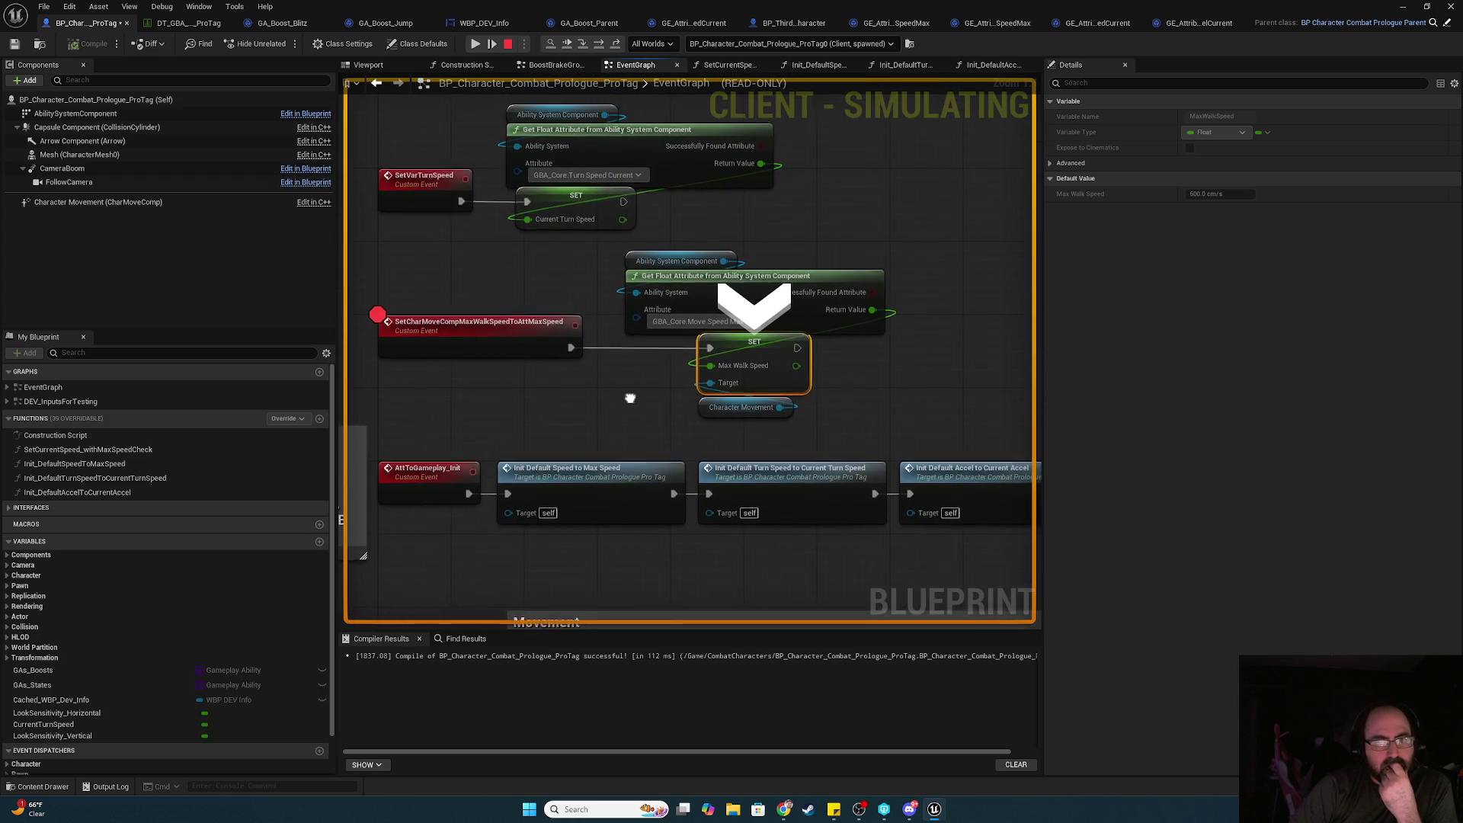
{"action": "scroll", "coordinate": [643, 301], "scroll_direction": "up", "scroll_amount": 2}
{"action": "scroll", "coordinate": [575, 277], "scroll_direction": "down", "scroll_amount": 3}
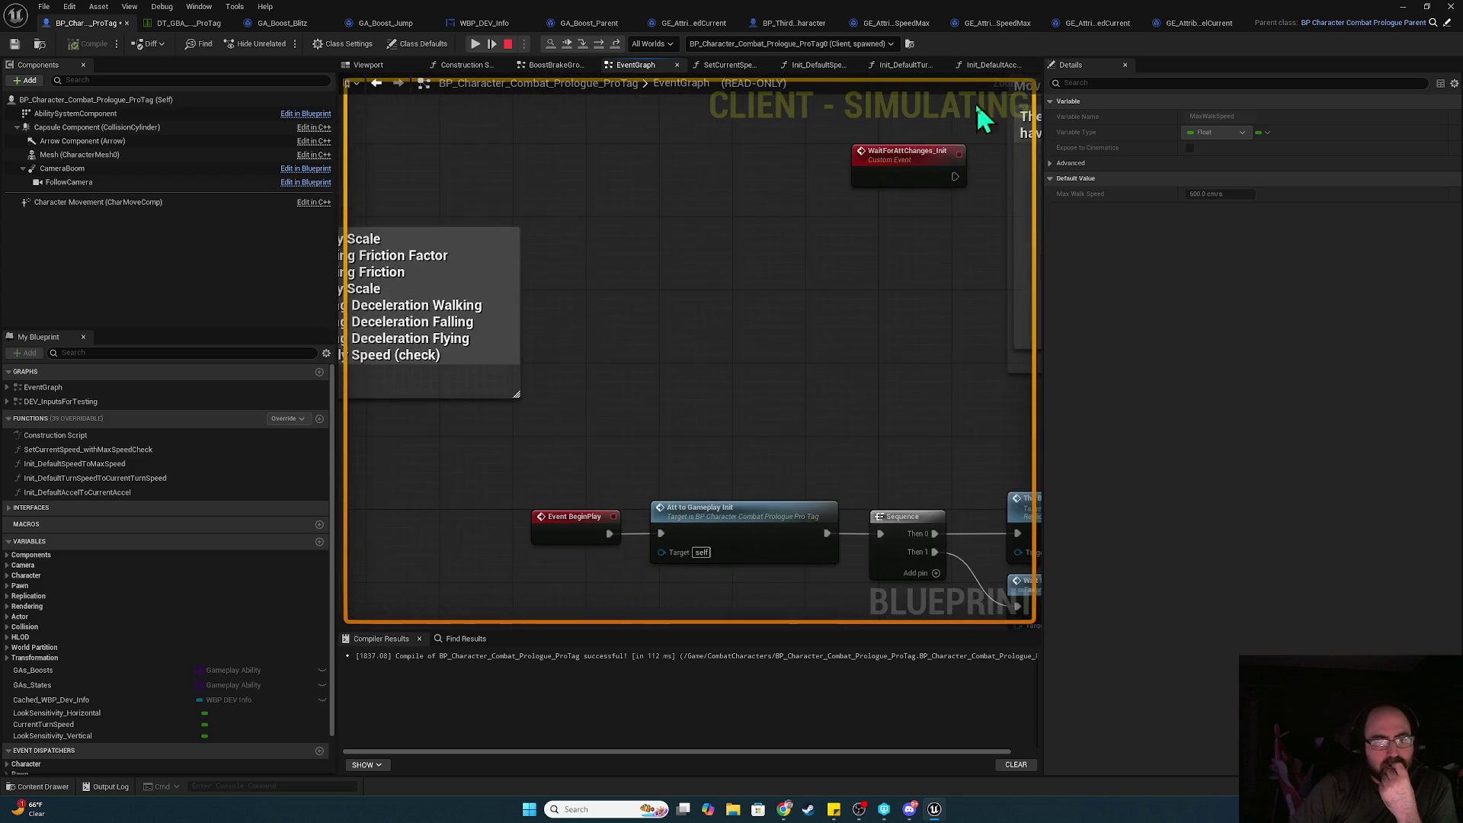
{"action": "scroll", "coordinate": [690, 350], "scroll_direction": "up", "scroll_amount": 3}
{"action": "left_click_drag", "start_coordinate": [630, 80], "coordinate": [659, 395]}
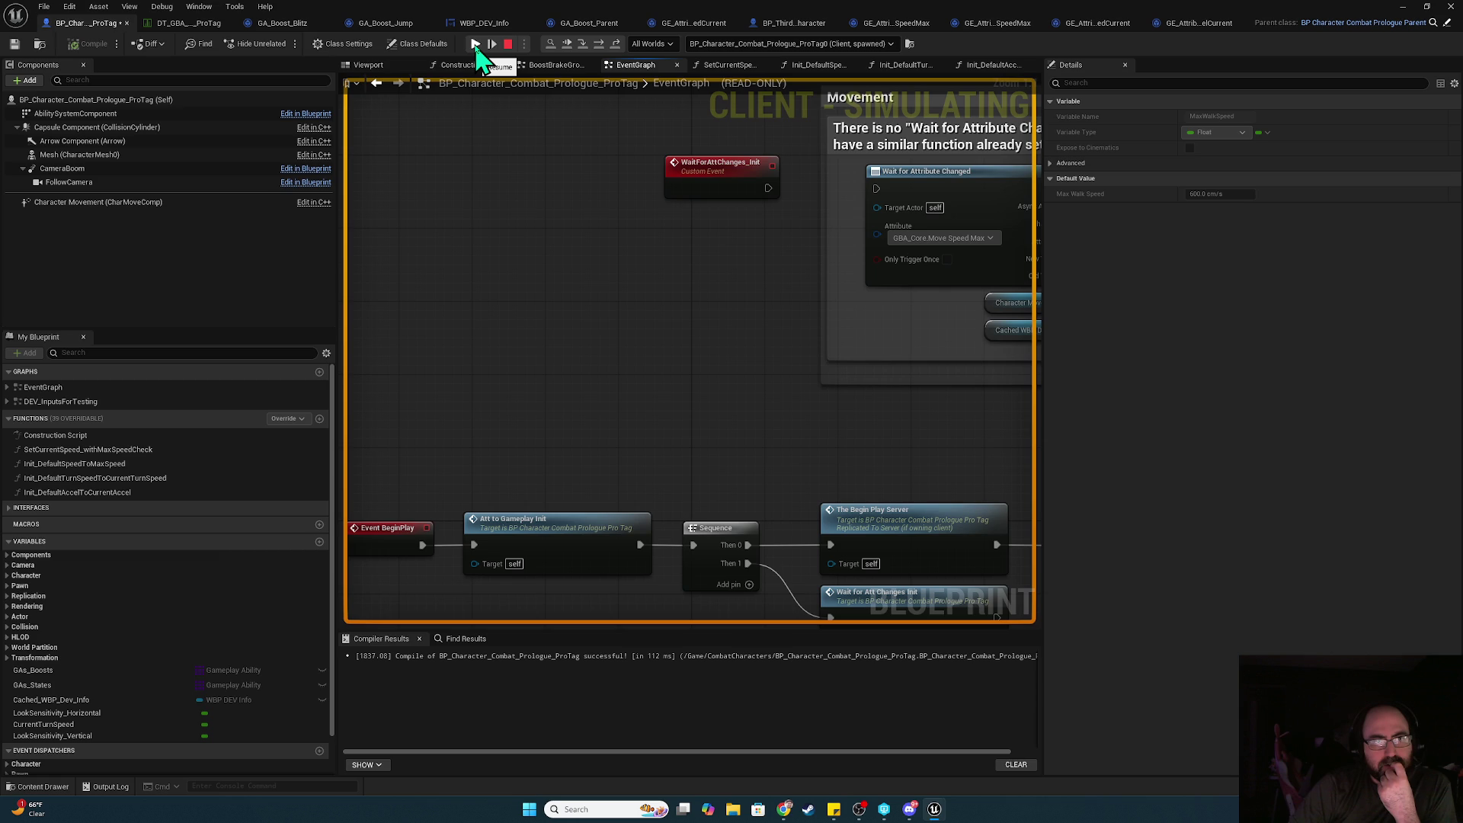
- Repeat for the next client and expand the Character Movement values in the watch bubble
{"action": "left_click", "coordinate": [475, 43]}
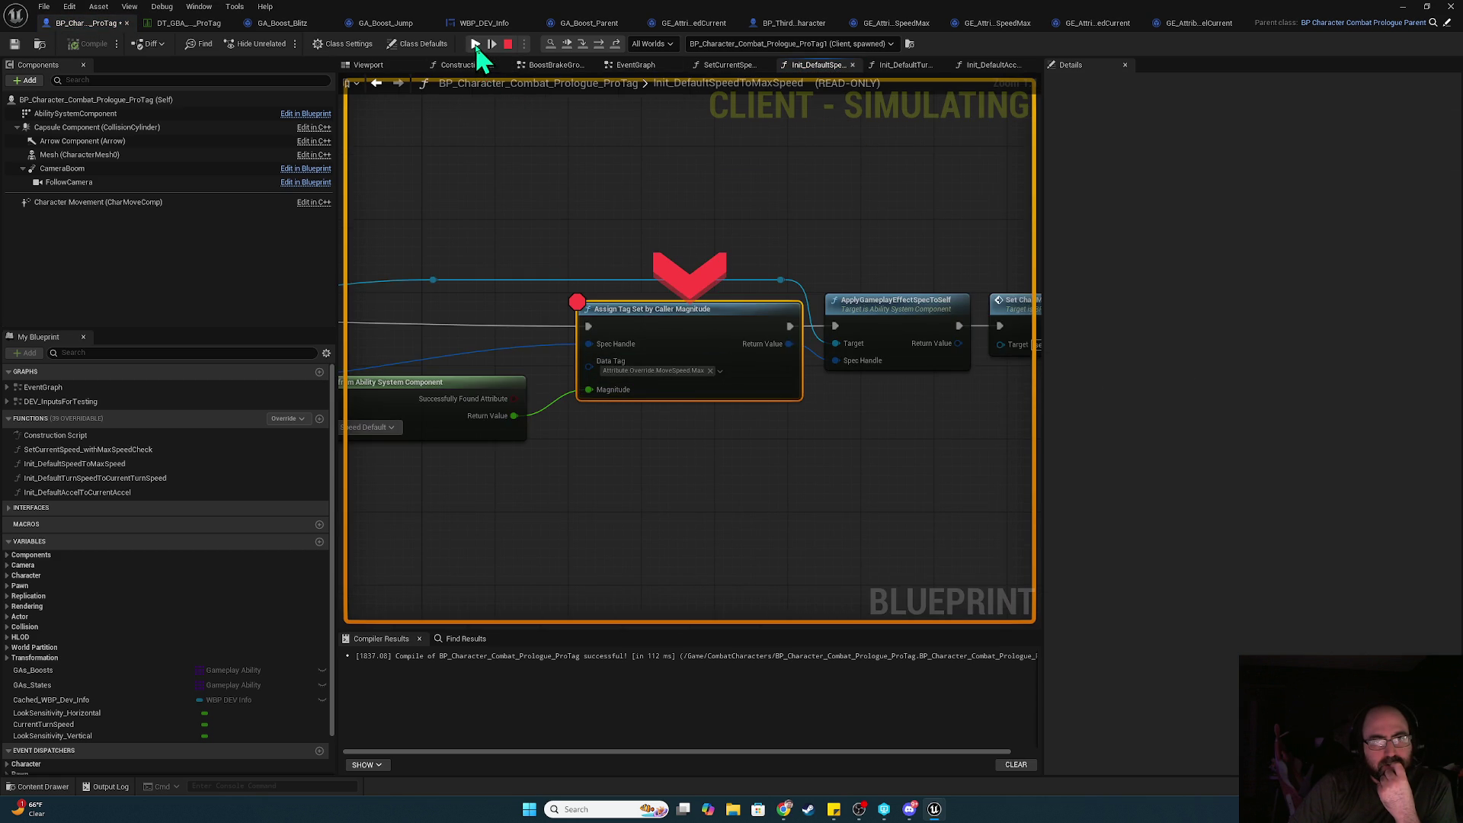
{"action": "left_click", "coordinate": [475, 43]}
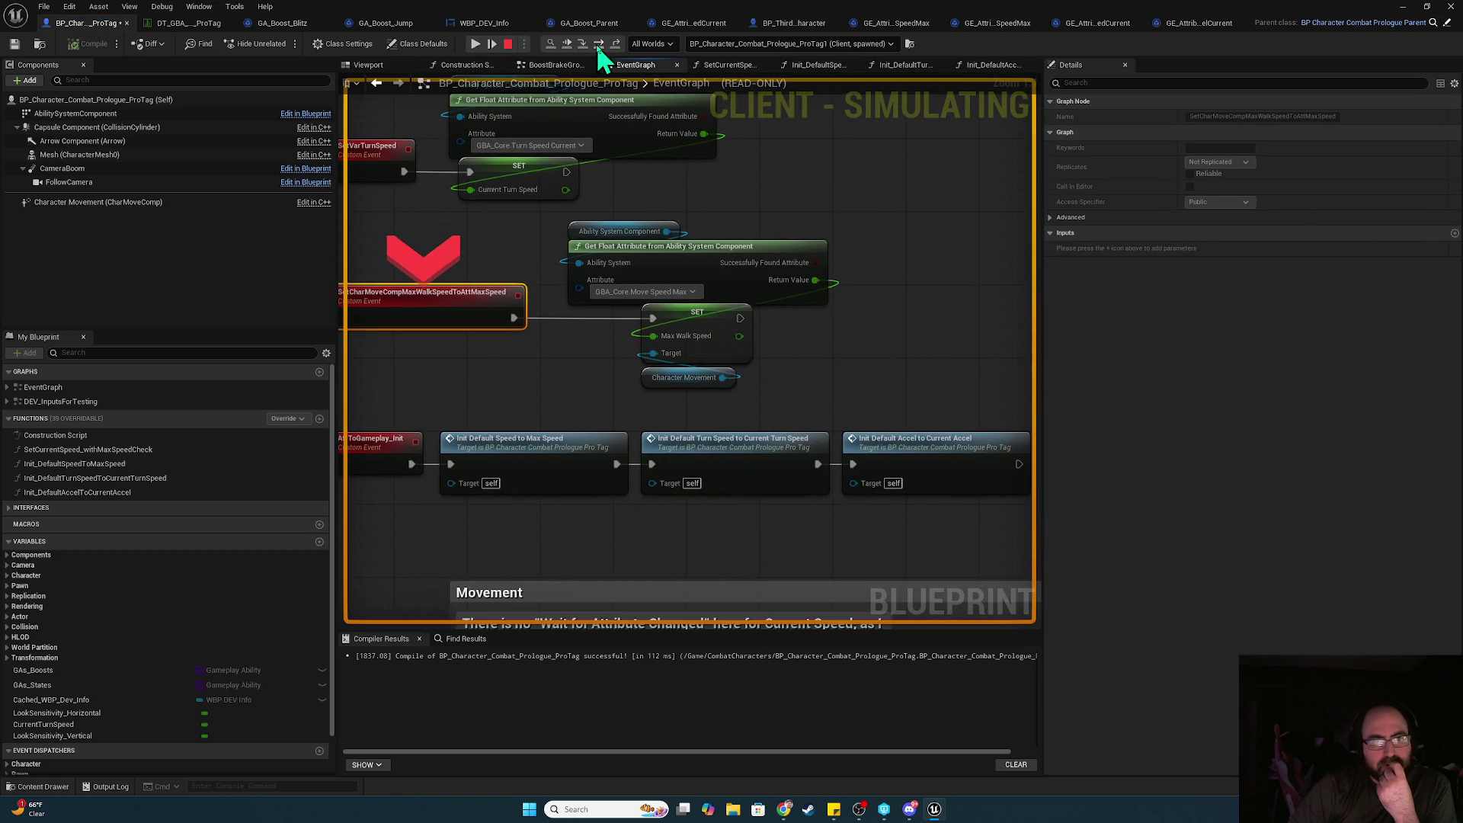
{"action": "left_click", "coordinate": [599, 44]}
{"action": "left_click", "coordinate": [475, 44]}
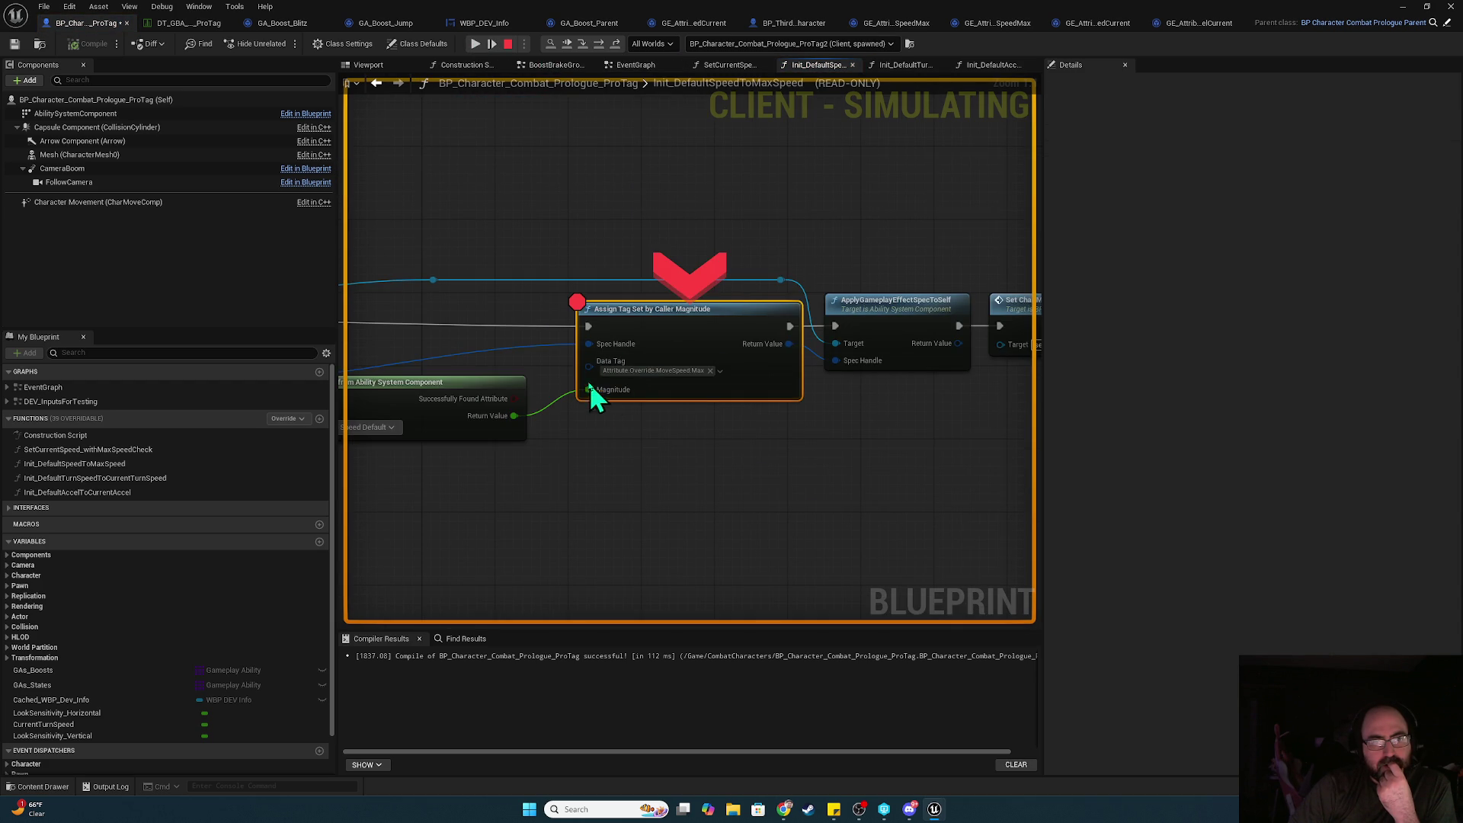
{"action": "left_click", "coordinate": [475, 43]}
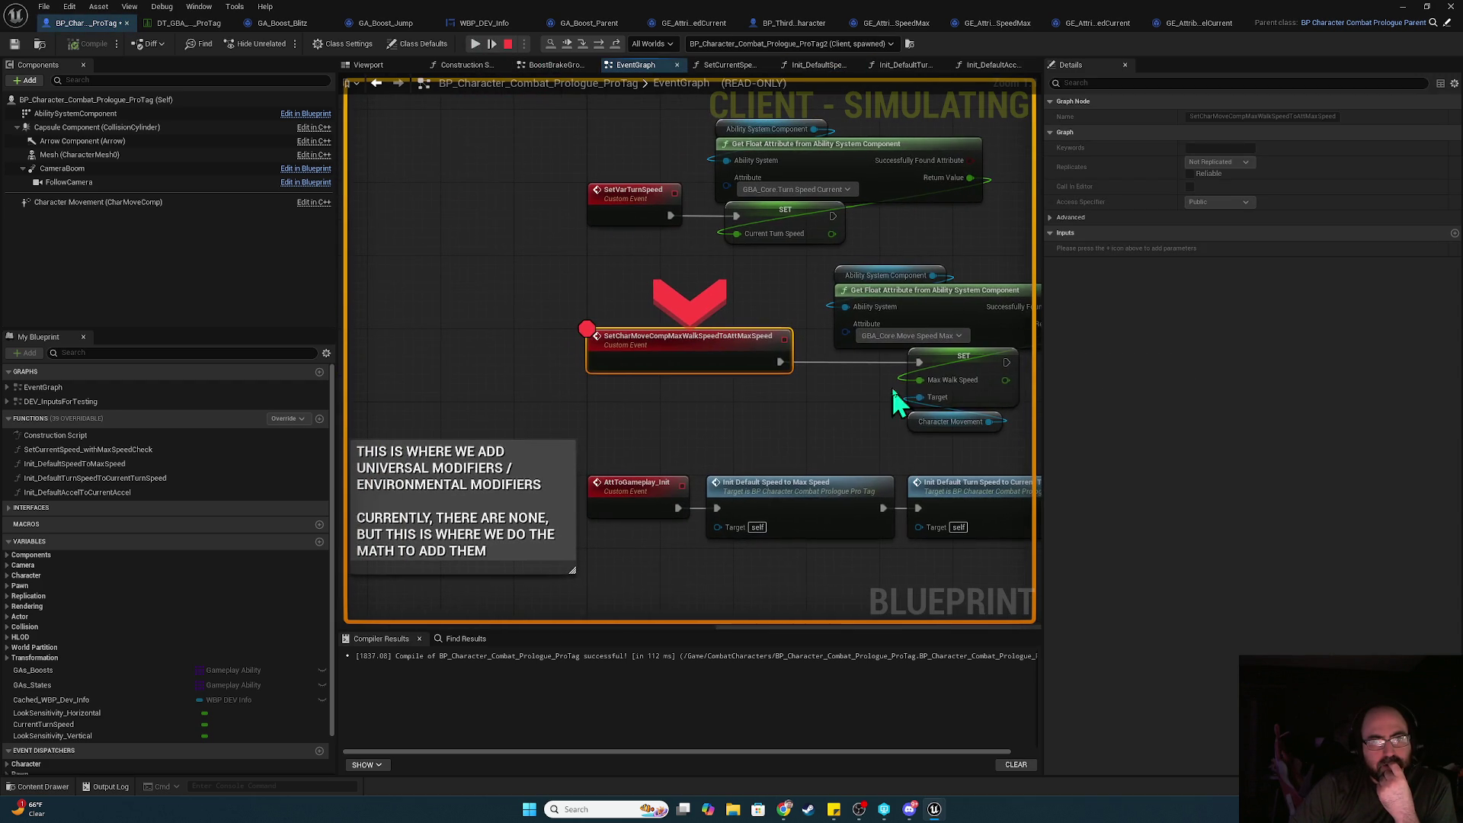
{"action": "left_click", "coordinate": [600, 43]}
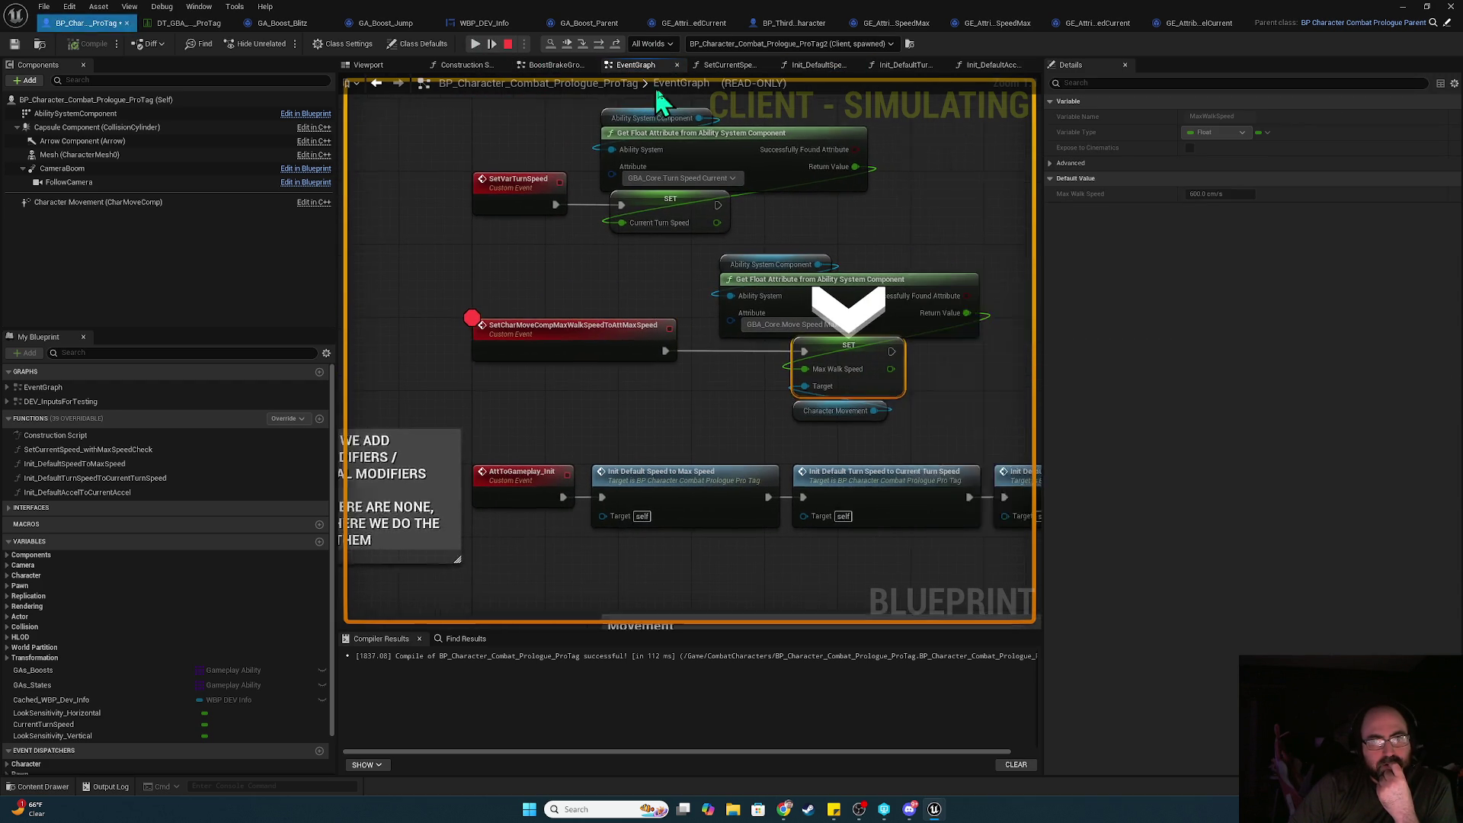
{"action": "mouse_move", "coordinate": [654, 404]}
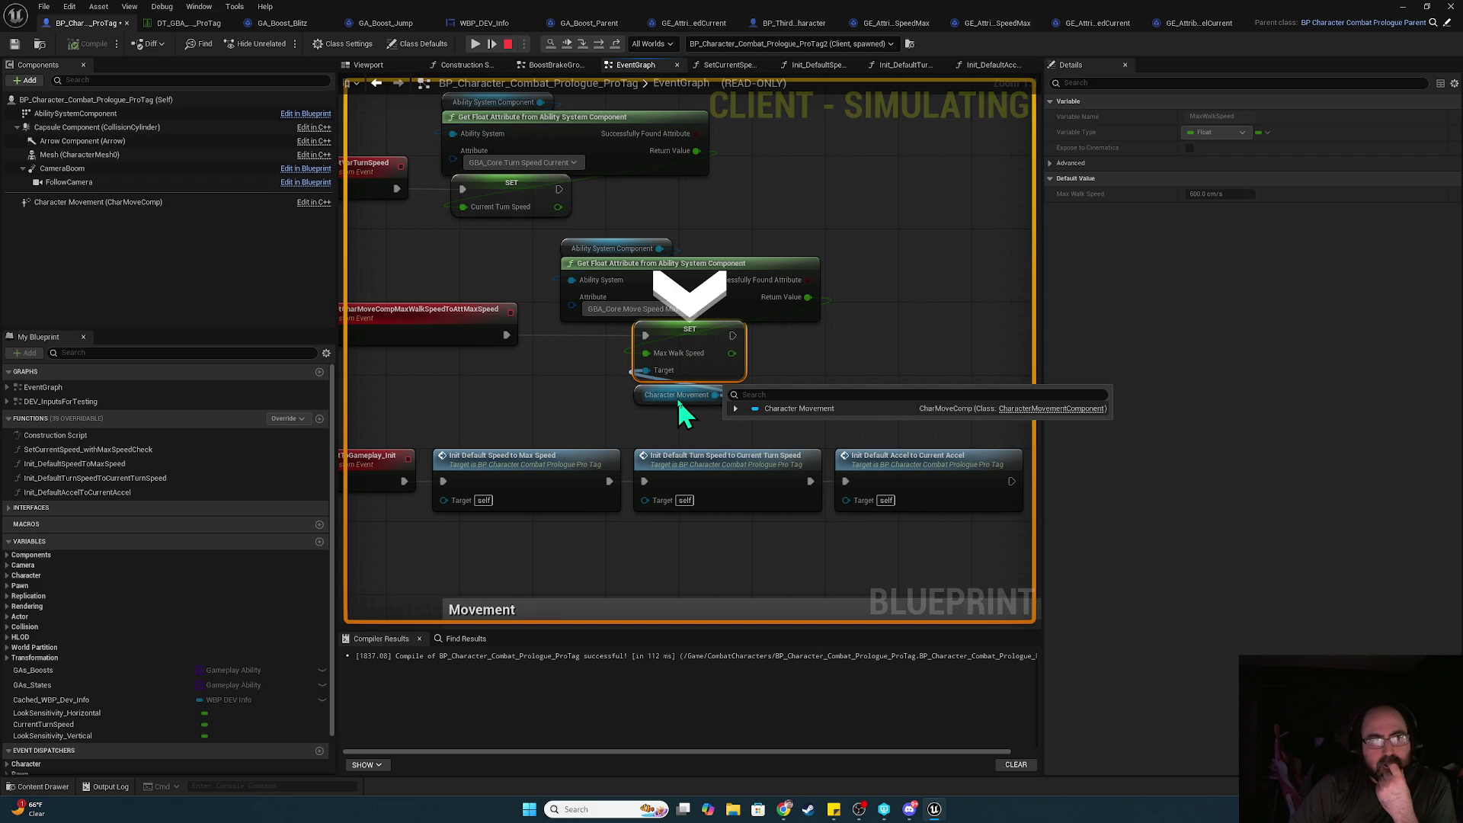
{"action": "left_click", "coordinate": [736, 409]}
{"action": "left_click", "coordinate": [736, 409]}
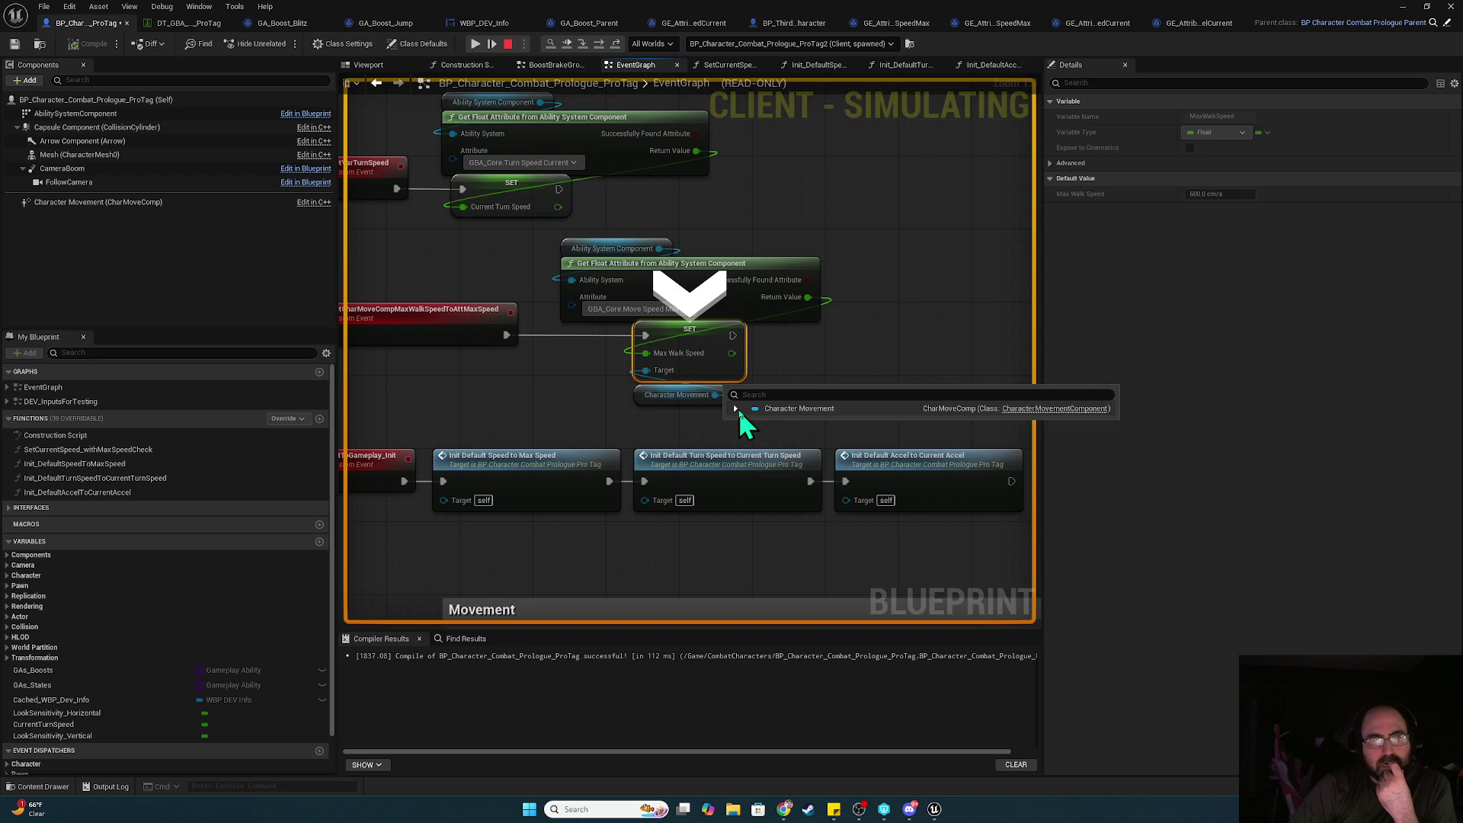
{"action": "left_click", "coordinate": [737, 408]}
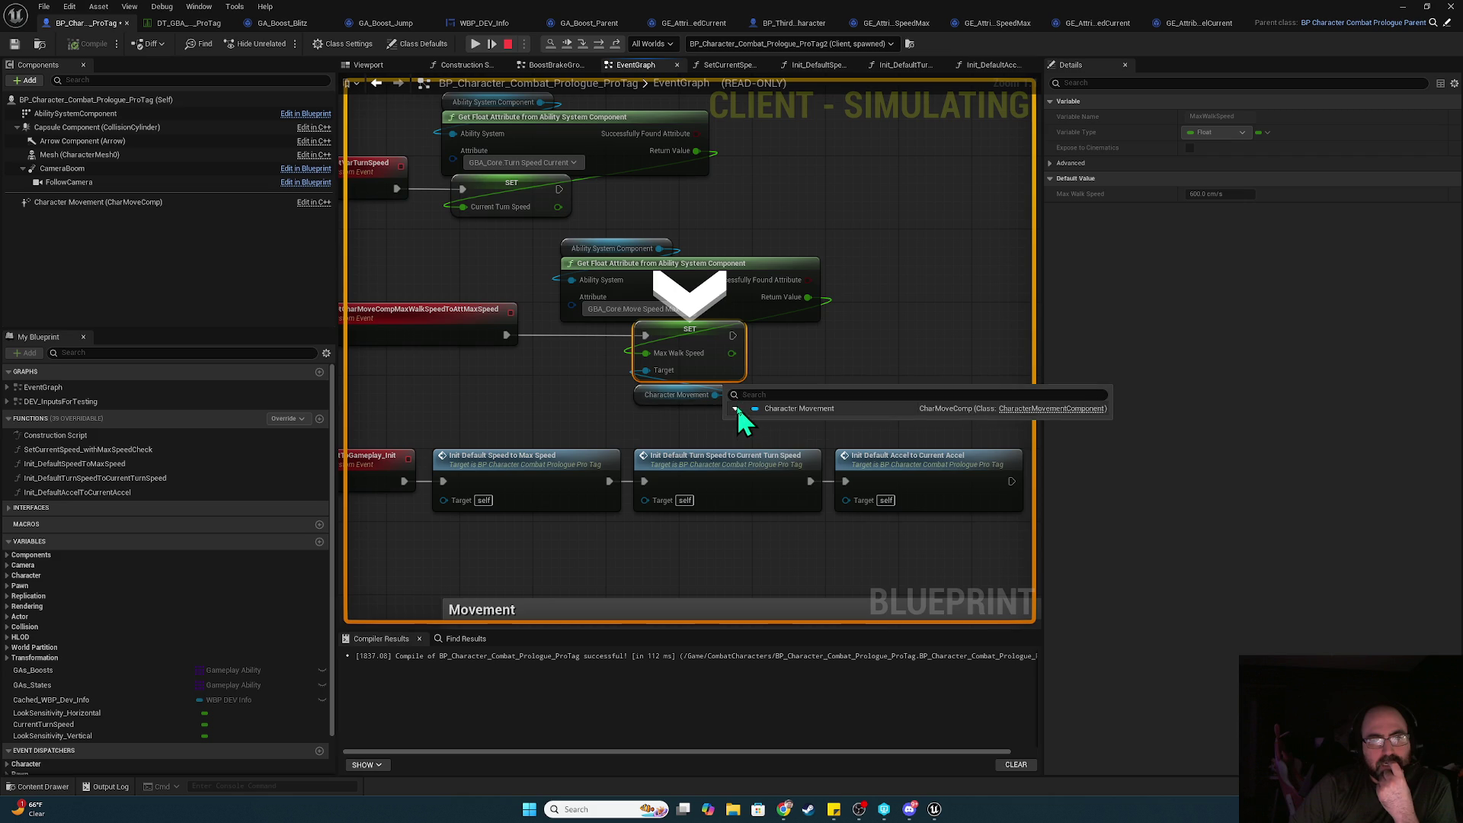
- Continue past the remaining max walk speed breakpoints until the game runs again
{"action": "left_click", "coordinate": [478, 44]}
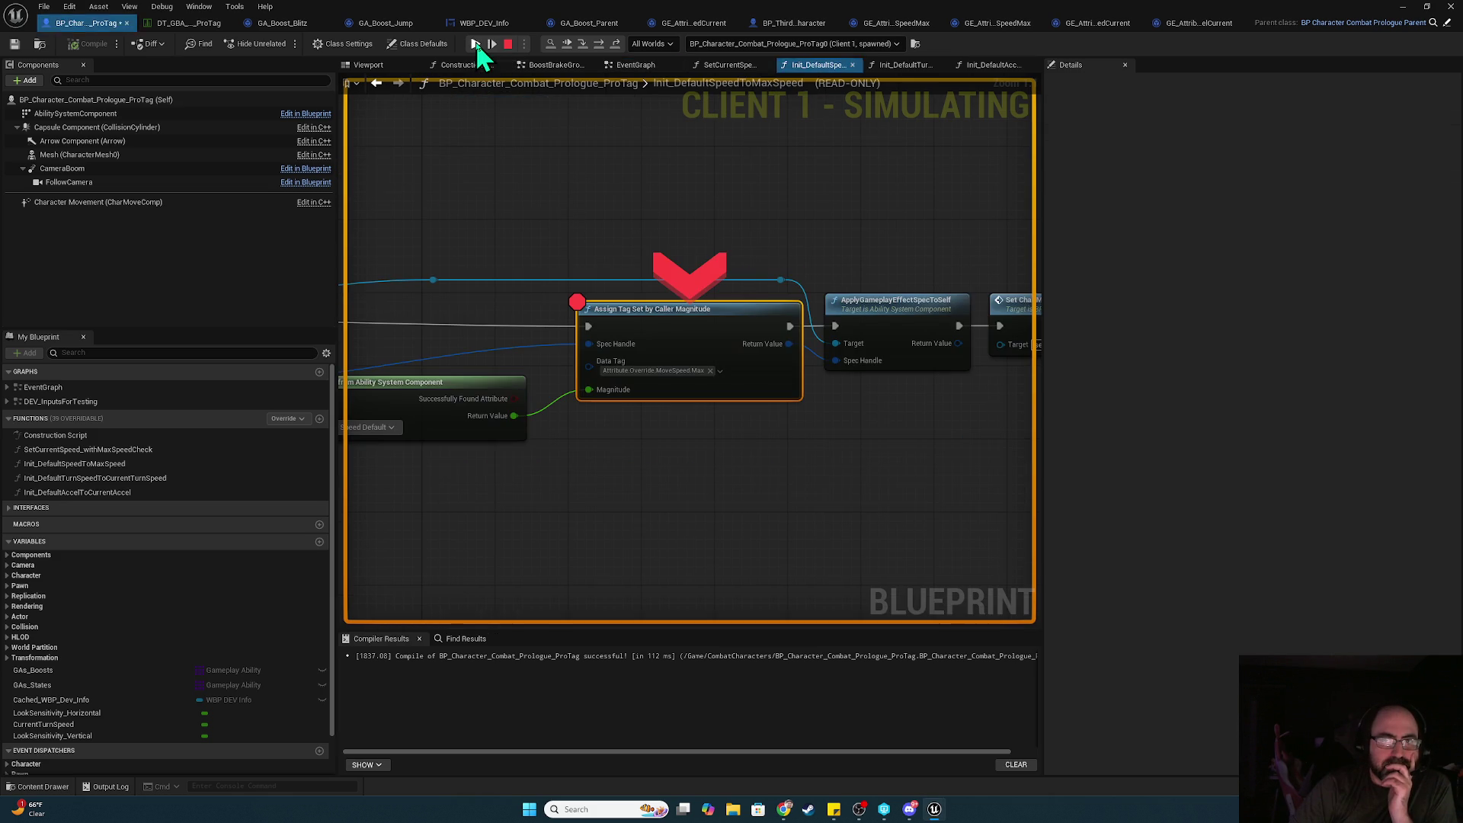
{"action": "left_click", "coordinate": [476, 43]}
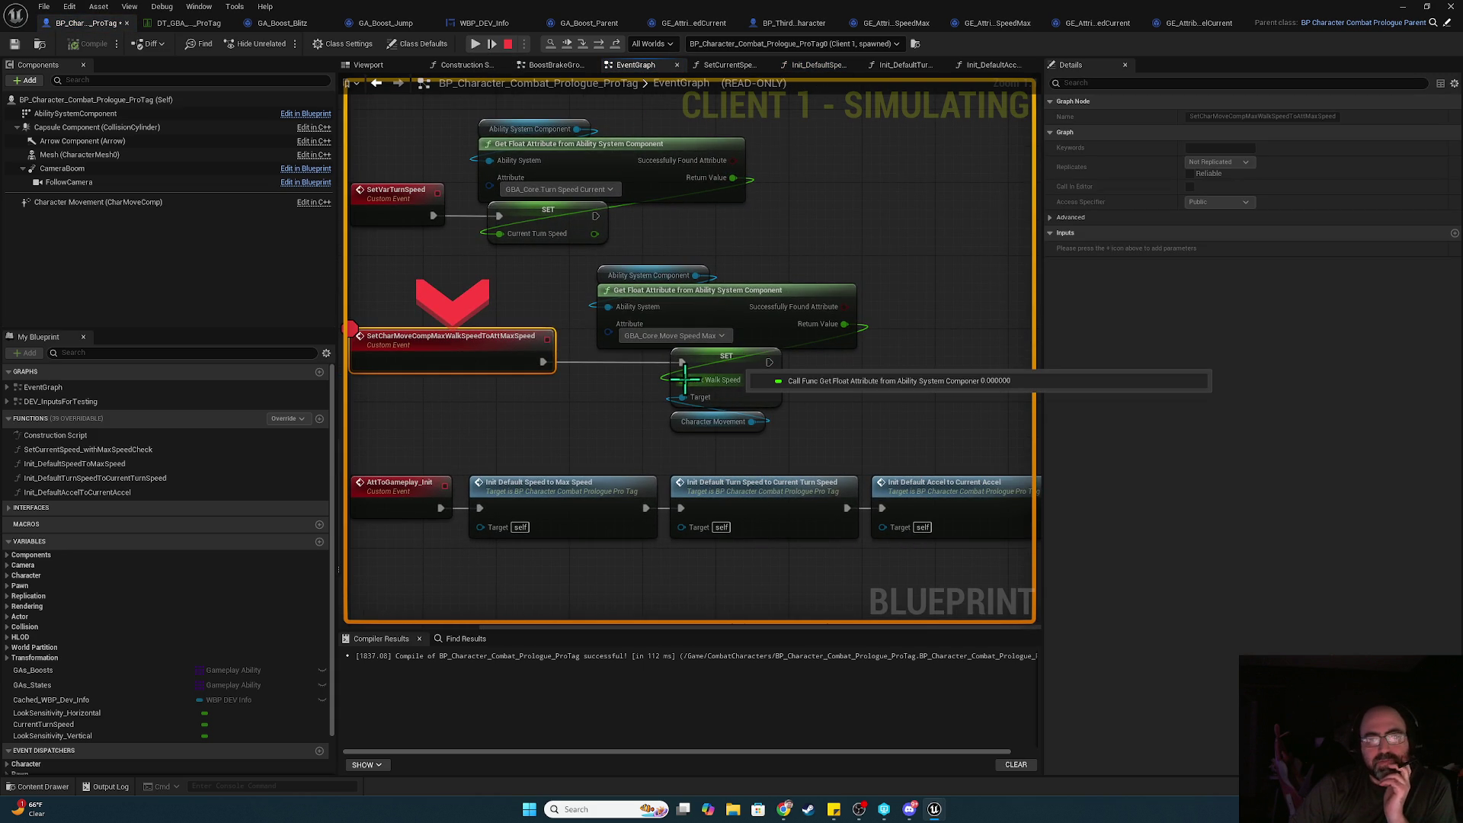
{"action": "left_click", "coordinate": [599, 44]}
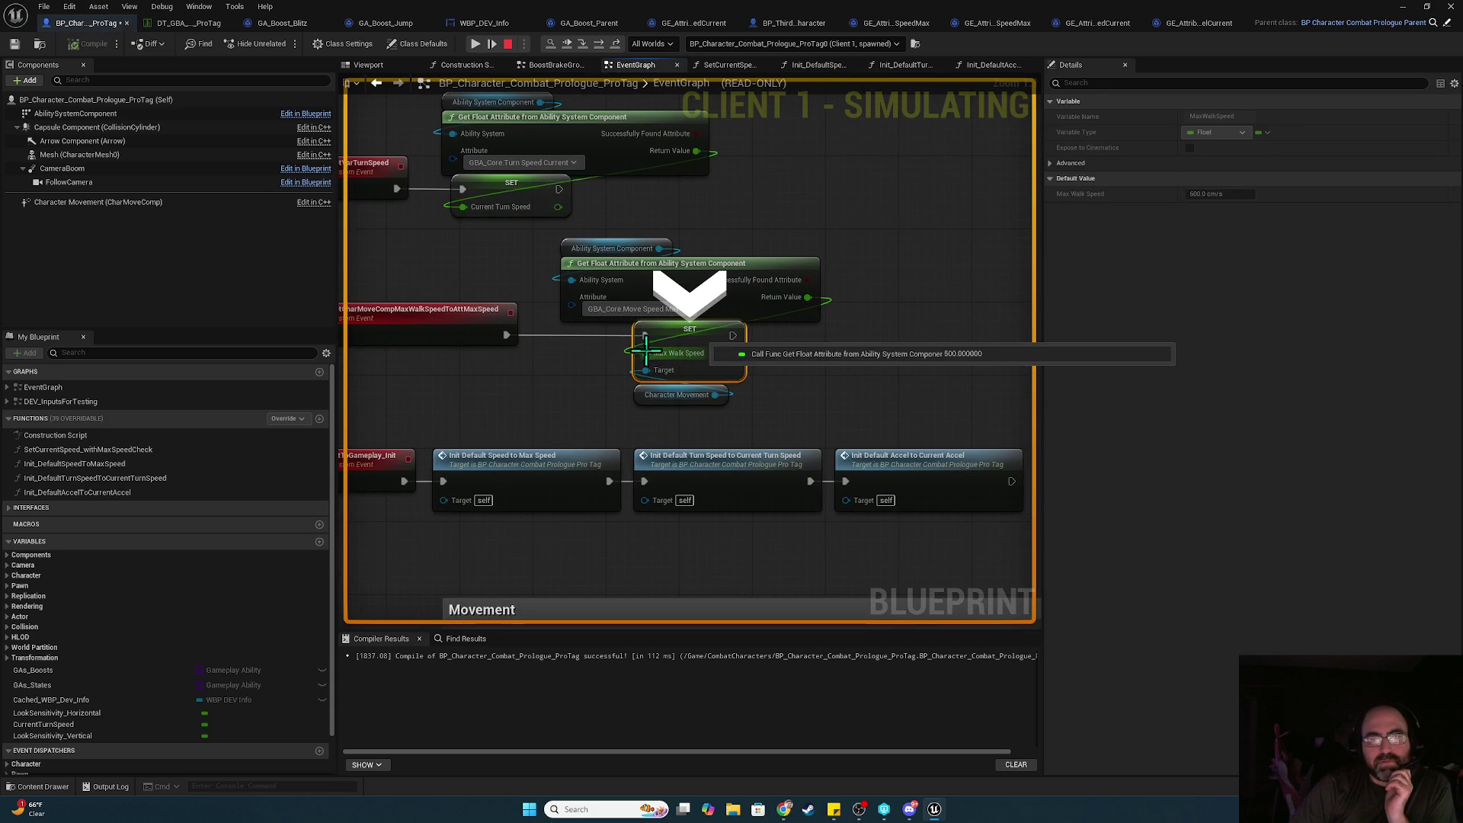
{"action": "left_click", "coordinate": [475, 44]}
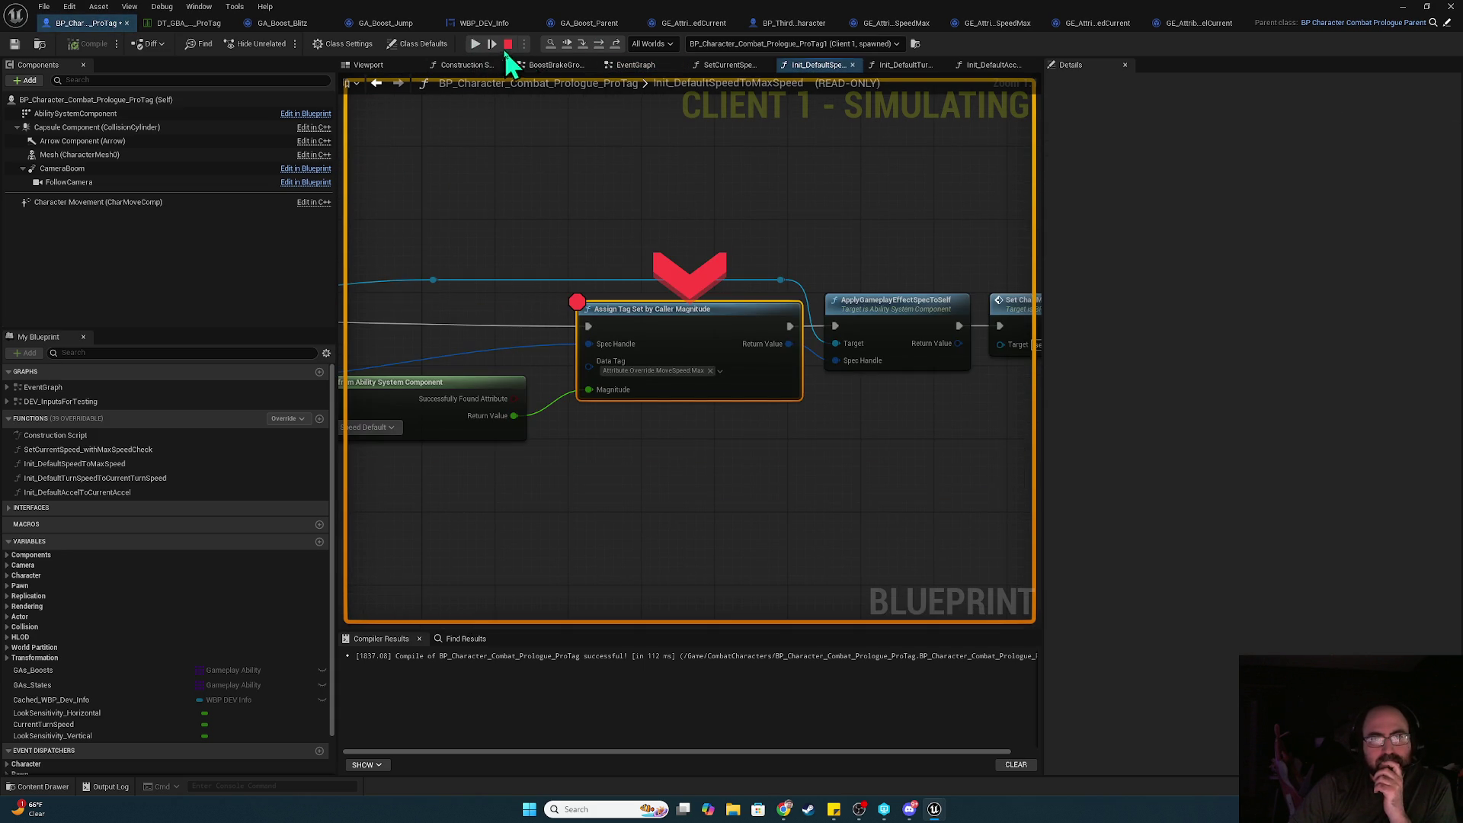
{"action": "left_click", "coordinate": [476, 43]}
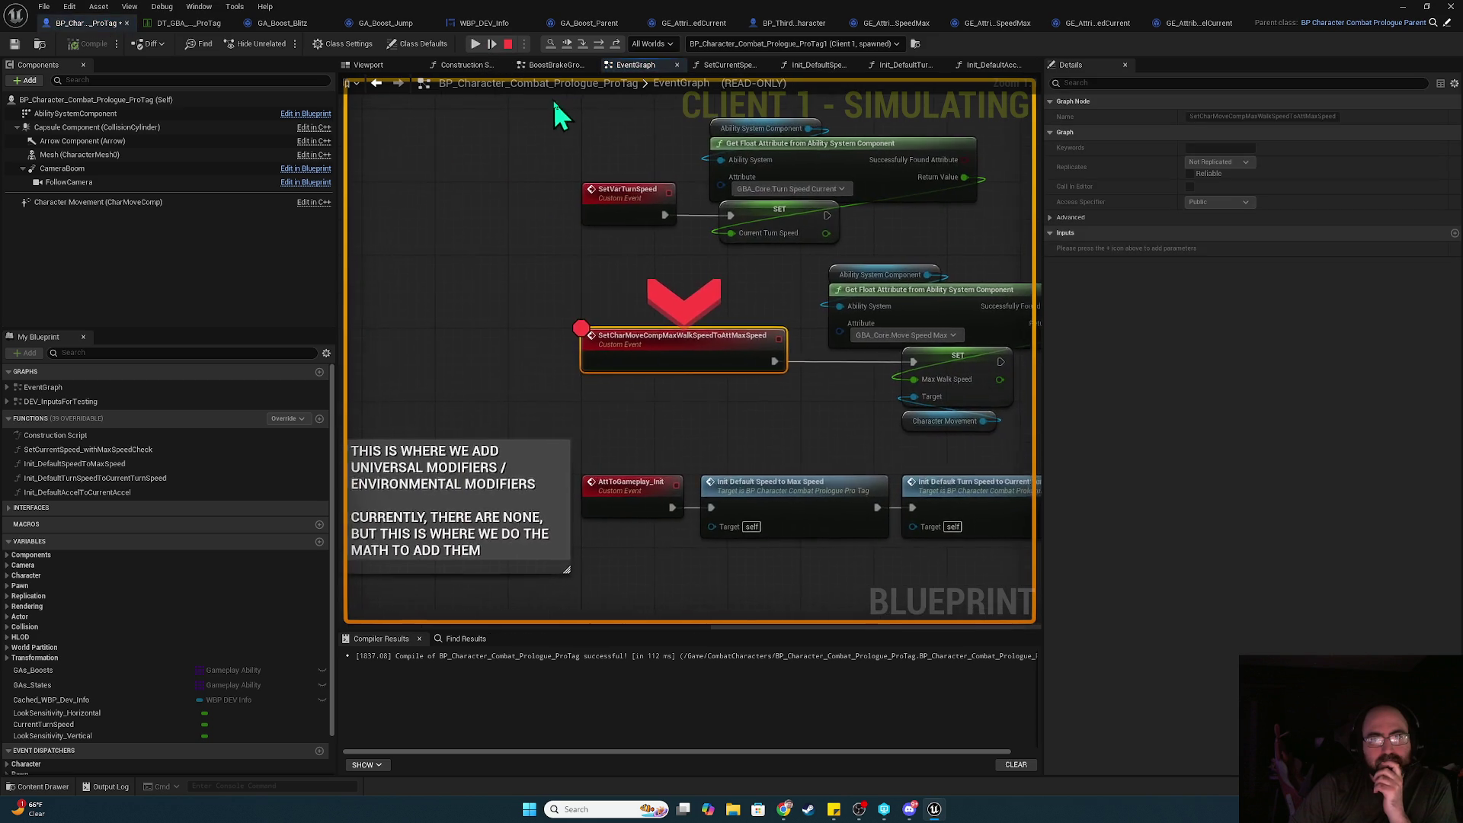
{"action": "left_click", "coordinate": [475, 44]}
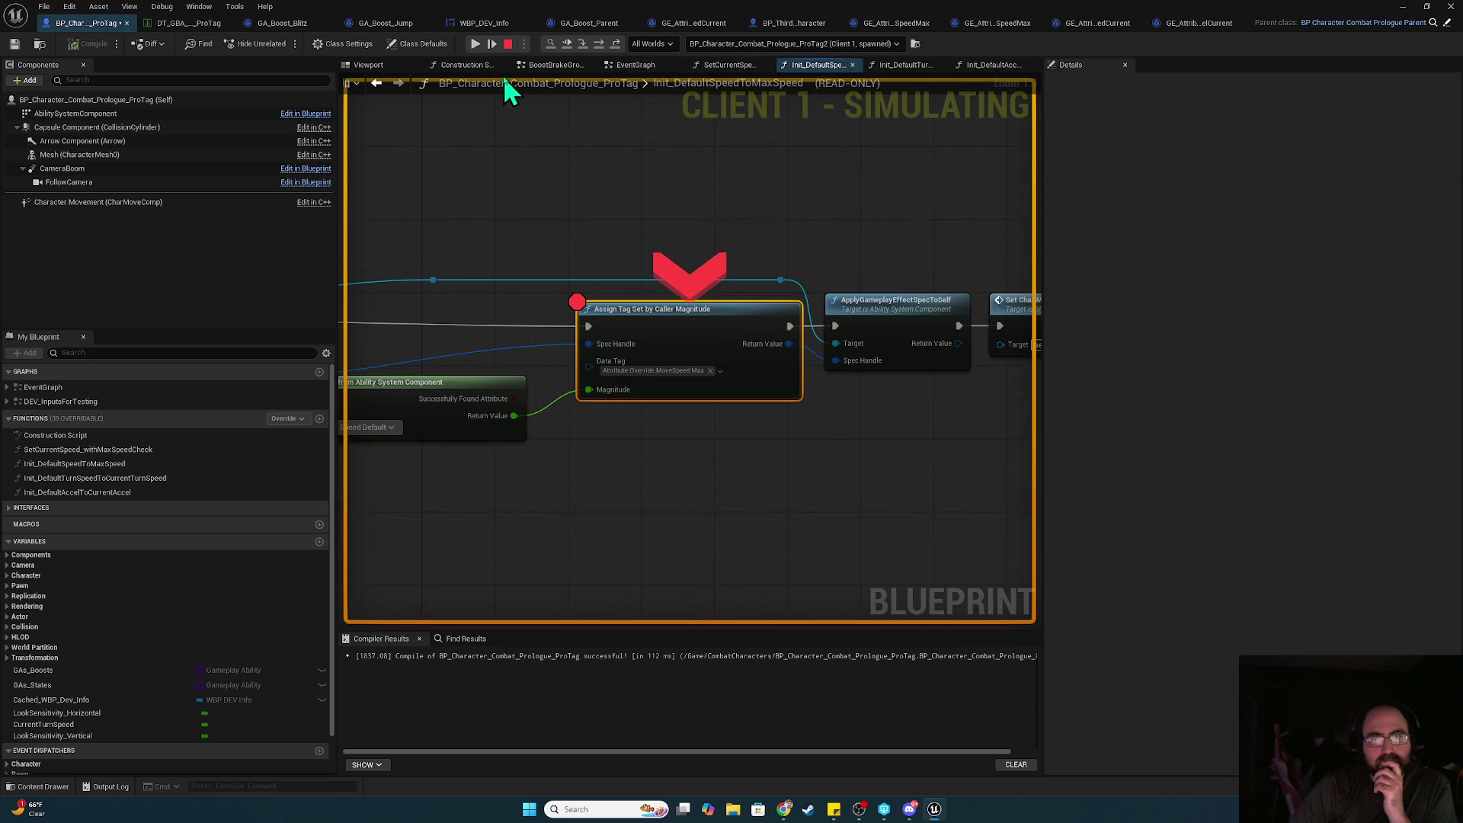
{"action": "left_click", "coordinate": [477, 44]}
{"action": "left_click", "coordinate": [476, 43]}
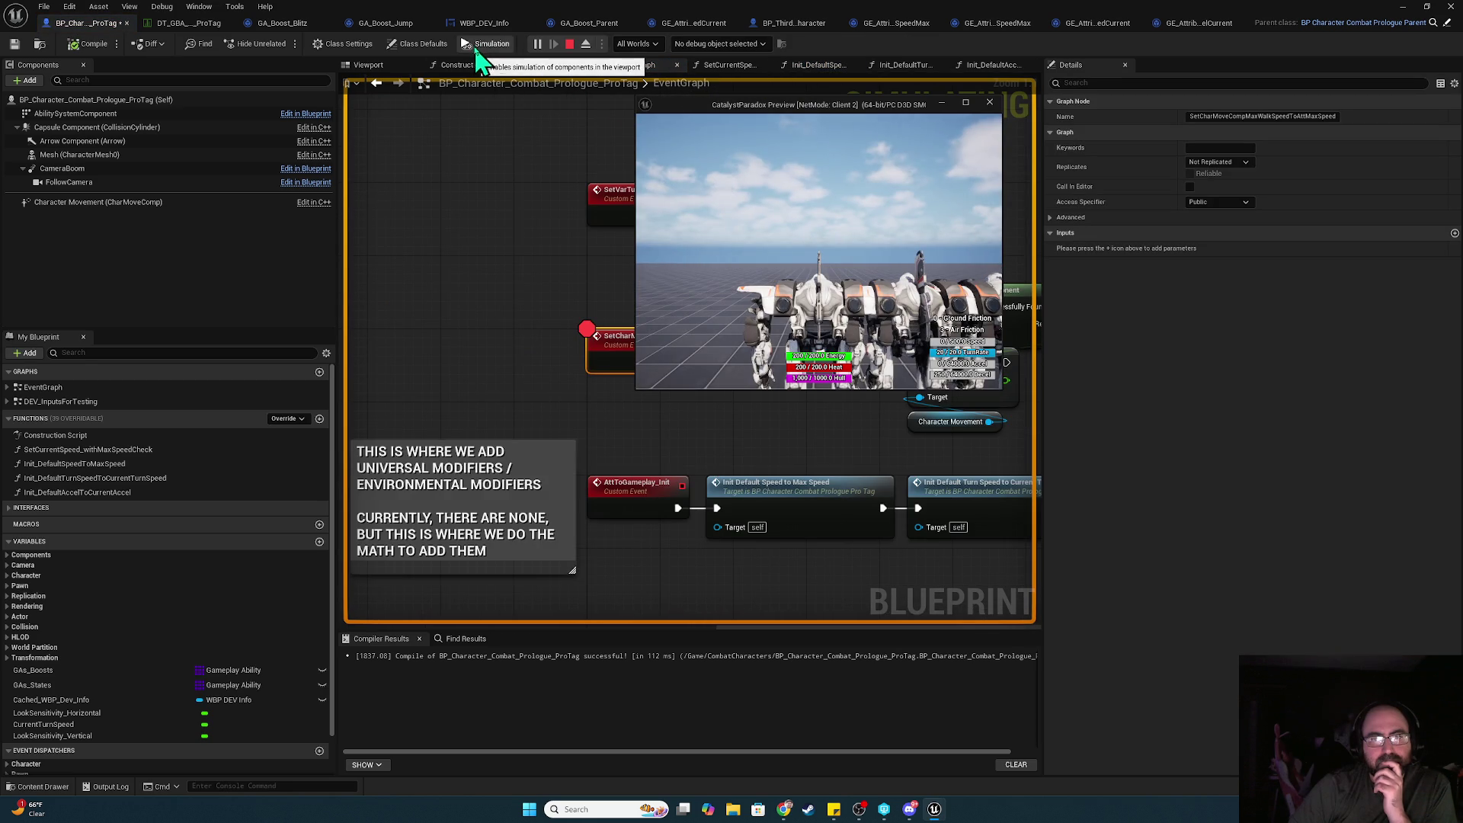
- Trigger the Blitz boost with Shift in Client 2, then stop and view the BeginPlay nodes
{"action": "left_click", "coordinate": [795, 276]}
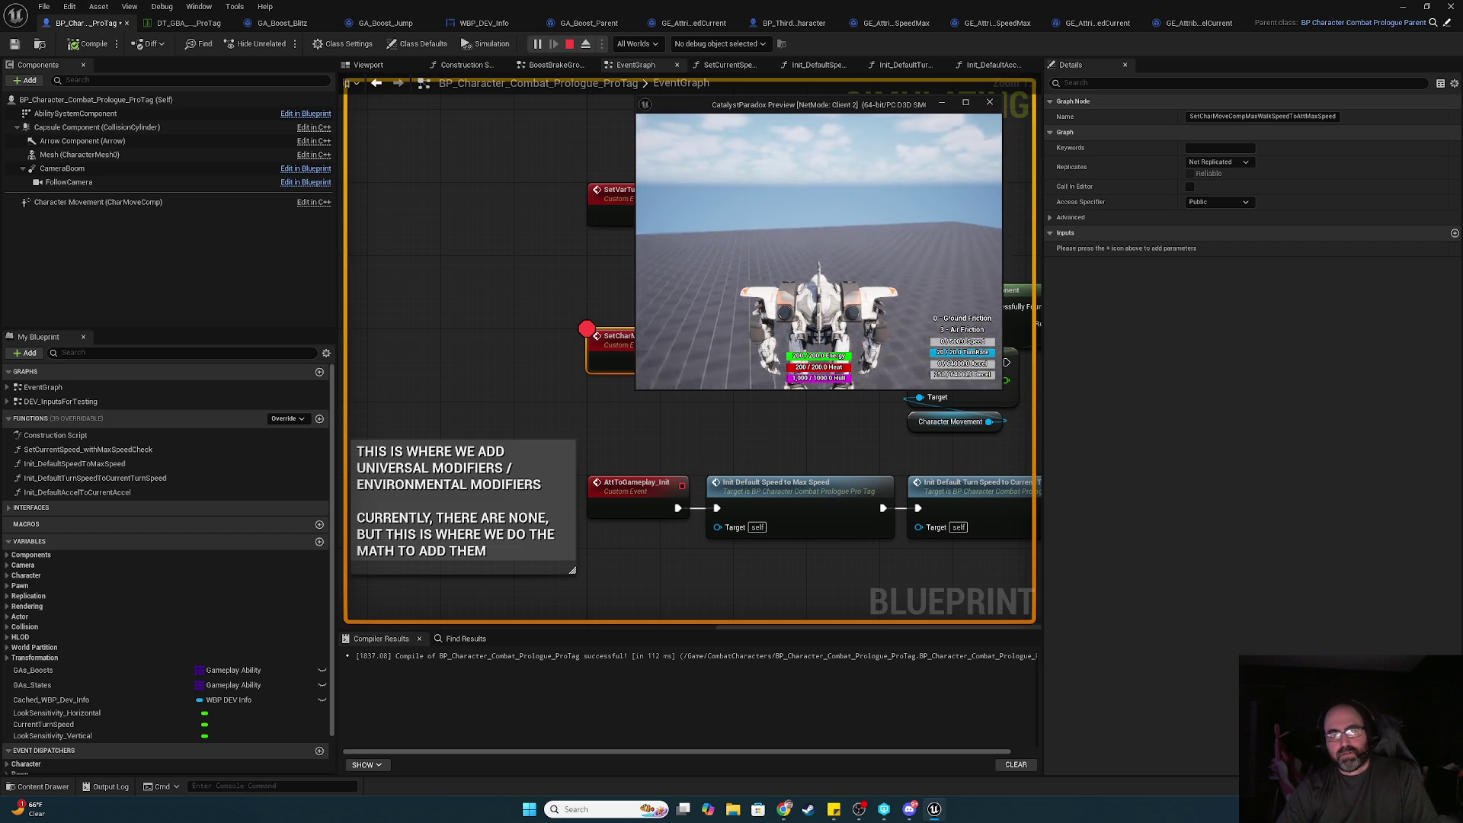
{"action": "key", "text": "shift"}
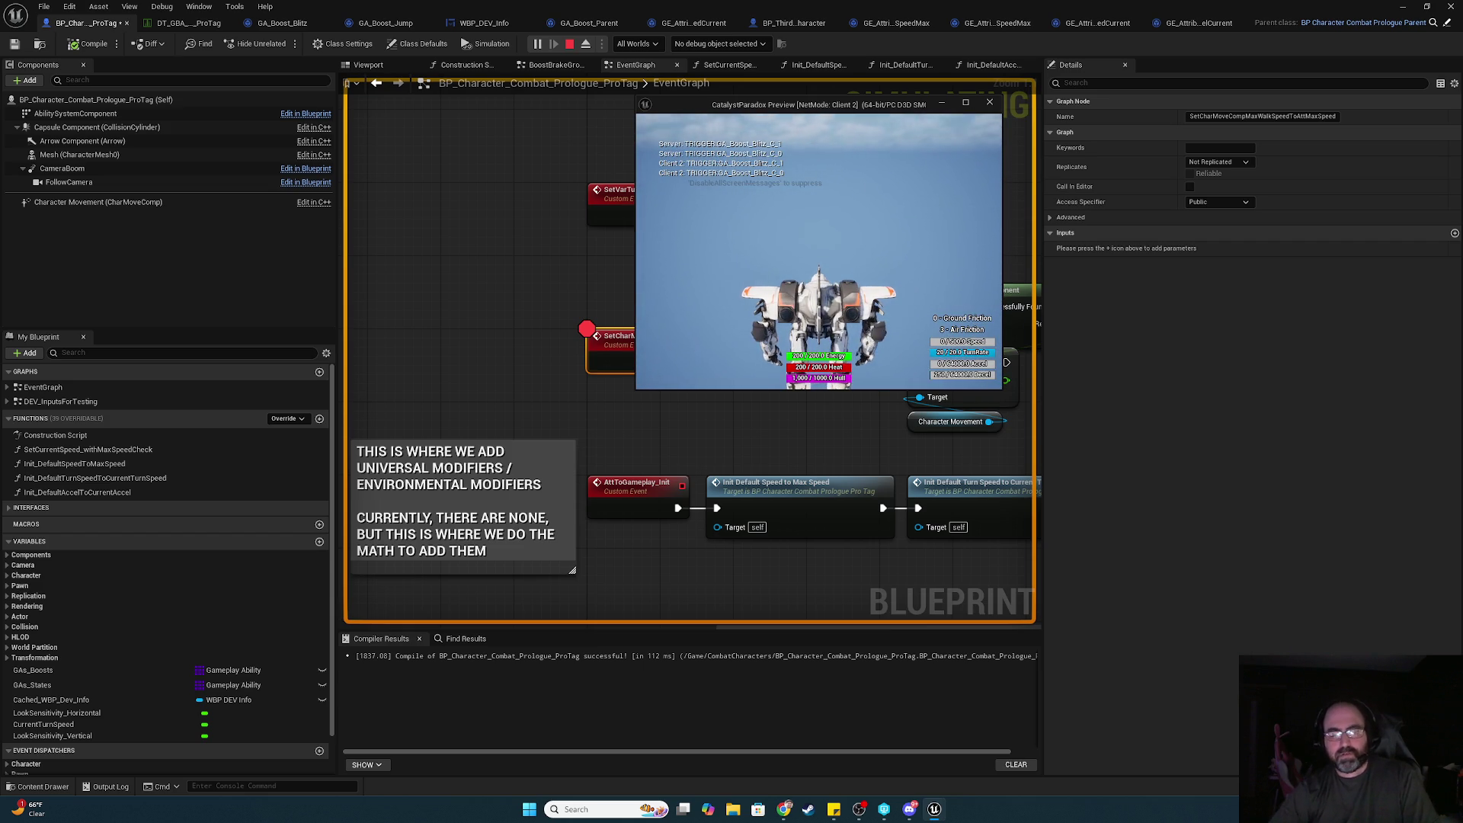
{"action": "key", "text": "Escape"}
{"action": "mouse_move", "coordinate": [775, 432]}
{"action": "left_mouse_down"}
{"action": "mouse_move", "coordinate": [502, 171]}
{"action": "mouse_move", "coordinate": [463, 23]}
{"action": "left_mouse_up"}
{"action": "left_click_drag", "start_coordinate": [610, 587], "coordinate": [905, 181]}
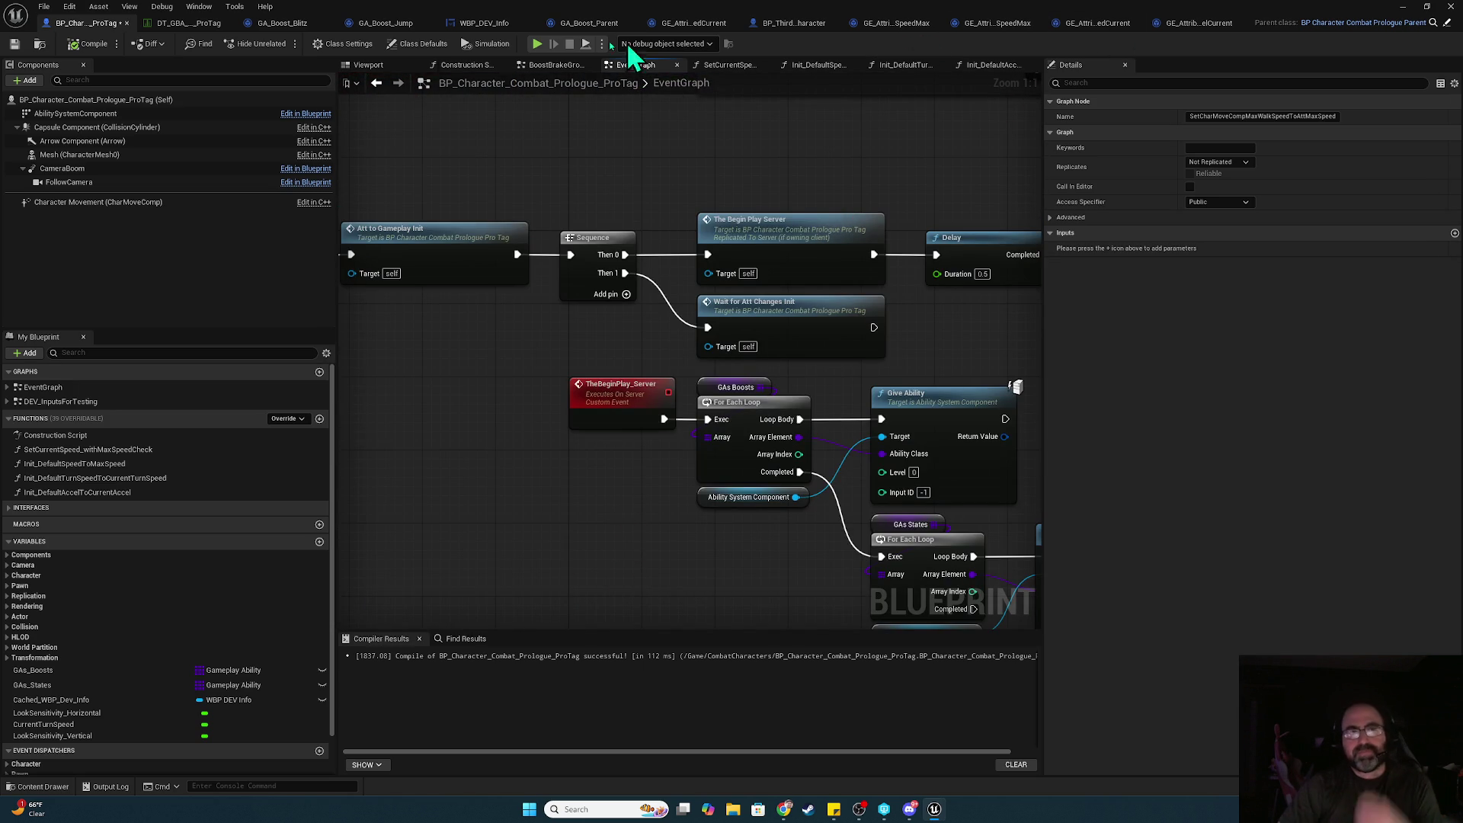
- In BP_ThirdPersonCharacter's event graph, add a breakpoint to the IA_Move input event
{"action": "left_click", "coordinate": [704, 23]}
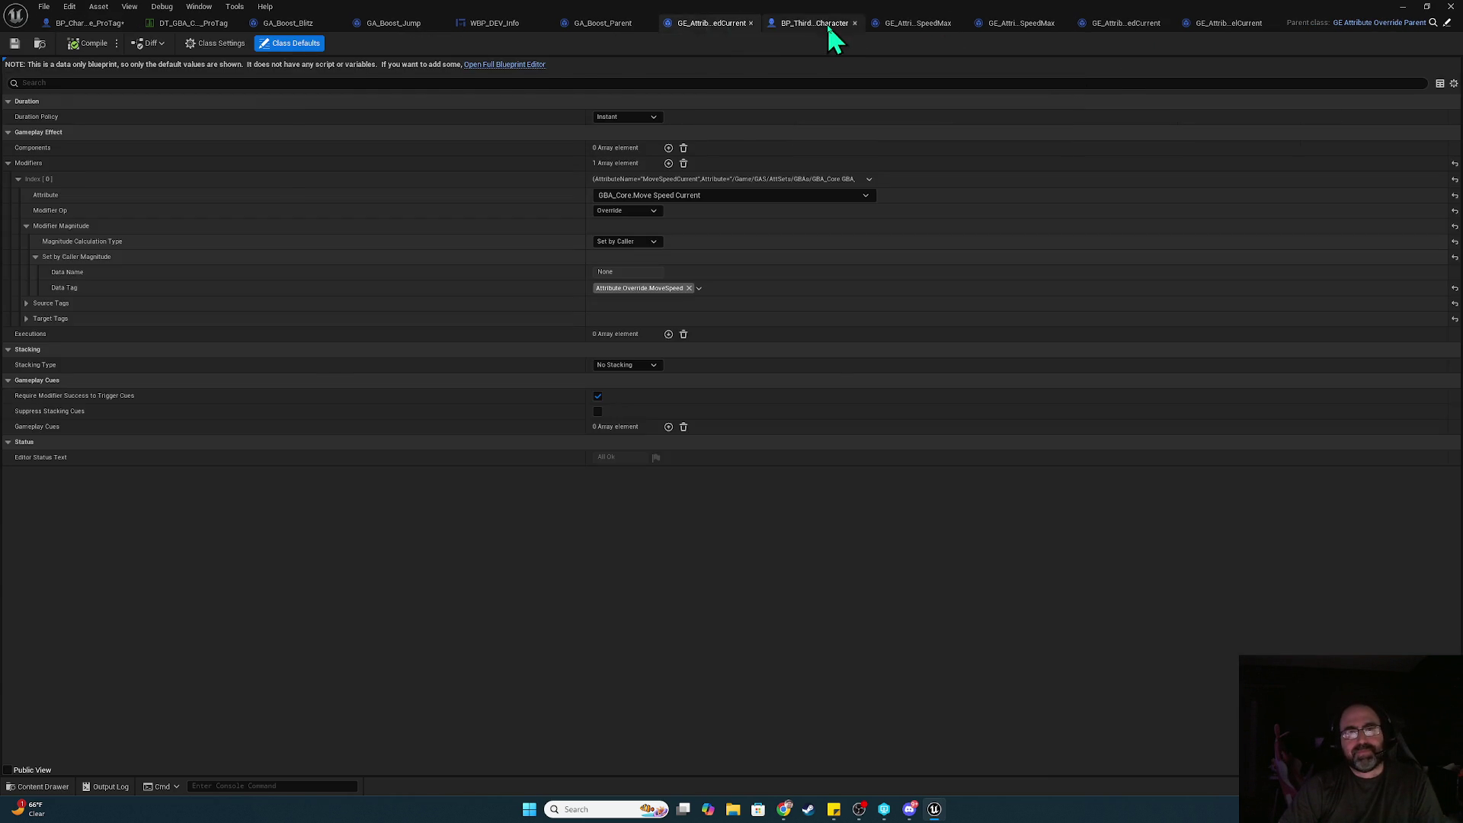
{"action": "left_click", "coordinate": [816, 25]}
{"action": "left_click_drag", "start_coordinate": [748, 254], "coordinate": [809, 194]}
{"action": "left_click", "coordinate": [730, 317]}
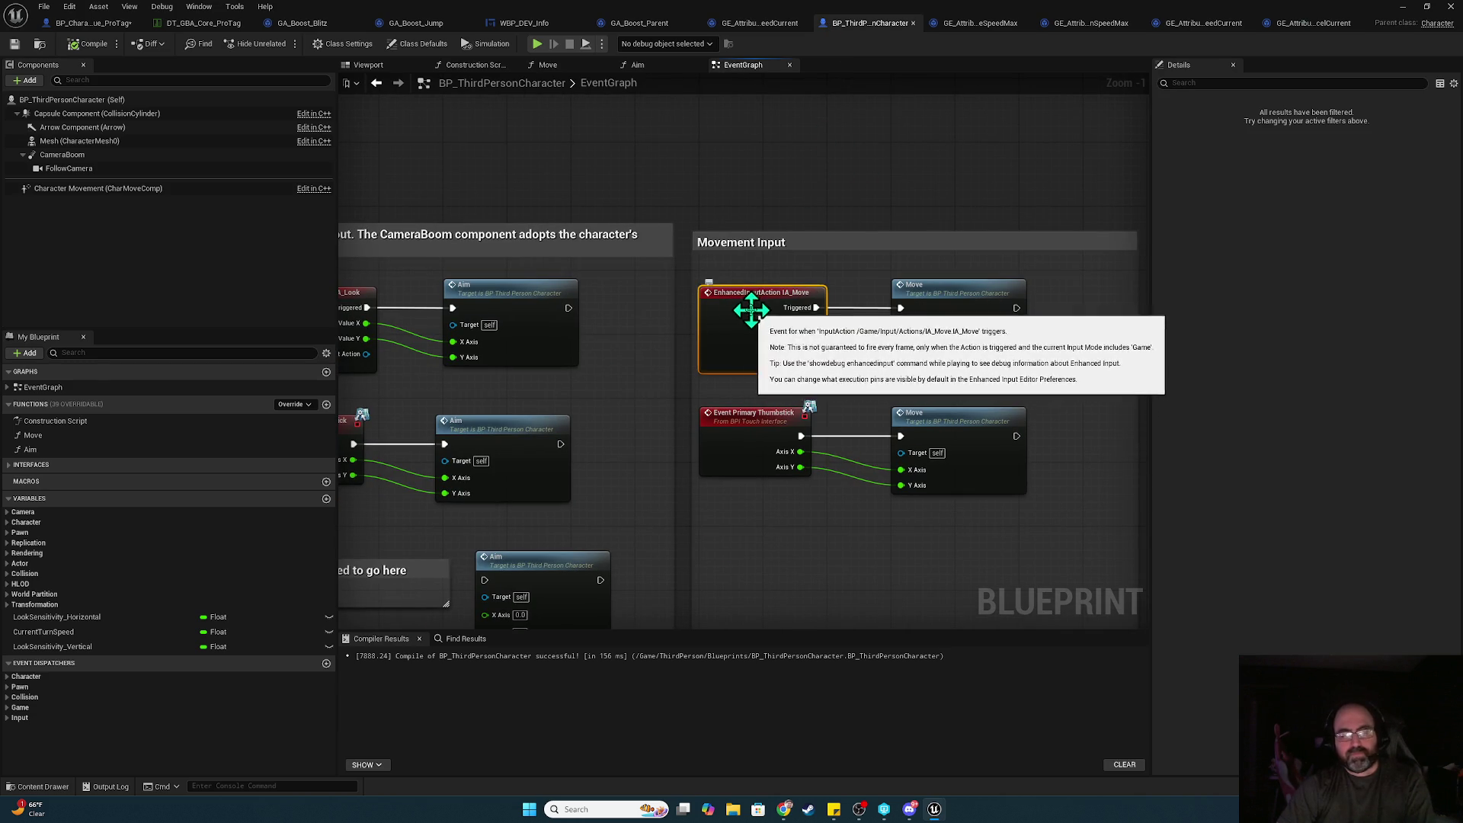
{"action": "key", "text": "F9"}
- Start a play session and remove the breakpoint from the max walk speed event
{"action": "left_click", "coordinate": [538, 45]}
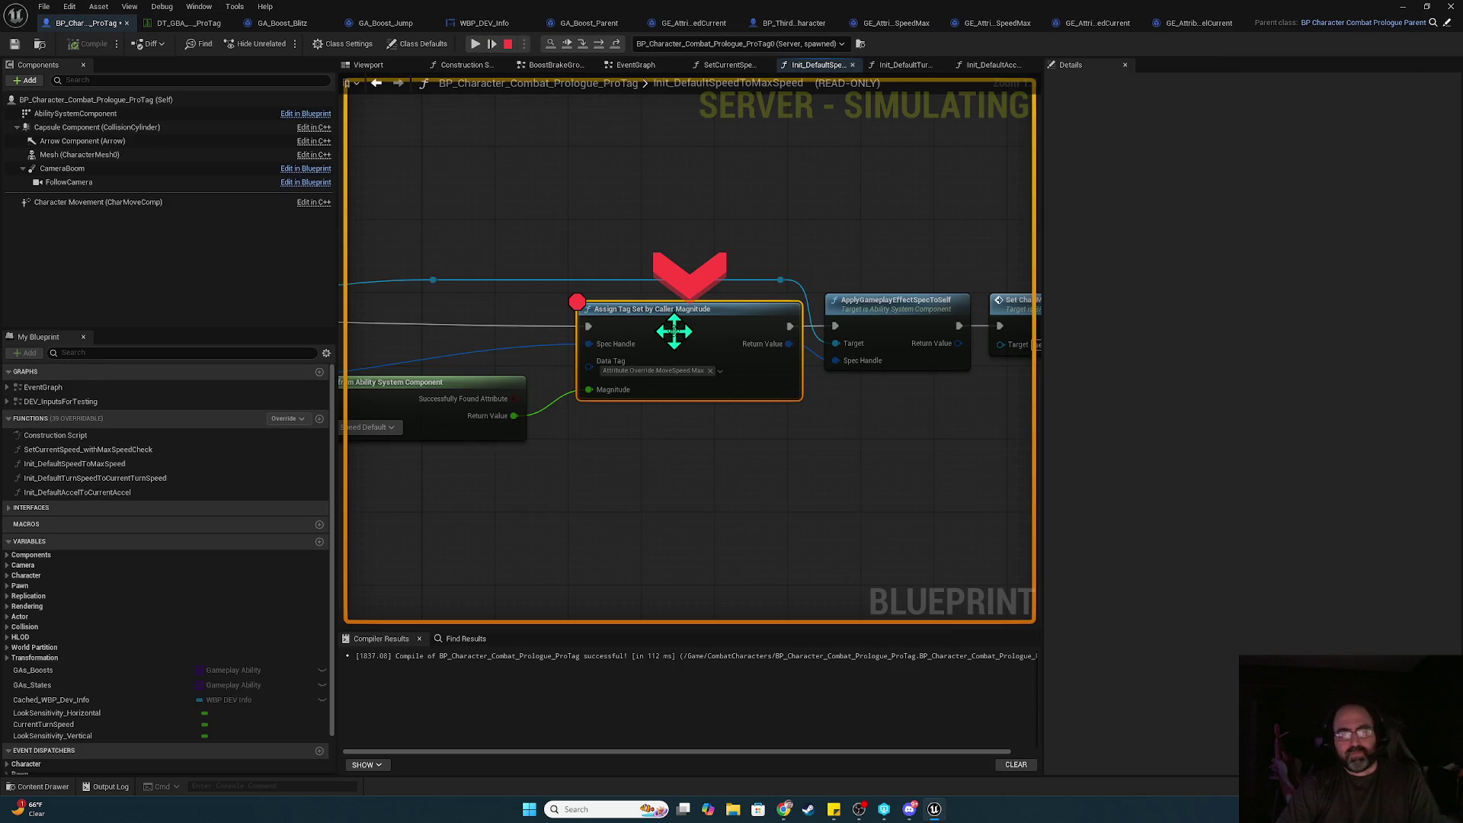
{"action": "left_click", "coordinate": [491, 40]}
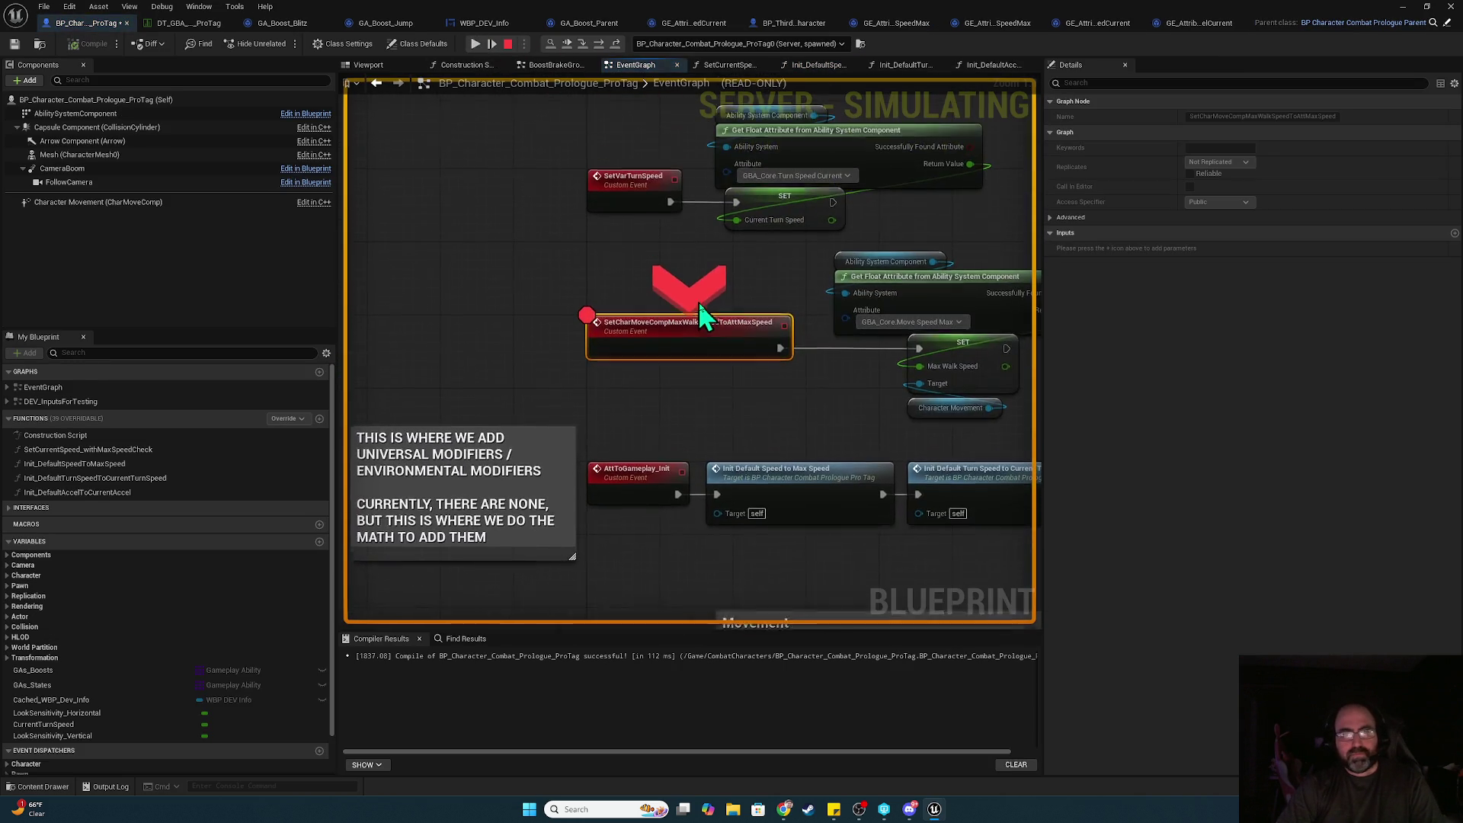
{"action": "key", "text": "F9"}
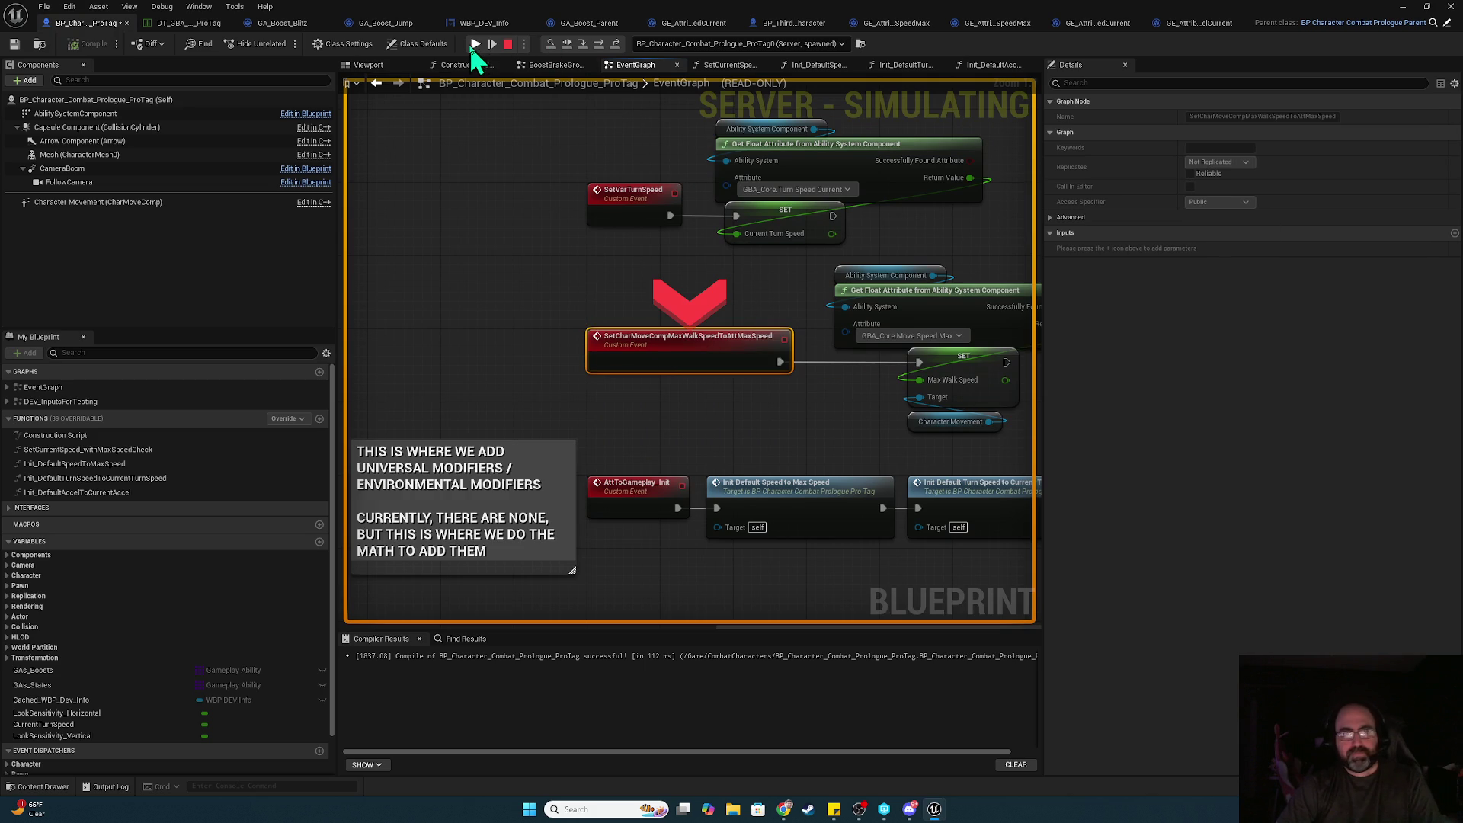
{"action": "left_click", "coordinate": [475, 43]}
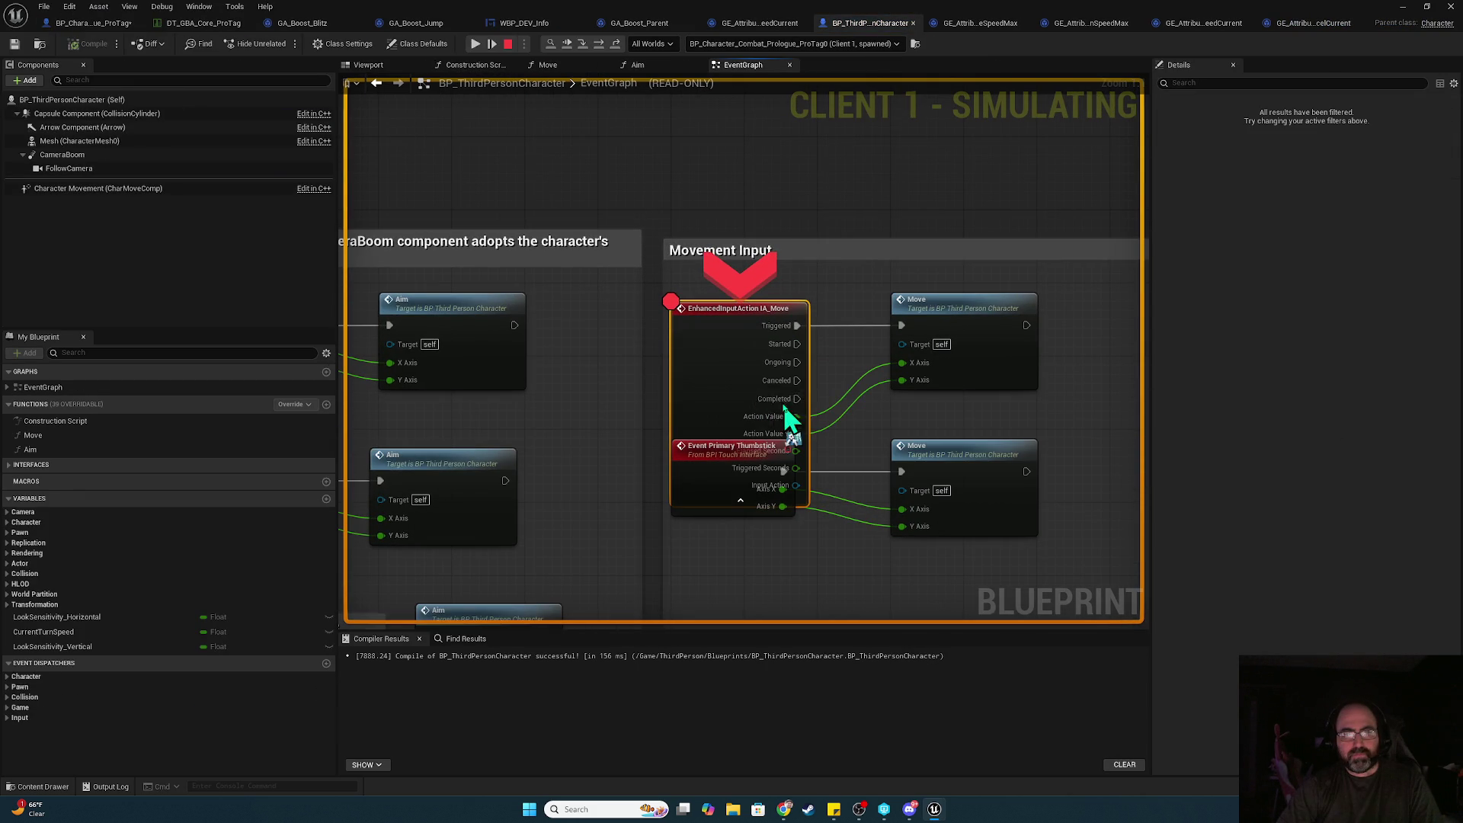
- Inspect IA_Move's pins, then press W in game to hit the IA_Move breakpoint and resume
{"action": "left_click", "coordinate": [740, 393]}
{"action": "left_click", "coordinate": [731, 502]}
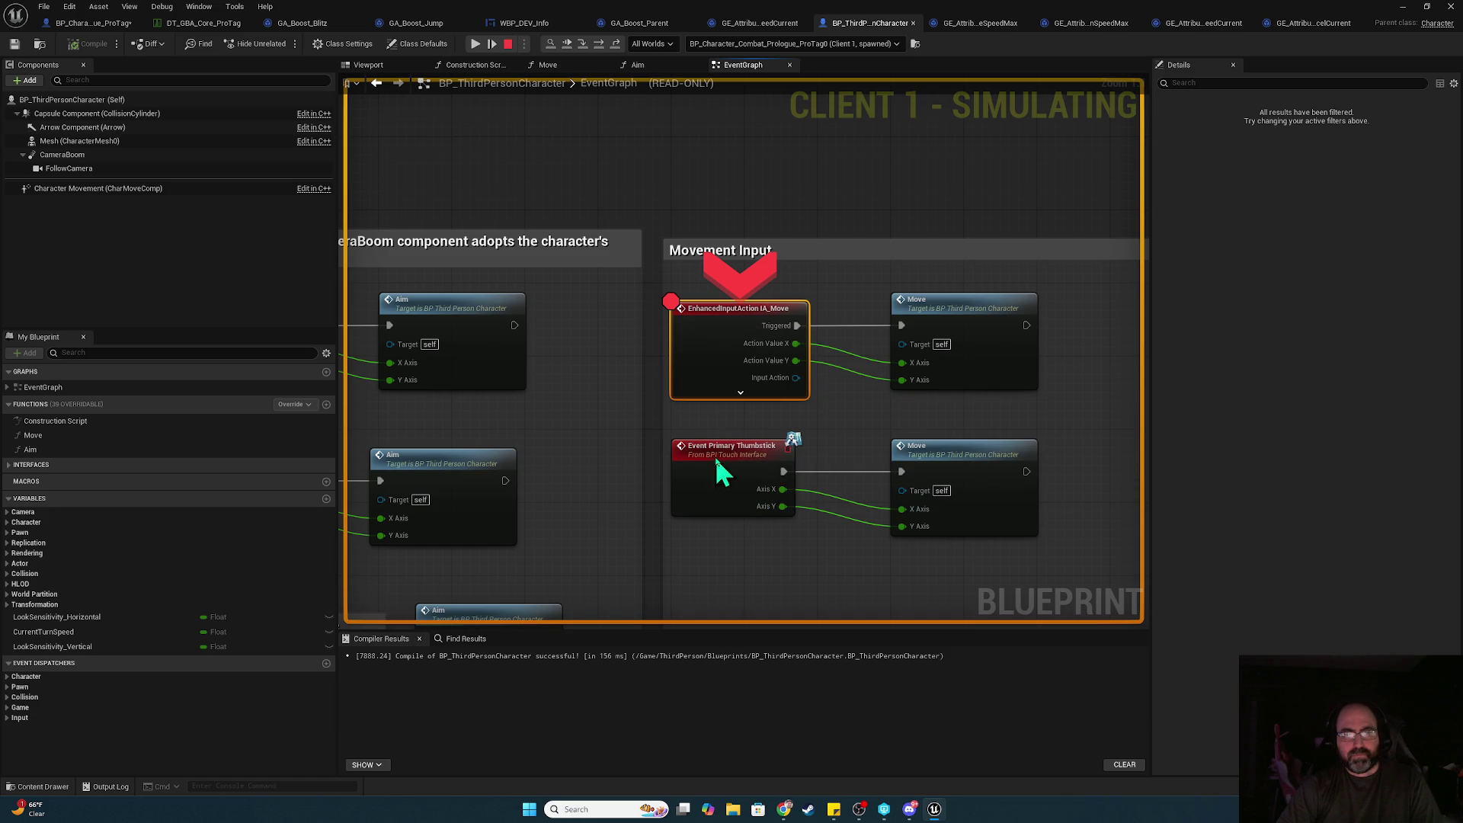
{"action": "left_click", "coordinate": [474, 44]}
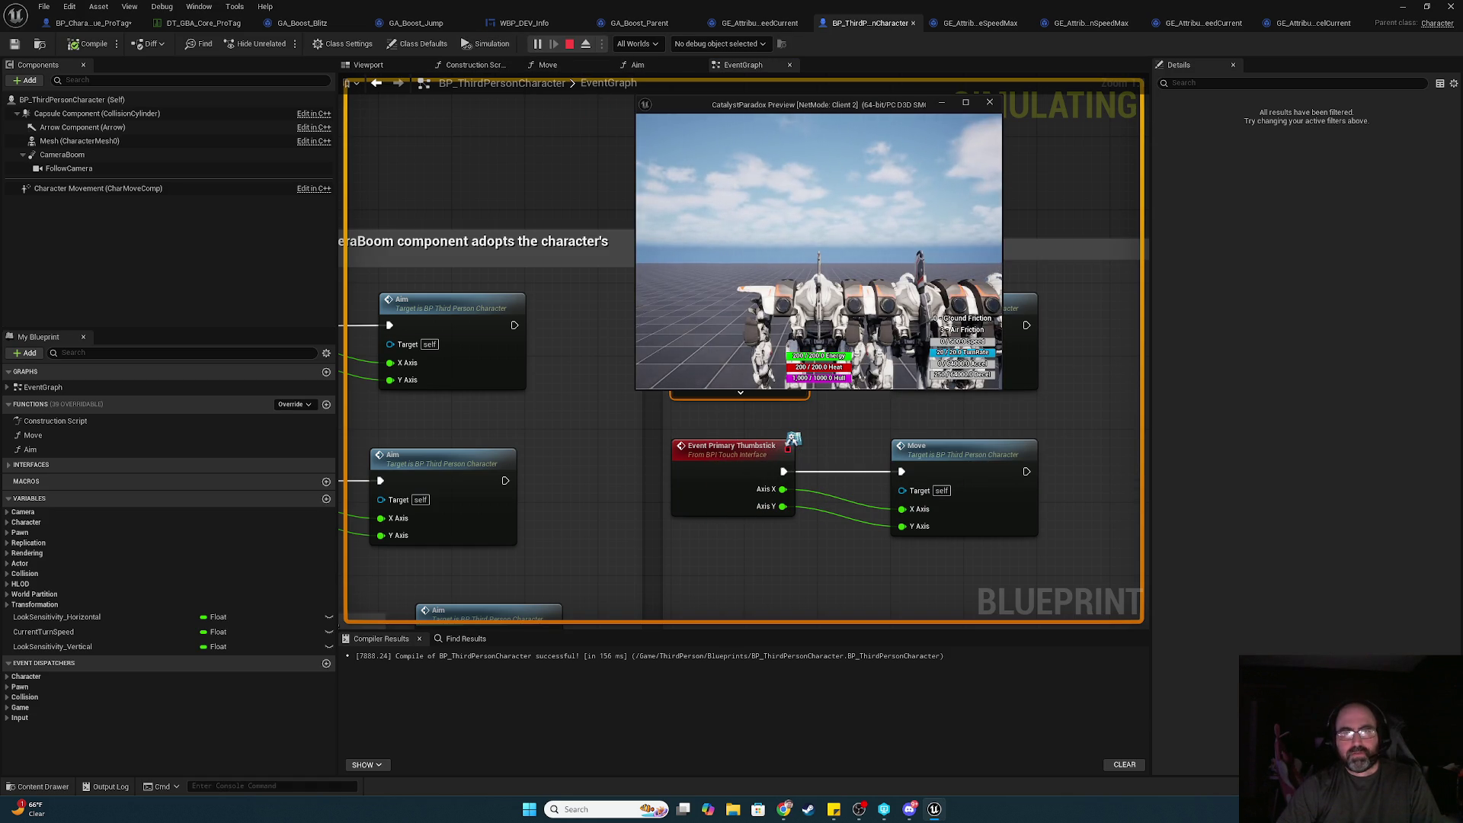
{"action": "key", "text": "w"}
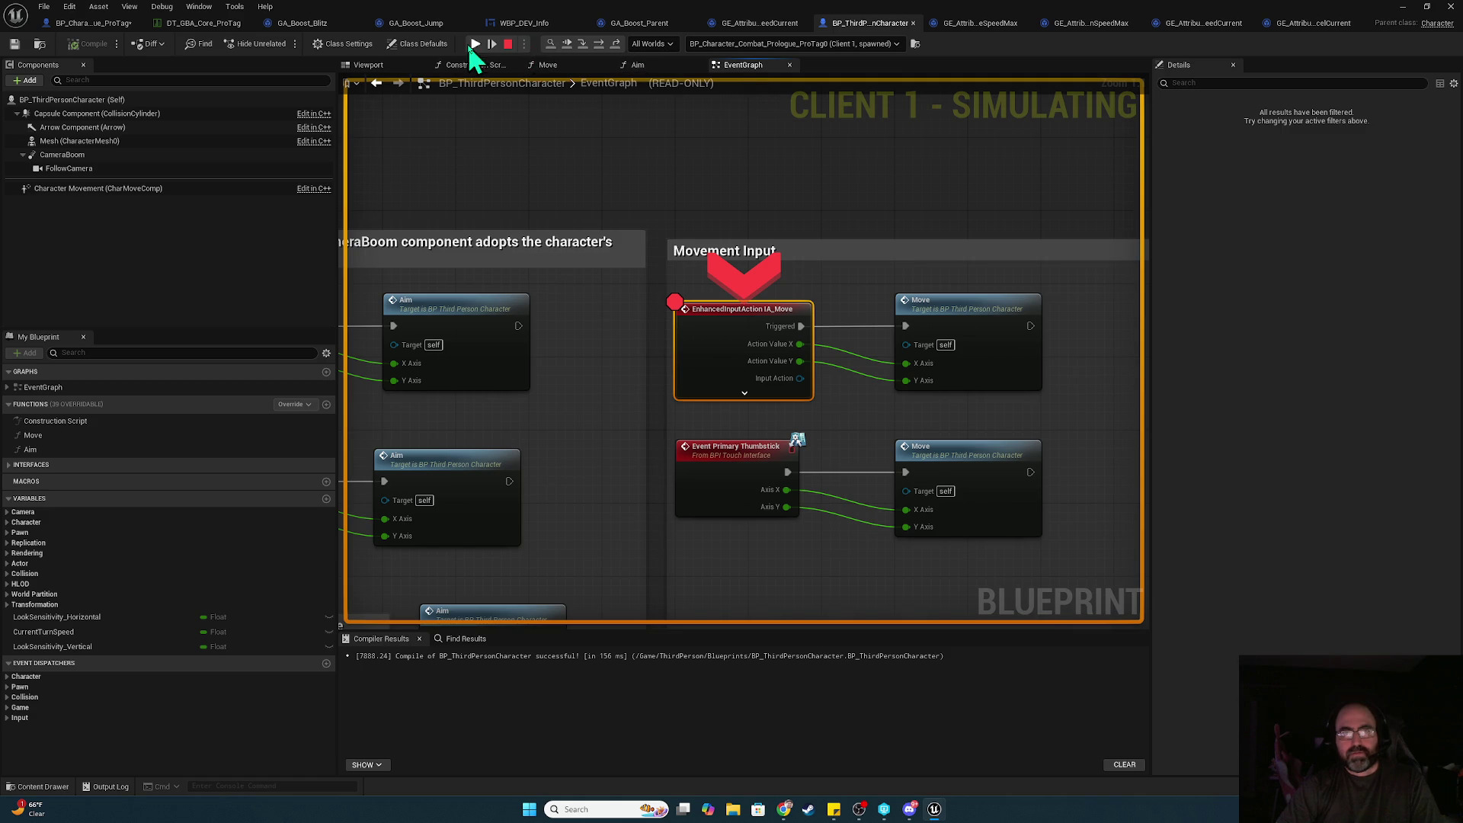
{"action": "left_click", "coordinate": [475, 44]}
{"action": "key", "text": "alt+Tab"}
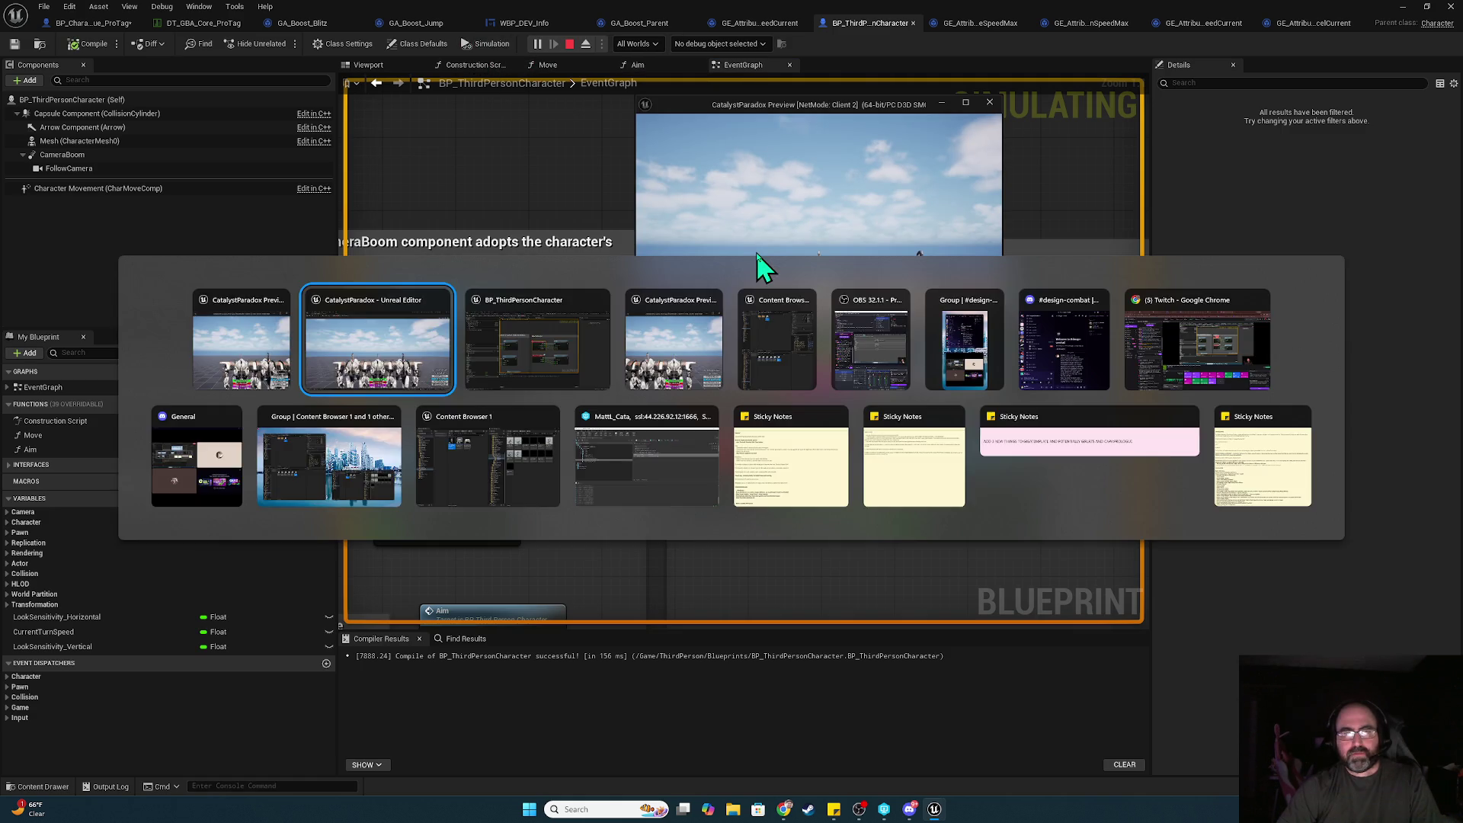
- Resume the game, trigger IA_Move with W again, and stop the play session
{"action": "mouse_move", "coordinate": [765, 12]}
{"action": "left_mouse_down"}
{"action": "mouse_move", "coordinate": [783, 687]}
{"action": "mouse_move", "coordinate": [815, 133]}
{"action": "left_mouse_up"}
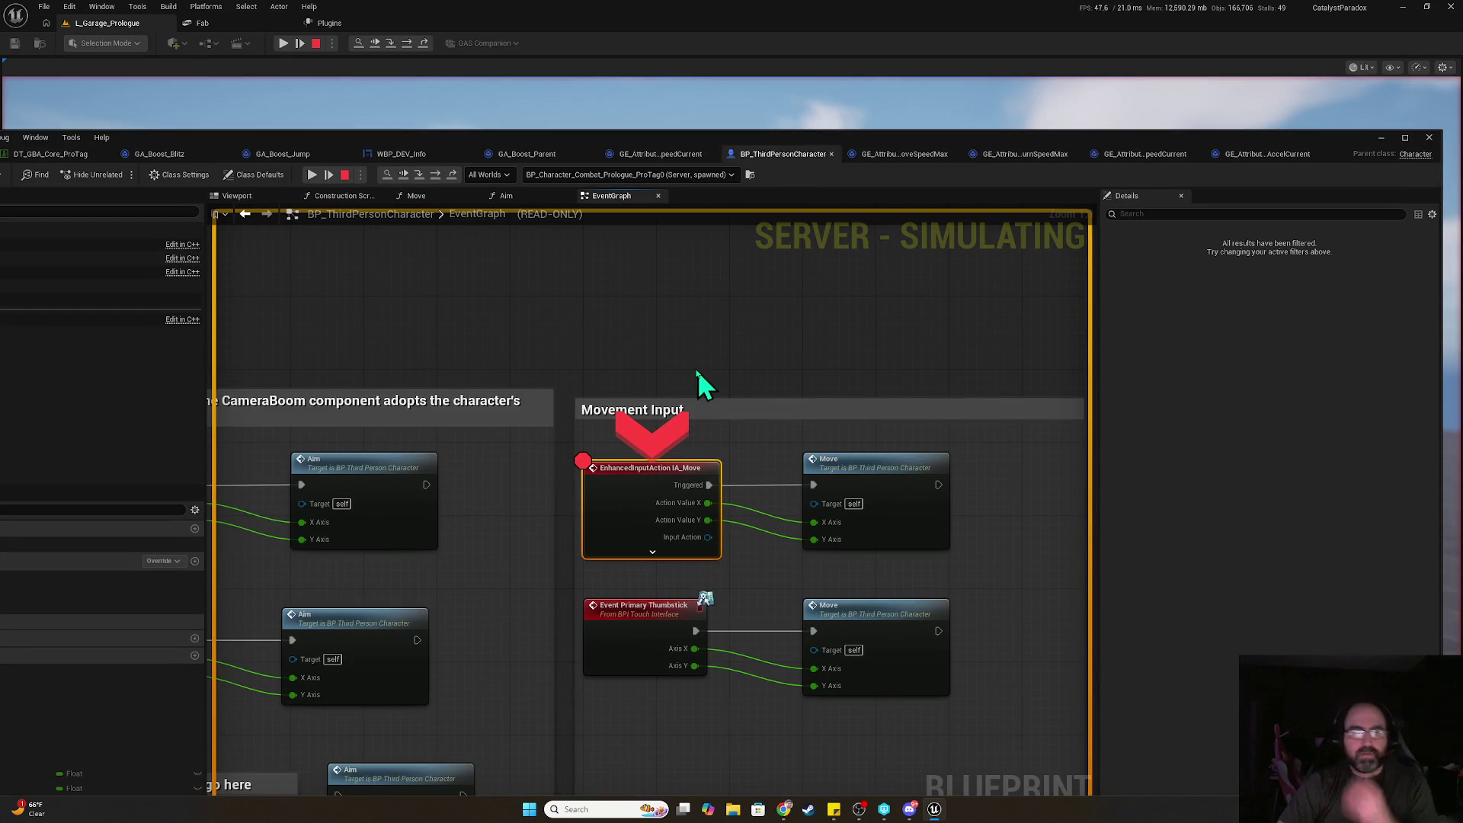
{"action": "left_click", "coordinate": [312, 175]}
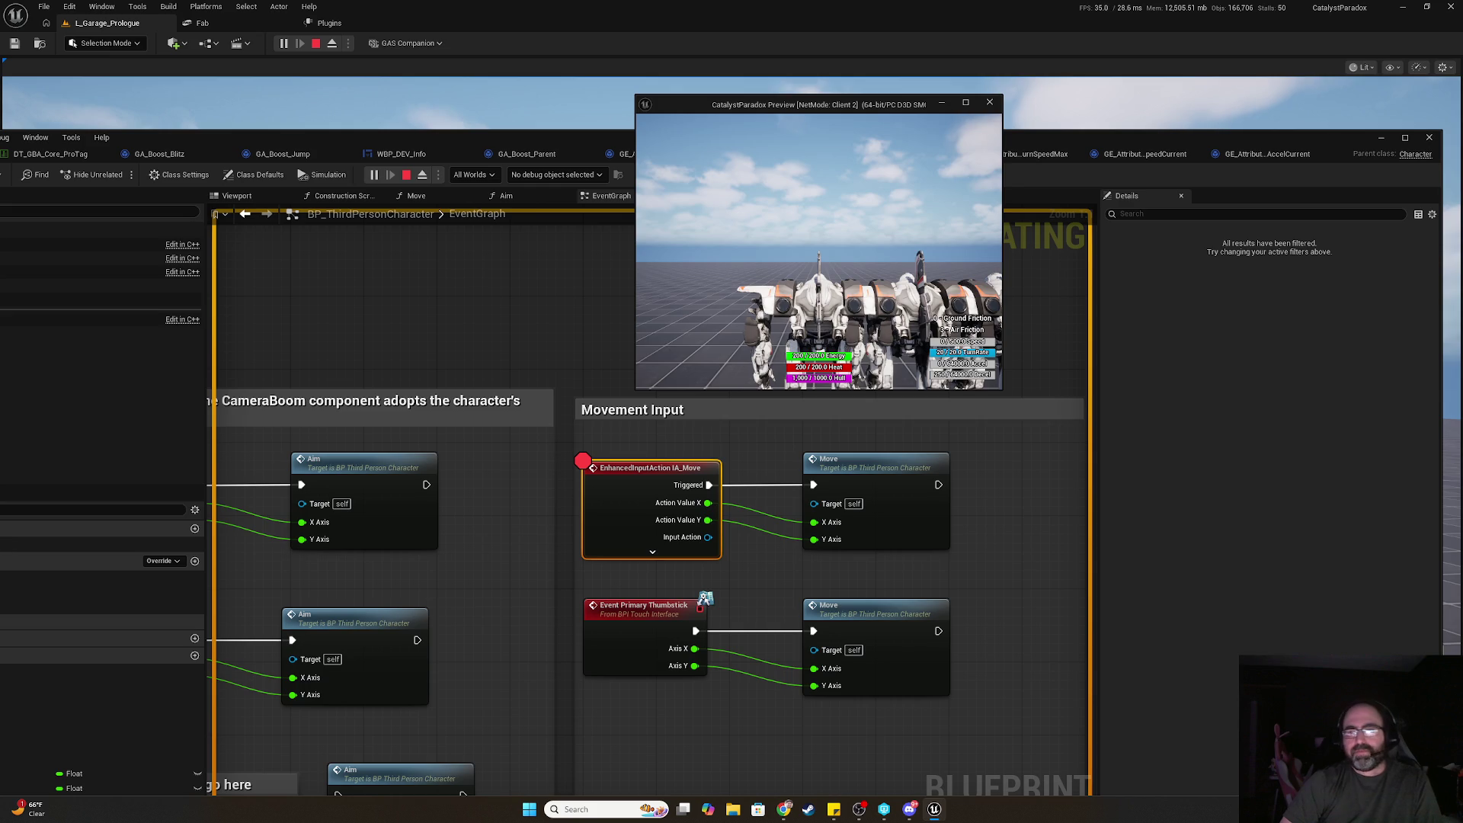
{"action": "key", "text": "w"}
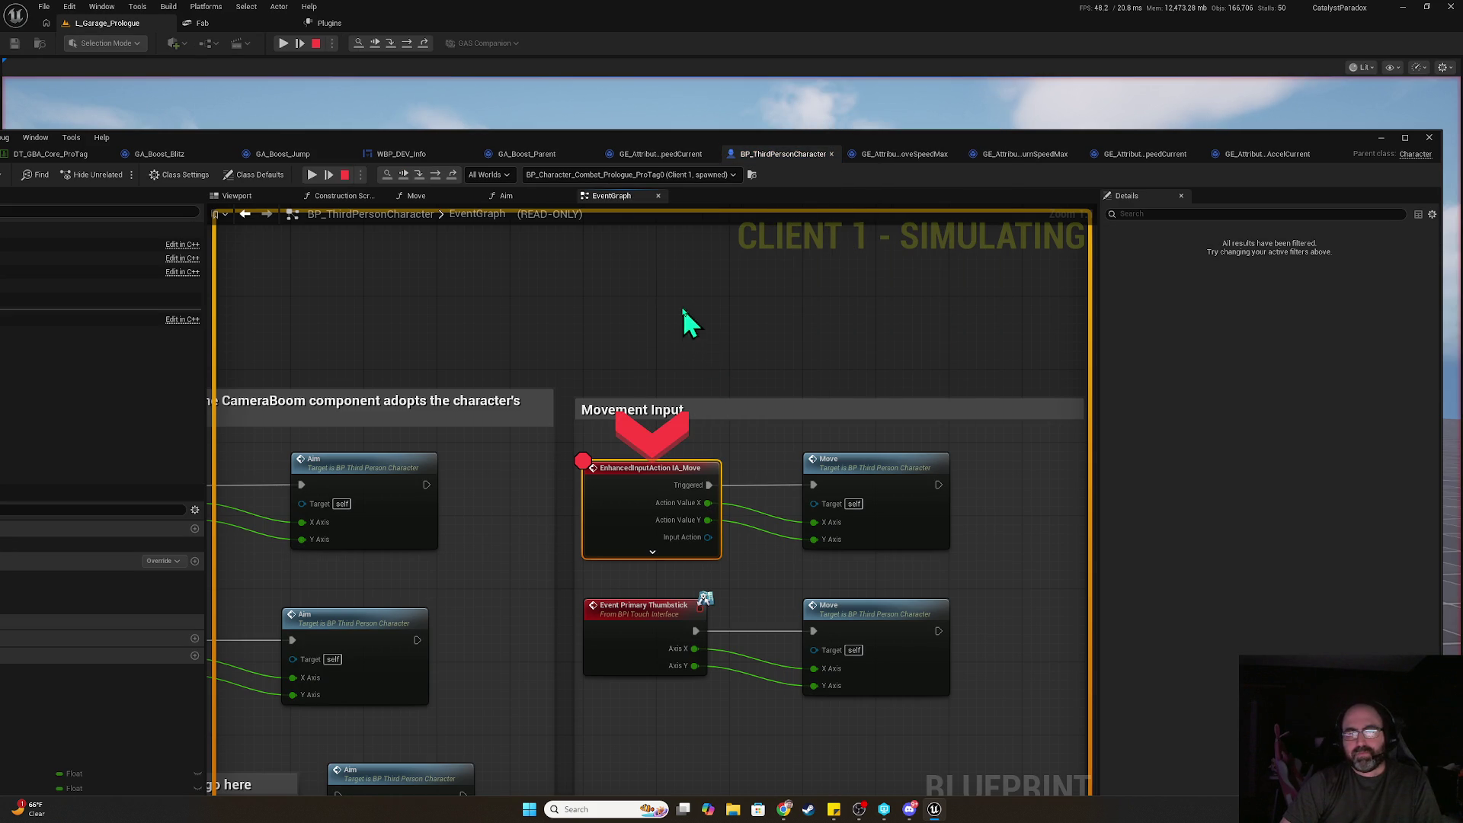
{"action": "left_click", "coordinate": [344, 176]}
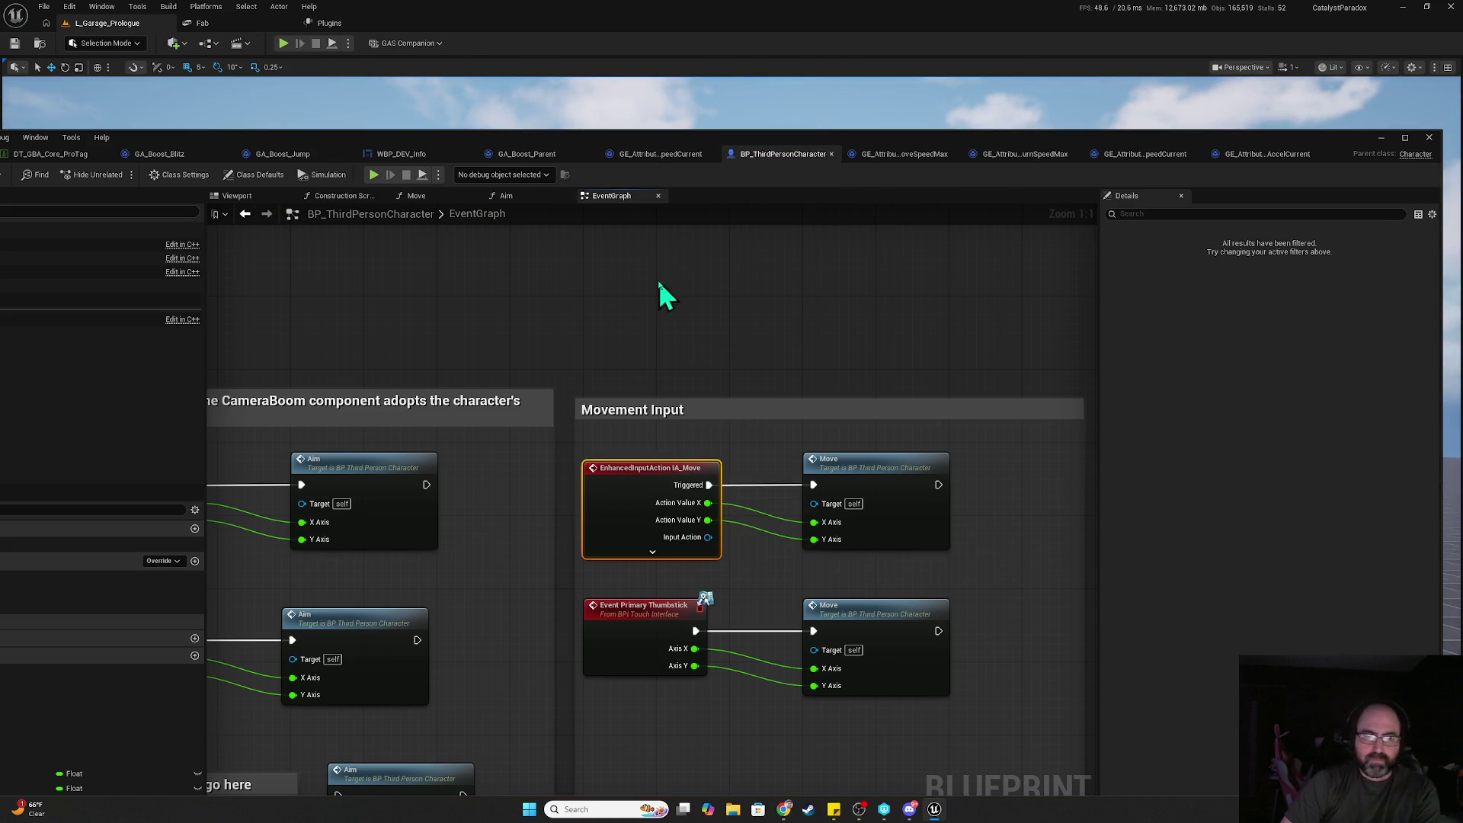
- Remove the breakpoint from the IA_Look input event and survey the event graph
{"action": "left_click_drag", "start_coordinate": [670, 304], "coordinate": [921, 228]}
{"action": "left_click", "coordinate": [424, 430]}
{"action": "key", "text": "F9"}
{"action": "left_click_drag", "start_coordinate": [586, 369], "coordinate": [602, 197]}
{"action": "left_click_drag", "start_coordinate": [693, 228], "coordinate": [607, 483]}
{"action": "scroll", "coordinate": [607, 483], "scroll_direction": "down", "scroll_amount": 5}
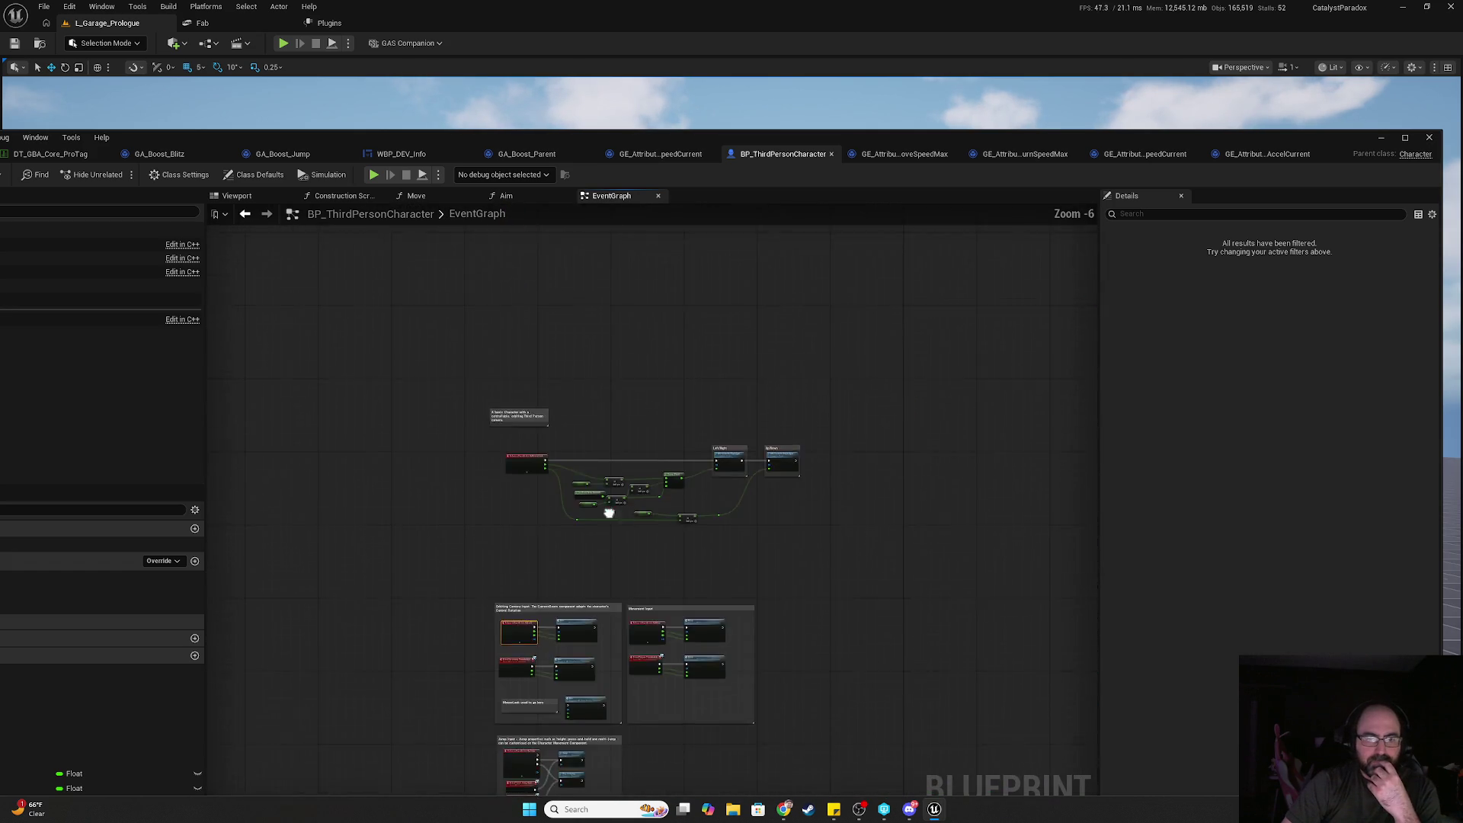
{"action": "scroll", "coordinate": [627, 541], "scroll_direction": "up", "scroll_amount": 4}
{"action": "scroll", "coordinate": [694, 511], "scroll_direction": "down", "scroll_amount": 3}
- Switch to BP_Character_Combat_Prologue_ProTag and show its speed initialisation events
{"action": "mouse_move", "coordinate": [633, 604]}
{"action": "left_mouse_down"}
{"action": "mouse_move", "coordinate": [876, 343]}
{"action": "mouse_move", "coordinate": [855, 361]}
{"action": "mouse_move", "coordinate": [796, 596]}
{"action": "left_mouse_up"}
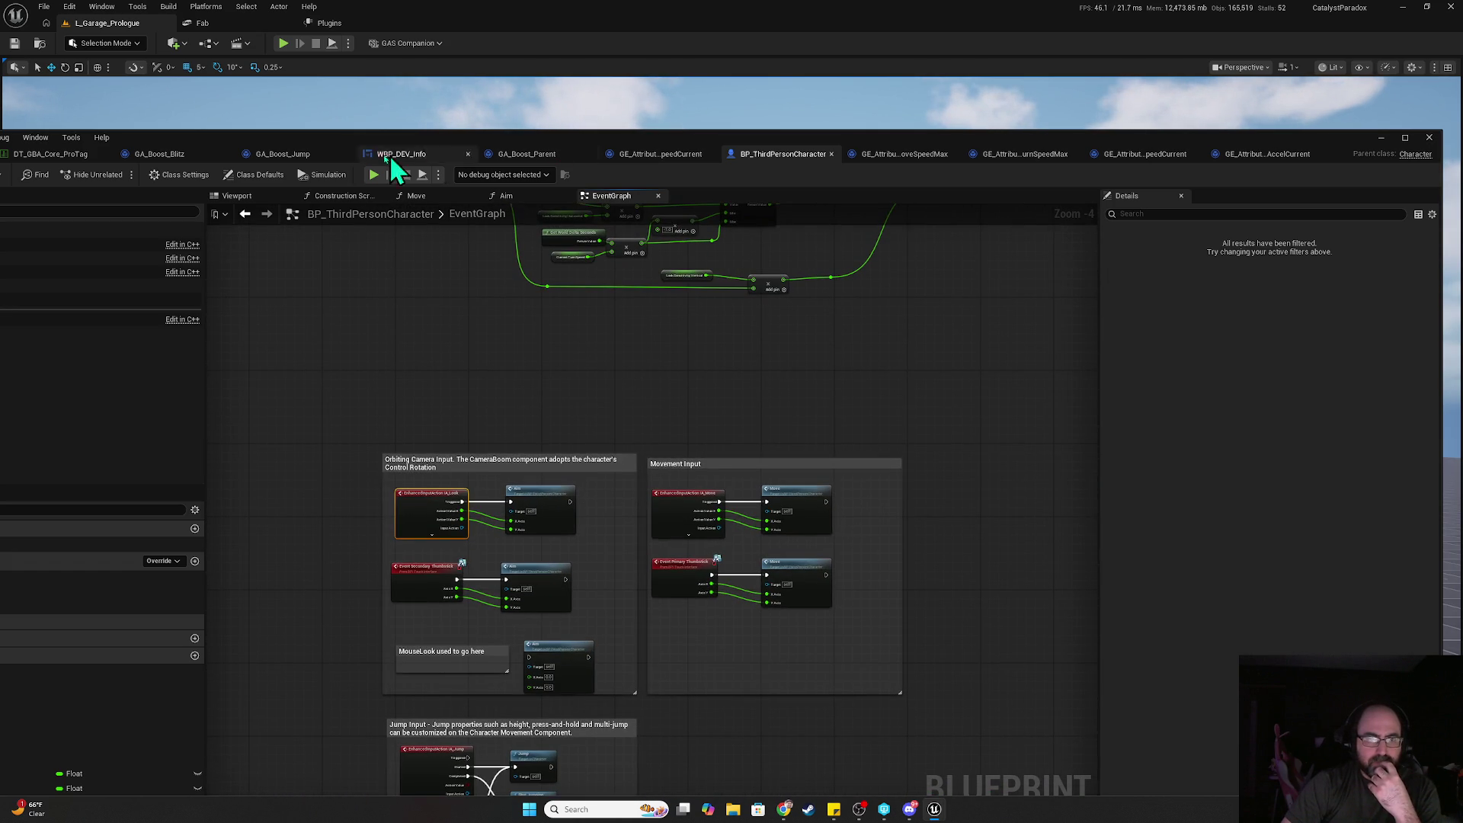
{"action": "left_click_drag", "start_coordinate": [350, 147], "coordinate": [565, 148]}
{"action": "left_click", "coordinate": [178, 161]}
{"action": "mouse_move", "coordinate": [666, 430]}
{"action": "left_mouse_down"}
{"action": "mouse_move", "coordinate": [536, 406]}
{"action": "mouse_move", "coordinate": [557, 325]}
{"action": "left_mouse_up"}
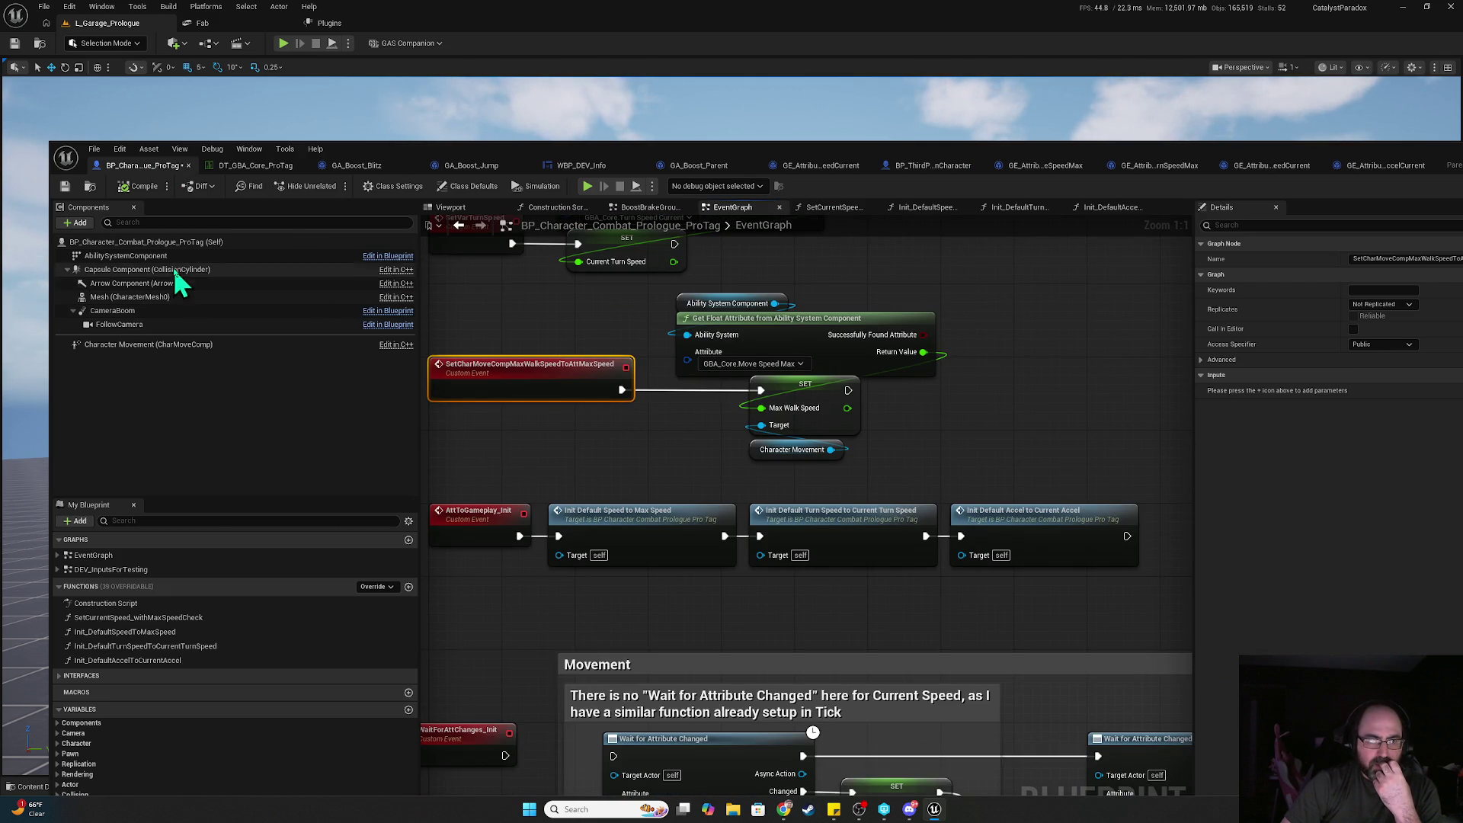
- Delete the extra Ability System Component getter and show the AbilitySystemComponent's Details
{"action": "left_click_drag", "start_coordinate": [169, 258], "coordinate": [689, 335]}
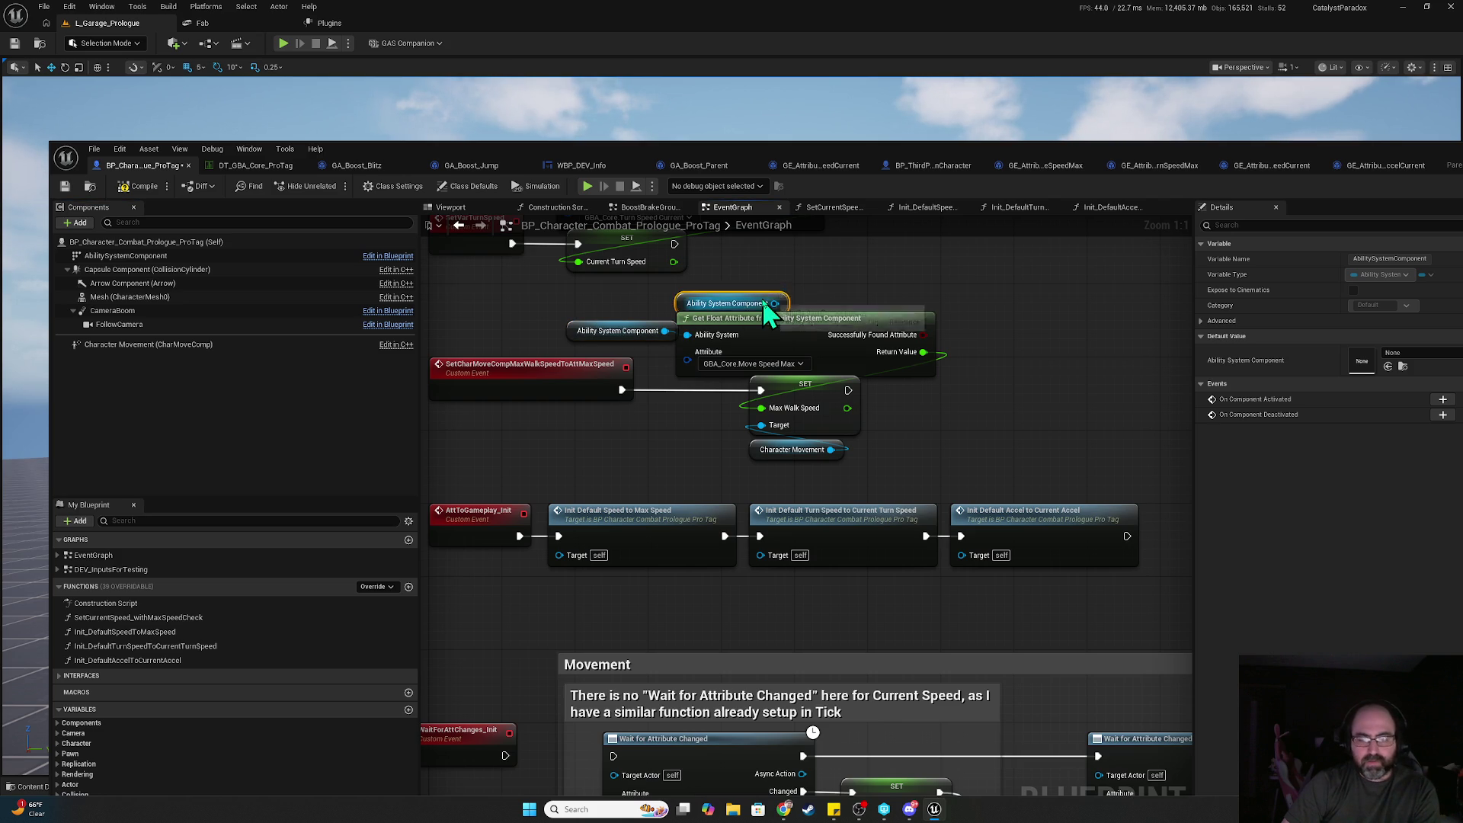
{"action": "key", "text": "Delete"}
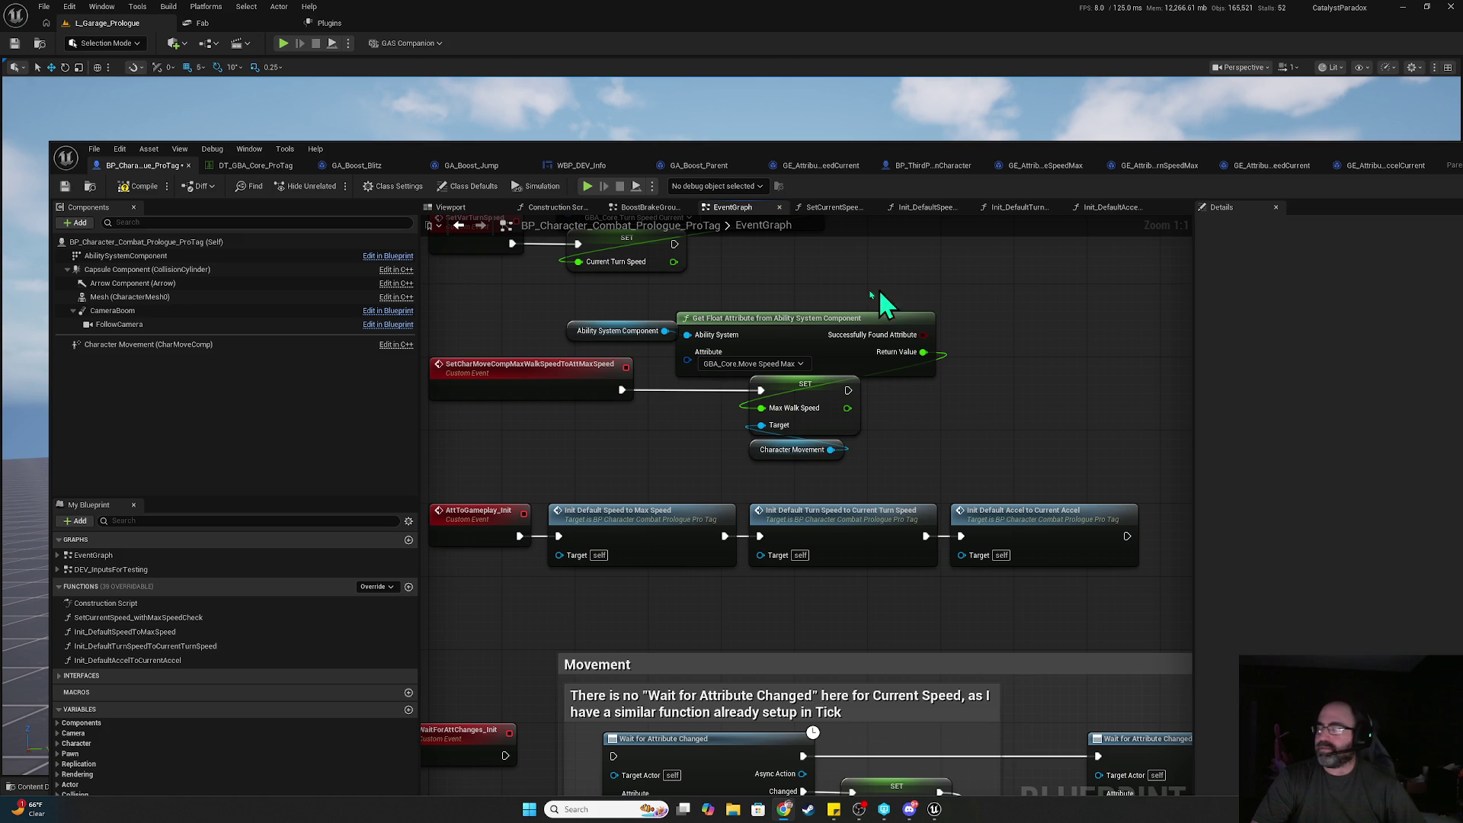
{"action": "left_click", "coordinate": [320, 257]}
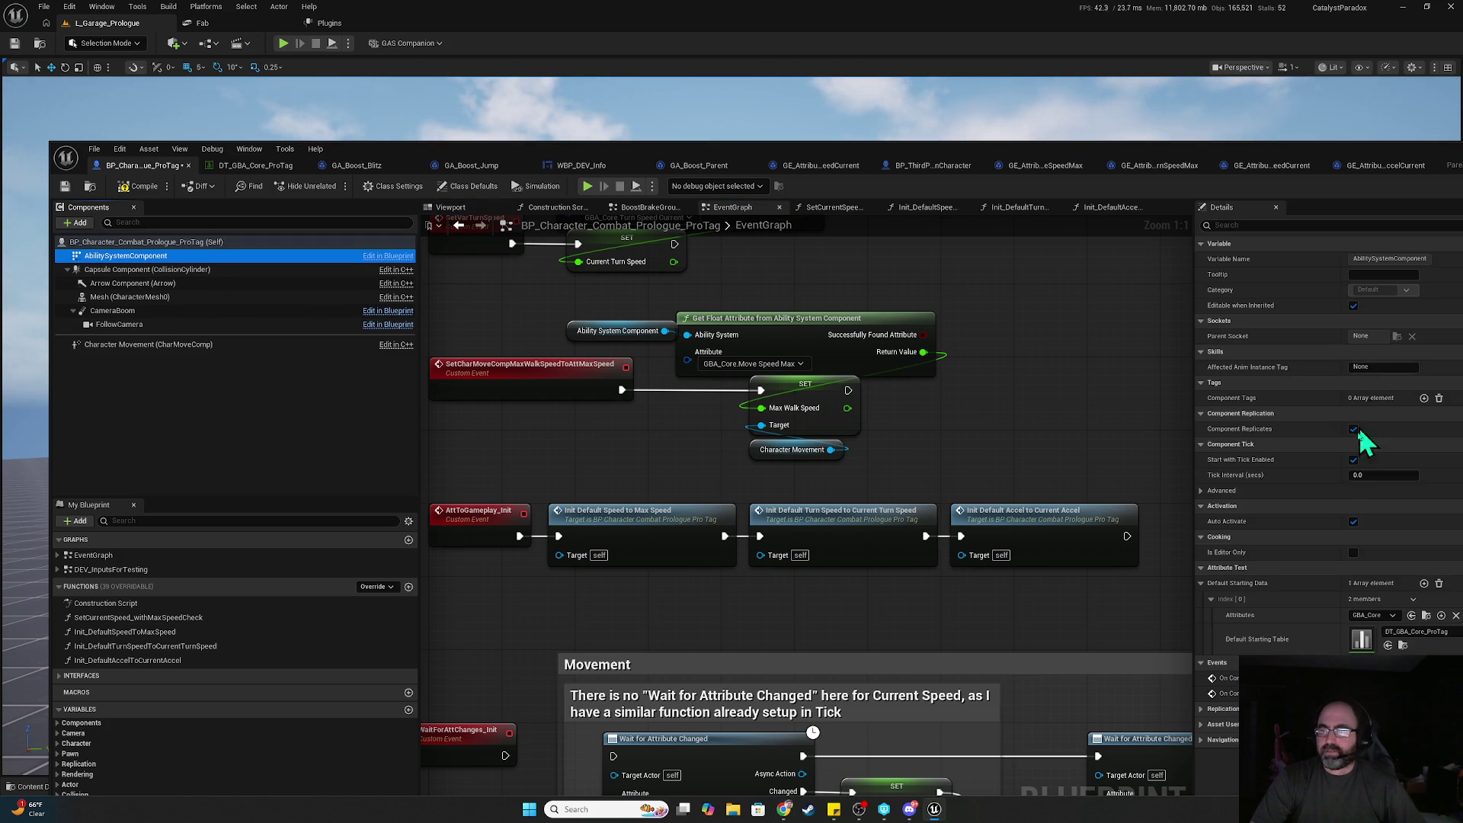
- Filter Details by 'repl', tick Component Replicates, then clear the filter
{"action": "left_click", "coordinate": [1294, 225]}
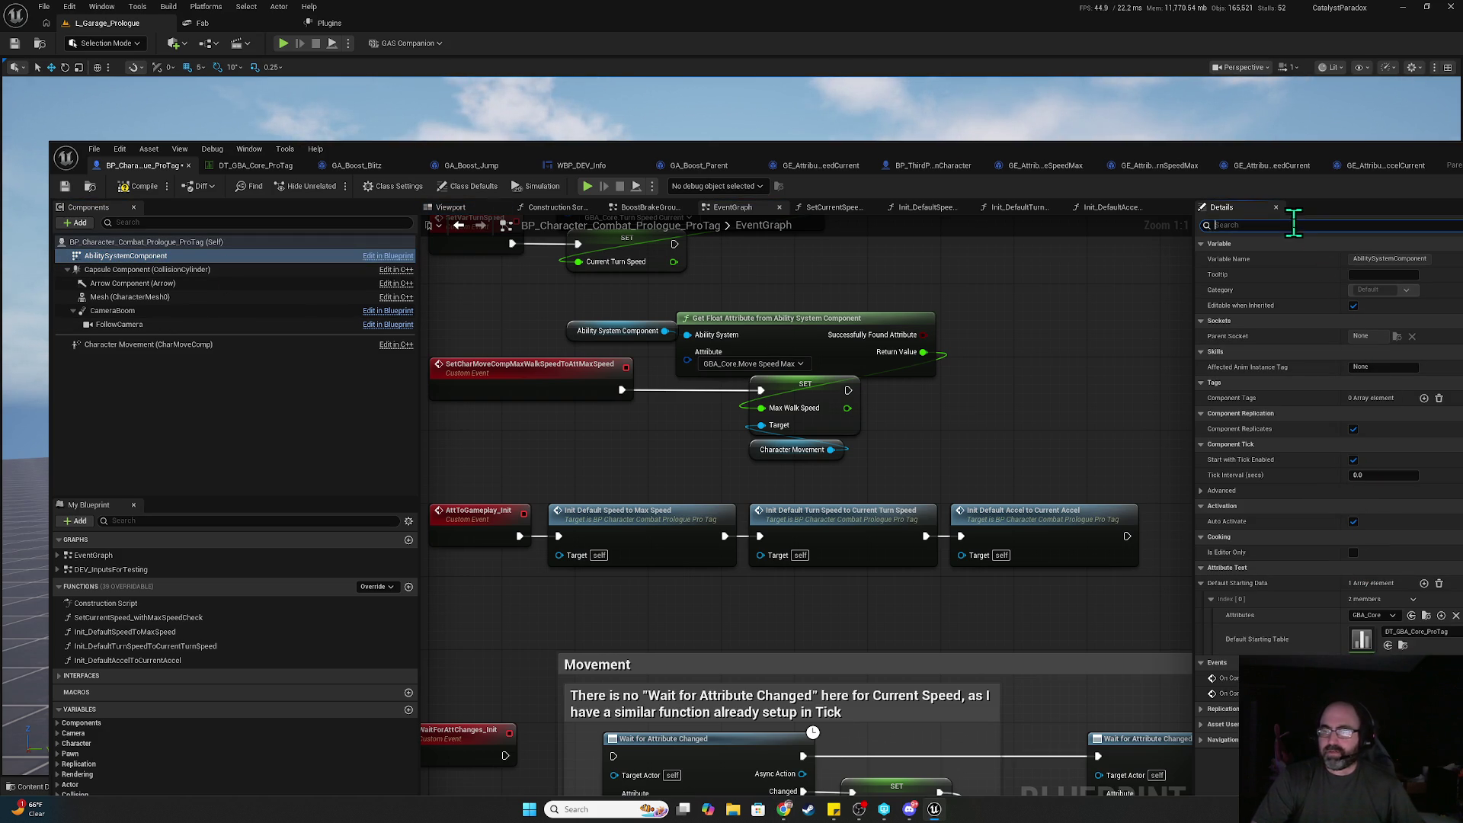
{"action": "type", "text": "repl"}
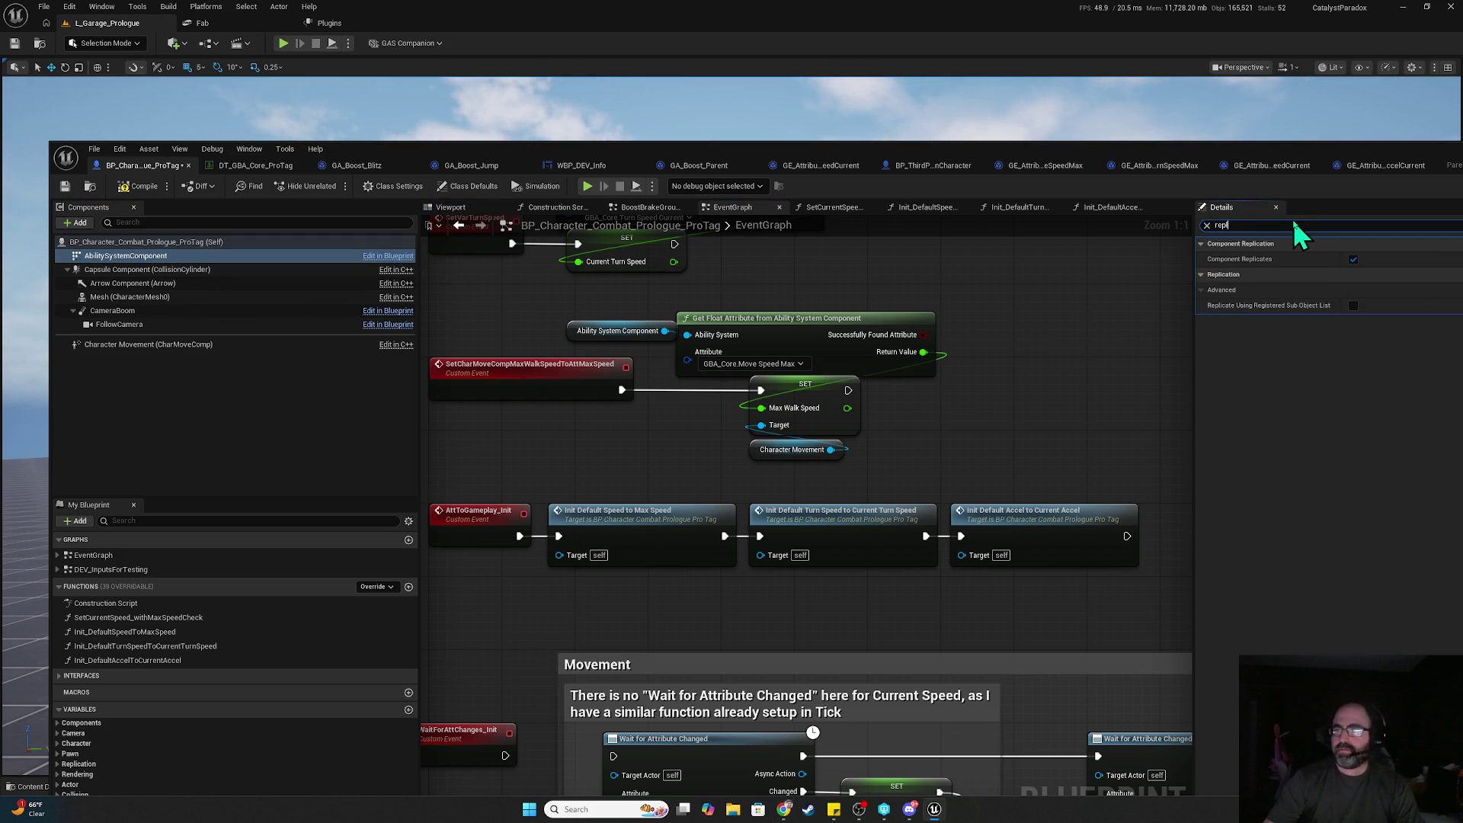
{"action": "left_click", "coordinate": [1353, 259]}
{"action": "left_click", "coordinate": [1207, 226]}
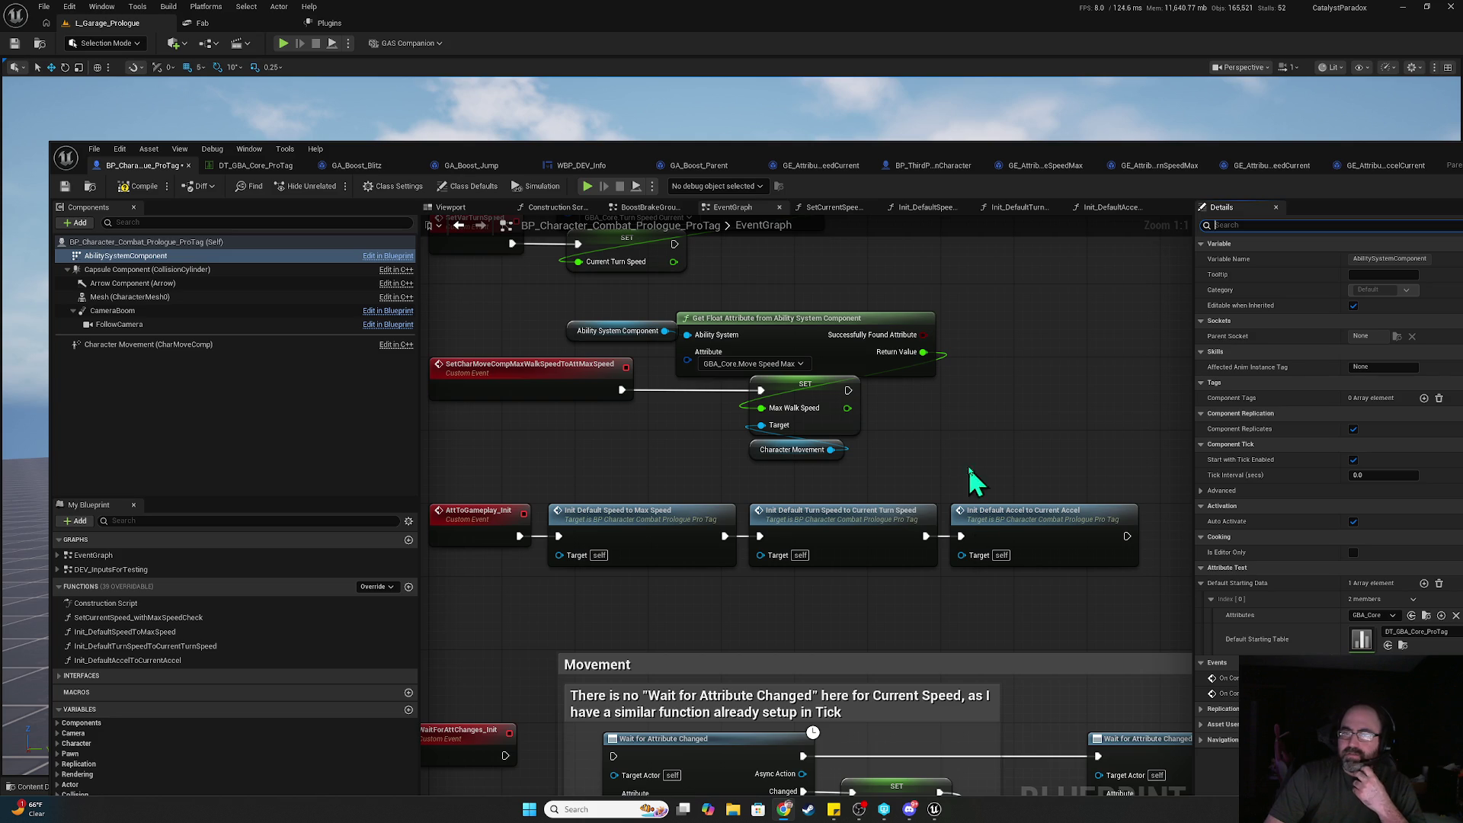
{"action": "mouse_move", "coordinate": [662, 437]}
{"action": "left_mouse_down"}
{"action": "mouse_move", "coordinate": [762, 343]}
{"action": "mouse_move", "coordinate": [678, 587]}
{"action": "mouse_move", "coordinate": [918, 330]}
{"action": "left_mouse_up"}
- Add an Is Locally Controlled Branch after BeginPlay: True to Att to Gameplay Init, False to Sequence
{"action": "left_click_drag", "start_coordinate": [684, 527], "coordinate": [702, 426]}
{"action": "right_click", "coordinate": [521, 444]}
{"action": "type", "text": "is local con"}
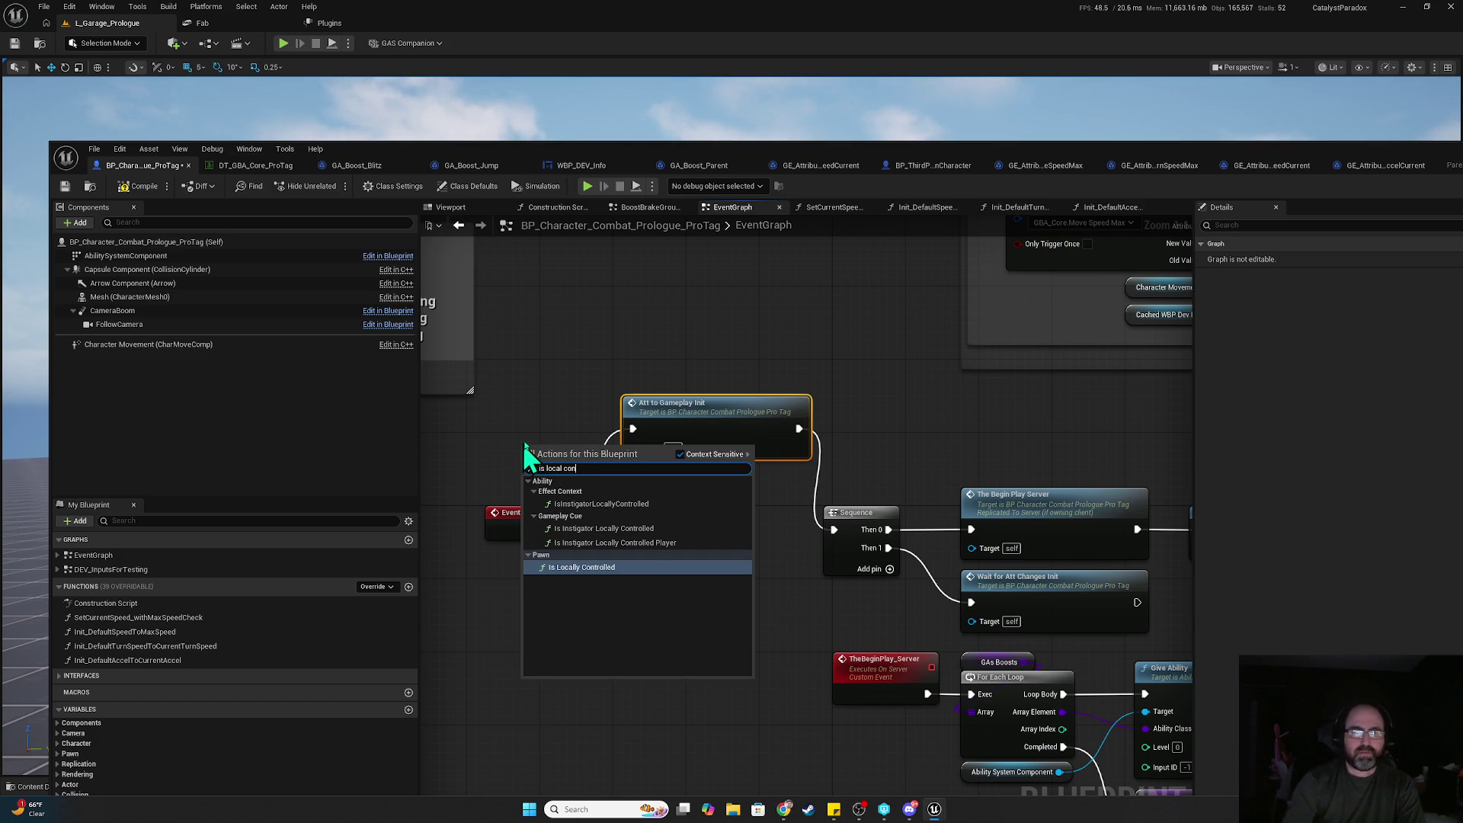
{"action": "left_click", "coordinate": [657, 572]}
{"action": "mouse_move", "coordinate": [503, 461]}
{"action": "left_mouse_down"}
{"action": "mouse_move", "coordinate": [431, 479]}
{"action": "mouse_move", "coordinate": [578, 458]}
{"action": "left_mouse_up"}
{"action": "left_click_drag", "start_coordinate": [564, 531], "coordinate": [577, 438]}
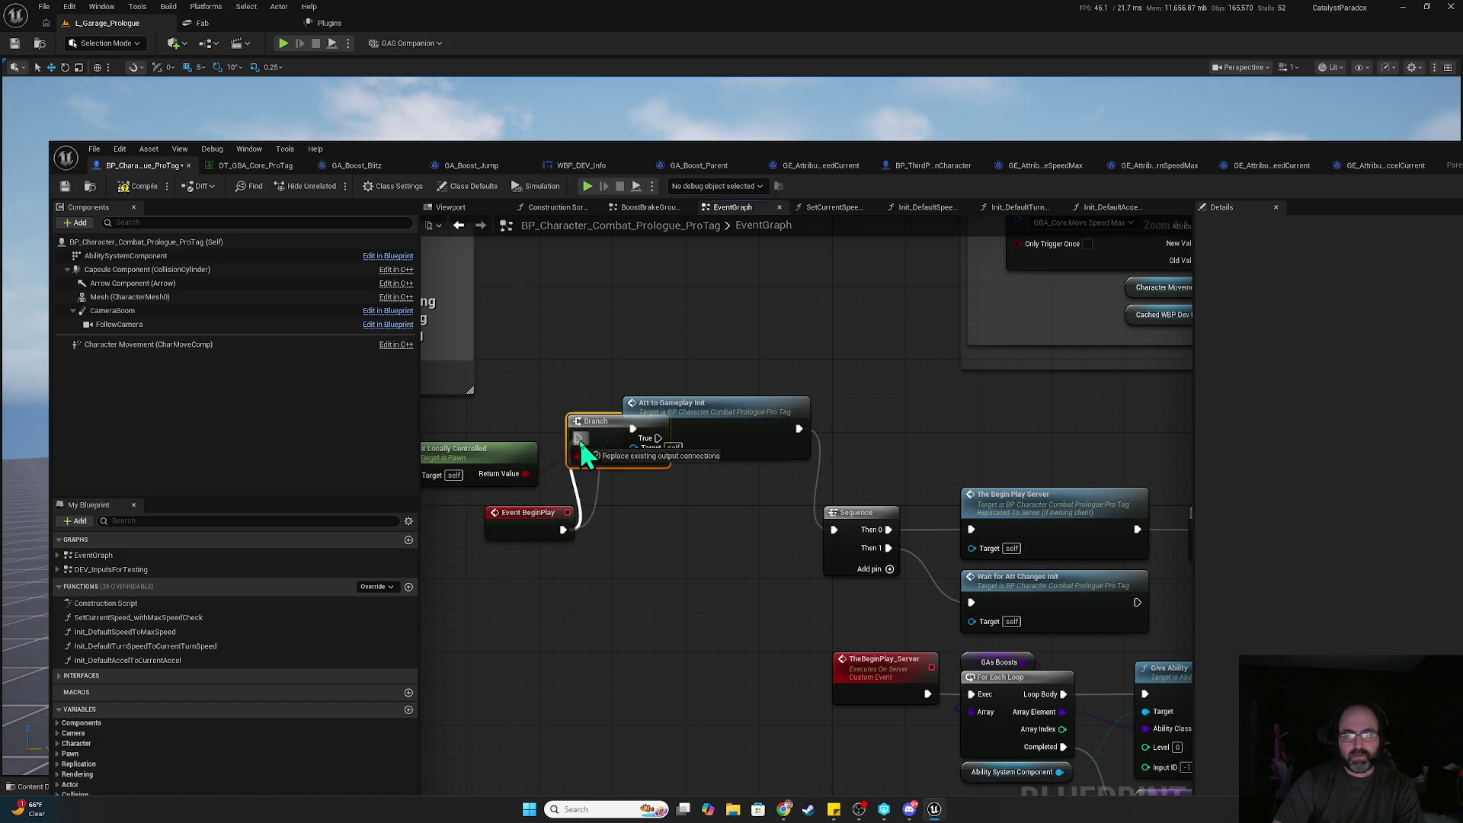
{"action": "left_click_drag", "start_coordinate": [743, 433], "coordinate": [825, 442]}
{"action": "mouse_move", "coordinate": [657, 437]}
{"action": "left_mouse_down"}
{"action": "mouse_move", "coordinate": [716, 439]}
{"action": "mouse_move", "coordinate": [833, 529]}
{"action": "left_mouse_up"}
- Save the character blueprint, test it in a two-client play session, then stop
{"action": "left_click", "coordinate": [66, 187]}
{"action": "left_click", "coordinate": [587, 187]}
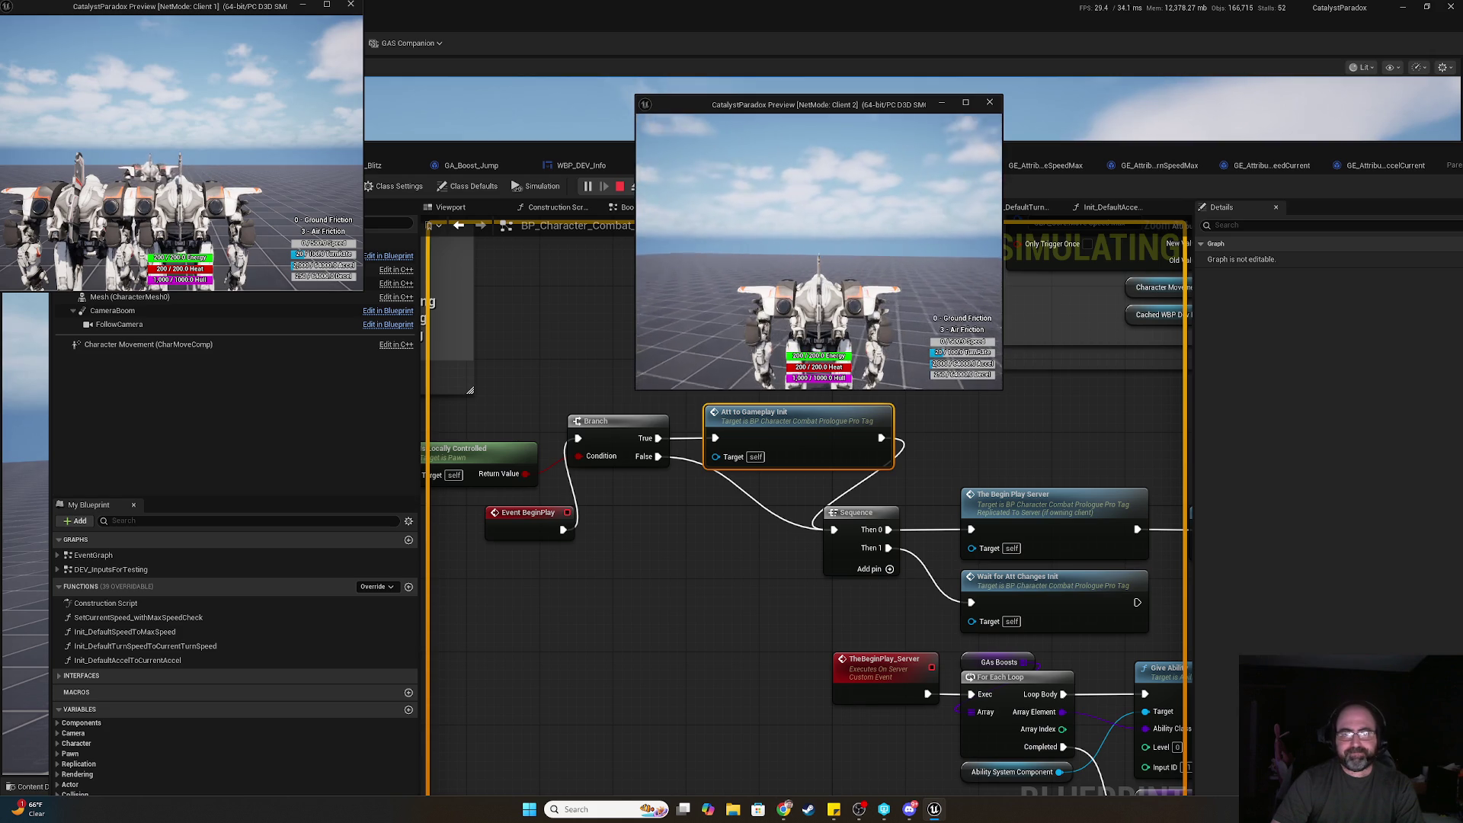
{"action": "left_click", "coordinate": [693, 365]}
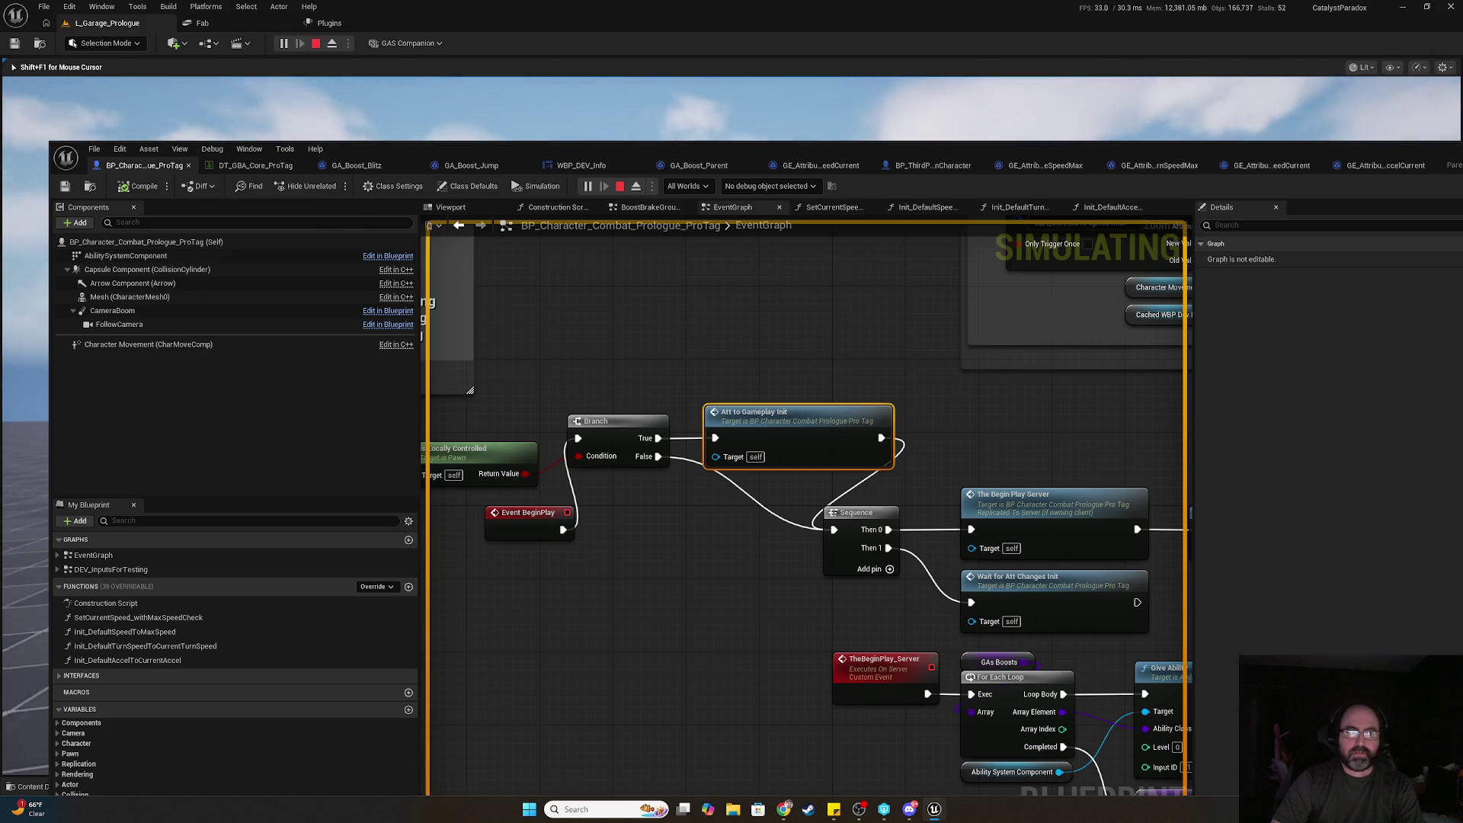
{"action": "key", "text": "shift+F1"}
{"action": "left_click", "coordinate": [806, 122]}
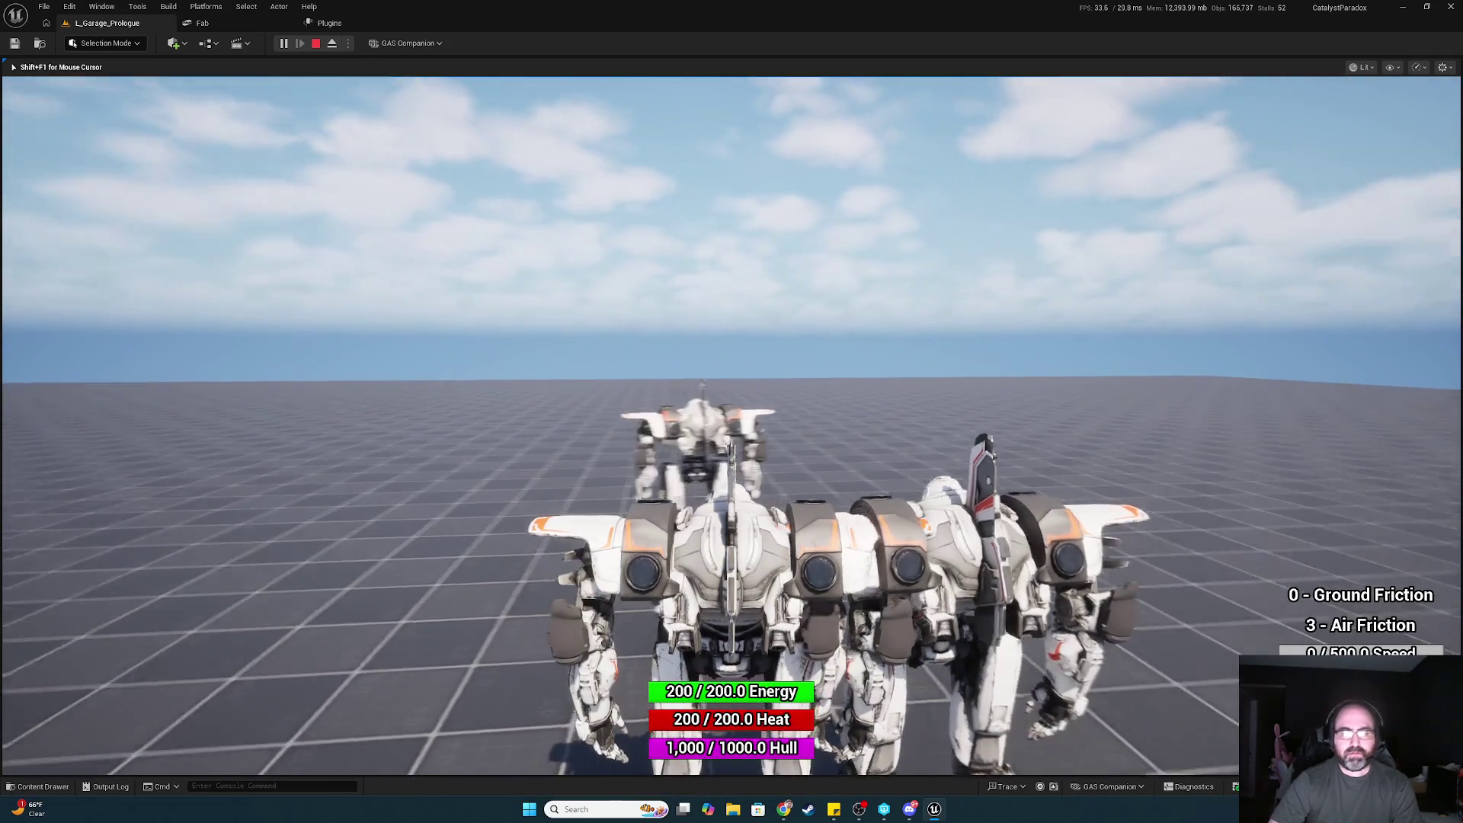
{"action": "key", "text": "alt+Tab"}
{"action": "left_click", "coordinate": [560, 370]}
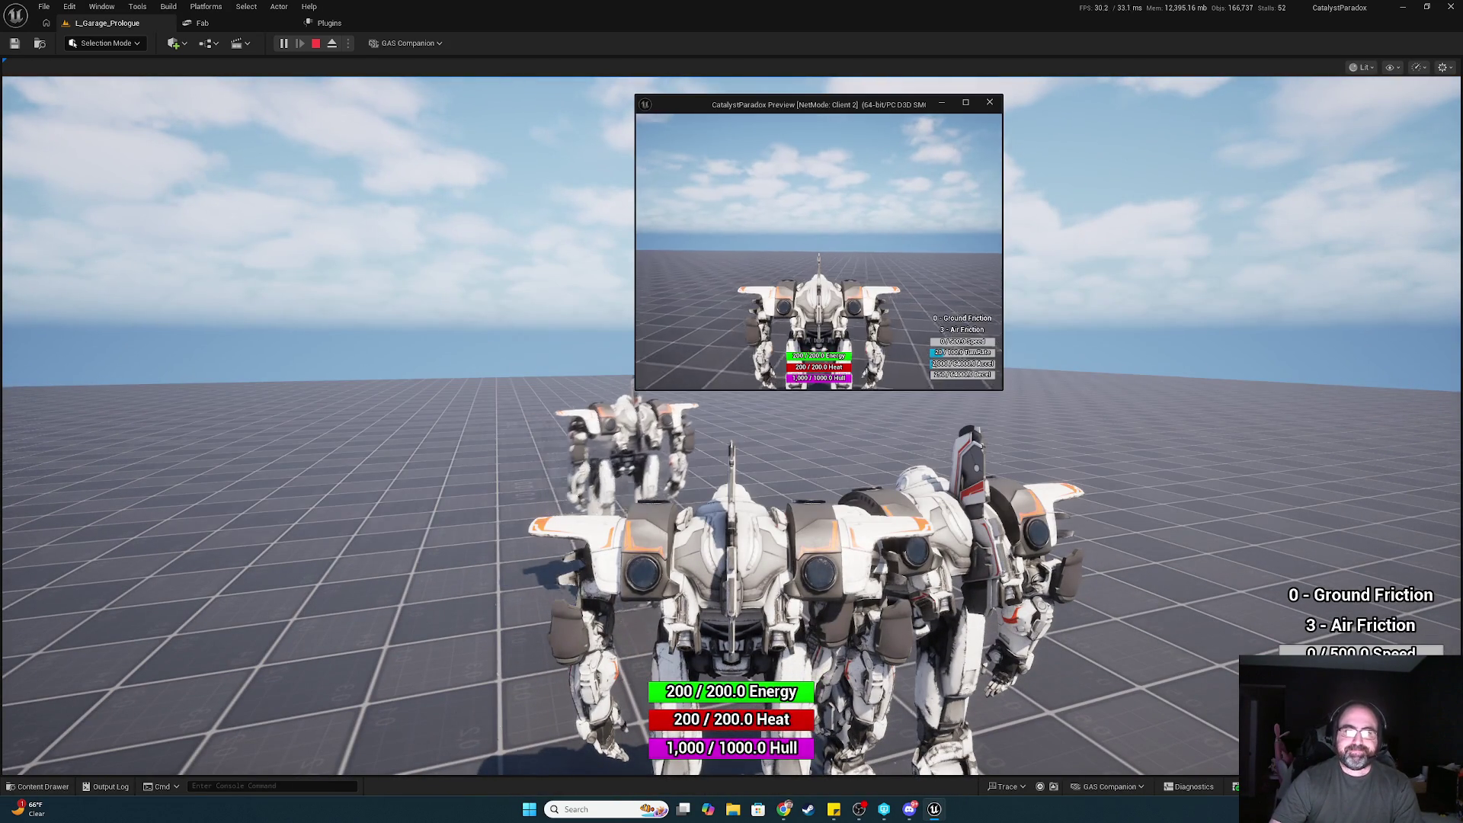
{"action": "key", "text": "alt+Tab"}
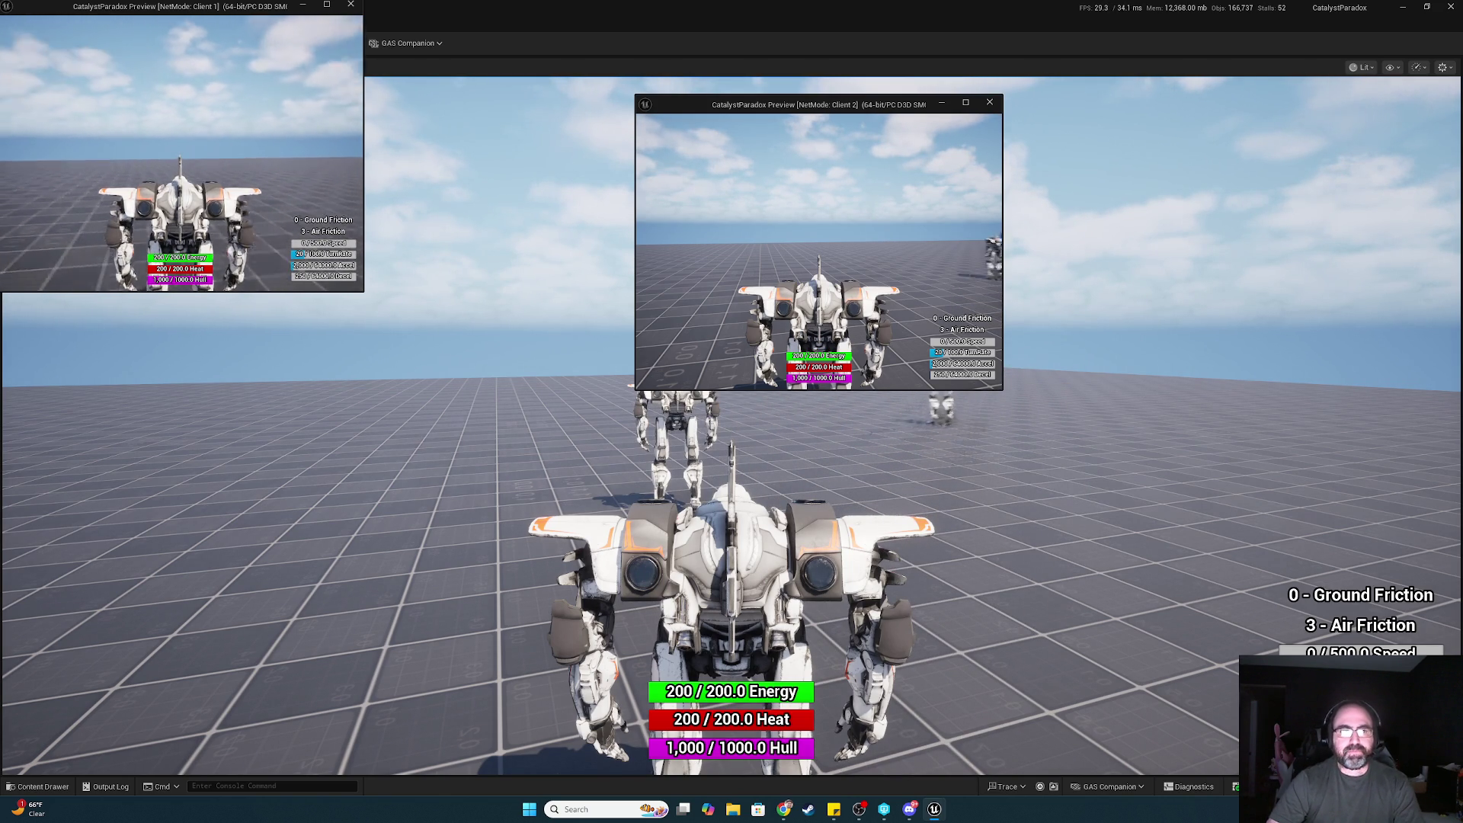
{"action": "key", "text": "Escape"}
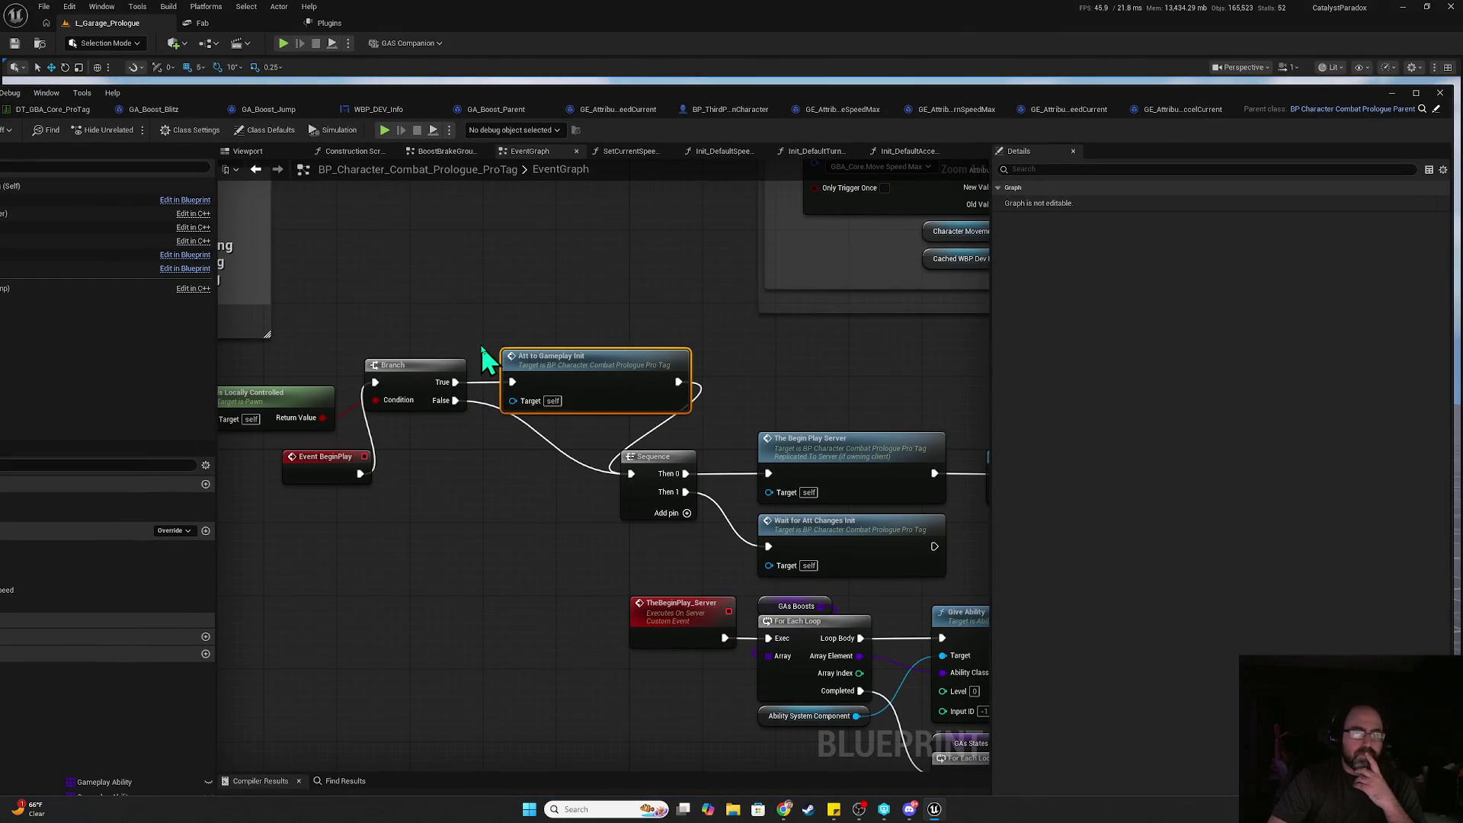
- Add a Has Authority node next to Is Locally Controlled
{"action": "left_click_drag", "start_coordinate": [467, 330], "coordinate": [621, 337]}
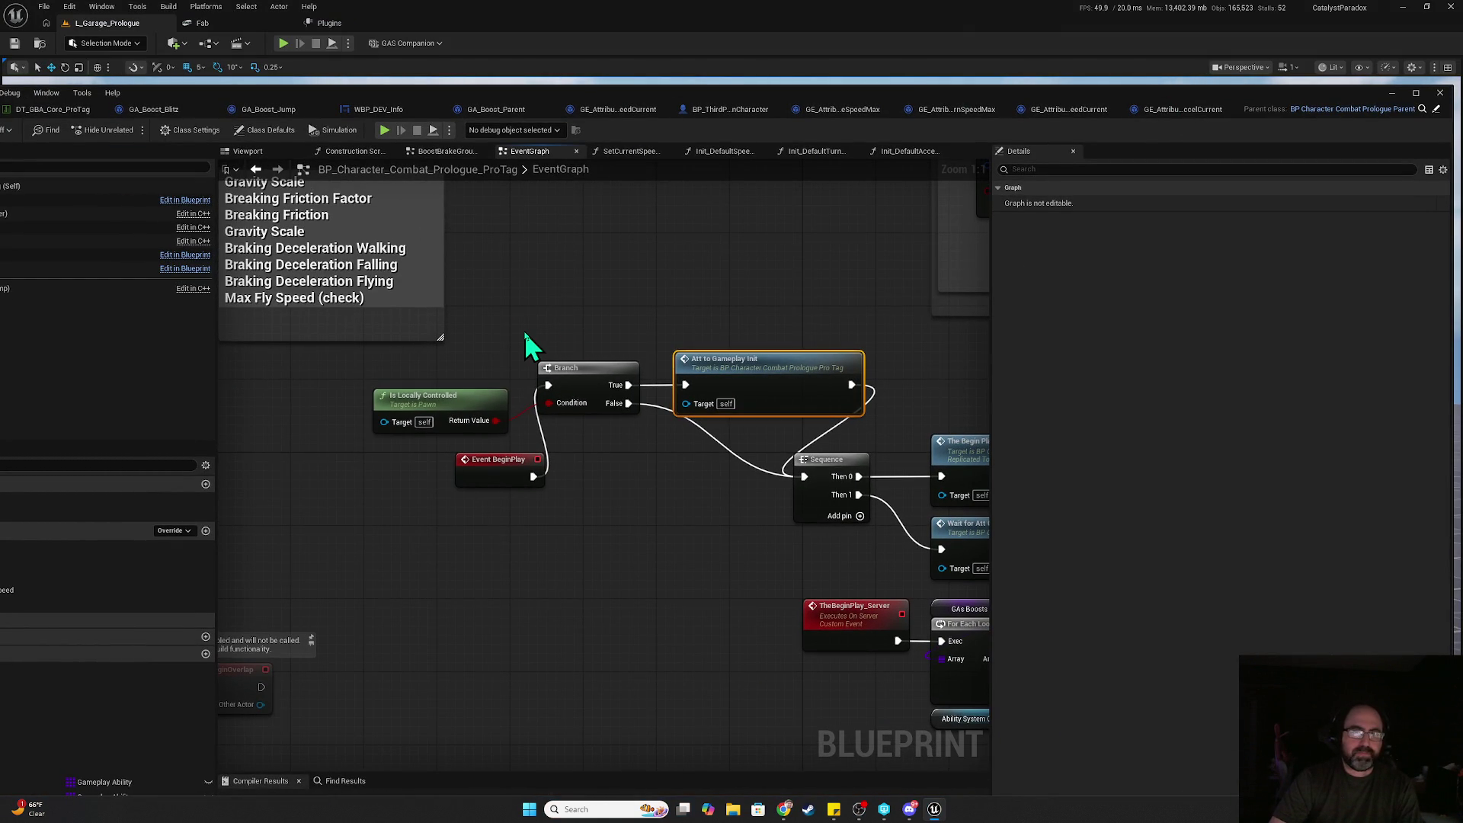
{"action": "mouse_move", "coordinate": [455, 411]}
{"action": "left_mouse_down"}
{"action": "mouse_move", "coordinate": [392, 399]}
{"action": "mouse_move", "coordinate": [460, 405]}
{"action": "mouse_move", "coordinate": [411, 405]}
{"action": "left_mouse_up"}
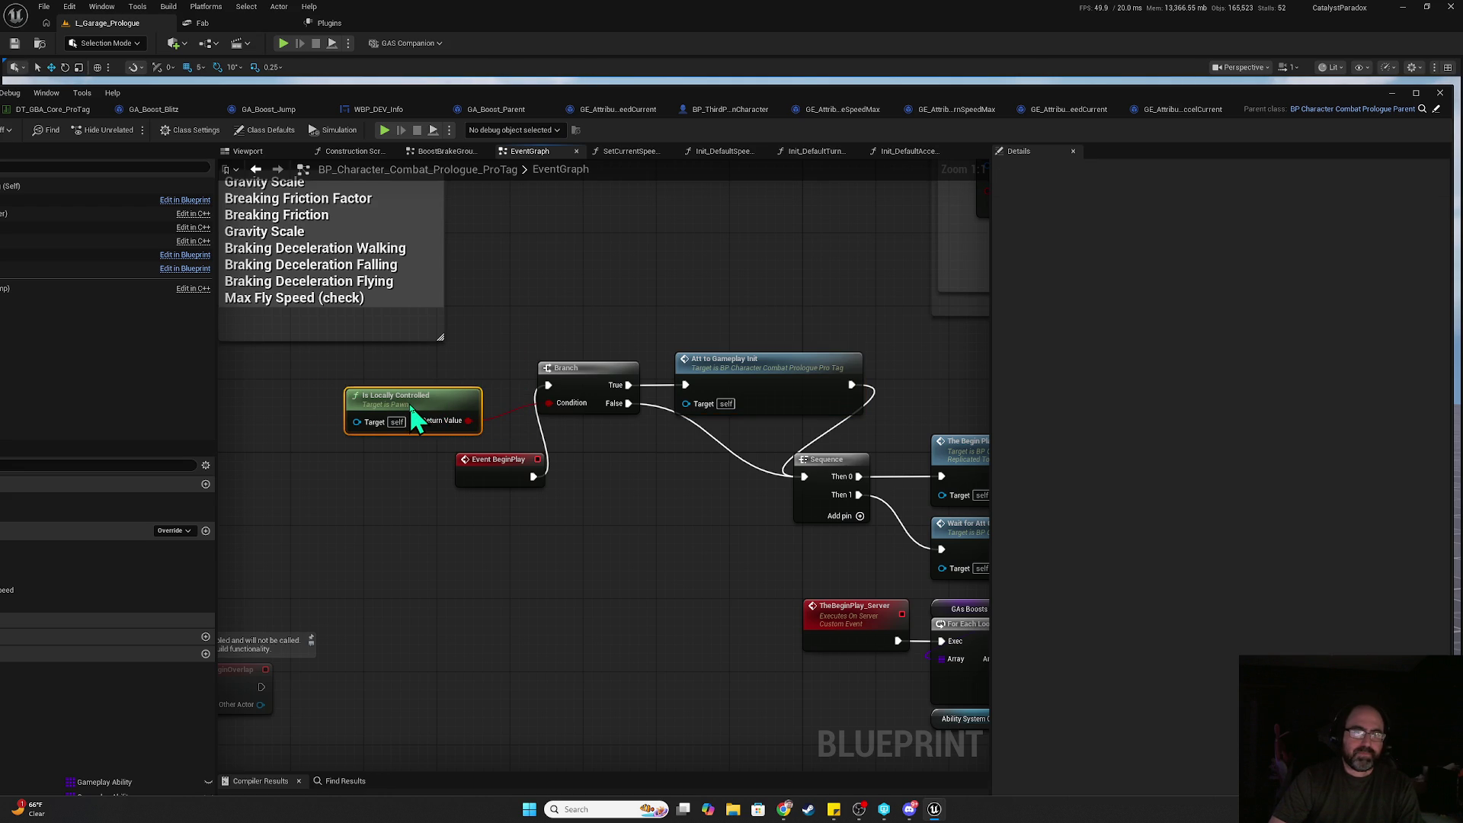
{"action": "left_click", "coordinate": [499, 357]}
{"action": "right_click", "coordinate": [528, 337]}
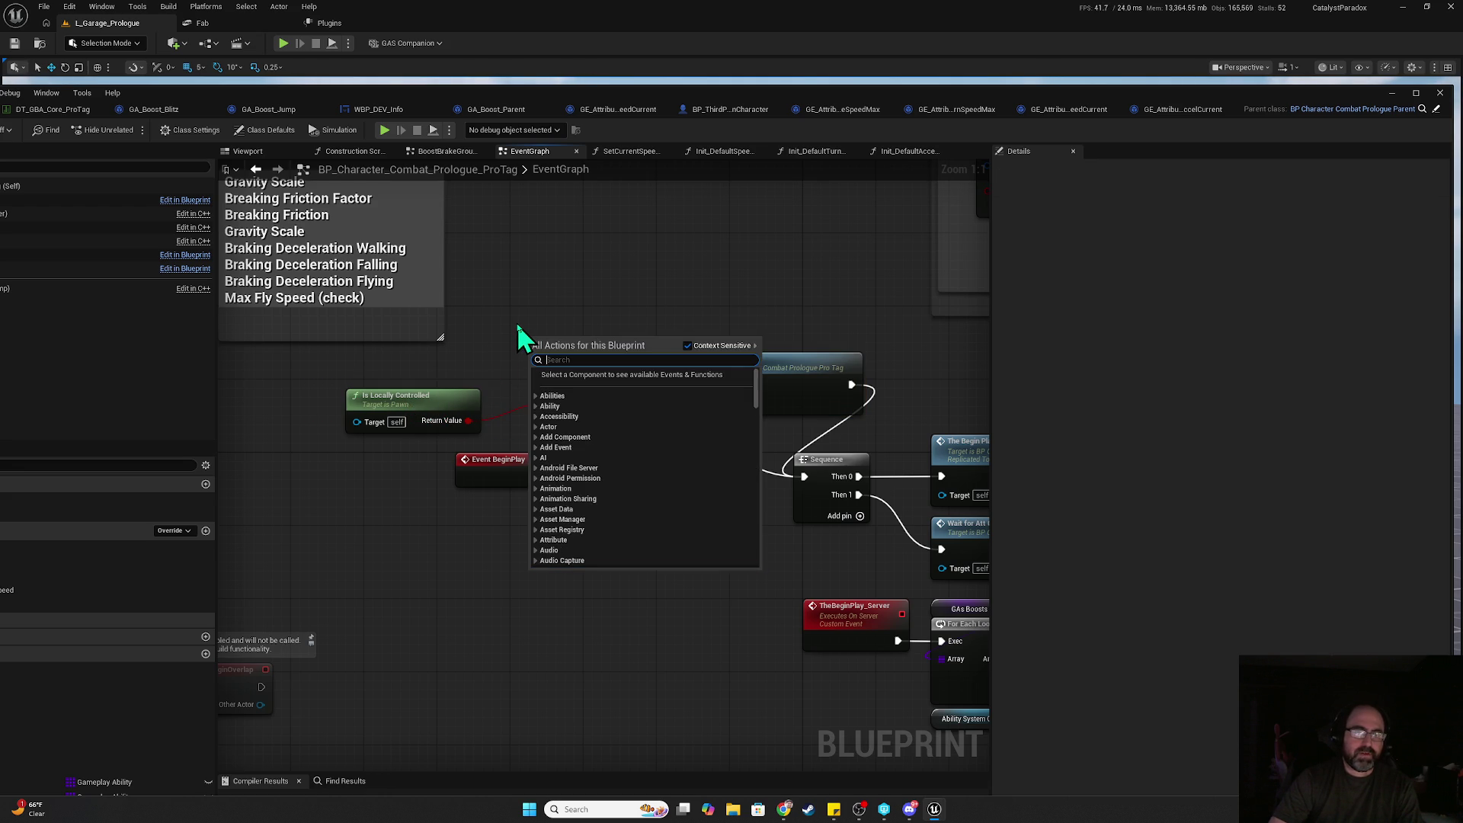
{"action": "type", "text": "has auth"}
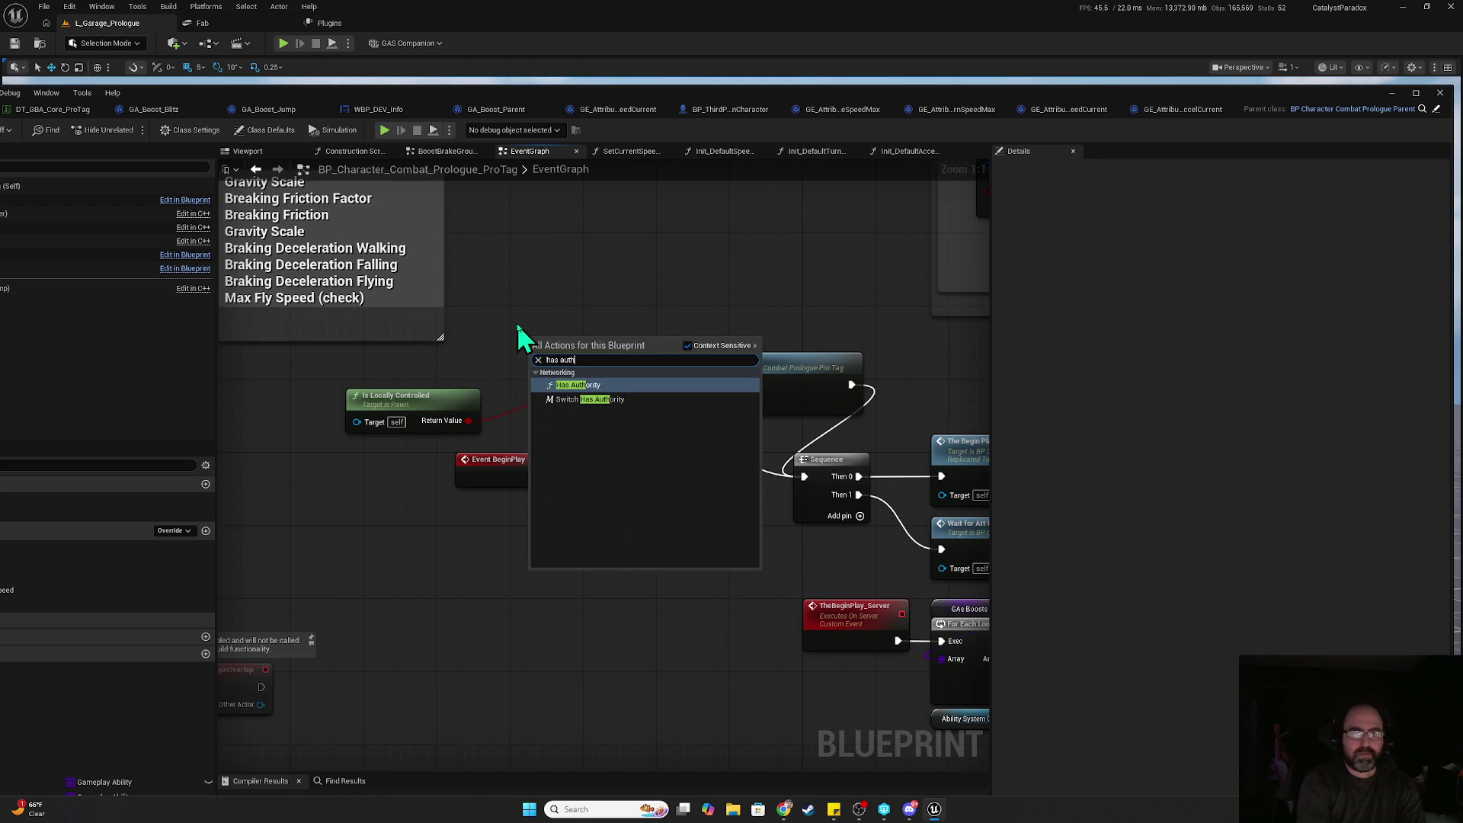
{"action": "left_click", "coordinate": [609, 388]}
{"action": "mouse_move", "coordinate": [593, 346]}
{"action": "left_mouse_down"}
{"action": "mouse_move", "coordinate": [386, 365]}
{"action": "mouse_move", "coordinate": [562, 411]}
{"action": "mouse_move", "coordinate": [548, 403]}
{"action": "left_mouse_up"}
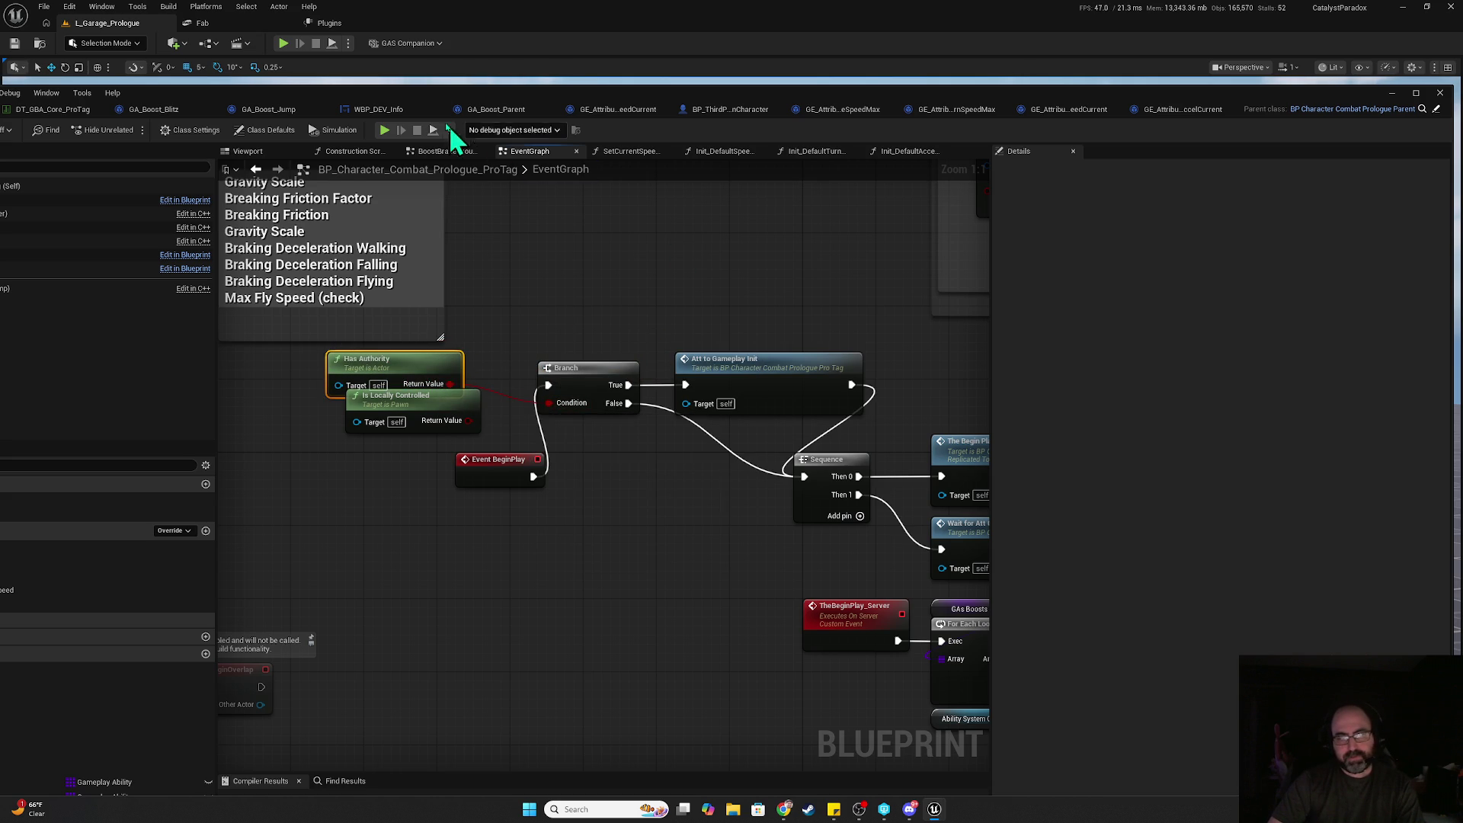
- Run another play test with Alt+P, stop it, and maximise the blueprint editor
{"action": "key", "text": "alt+p"}
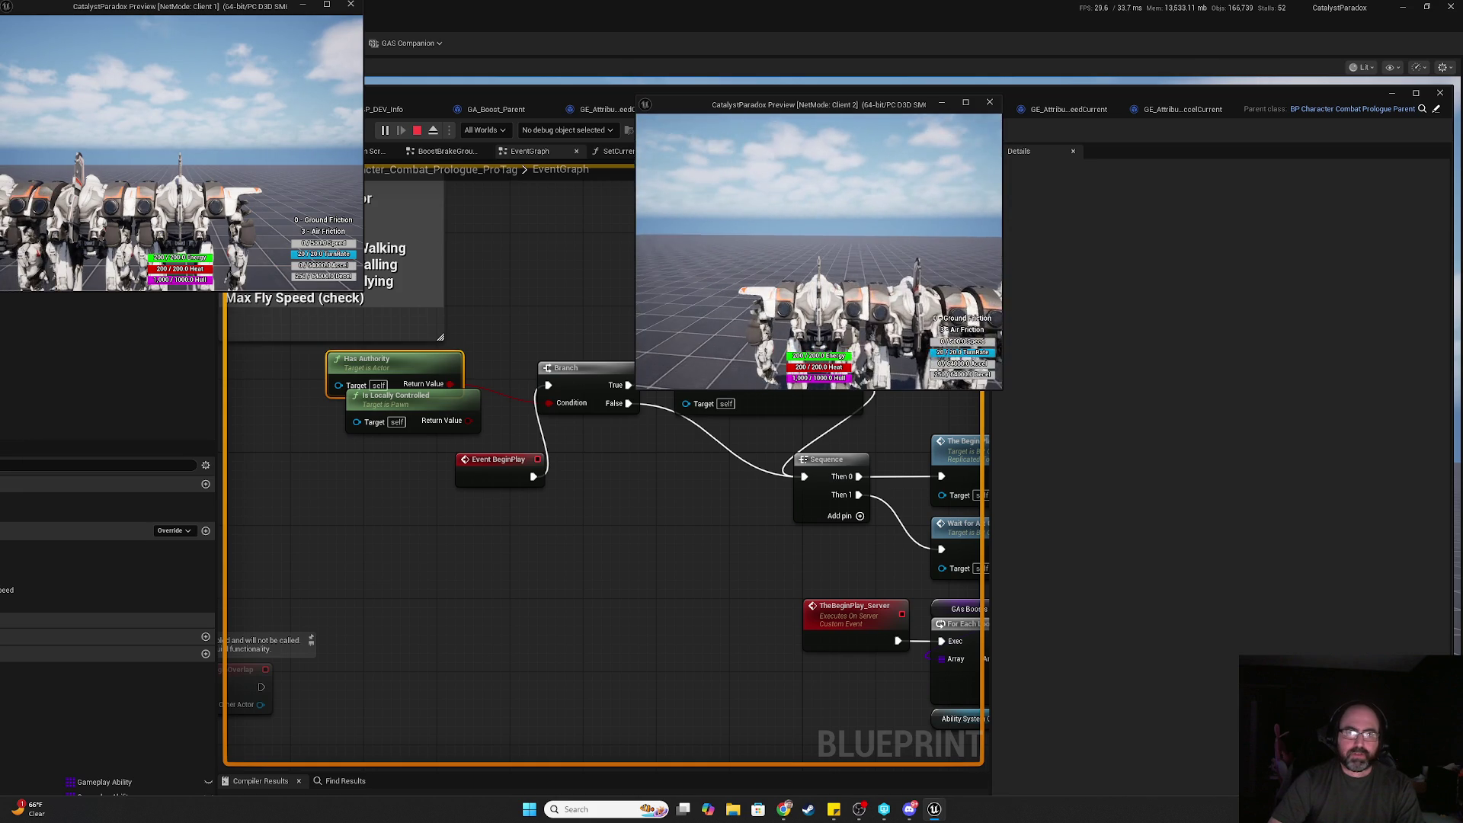
{"action": "key", "text": "alt+Tab"}
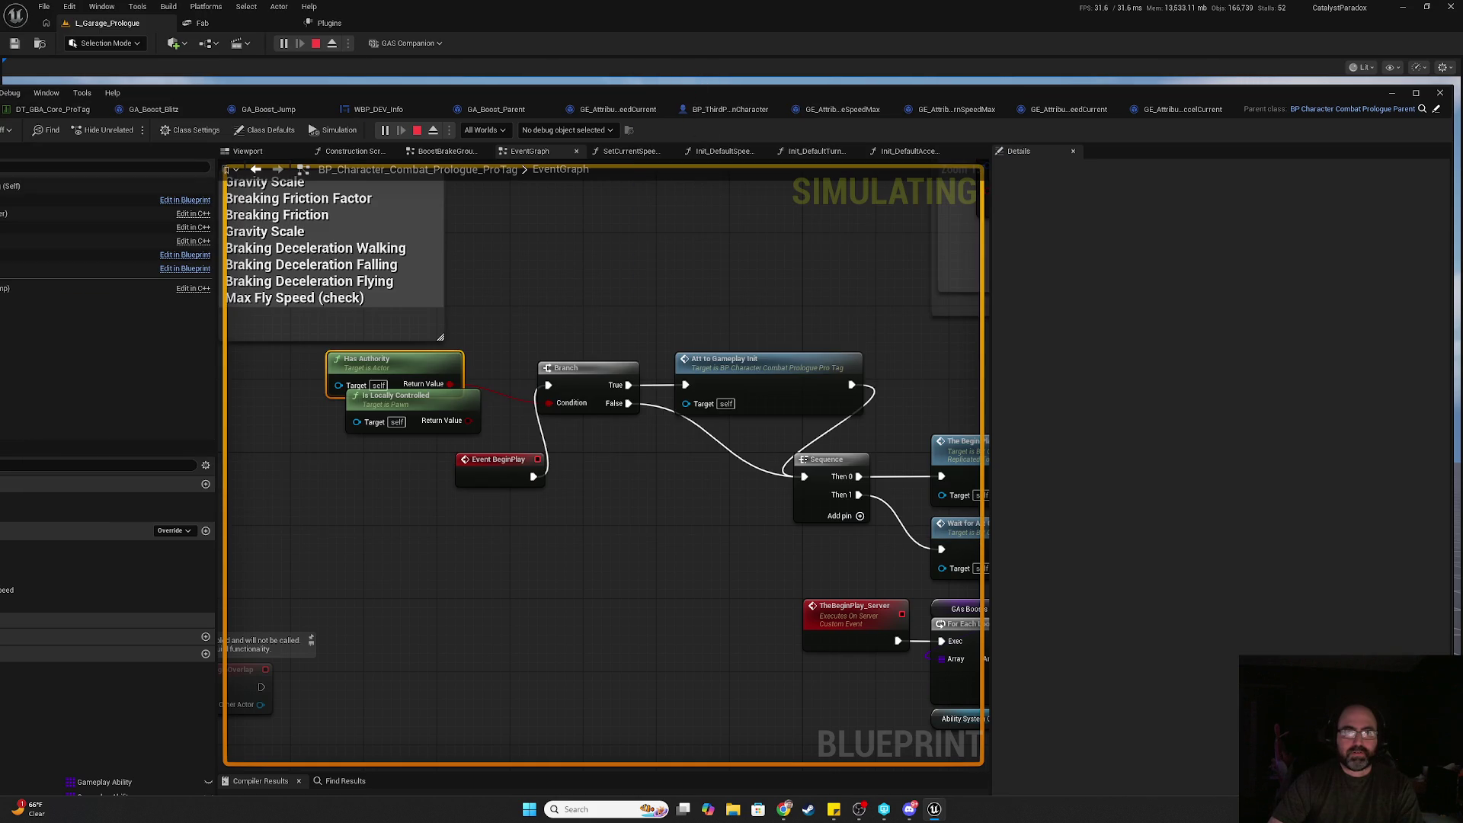
{"action": "left_click_drag", "start_coordinate": [697, 99], "coordinate": [698, 623]}
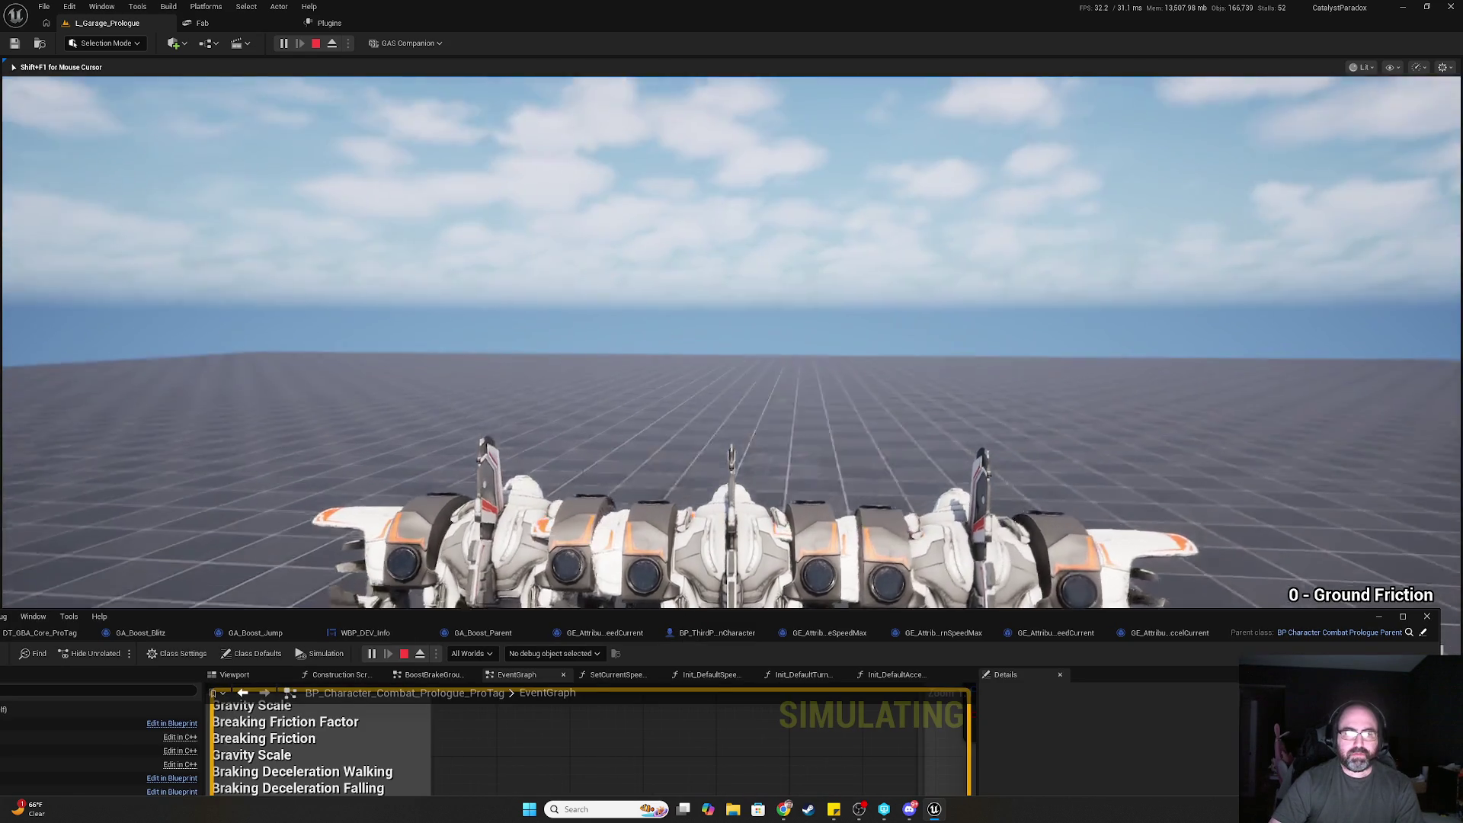
{"action": "key", "text": "shift+F1"}
{"action": "key", "text": "Escape"}
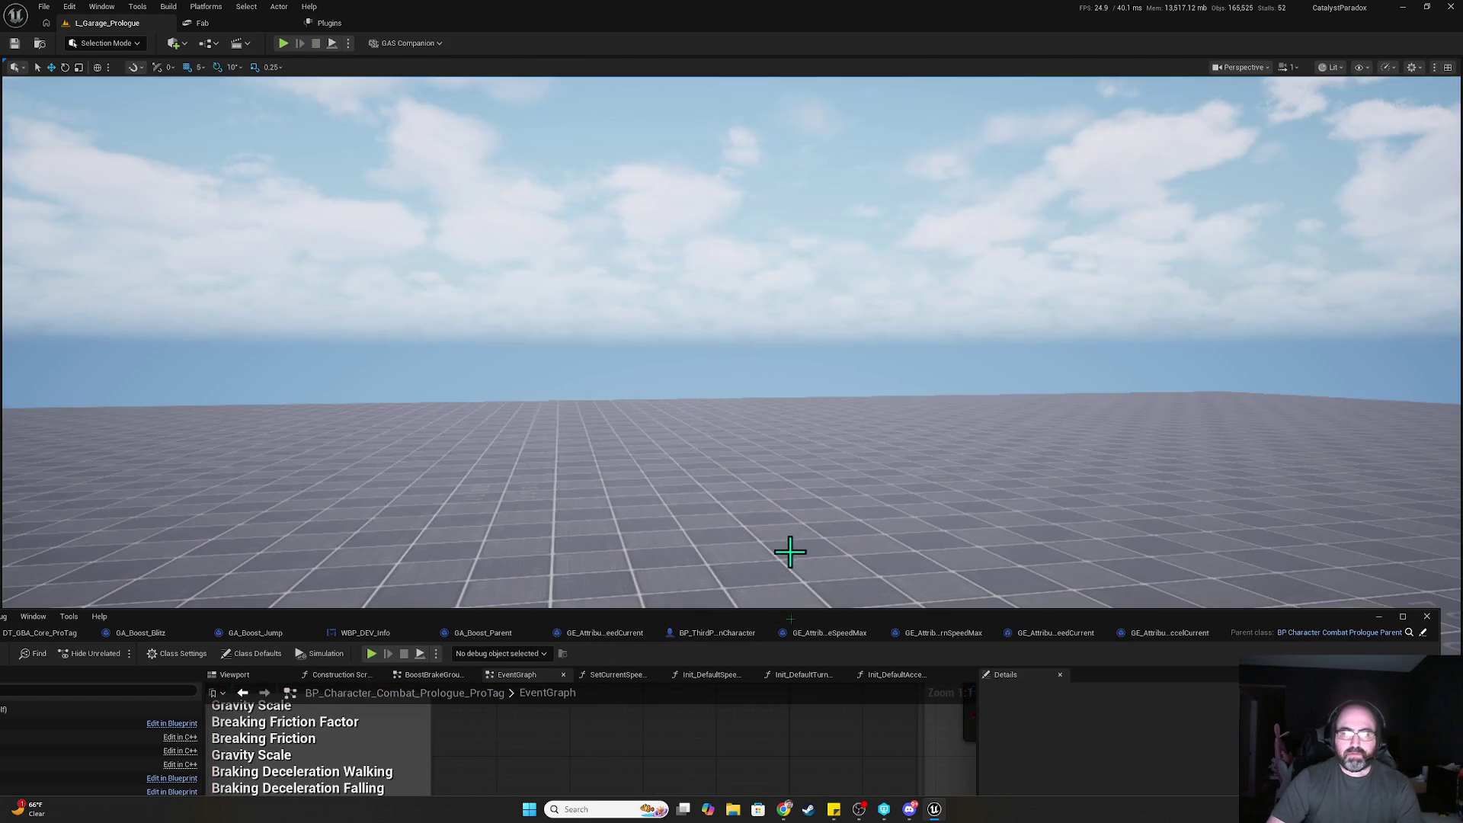
{"action": "left_click_drag", "start_coordinate": [777, 620], "coordinate": [830, 208]}
{"action": "double_click", "coordinate": [830, 209]}
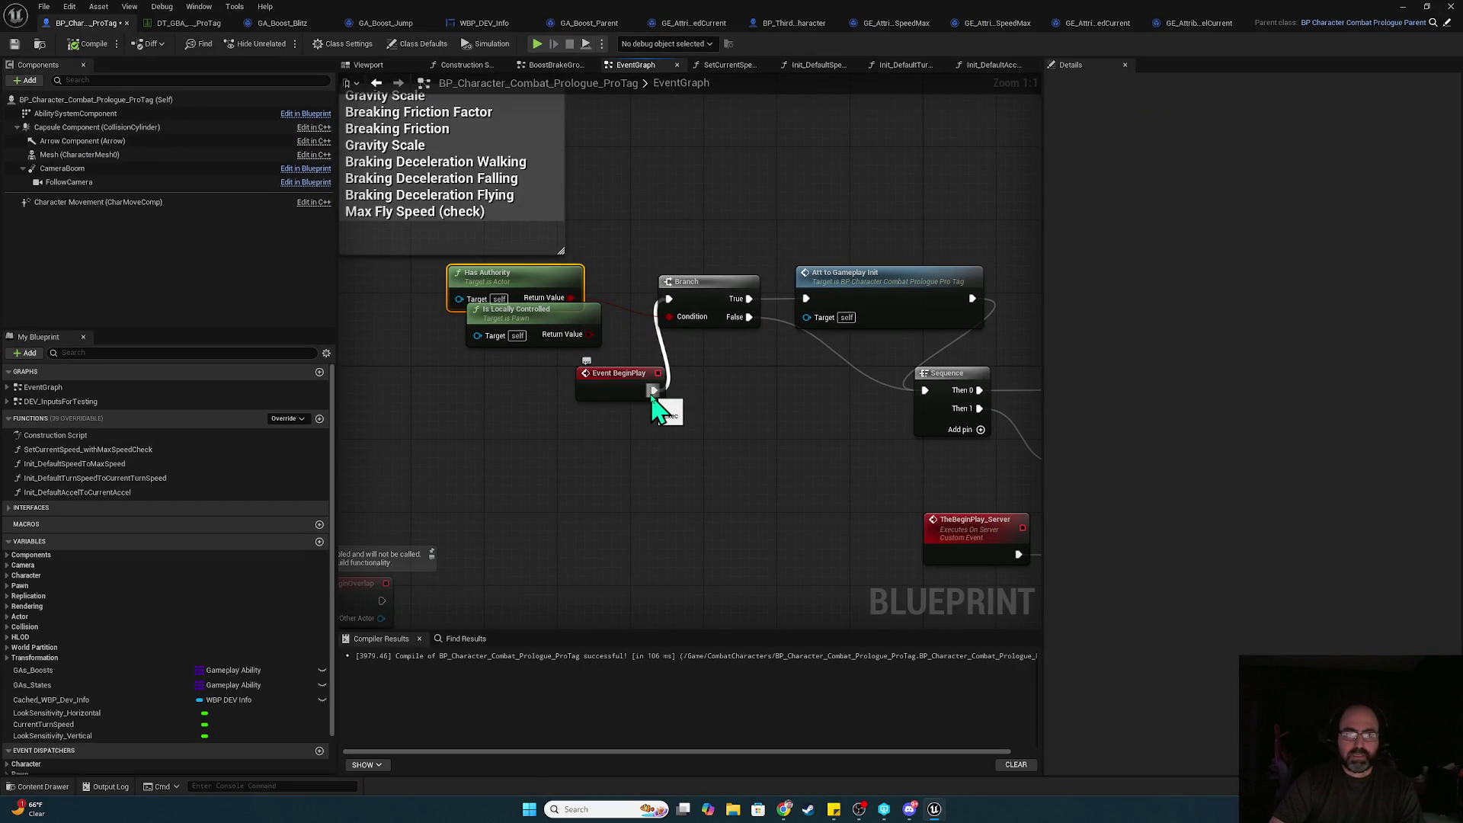
- Set AttToGameplay_Init's replication to Run on Server
{"action": "mouse_move", "coordinate": [657, 410]}
{"action": "left_mouse_down"}
{"action": "mouse_move", "coordinate": [543, 573]}
{"action": "mouse_move", "coordinate": [591, 521]}
{"action": "mouse_move", "coordinate": [521, 676]}
{"action": "mouse_move", "coordinate": [509, 819]}
{"action": "left_mouse_up"}
{"action": "left_click", "coordinate": [644, 259]}
{"action": "left_click", "coordinate": [1217, 163]}
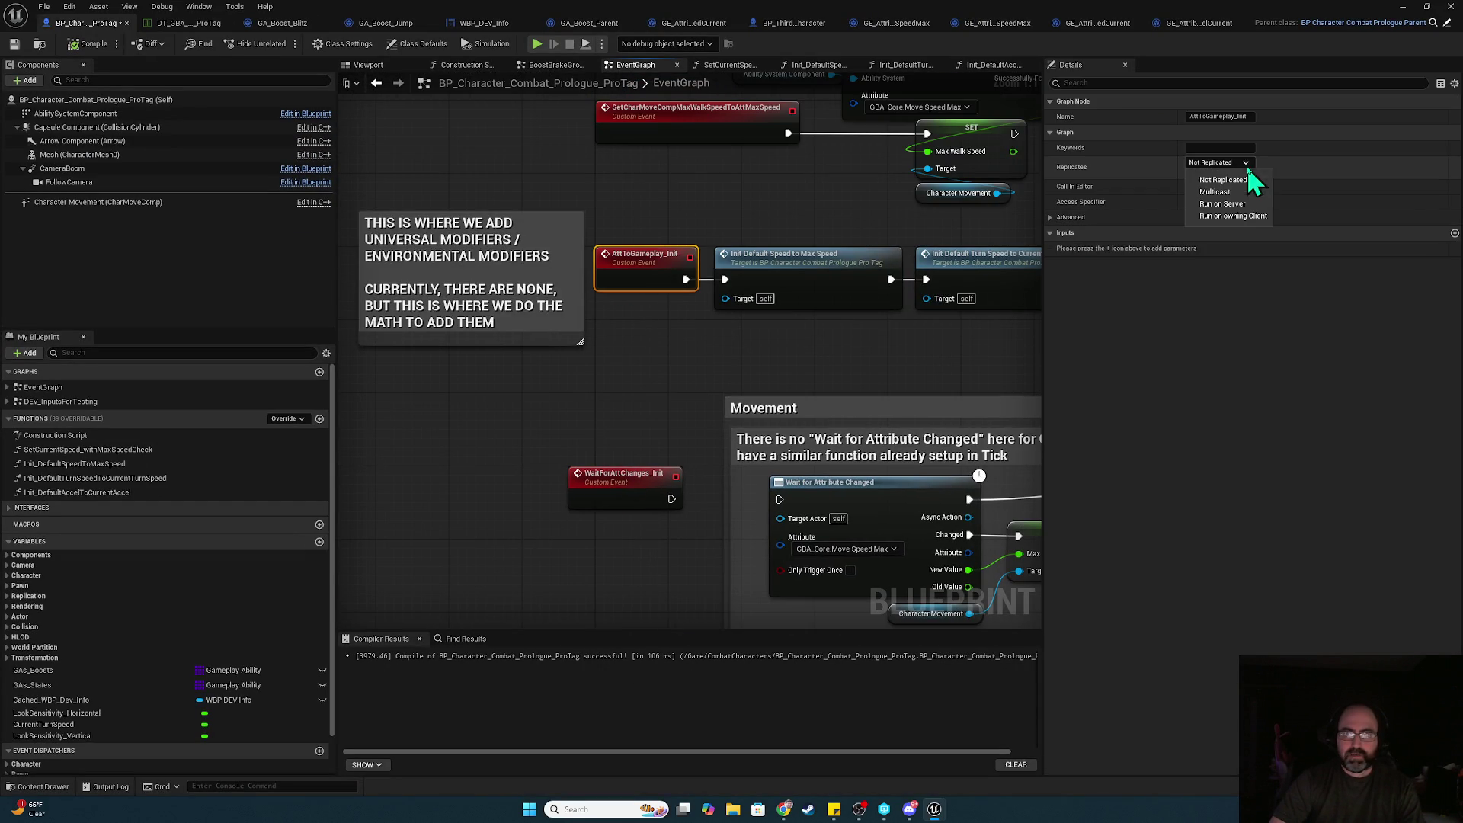
{"action": "left_click", "coordinate": [1222, 204]}
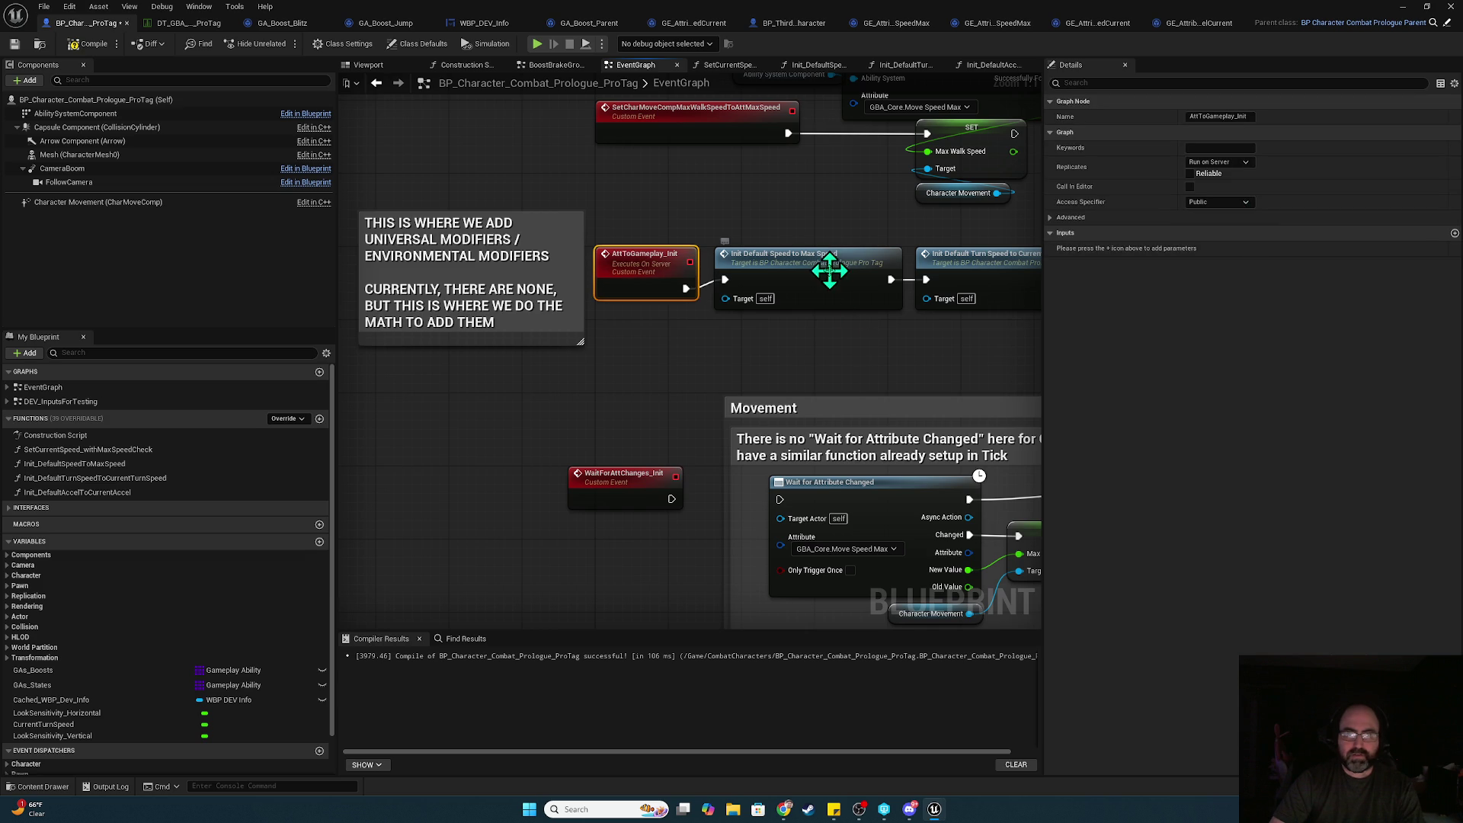
- Wire BeginPlay straight to Att to Gameplay Init; delete Branch, Has Authority and Is Locally Controlled
{"action": "left_click_drag", "start_coordinate": [523, 494], "coordinate": [706, 162]}
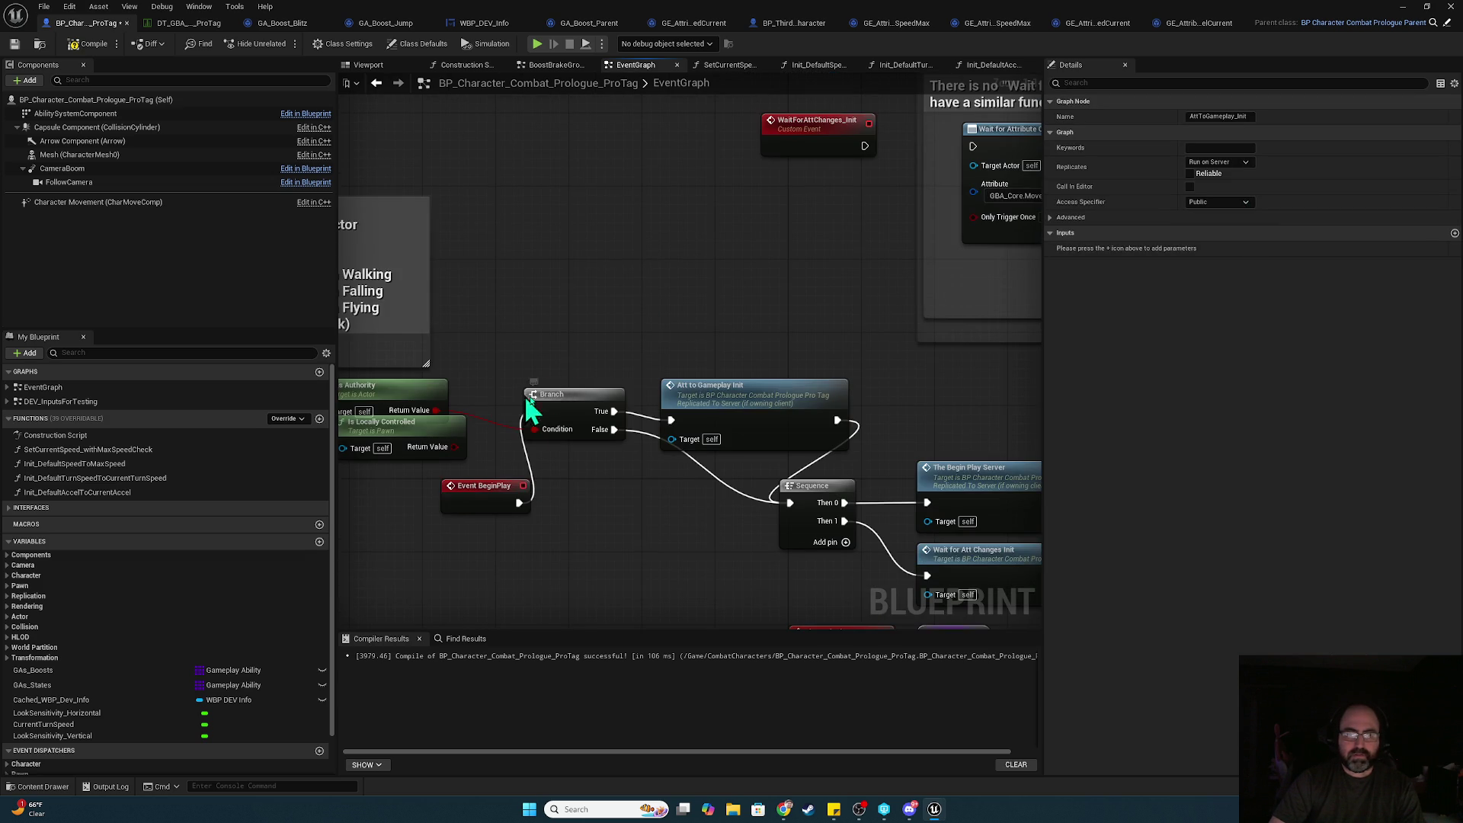
{"action": "mouse_move", "coordinate": [520, 503]}
{"action": "left_mouse_down"}
{"action": "mouse_move", "coordinate": [675, 424]}
{"action": "mouse_move", "coordinate": [675, 497]}
{"action": "mouse_move", "coordinate": [640, 484]}
{"action": "left_mouse_up"}
{"action": "left_click", "coordinate": [558, 428]}
{"action": "key", "text": "Delete"}
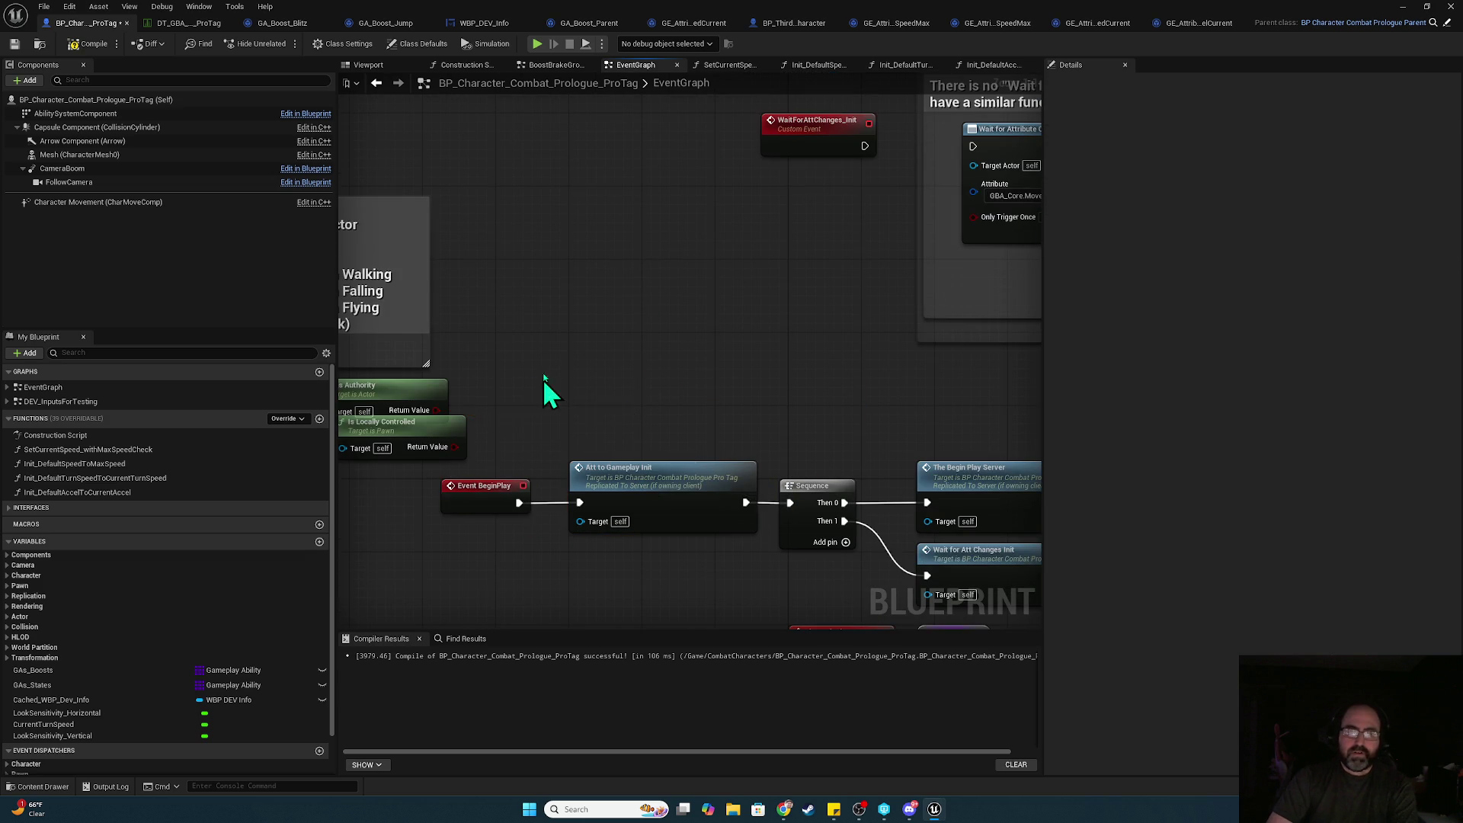
{"action": "left_click_drag", "start_coordinate": [490, 412], "coordinate": [670, 414]}
{"action": "left_click_drag", "start_coordinate": [488, 366], "coordinate": [670, 424]}
{"action": "key", "text": "Delete"}
{"action": "left_click_drag", "start_coordinate": [892, 405], "coordinate": [694, 357]}
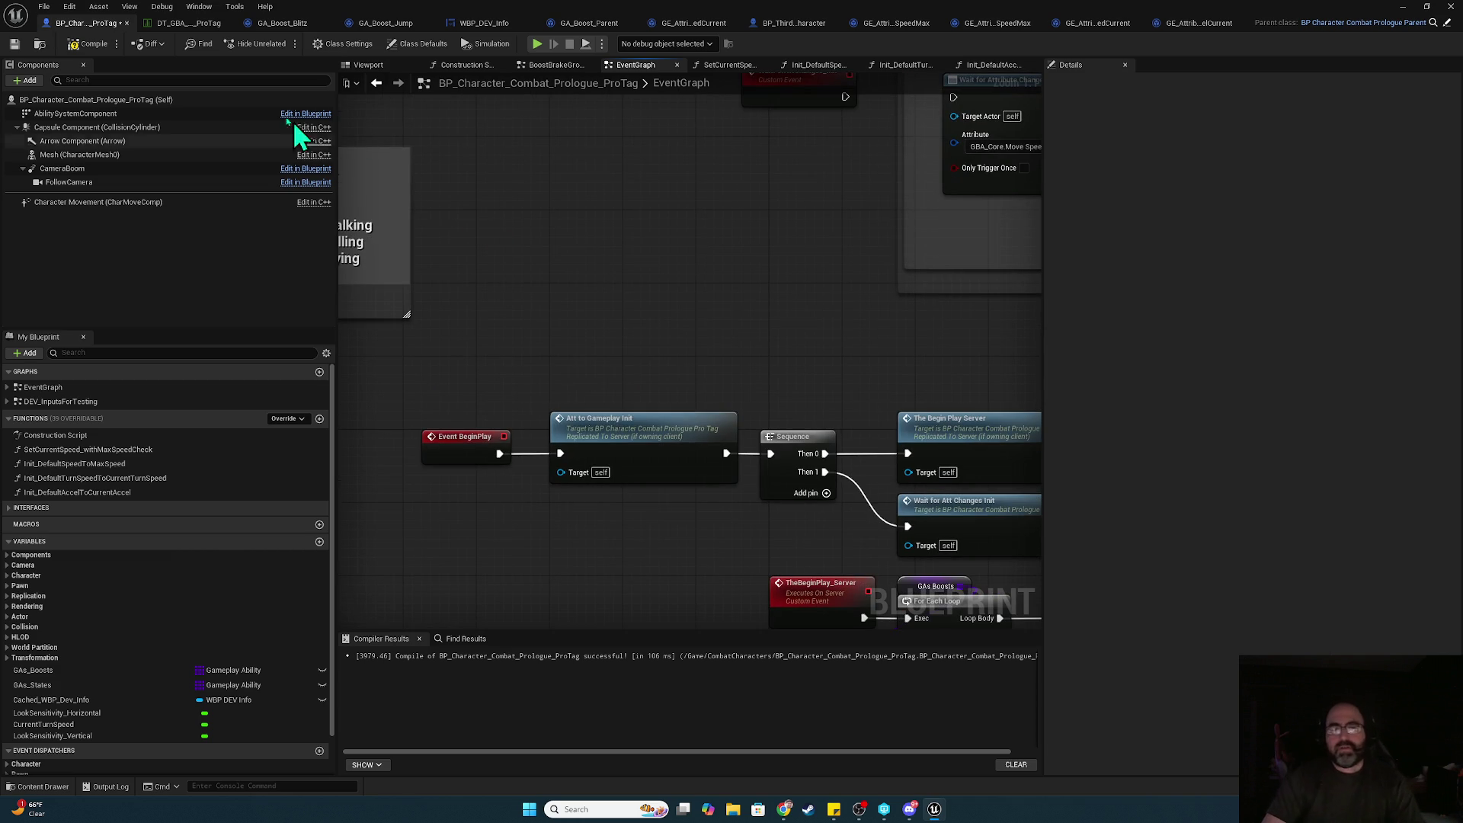
- Compile, play-test the character's jump, stop the session and maximise the blueprint editor
{"action": "left_click", "coordinate": [89, 43]}
{"action": "left_click", "coordinate": [537, 43]}
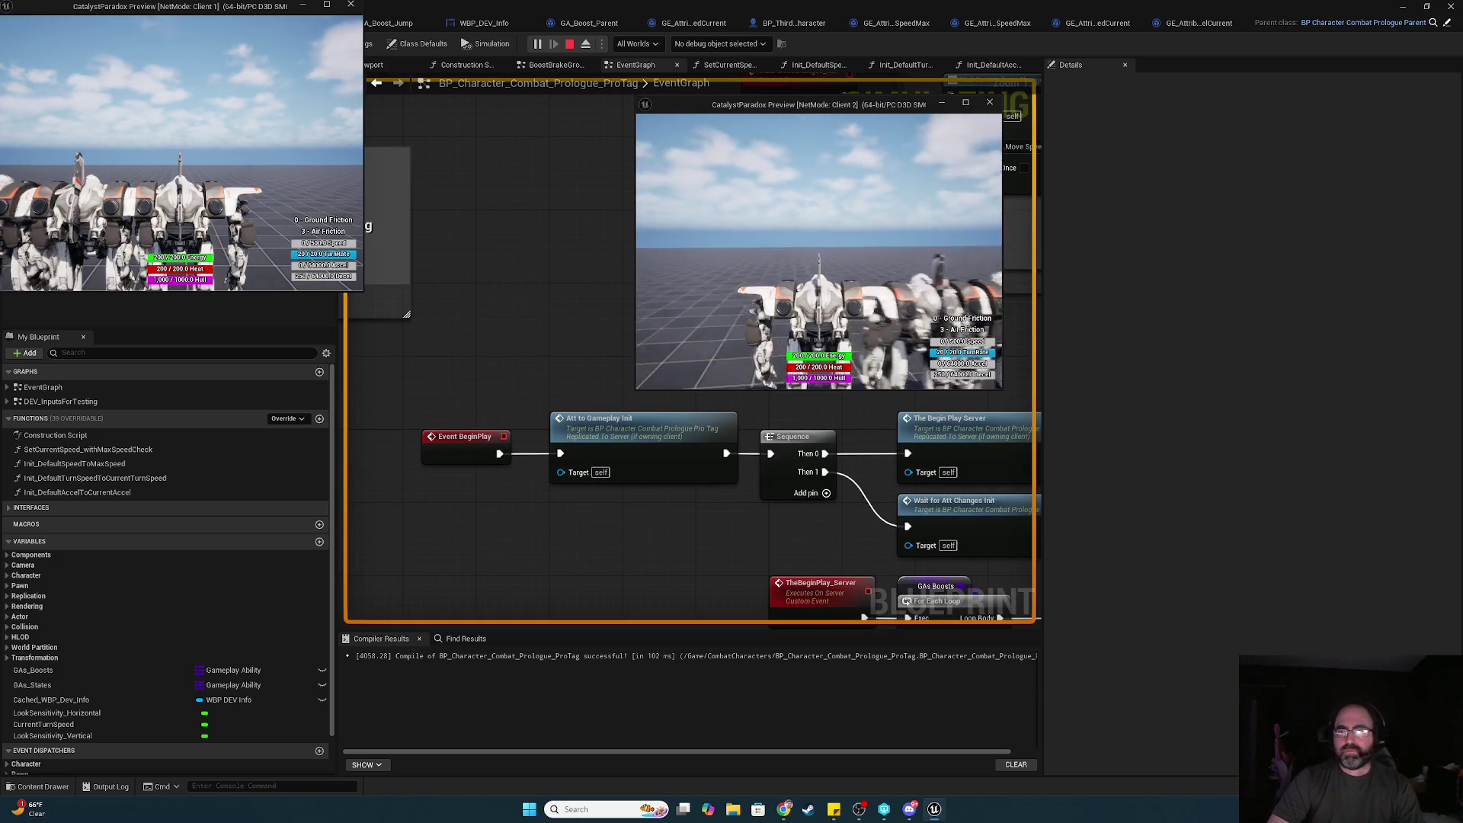
{"action": "key", "text": "alt+Tab"}
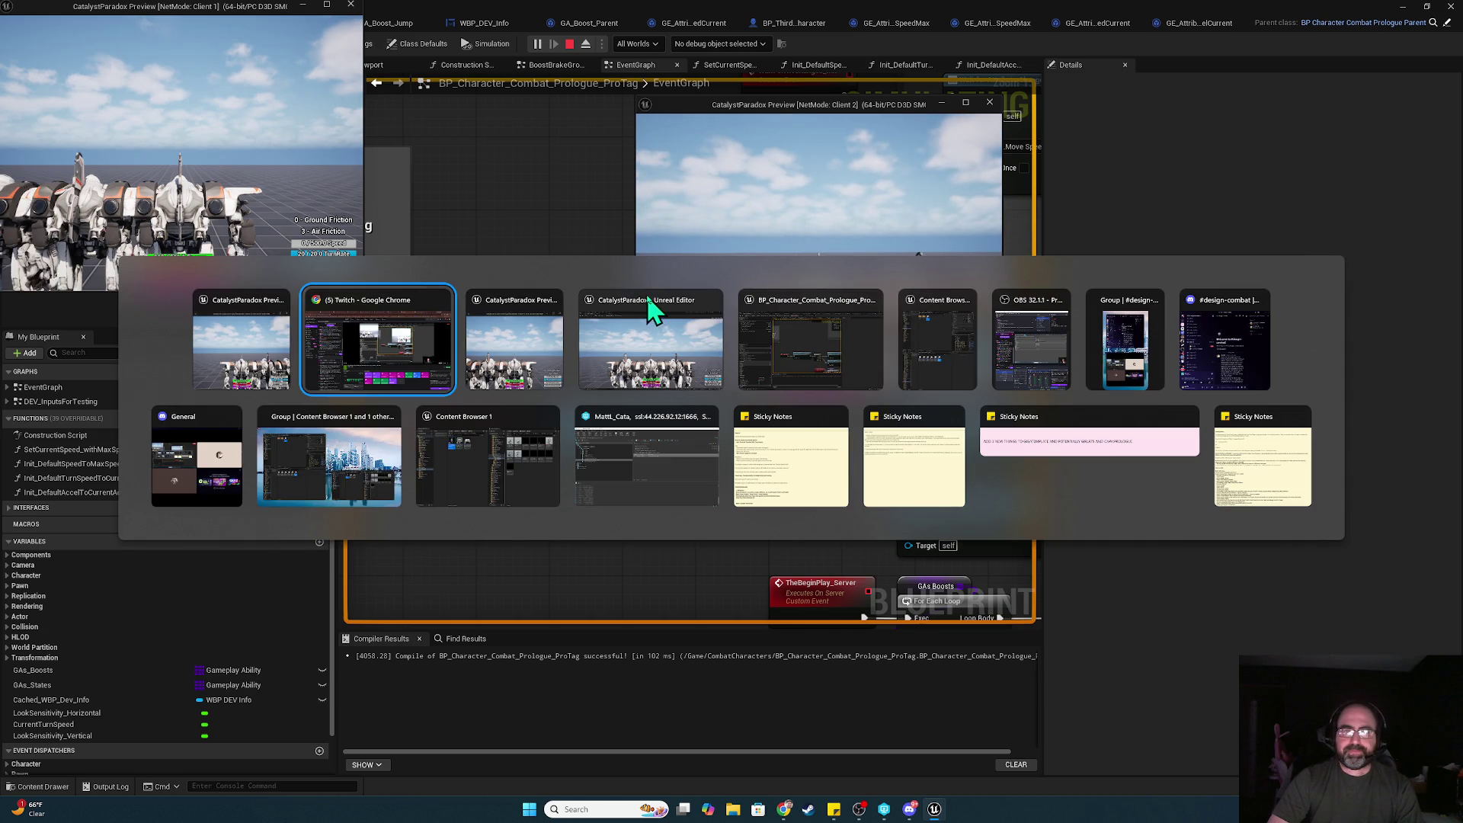
{"action": "left_click", "coordinate": [685, 304]}
{"action": "left_click_drag", "start_coordinate": [896, 16], "coordinate": [704, 578]}
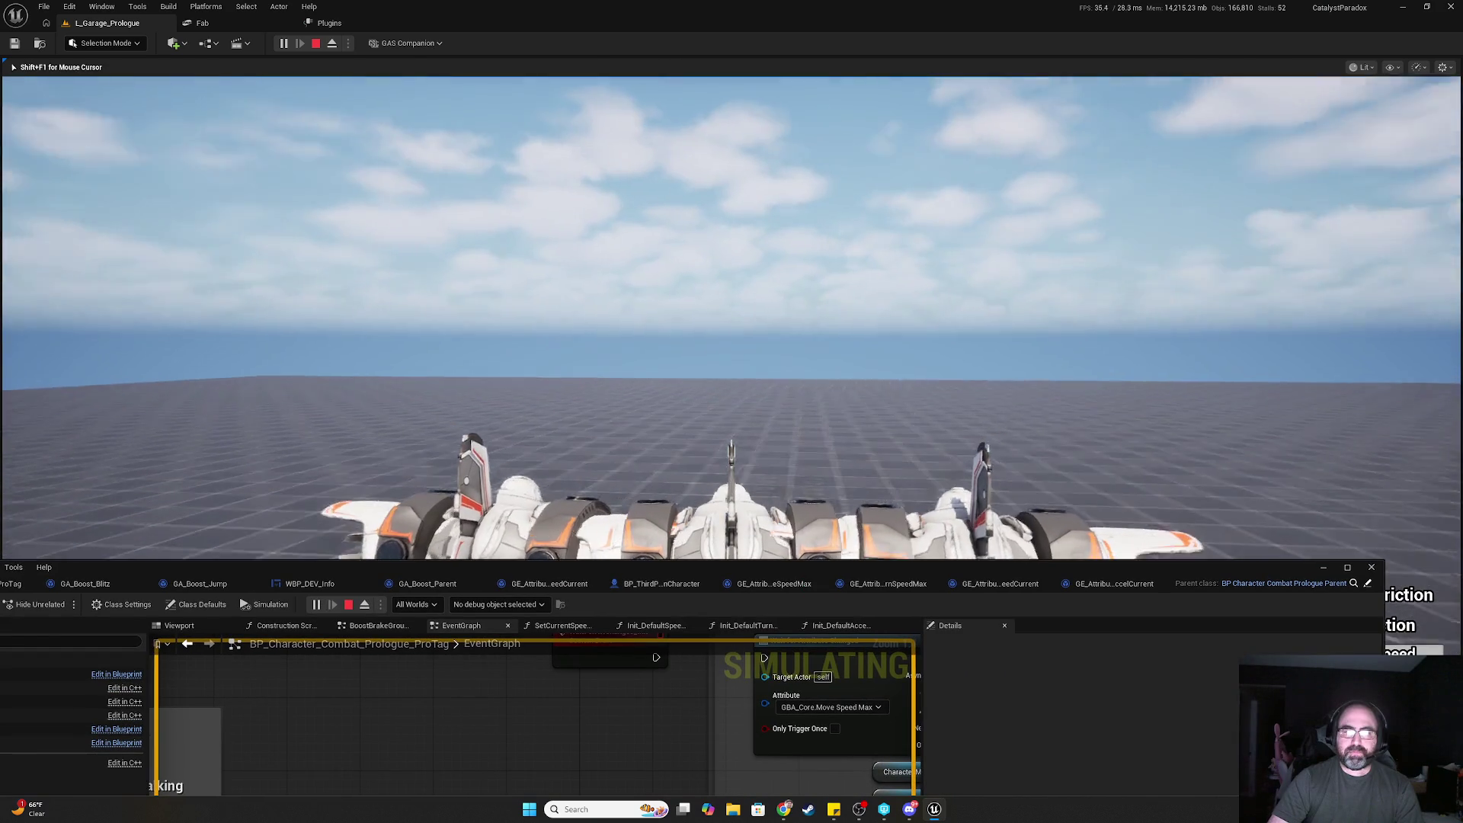
{"action": "key", "text": "space"}
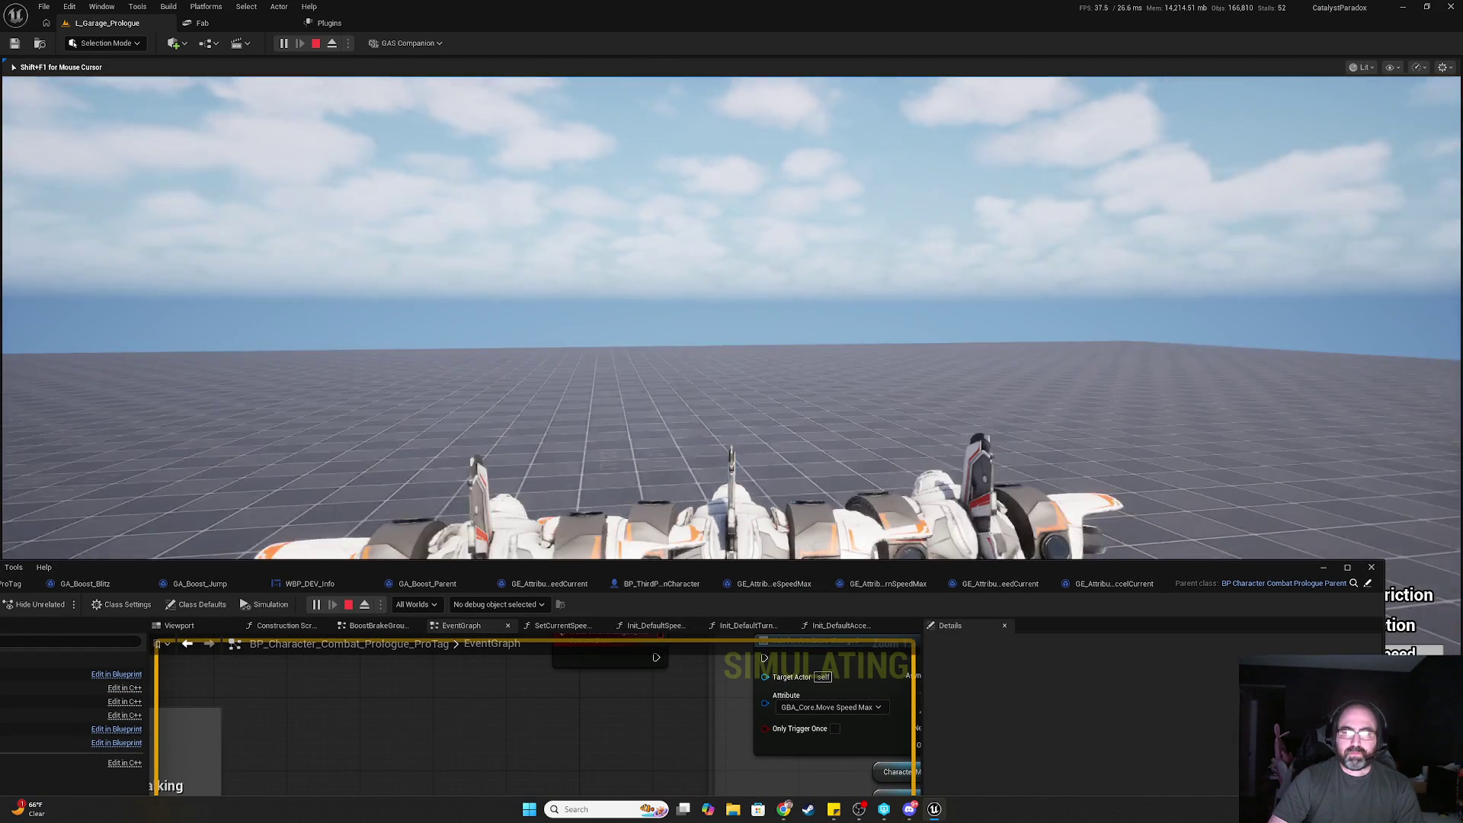
{"action": "key", "text": "Escape"}
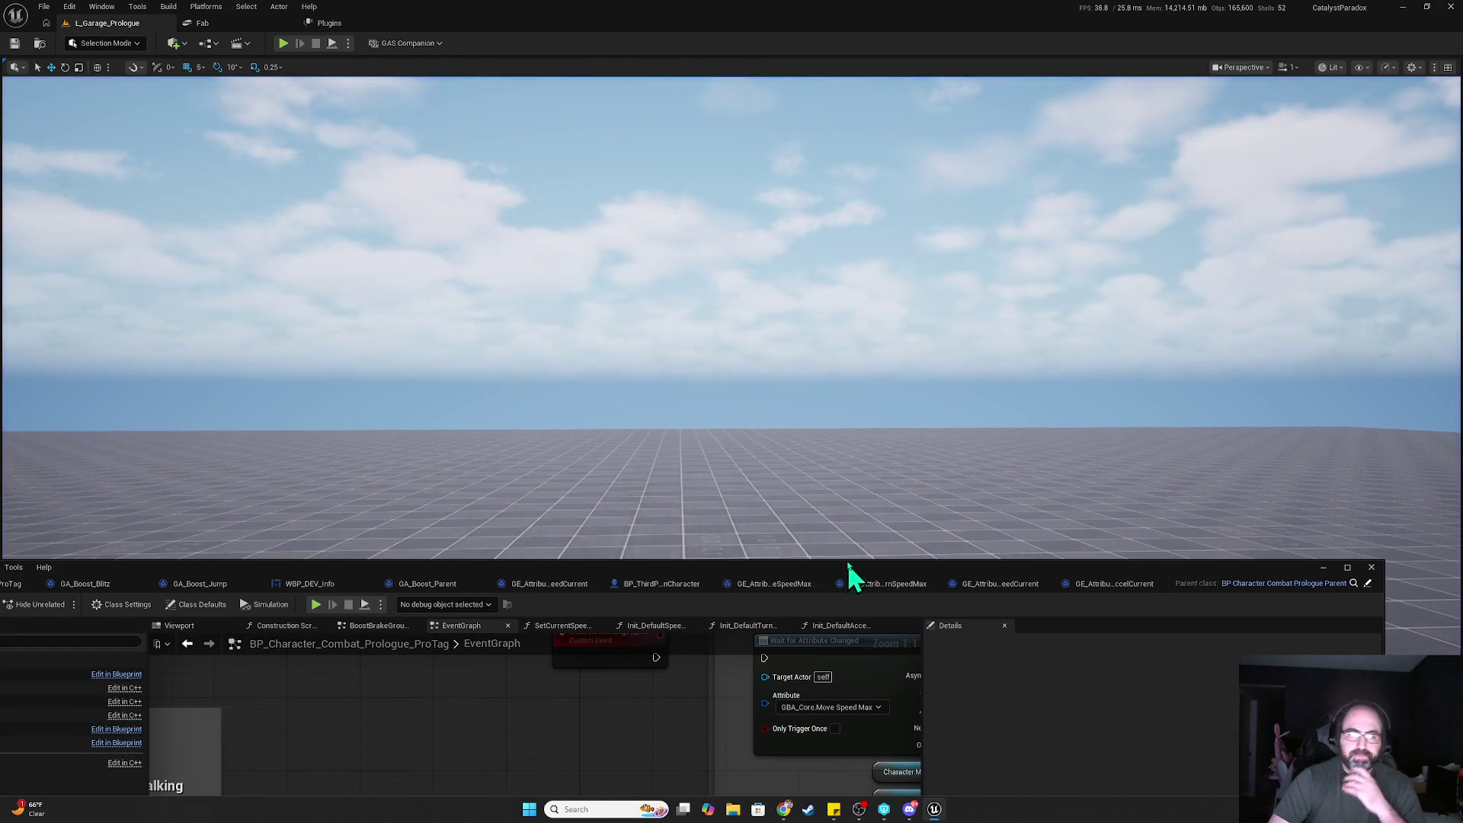
{"action": "left_click_drag", "start_coordinate": [848, 565], "coordinate": [879, 228]}
{"action": "double_click", "coordinate": [884, 234]}
{"action": "mouse_move", "coordinate": [829, 313]}
{"action": "left_mouse_down"}
{"action": "mouse_move", "coordinate": [653, 611]}
{"action": "mouse_move", "coordinate": [694, 384]}
{"action": "mouse_move", "coordinate": [705, 340]}
{"action": "mouse_move", "coordinate": [755, 317]}
{"action": "mouse_move", "coordinate": [762, 625]}
{"action": "left_mouse_up"}
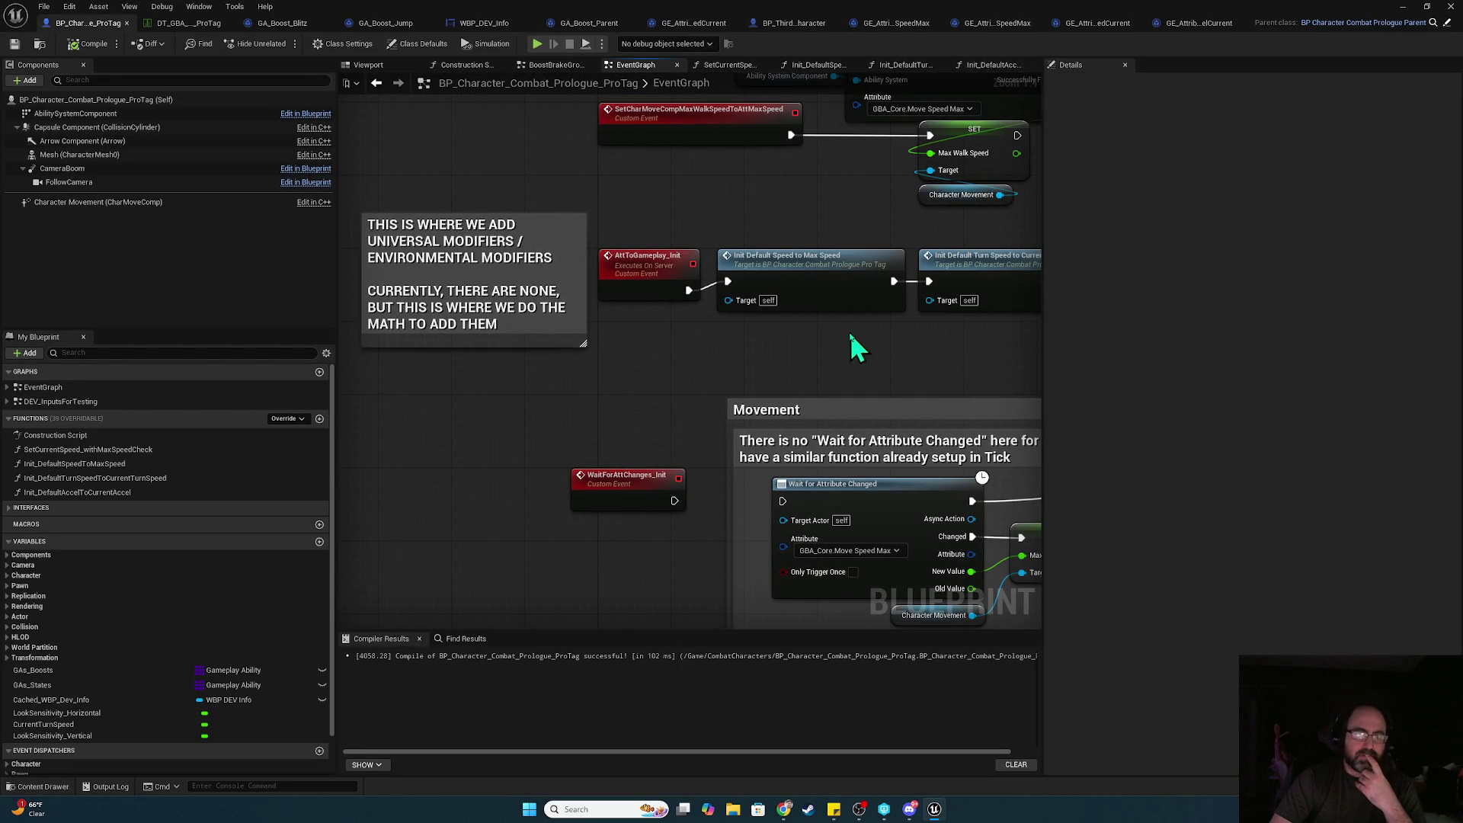
- Give AttToGameplay_Init a Character Movement Component input fed by the Character Movement getter
{"action": "mouse_move", "coordinate": [221, 202]}
{"action": "left_mouse_down"}
{"action": "mouse_move", "coordinate": [661, 369]}
{"action": "mouse_move", "coordinate": [770, 343]}
{"action": "mouse_move", "coordinate": [607, 318]}
{"action": "mouse_move", "coordinate": [564, 416]}
{"action": "mouse_move", "coordinate": [653, 356]}
{"action": "mouse_move", "coordinate": [609, 325]}
{"action": "left_mouse_up"}
{"action": "left_click", "coordinate": [647, 294]}
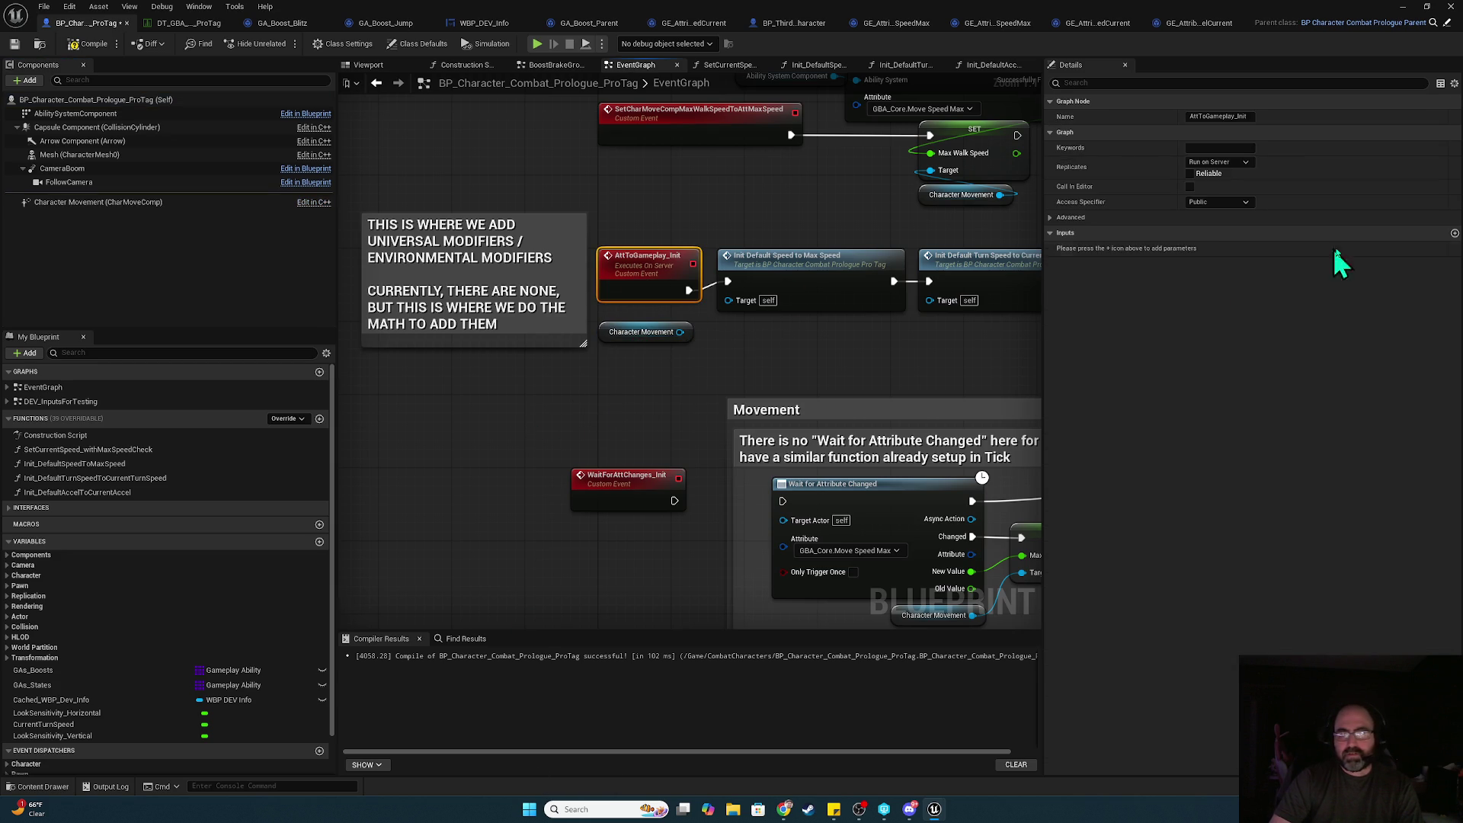
{"action": "left_click", "coordinate": [1454, 233]}
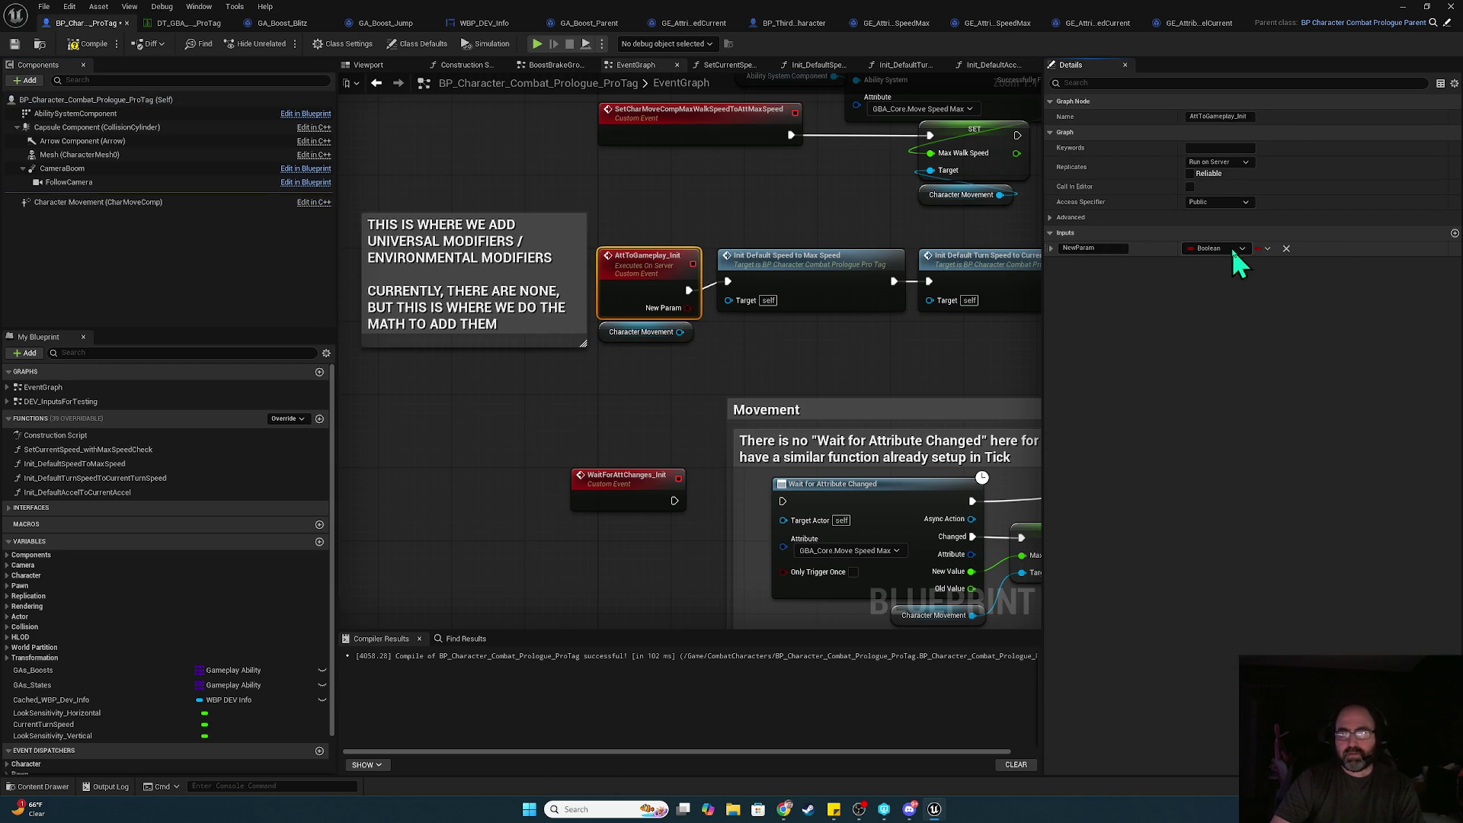
{"action": "left_click", "coordinate": [1232, 248]}
{"action": "type", "text": "characte"}
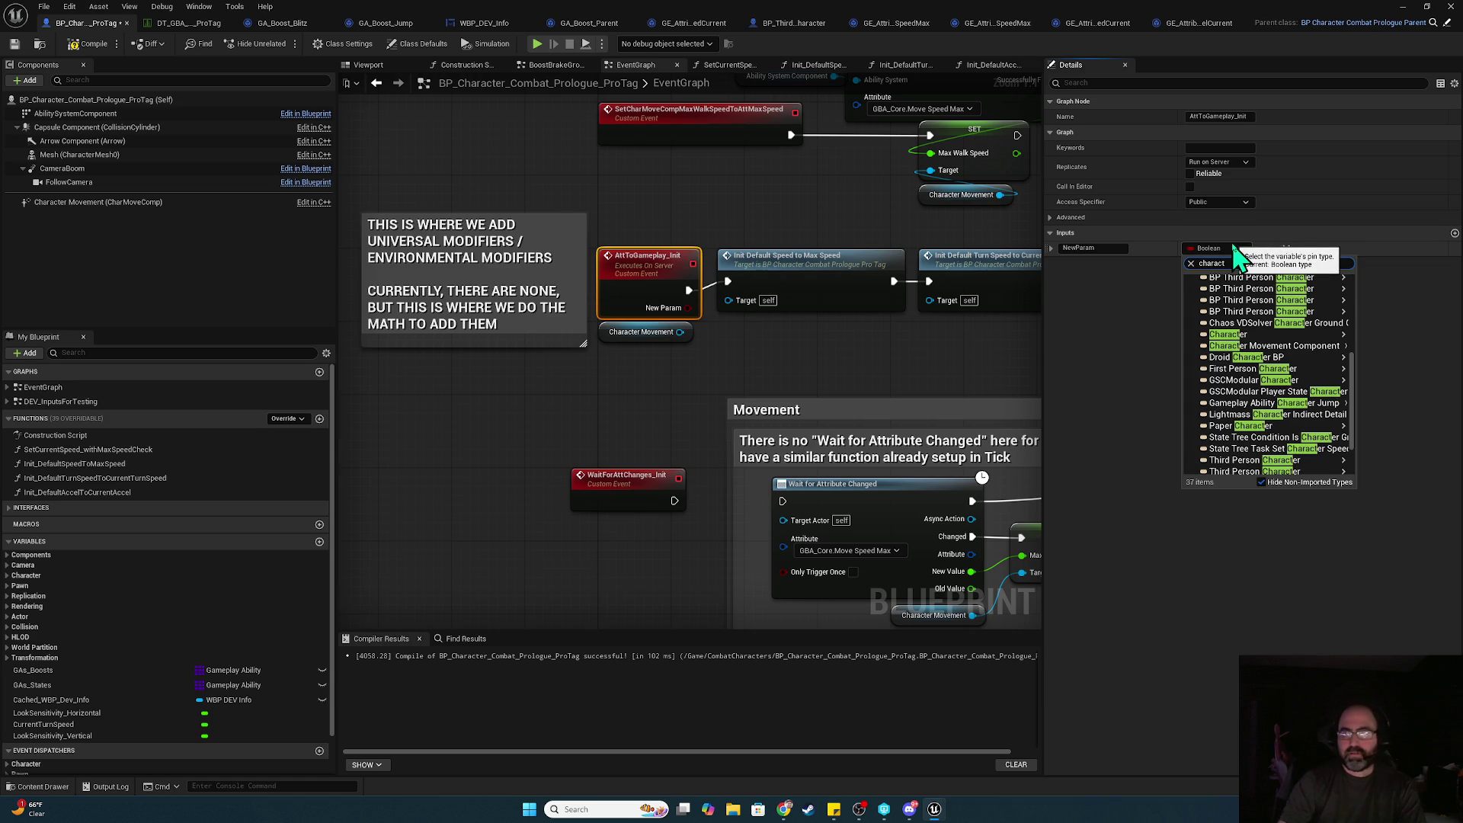
{"action": "mouse_move", "coordinate": [1294, 346]}
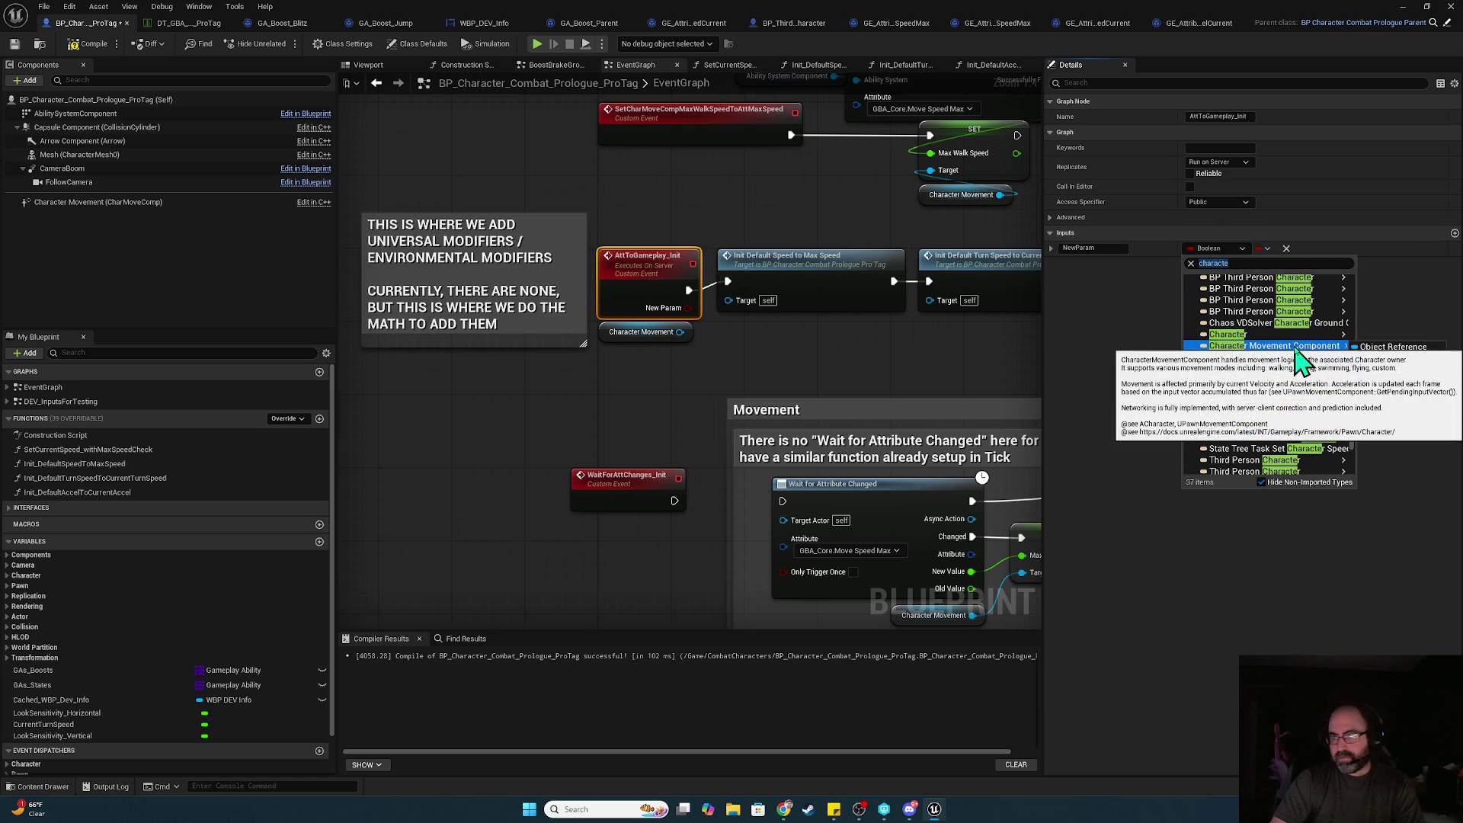
{"action": "left_click", "coordinate": [1392, 336]}
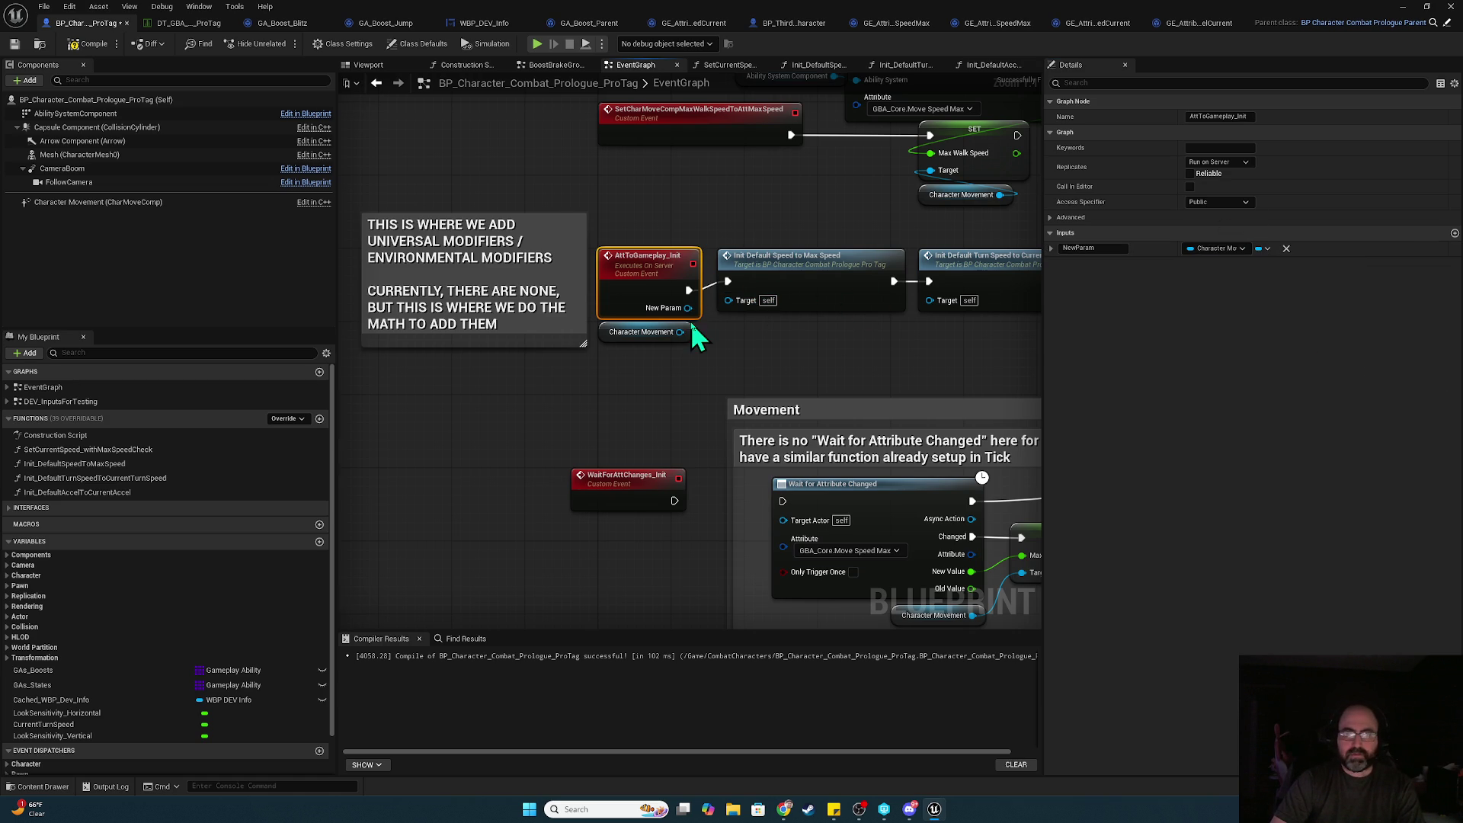
{"action": "mouse_move", "coordinate": [630, 336]}
{"action": "left_mouse_down"}
{"action": "mouse_move", "coordinate": [588, 546]}
{"action": "mouse_move", "coordinate": [741, 385]}
{"action": "mouse_move", "coordinate": [674, 350]}
{"action": "mouse_move", "coordinate": [470, 542]}
{"action": "left_mouse_up"}
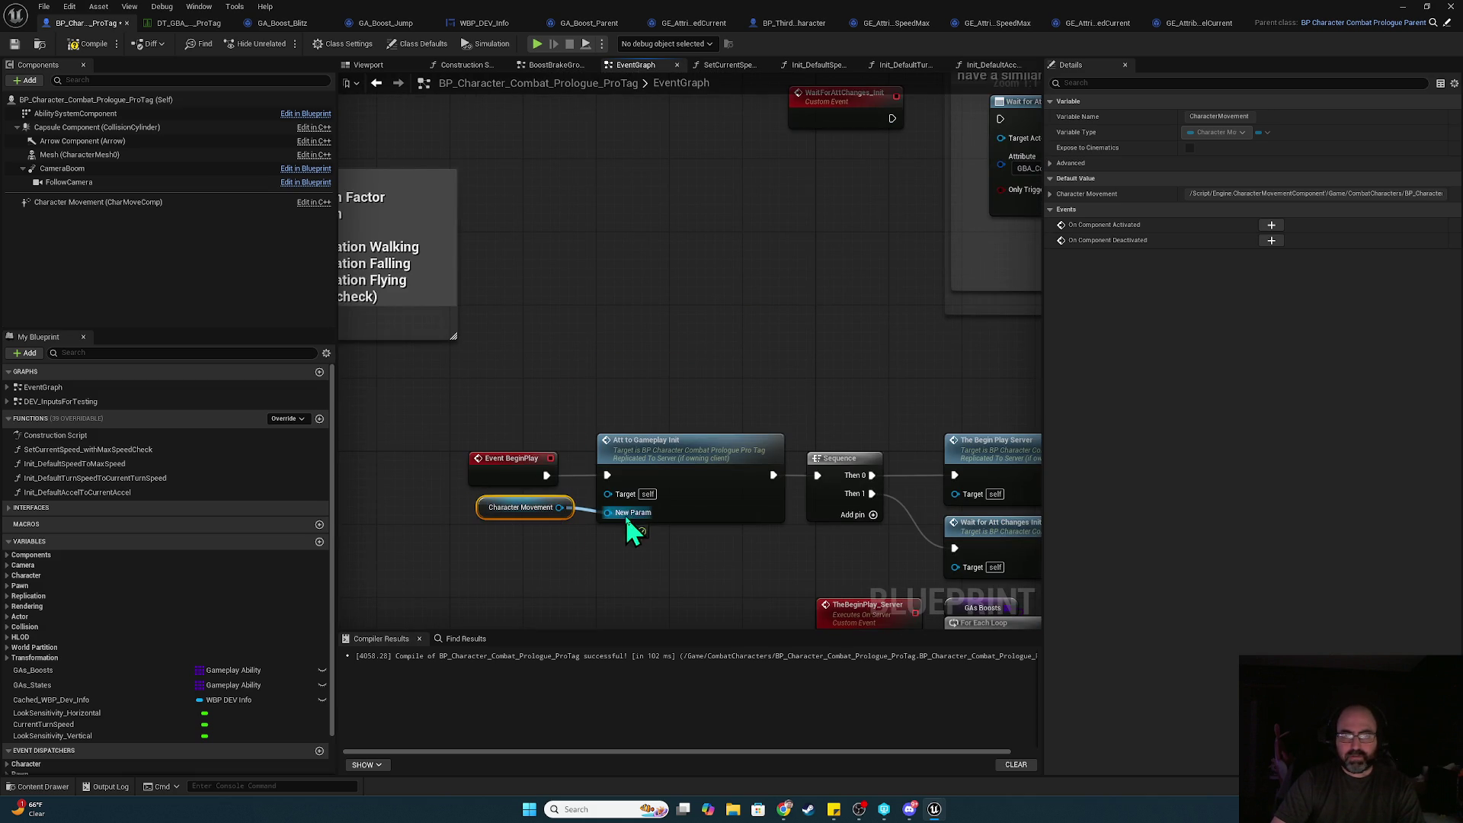
- Name the new input 'Char Move Comp' and open the Init_DefaultSpeedToMaxSpeed function
{"action": "left_click_drag", "start_coordinate": [701, 196], "coordinate": [519, 503]}
{"action": "left_click", "coordinate": [701, 197]}
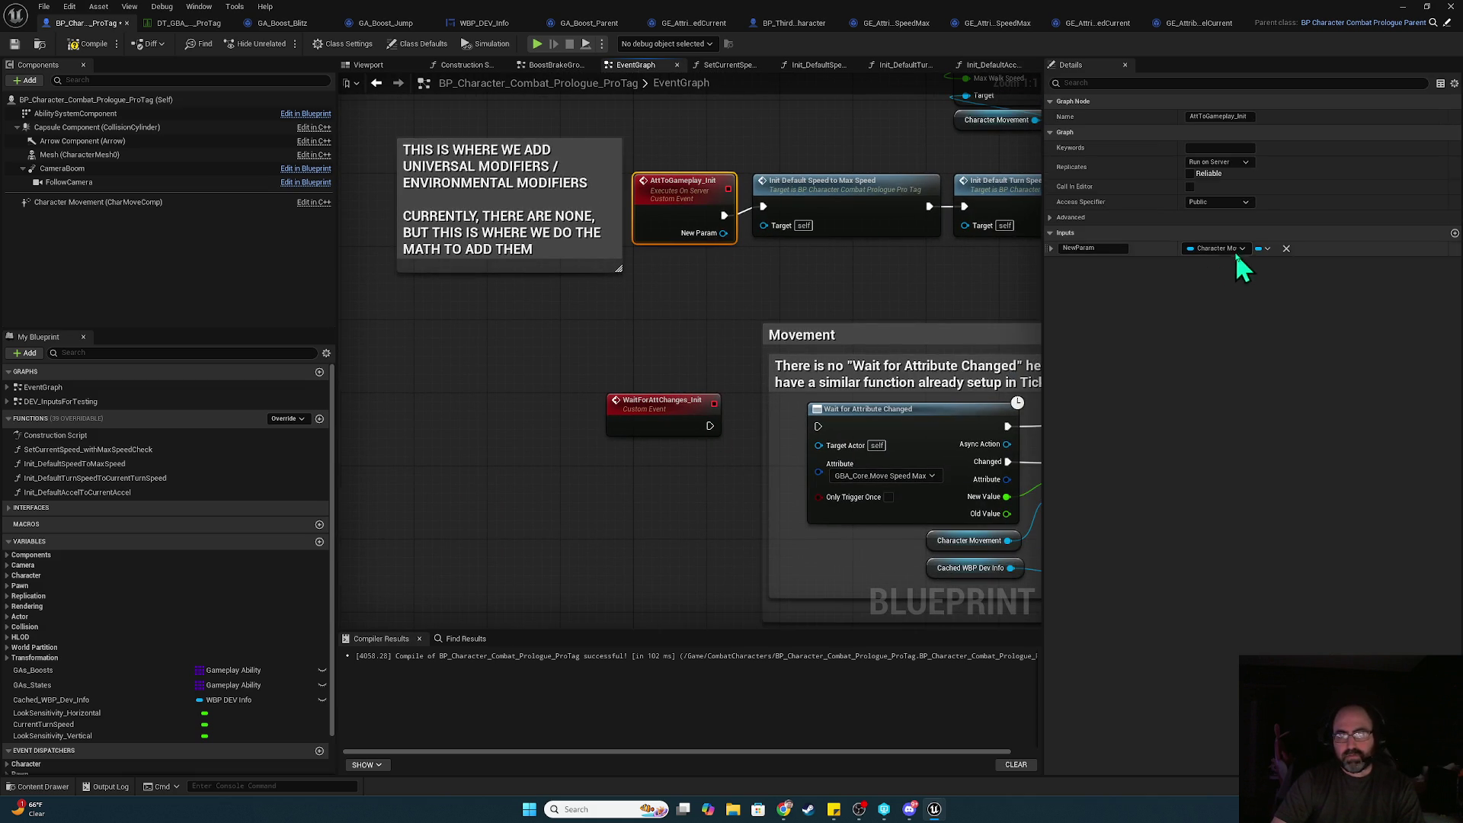
{"action": "type", "text": "C"}
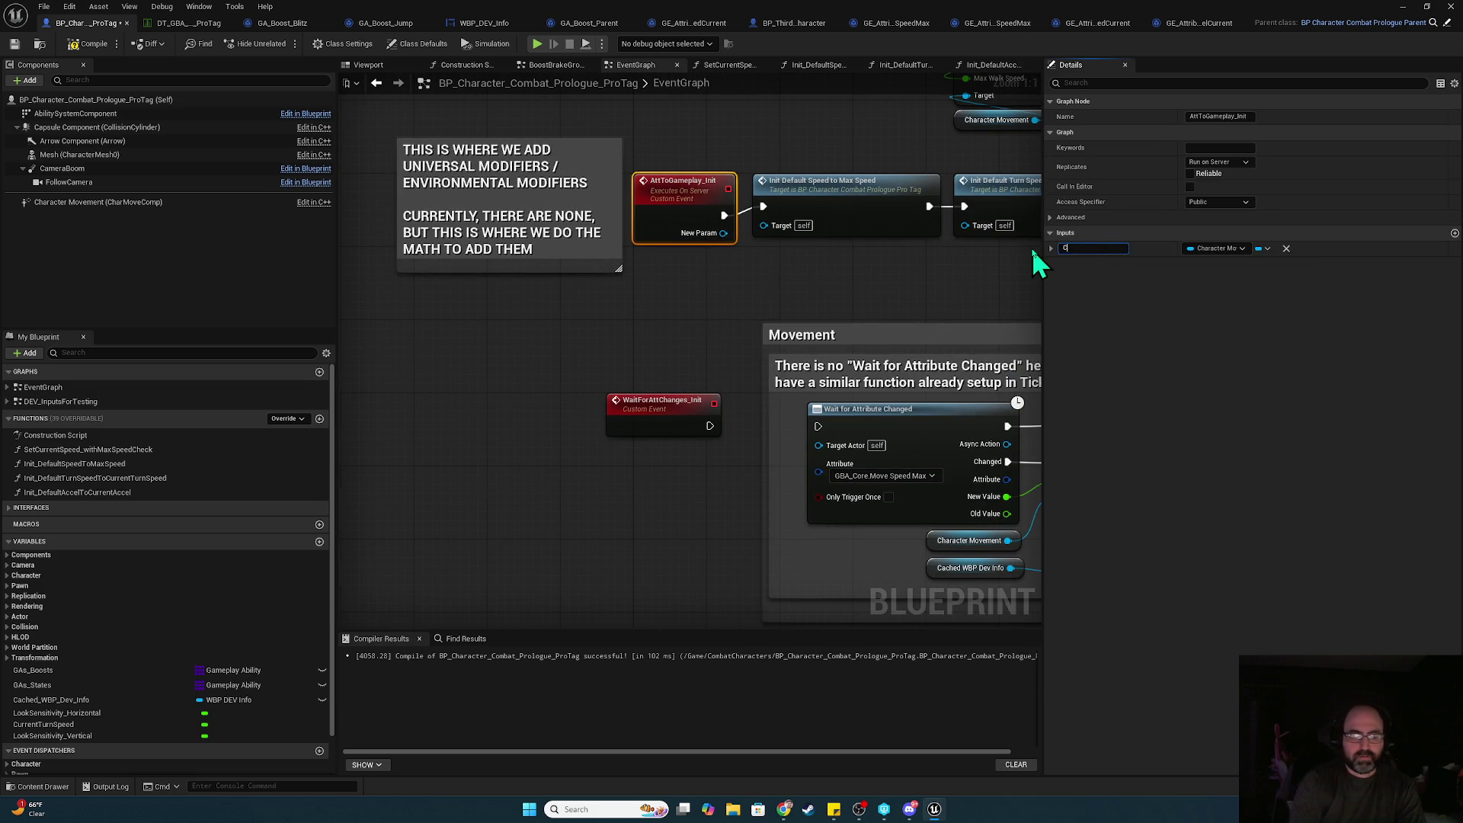
{"action": "type", "text": "har Move Comp"}
{"action": "key", "text": "Return"}
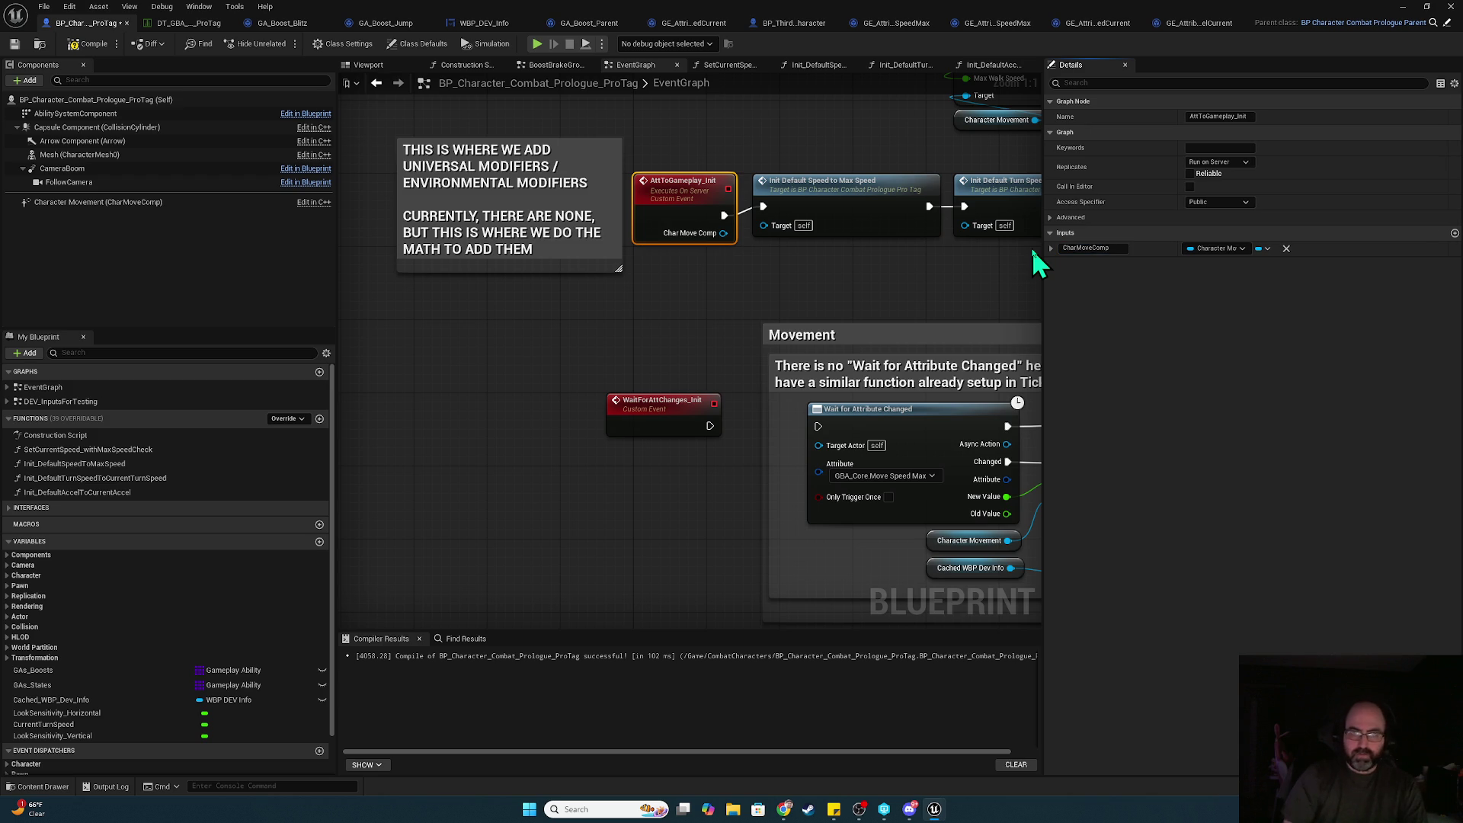
{"action": "left_click", "coordinate": [842, 204]}
{"action": "double_click", "coordinate": [842, 204]}
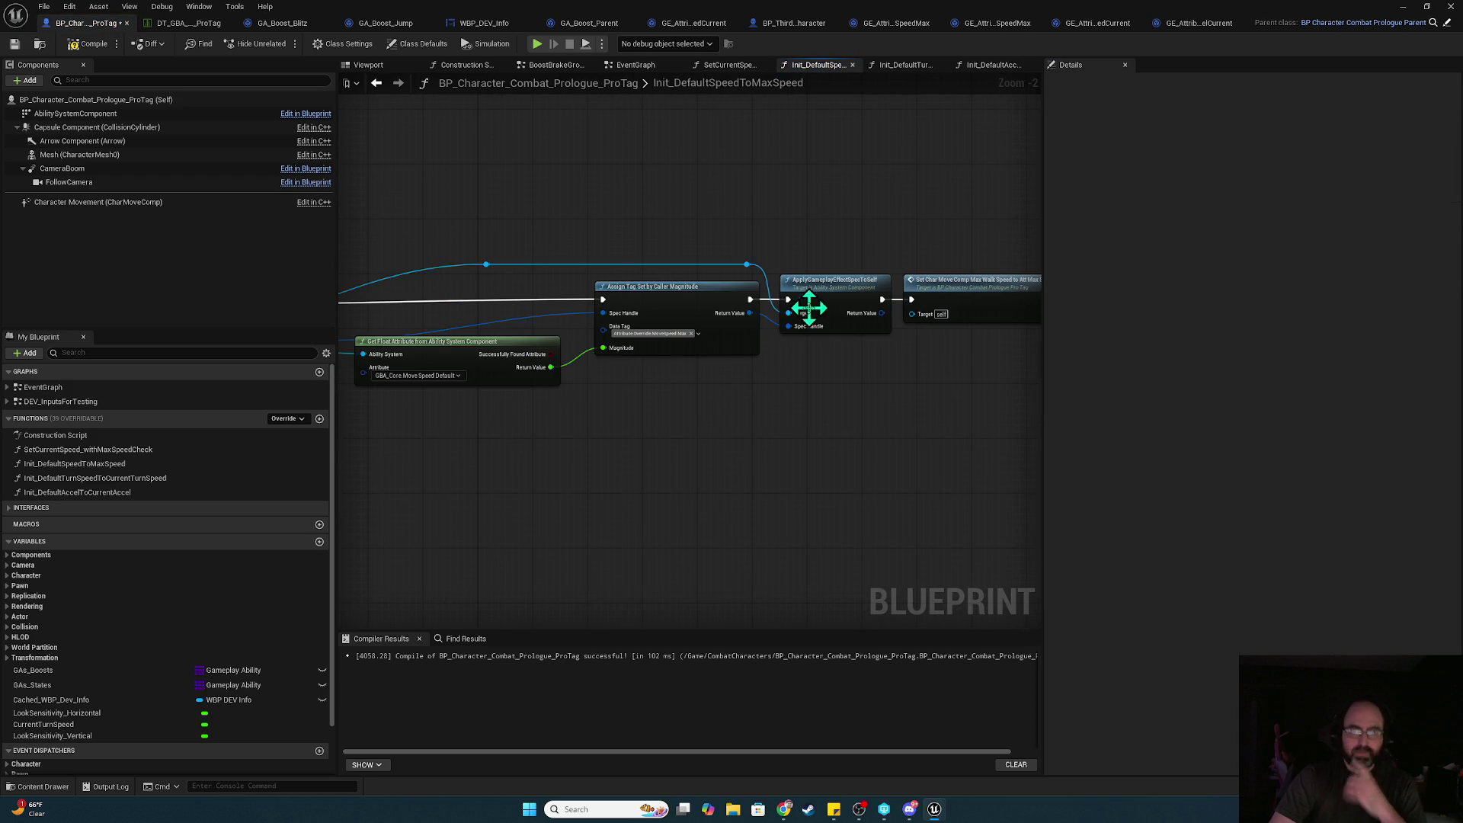
- Delete both reroute nodes and realign the ASC getter and ApplyGameplayEffectSpecToSelf node
{"action": "mouse_move", "coordinate": [793, 319]}
{"action": "left_mouse_down"}
{"action": "mouse_move", "coordinate": [543, 324]}
{"action": "mouse_move", "coordinate": [514, 305]}
{"action": "left_mouse_up"}
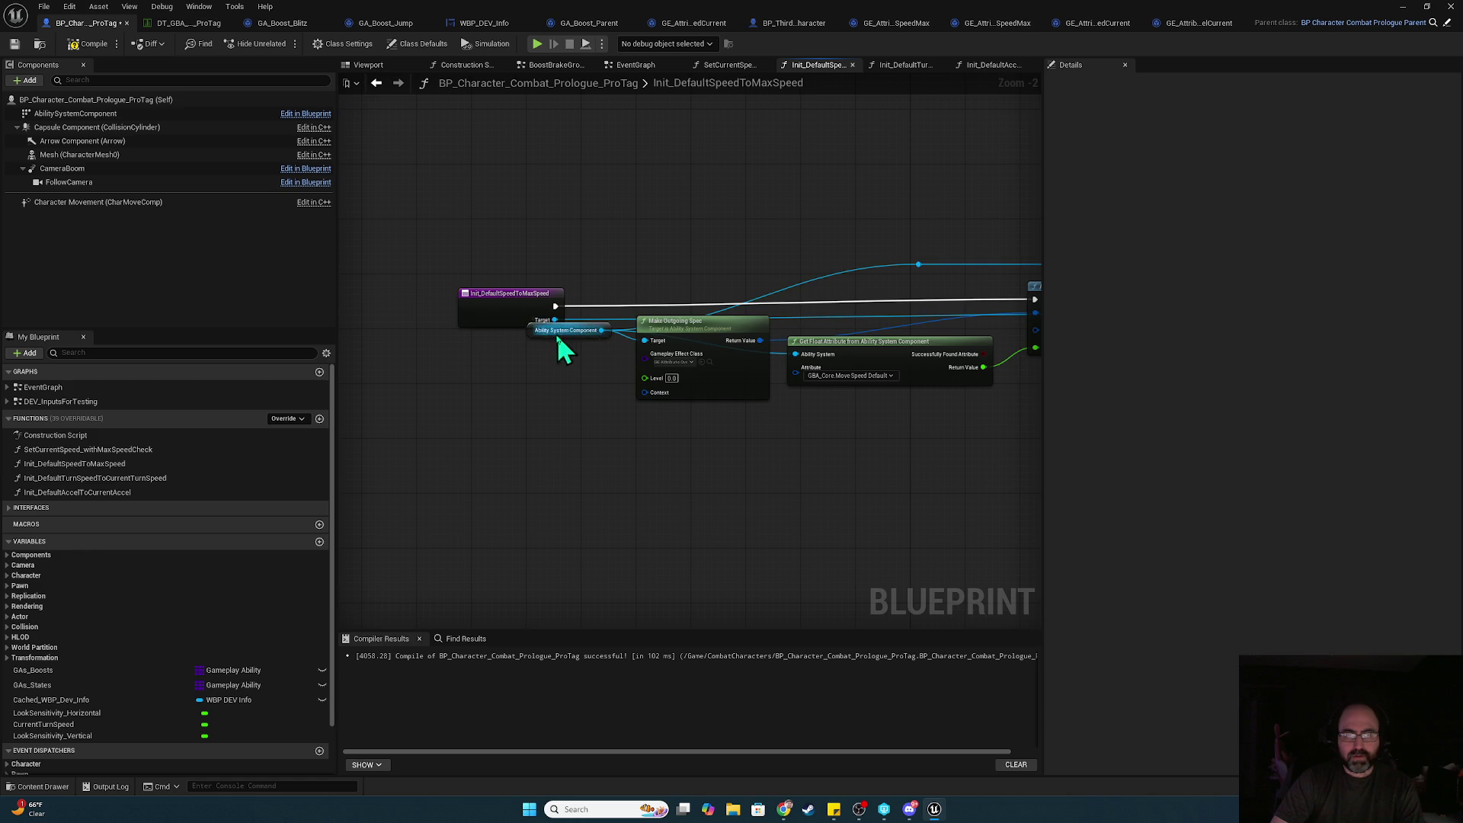
{"action": "left_click", "coordinate": [556, 329]}
{"action": "mouse_move", "coordinate": [556, 330]}
{"action": "left_mouse_down"}
{"action": "mouse_move", "coordinate": [501, 336]}
{"action": "mouse_move", "coordinate": [556, 321]}
{"action": "left_mouse_up"}
{"action": "left_click_drag", "start_coordinate": [730, 284], "coordinate": [352, 250]}
{"action": "left_click_drag", "start_coordinate": [789, 282], "coordinate": [780, 268]}
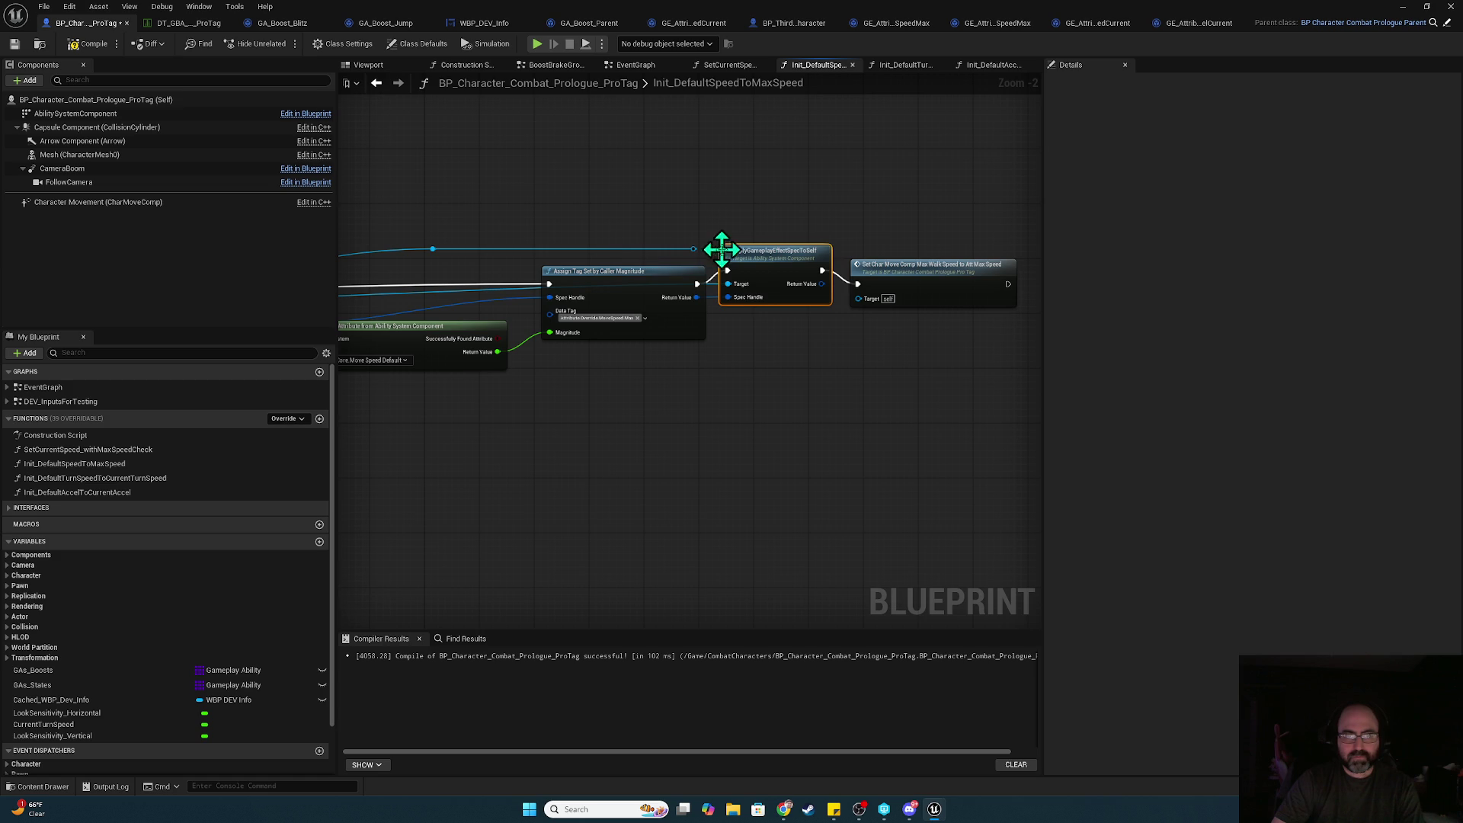
{"action": "left_click_drag", "start_coordinate": [697, 239], "coordinate": [417, 254]}
{"action": "key", "text": "Delete"}
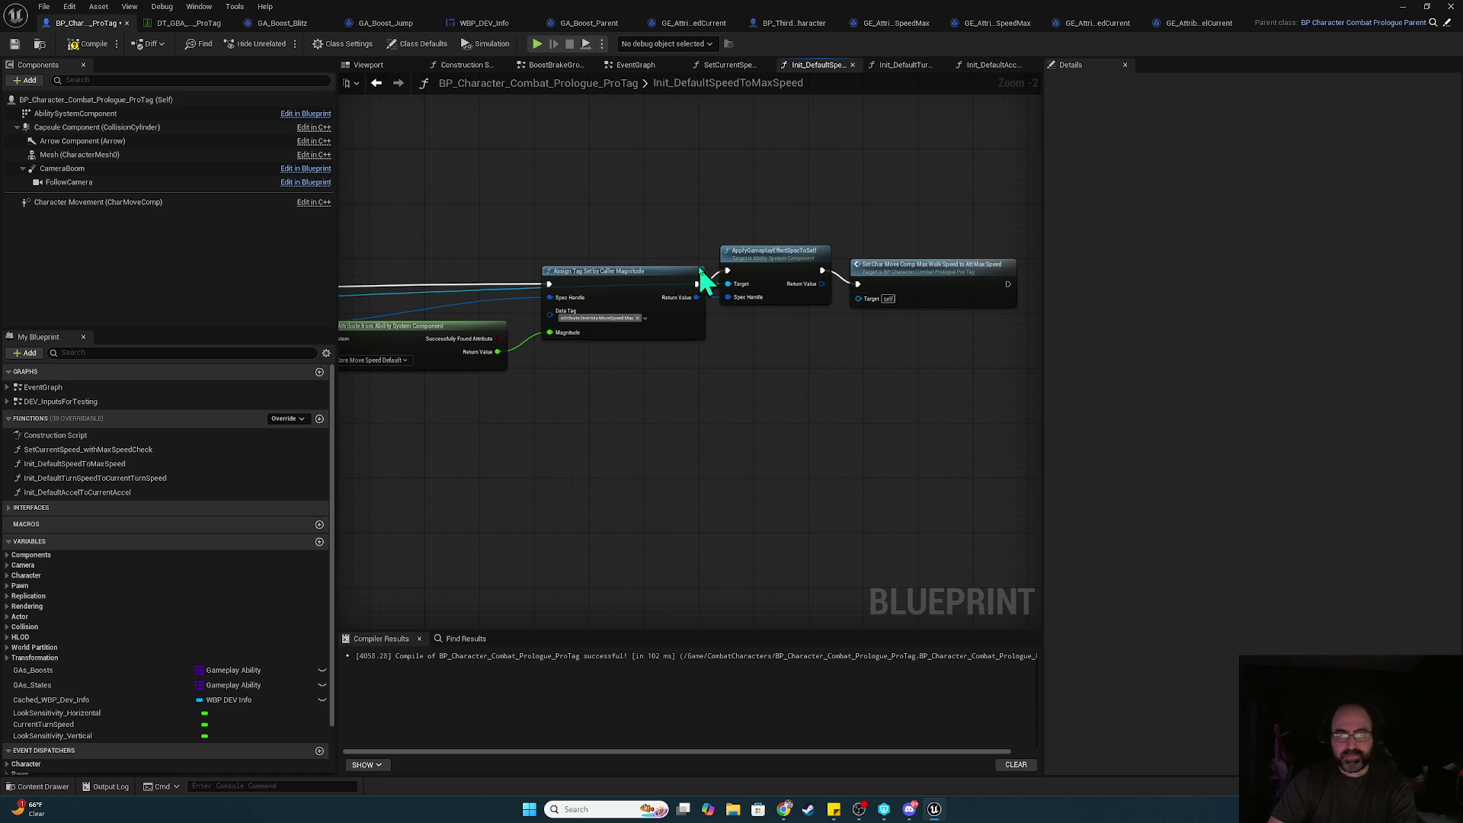
{"action": "left_click_drag", "start_coordinate": [771, 265], "coordinate": [770, 279]}
{"action": "left_click", "coordinate": [753, 212]}
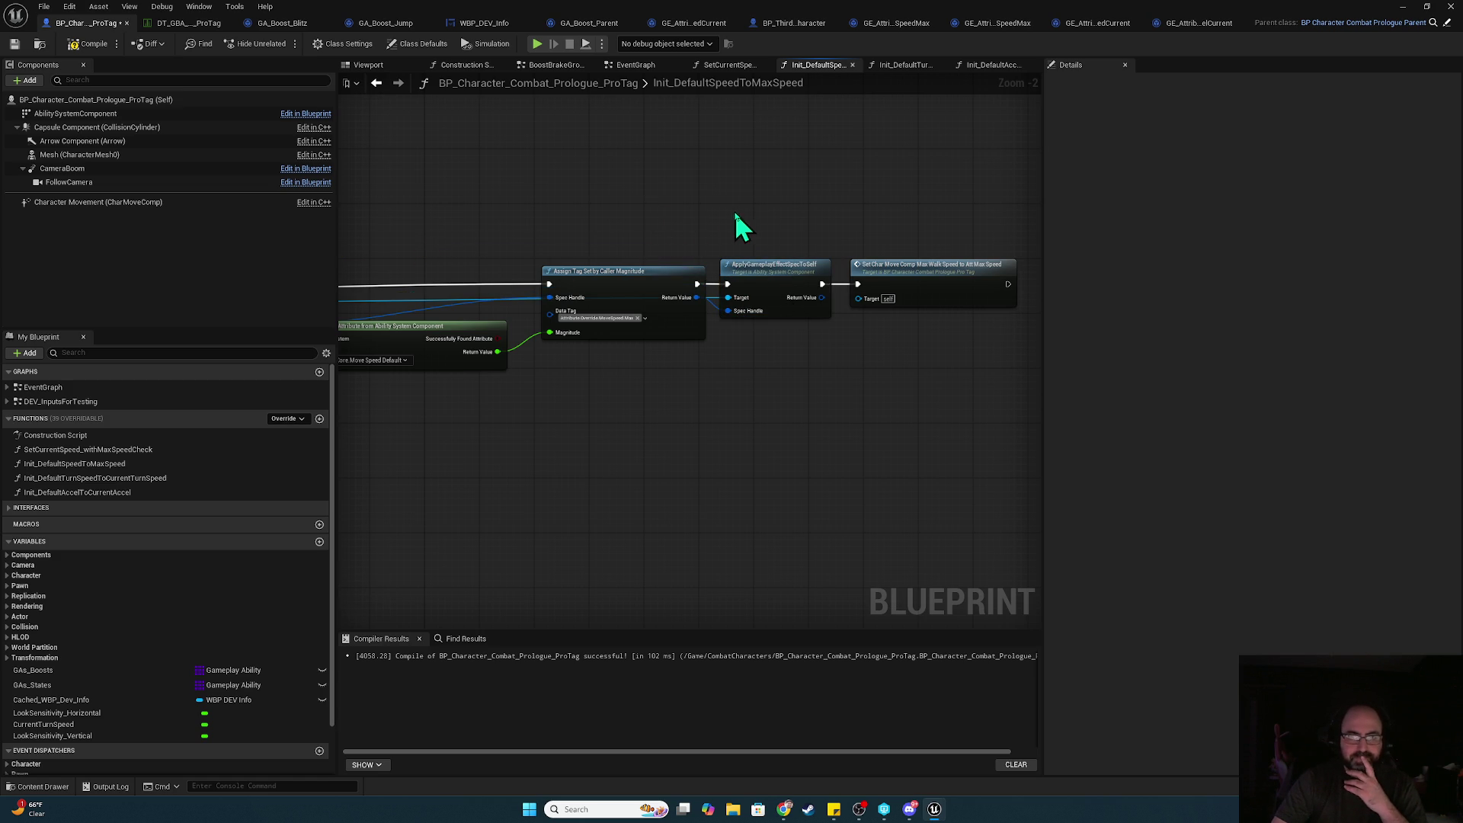
- Jump from the Set Char Move Comp call to the SetCharMoveCompMaxWalkSpeedToAttMaxSpeed event
{"action": "left_click_drag", "start_coordinate": [630, 206], "coordinate": [685, 206]}
{"action": "left_click", "coordinate": [981, 276]}
{"action": "double_click", "coordinate": [980, 276]}
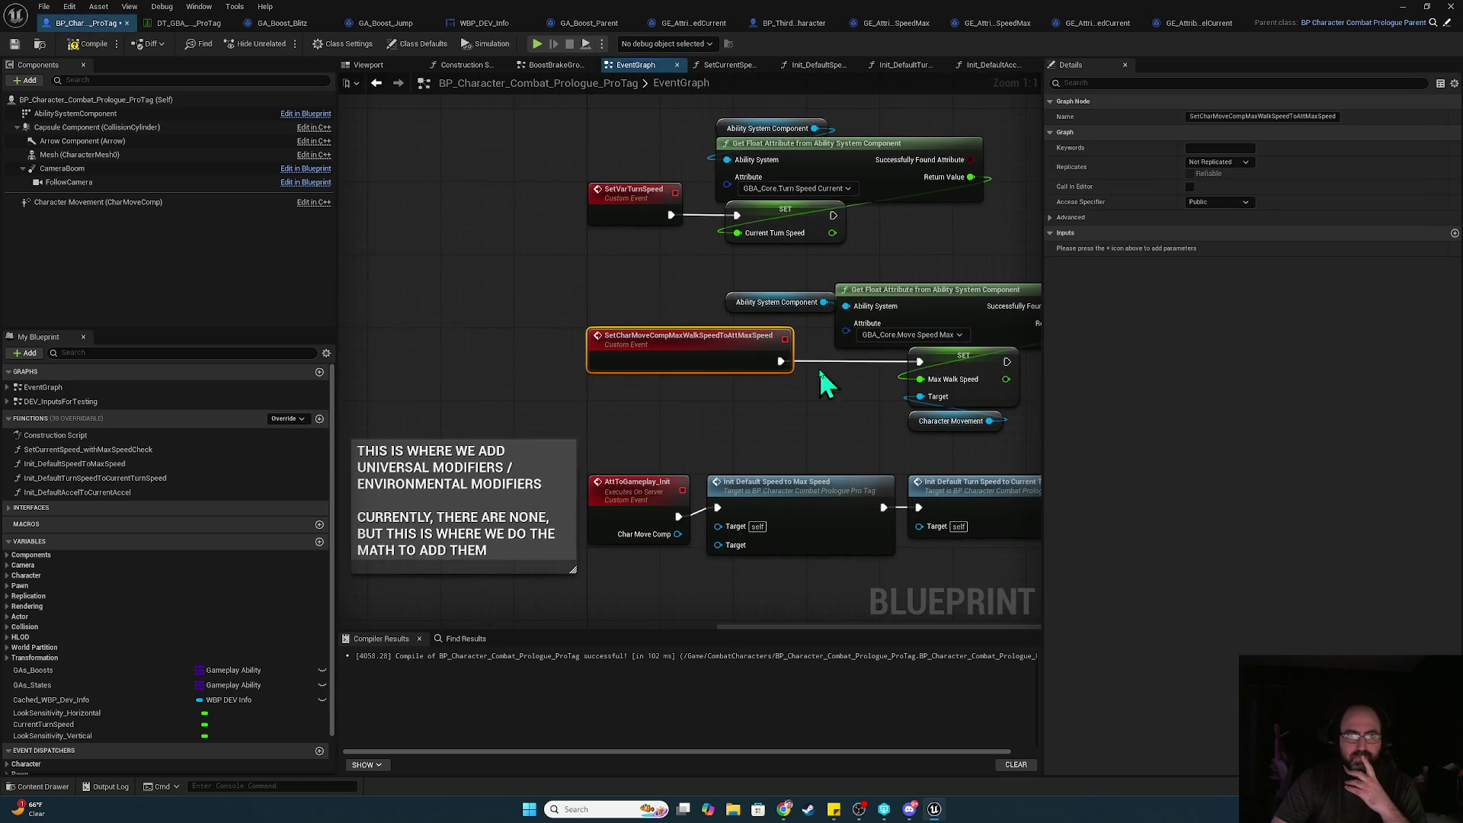
{"action": "left_click_drag", "start_coordinate": [806, 413], "coordinate": [588, 400]}
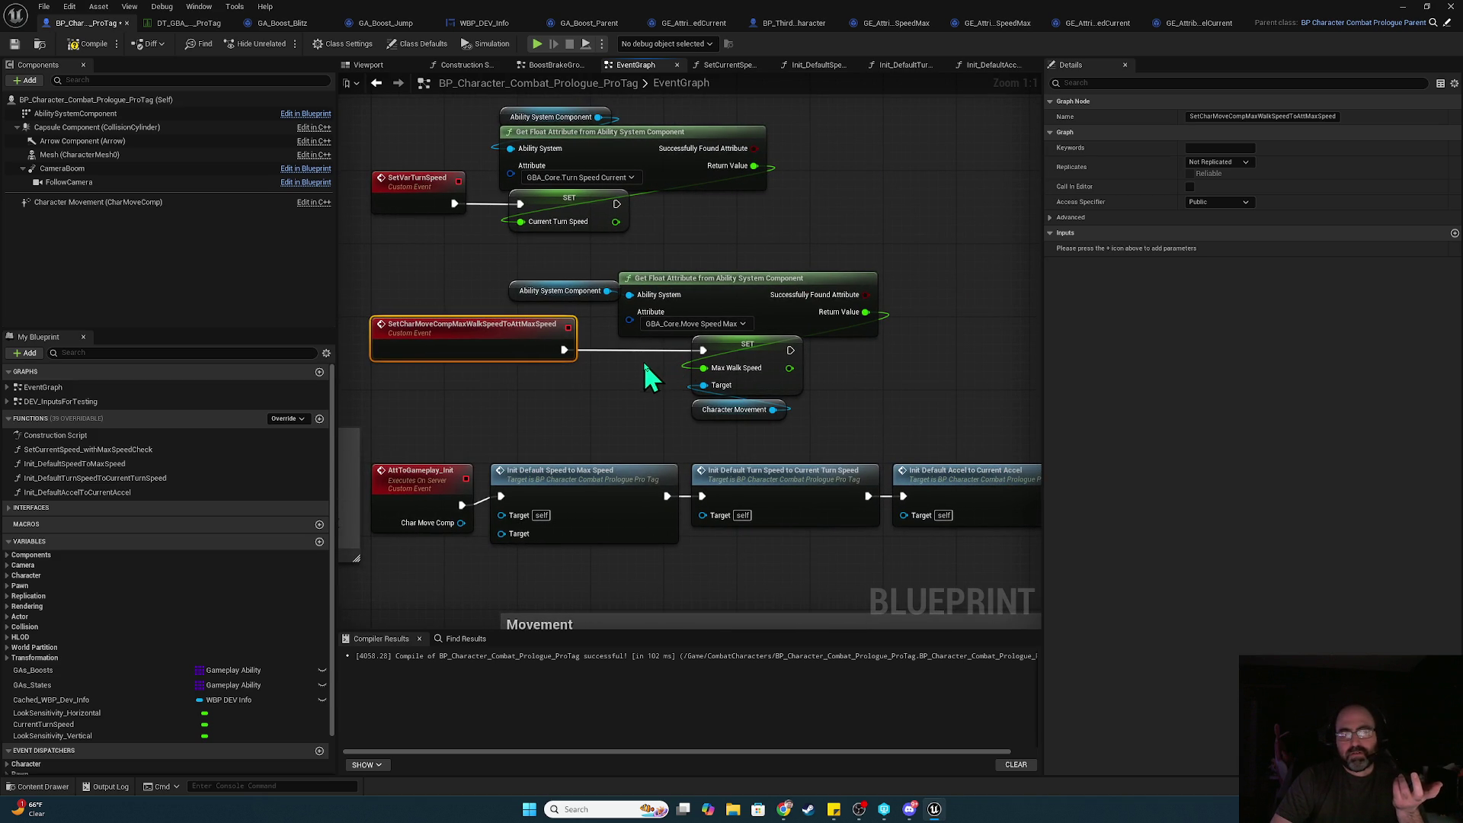
- Wire Char Move Comp toward Init Default Speed's Target and inspect the function's entry inputs
{"action": "left_click", "coordinate": [594, 491]}
{"action": "left_click_drag", "start_coordinate": [594, 491], "coordinate": [584, 500]}
{"action": "left_click_drag", "start_coordinate": [461, 523], "coordinate": [510, 546]}
{"action": "left_click", "coordinate": [599, 424]}
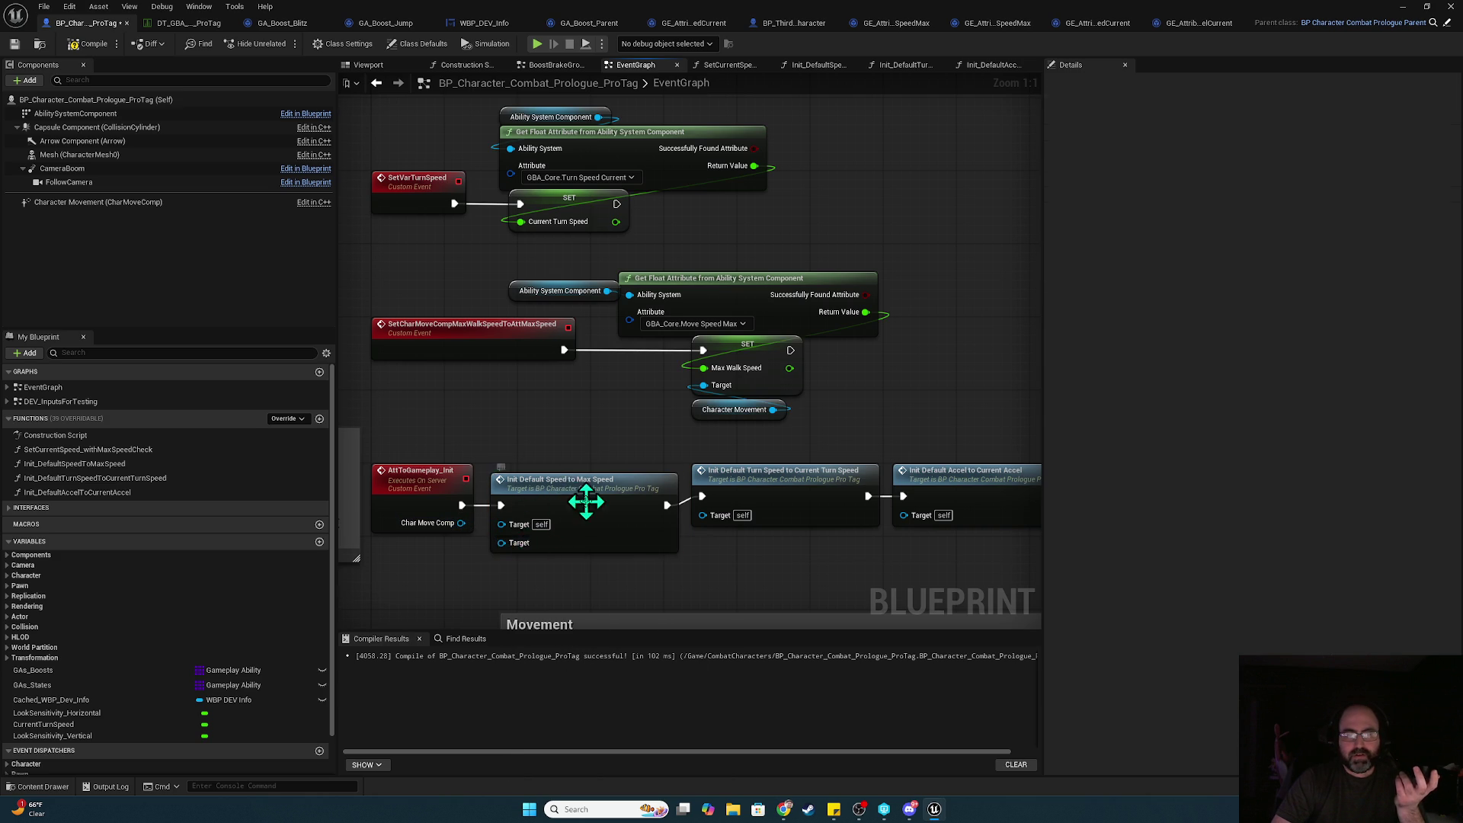
{"action": "double_click", "coordinate": [588, 509]}
{"action": "left_click", "coordinate": [572, 304]}
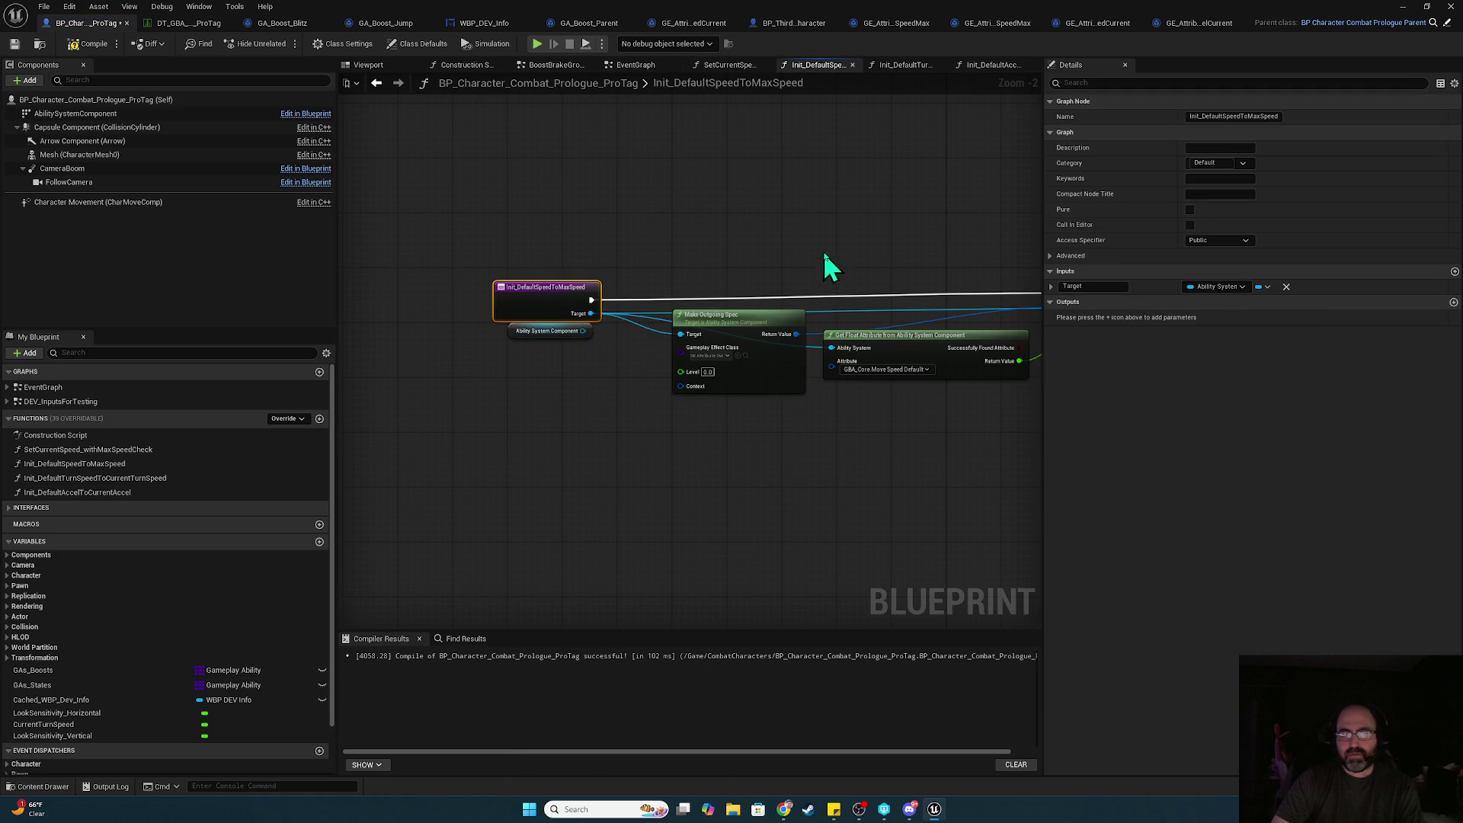
{"action": "mouse_move", "coordinate": [876, 251]}
{"action": "left_mouse_down"}
{"action": "mouse_move", "coordinate": [634, 237]}
{"action": "mouse_move", "coordinate": [875, 237]}
{"action": "left_mouse_up"}
- Recheck Init_DefaultSpeedToMaxSpeed from the EventGraph, then select the SetCharMoveCompMaxWalkSpeedToAttMaxSpeed event
{"action": "left_click", "coordinate": [655, 66]}
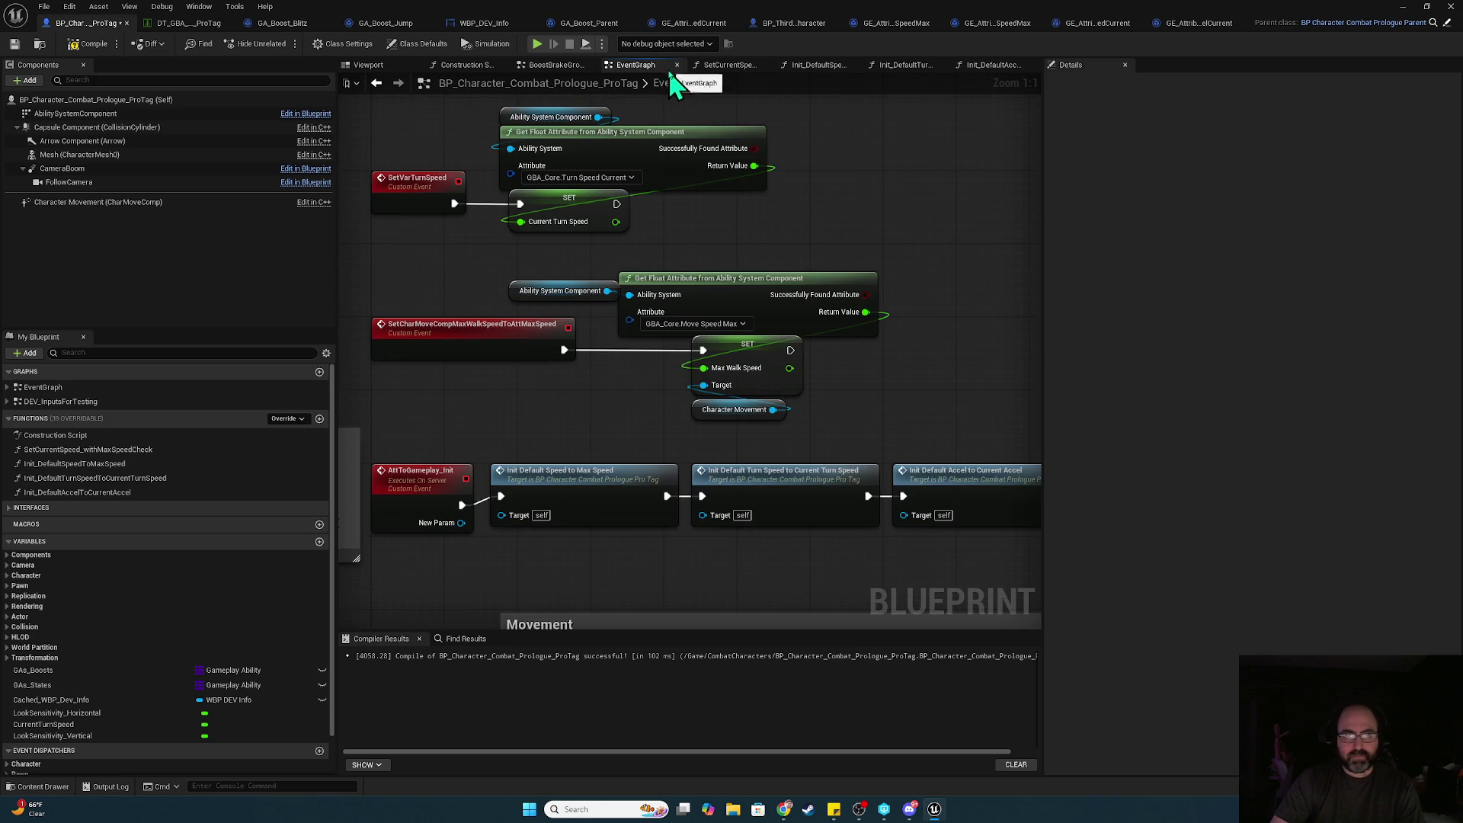
{"action": "left_click", "coordinate": [602, 259]}
{"action": "double_click", "coordinate": [752, 265]}
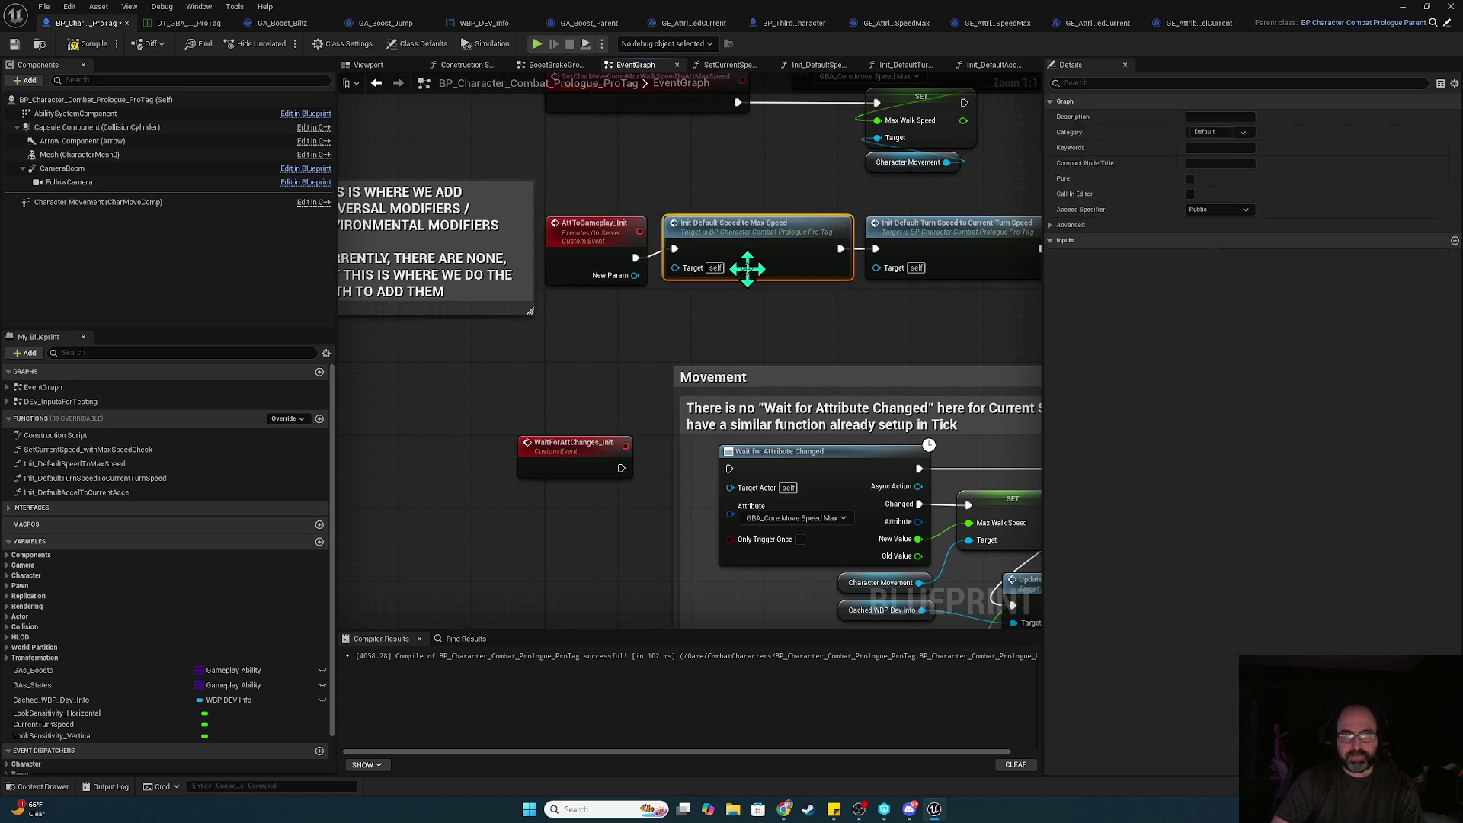
{"action": "mouse_move", "coordinate": [825, 295]}
{"action": "left_mouse_down"}
{"action": "mouse_move", "coordinate": [601, 238]}
{"action": "mouse_move", "coordinate": [446, 237]}
{"action": "left_mouse_up"}
{"action": "double_click", "coordinate": [953, 294]}
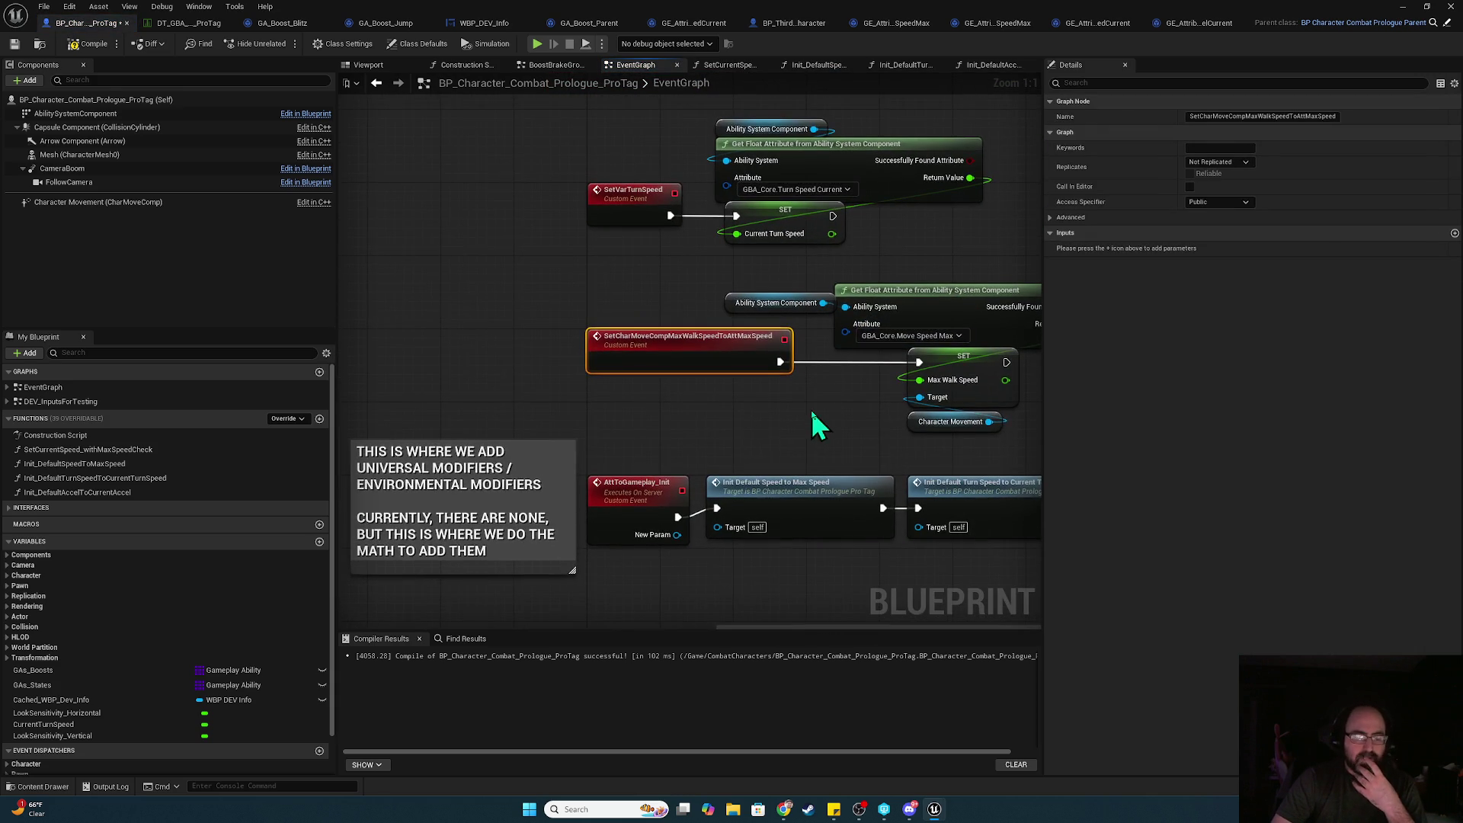
{"action": "mouse_move", "coordinate": [811, 427]}
{"action": "left_mouse_down"}
{"action": "mouse_move", "coordinate": [755, 375]}
{"action": "mouse_move", "coordinate": [697, 366]}
{"action": "left_mouse_up"}
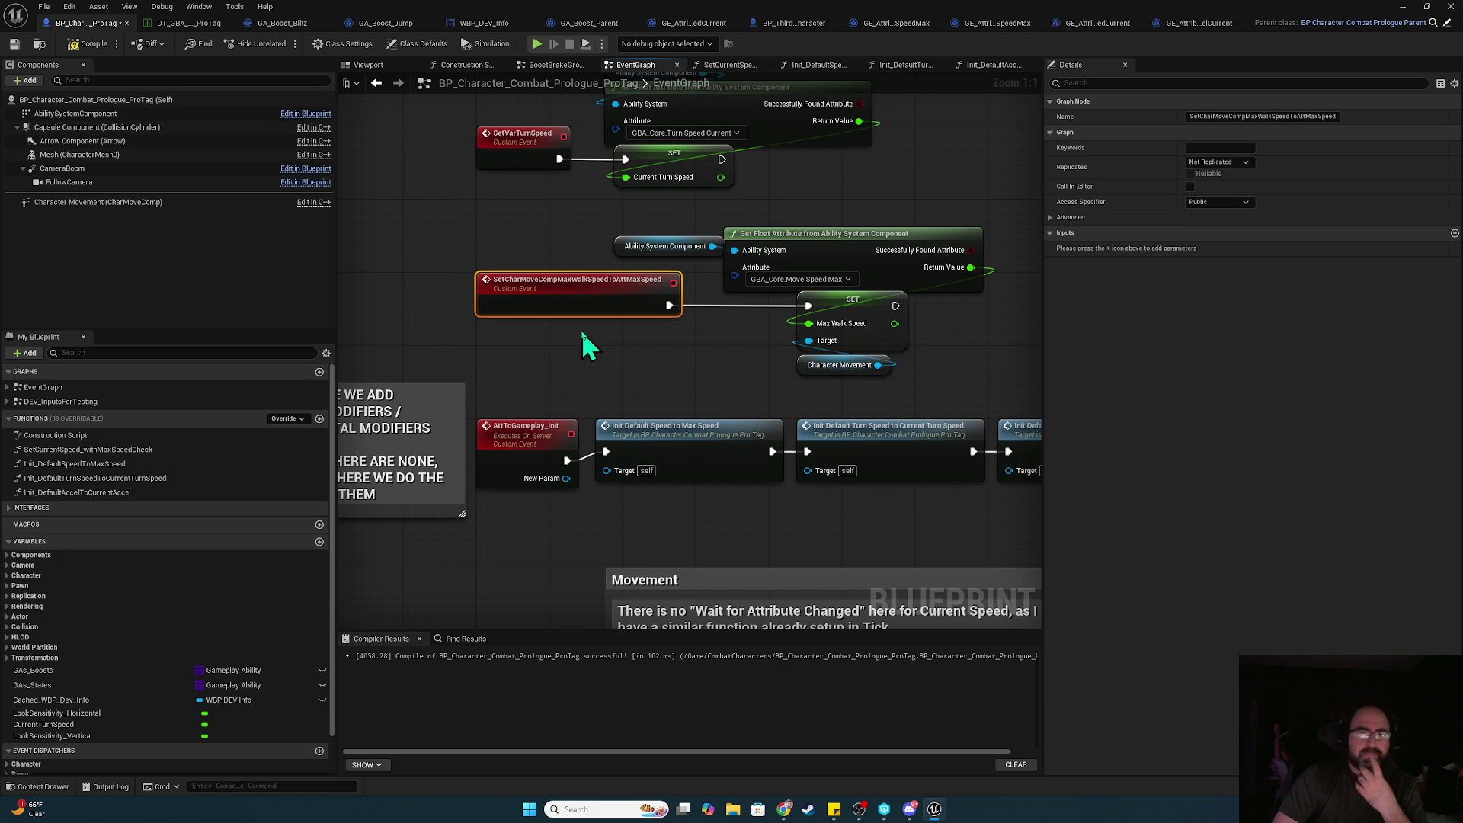
{"action": "left_click", "coordinate": [640, 368]}
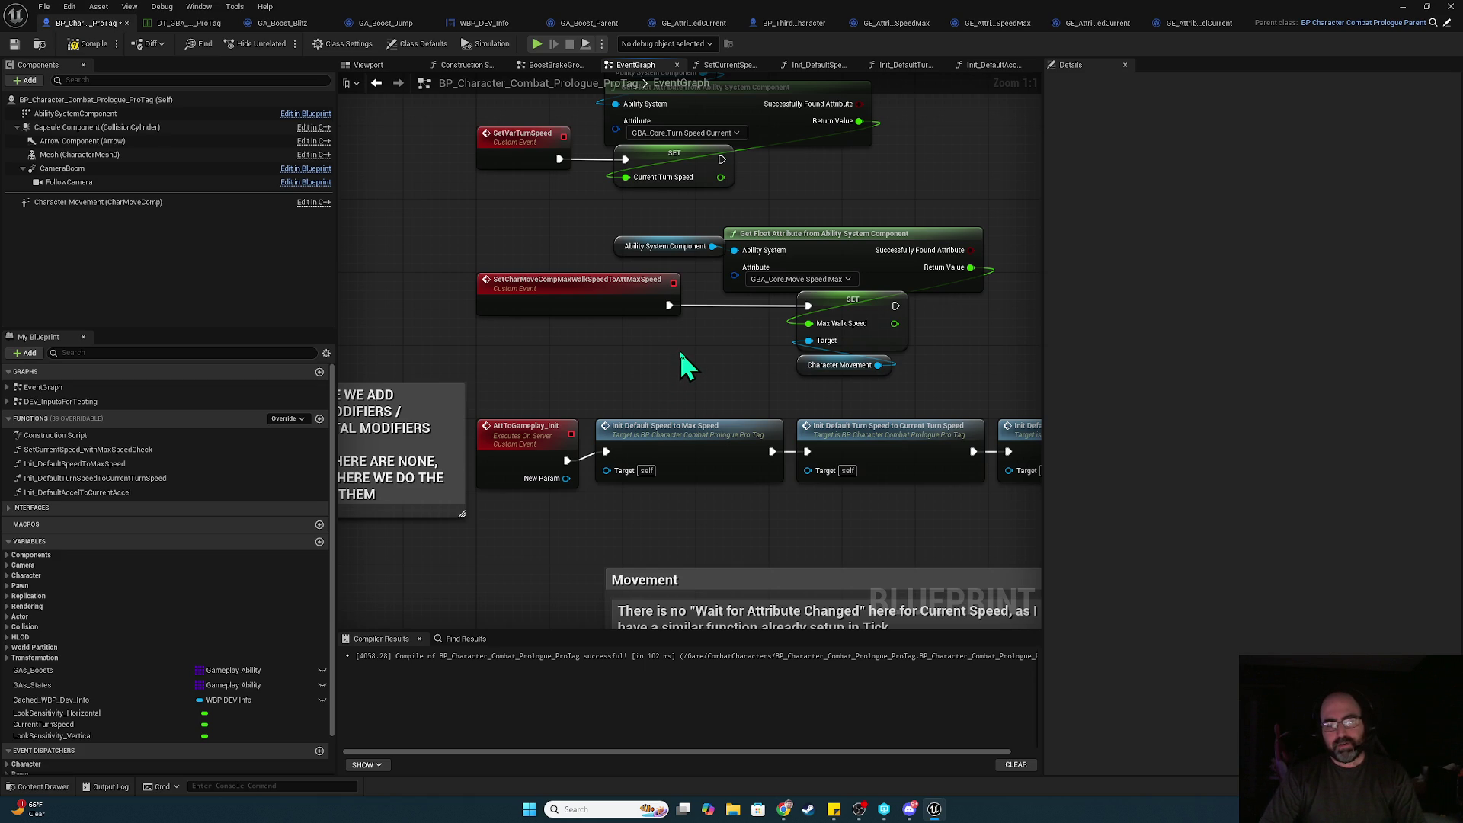
{"action": "mouse_move", "coordinate": [757, 376]}
{"action": "left_mouse_down"}
{"action": "mouse_move", "coordinate": [560, 326]}
{"action": "mouse_move", "coordinate": [648, 322]}
{"action": "mouse_move", "coordinate": [672, 336]}
{"action": "left_mouse_up"}
{"action": "left_click", "coordinate": [537, 271]}
- Make AttToGameplay_Init run on the server, then view GE_AttributeOverride_AccelCurrent's class defaults
{"action": "left_click", "coordinate": [1219, 161]}
{"action": "left_click", "coordinate": [1234, 204]}
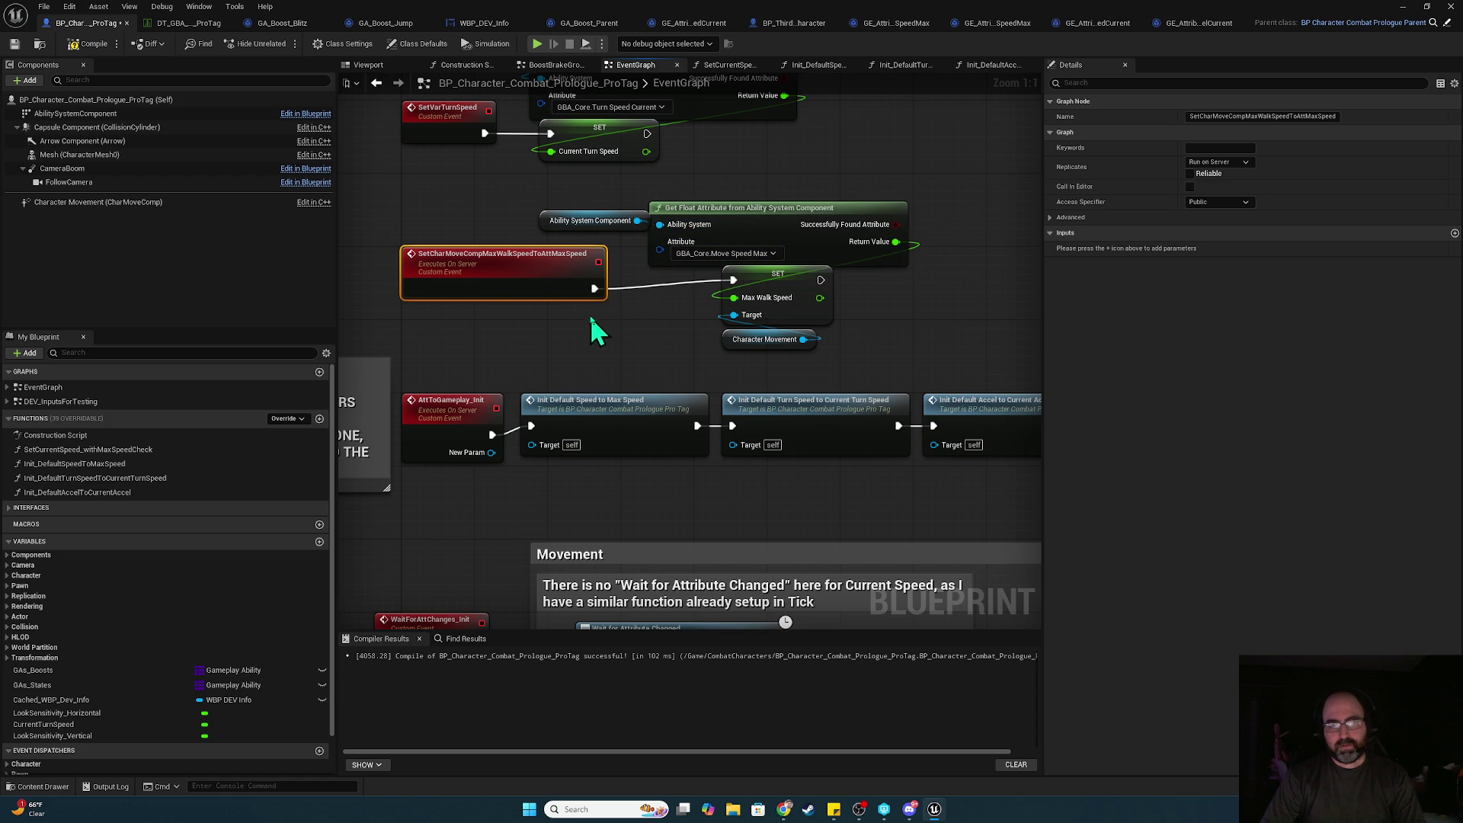
{"action": "left_click", "coordinate": [466, 404]}
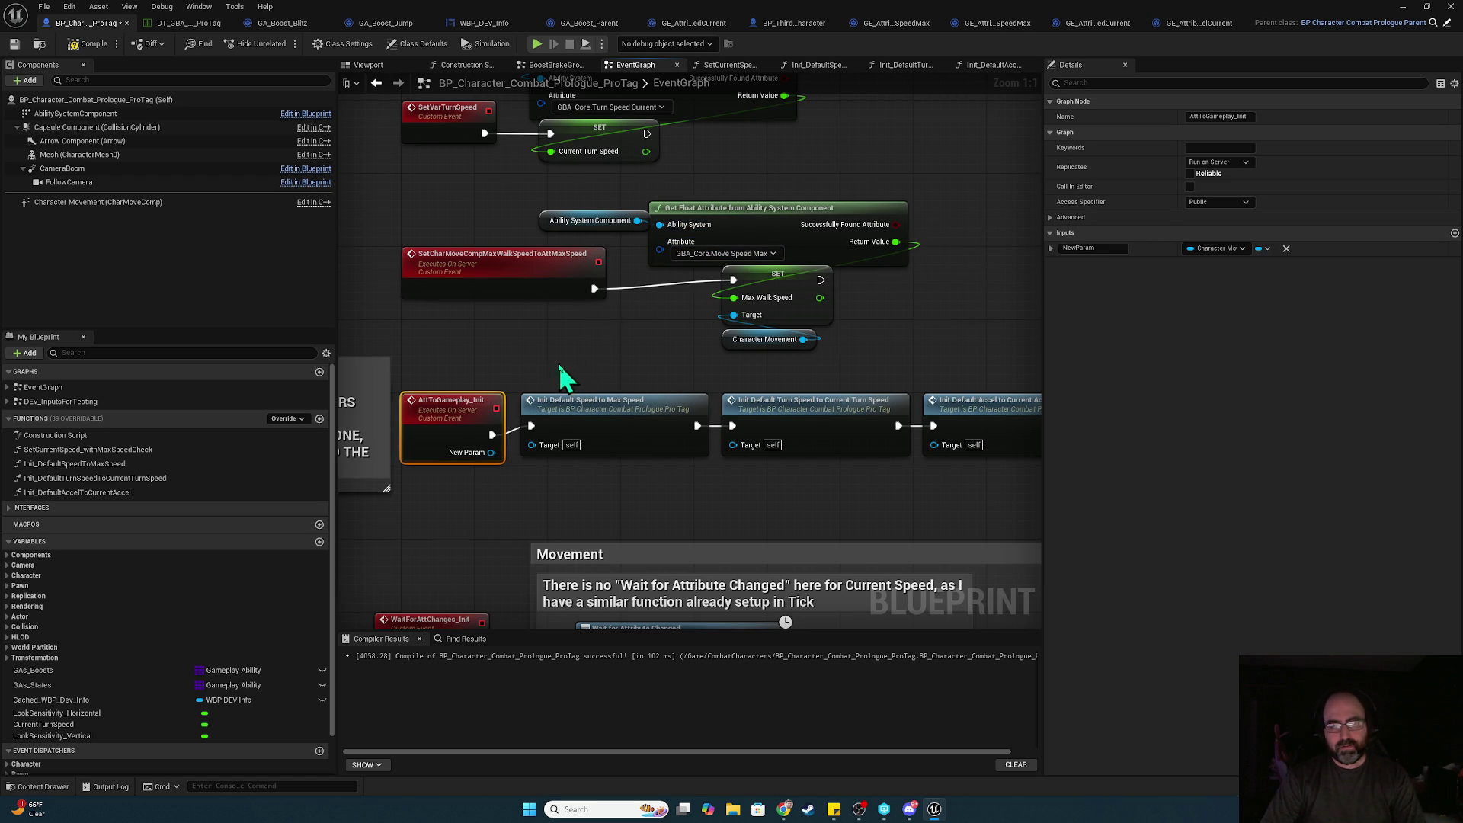
{"action": "left_click_drag", "start_coordinate": [468, 402], "coordinate": [469, 393]}
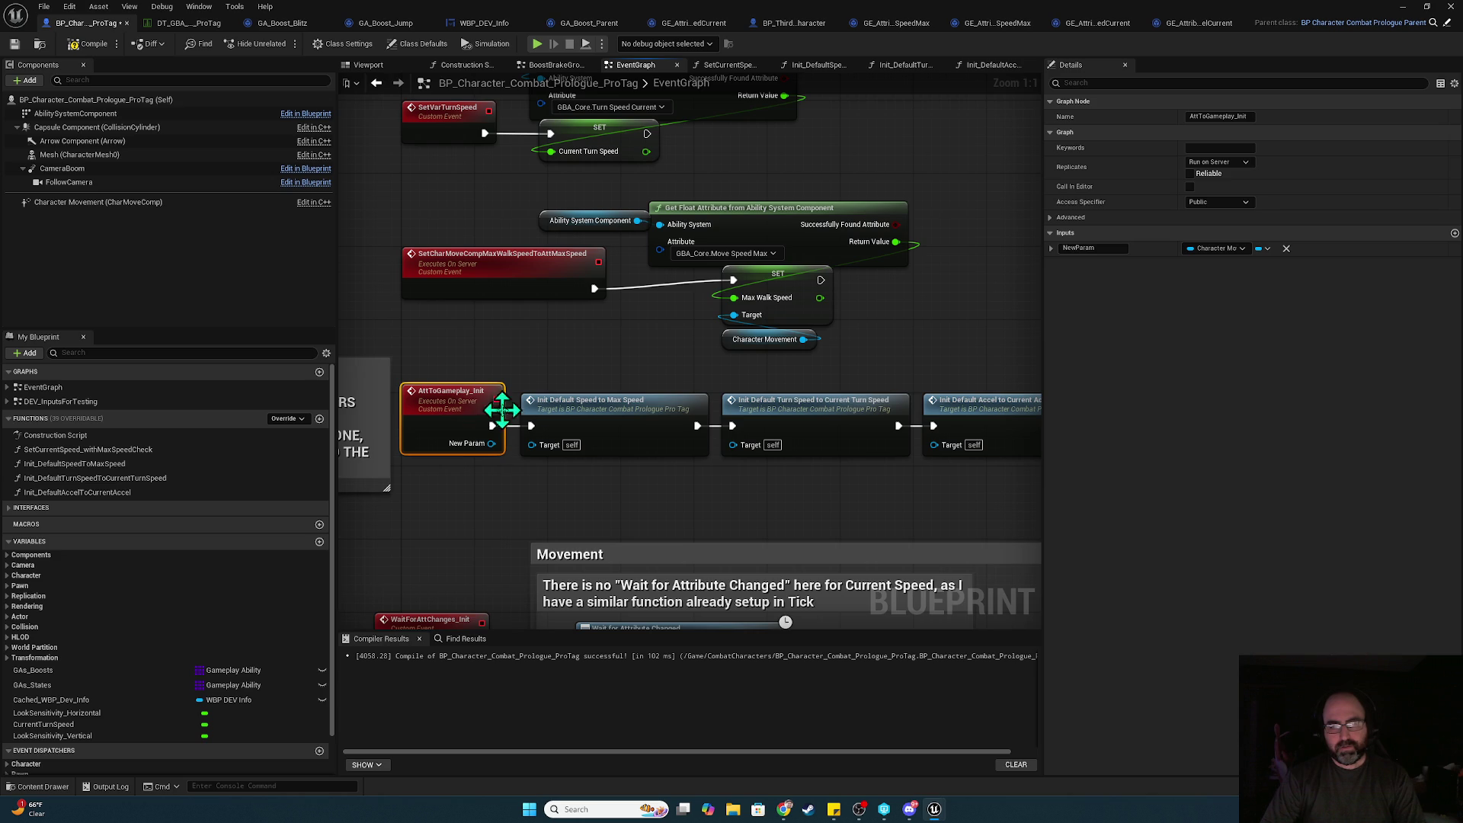
{"action": "double_click", "coordinate": [587, 418]}
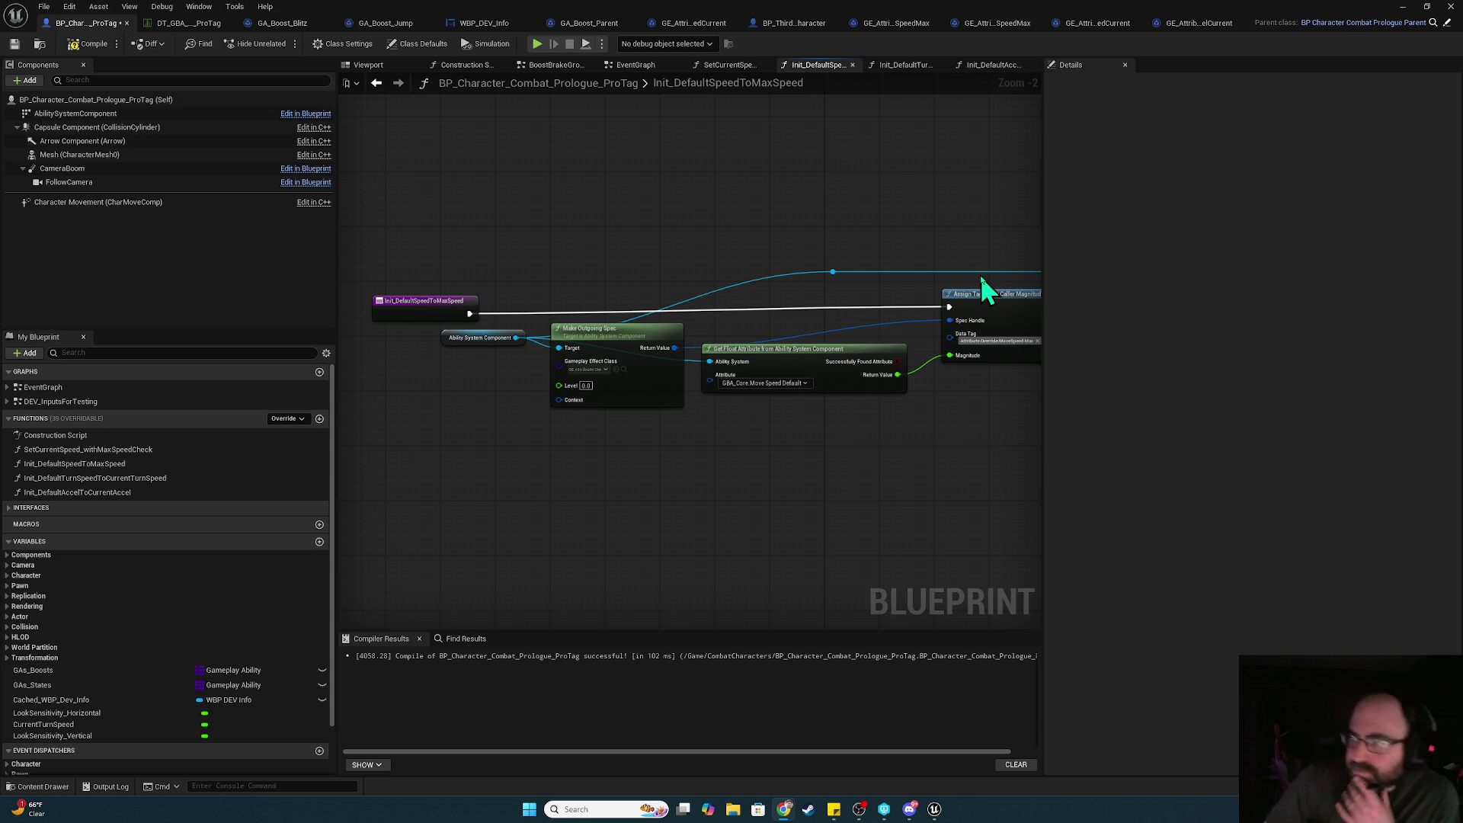
{"action": "left_click", "coordinate": [1193, 24]}
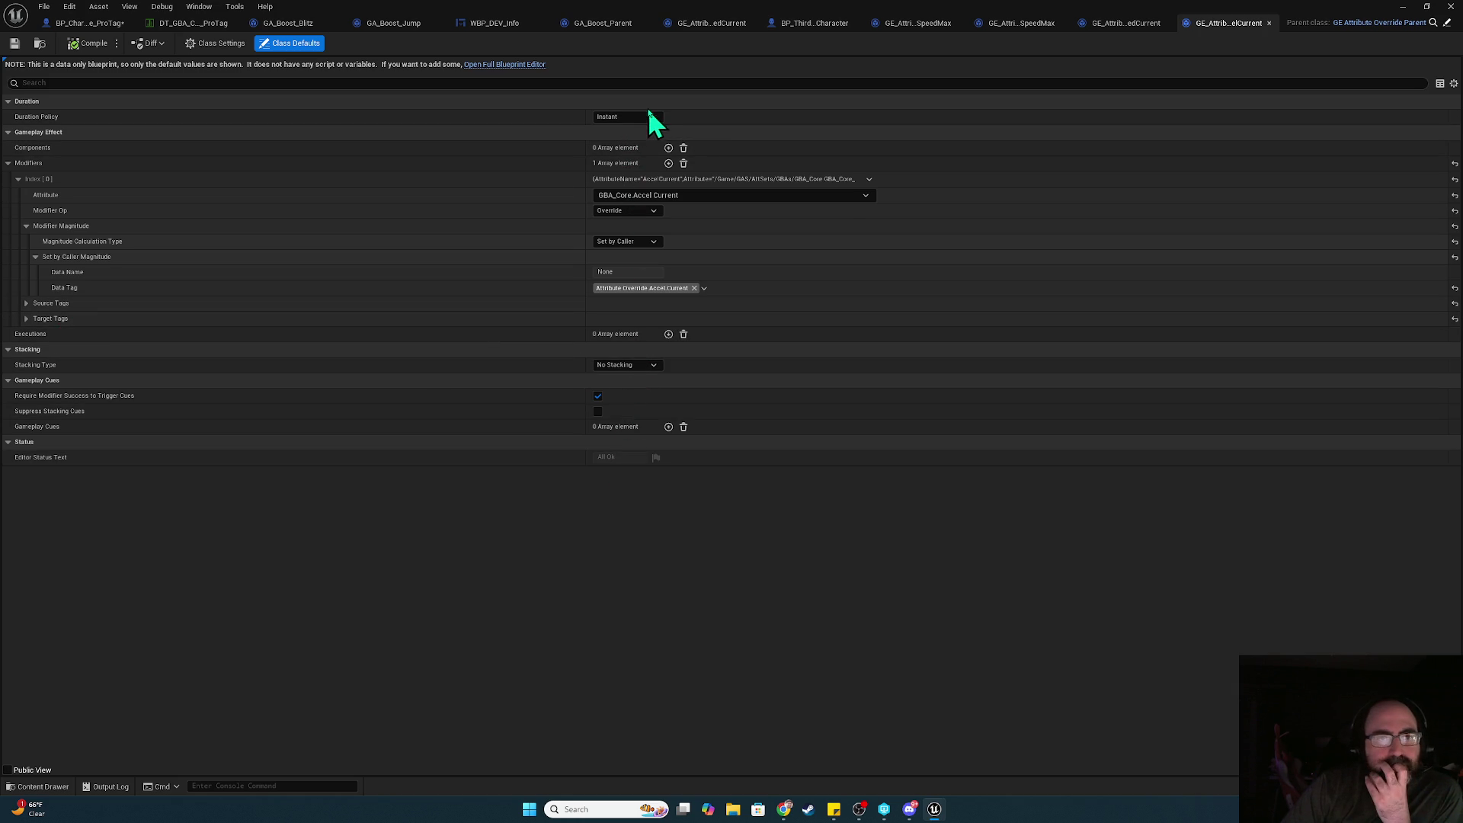
- Open the AccelCurrent override effect in the full Blueprint editor and briefly search its details for 'stack'
{"action": "left_click", "coordinate": [515, 67]}
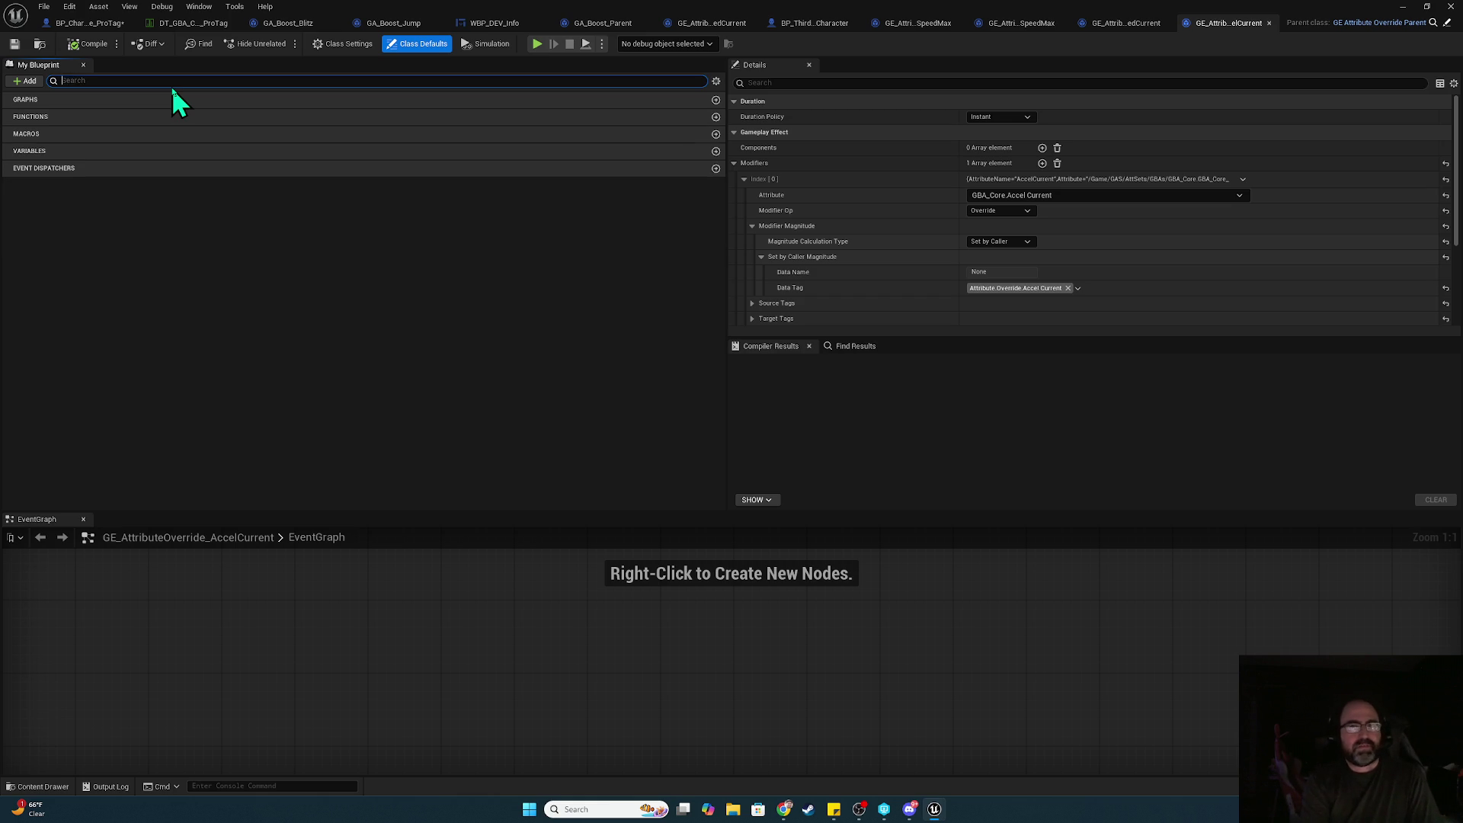
{"action": "left_click", "coordinate": [825, 86]}
{"action": "type", "text": "stack"}
{"action": "key", "text": "BackSpace"}
{"action": "key", "text": "BackSpace"}
{"action": "key", "text": "BackSpace"}
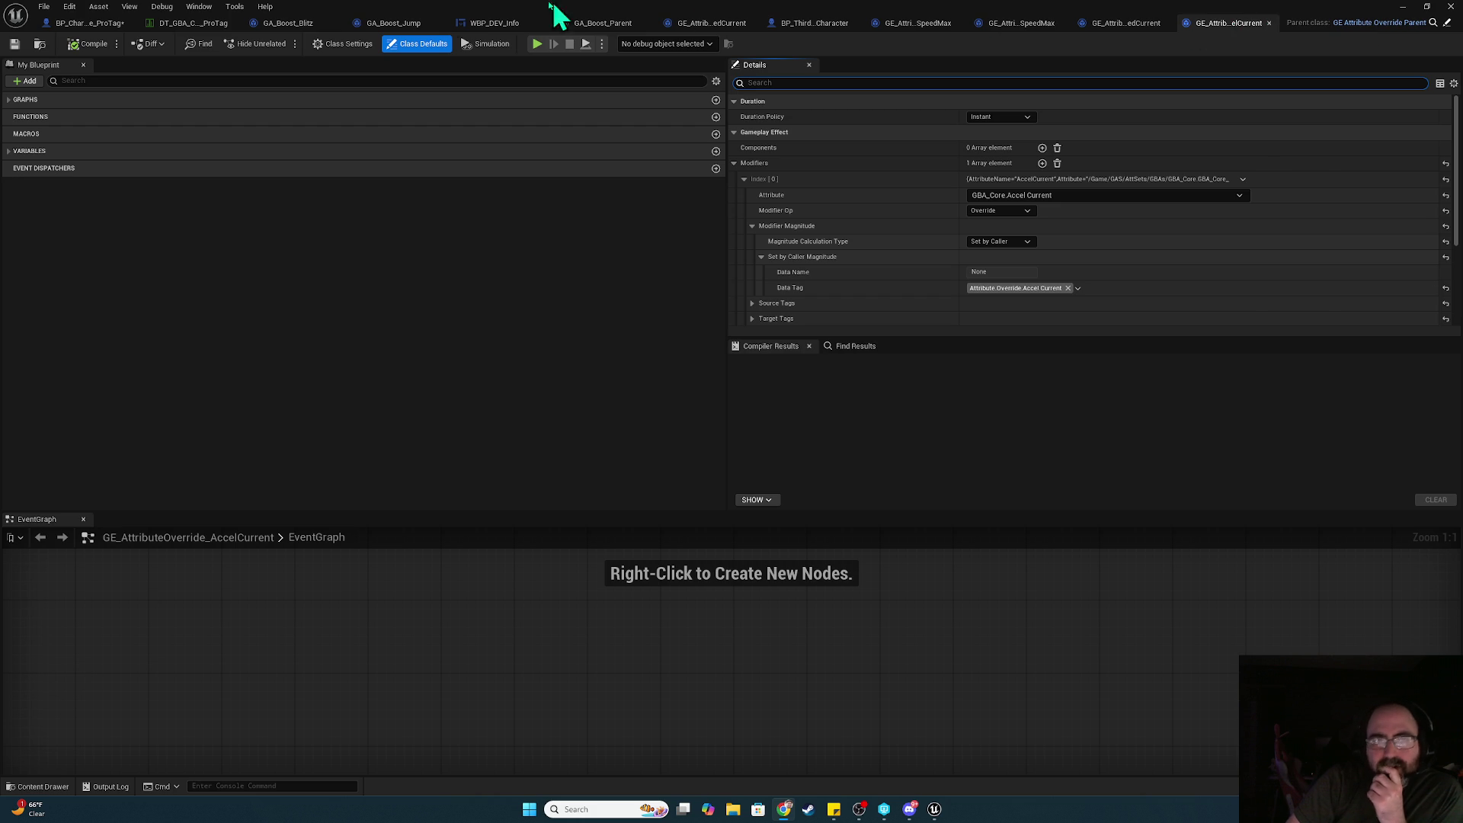
{"action": "left_click", "coordinate": [86, 23]}
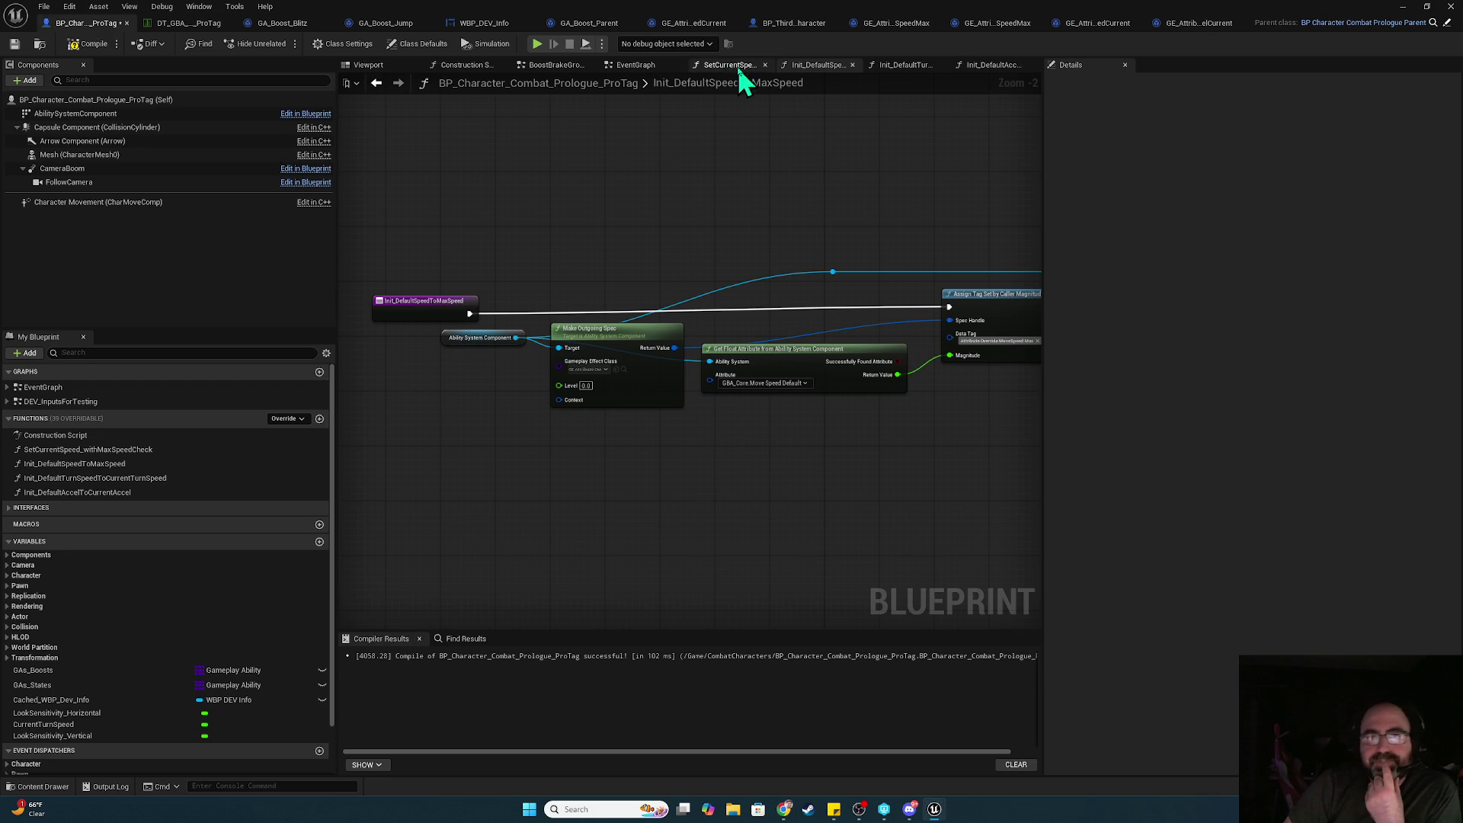
- In the character EventGraph, disconnect the max walk speed event from its SET node
{"action": "left_click", "coordinate": [632, 67]}
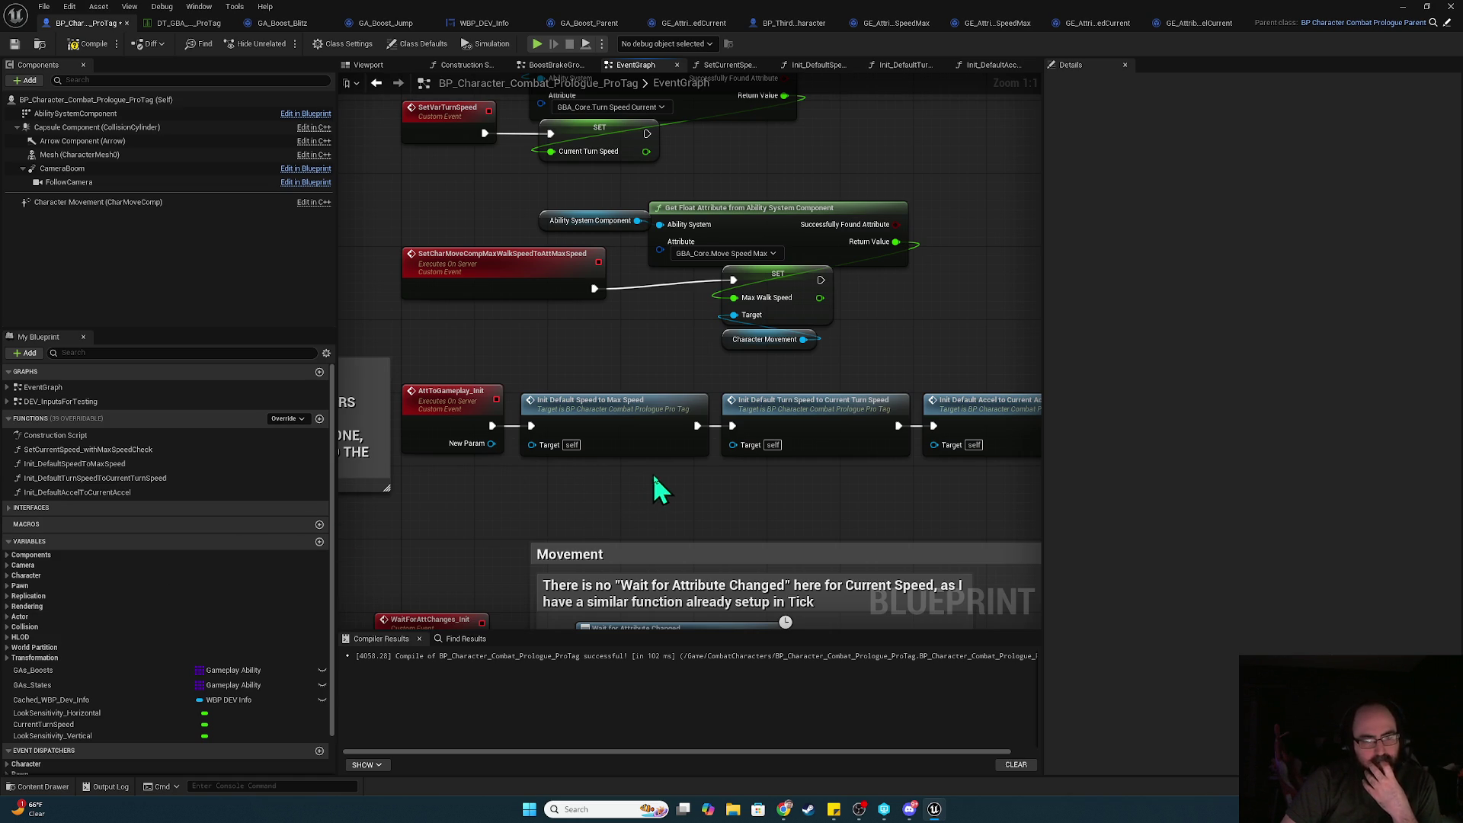
{"action": "mouse_move", "coordinate": [716, 480]}
{"action": "left_mouse_down"}
{"action": "mouse_move", "coordinate": [710, 496]}
{"action": "mouse_move", "coordinate": [637, 269]}
{"action": "mouse_move", "coordinate": [656, 248]}
{"action": "mouse_move", "coordinate": [733, 399]}
{"action": "mouse_move", "coordinate": [707, 549]}
{"action": "left_mouse_up"}
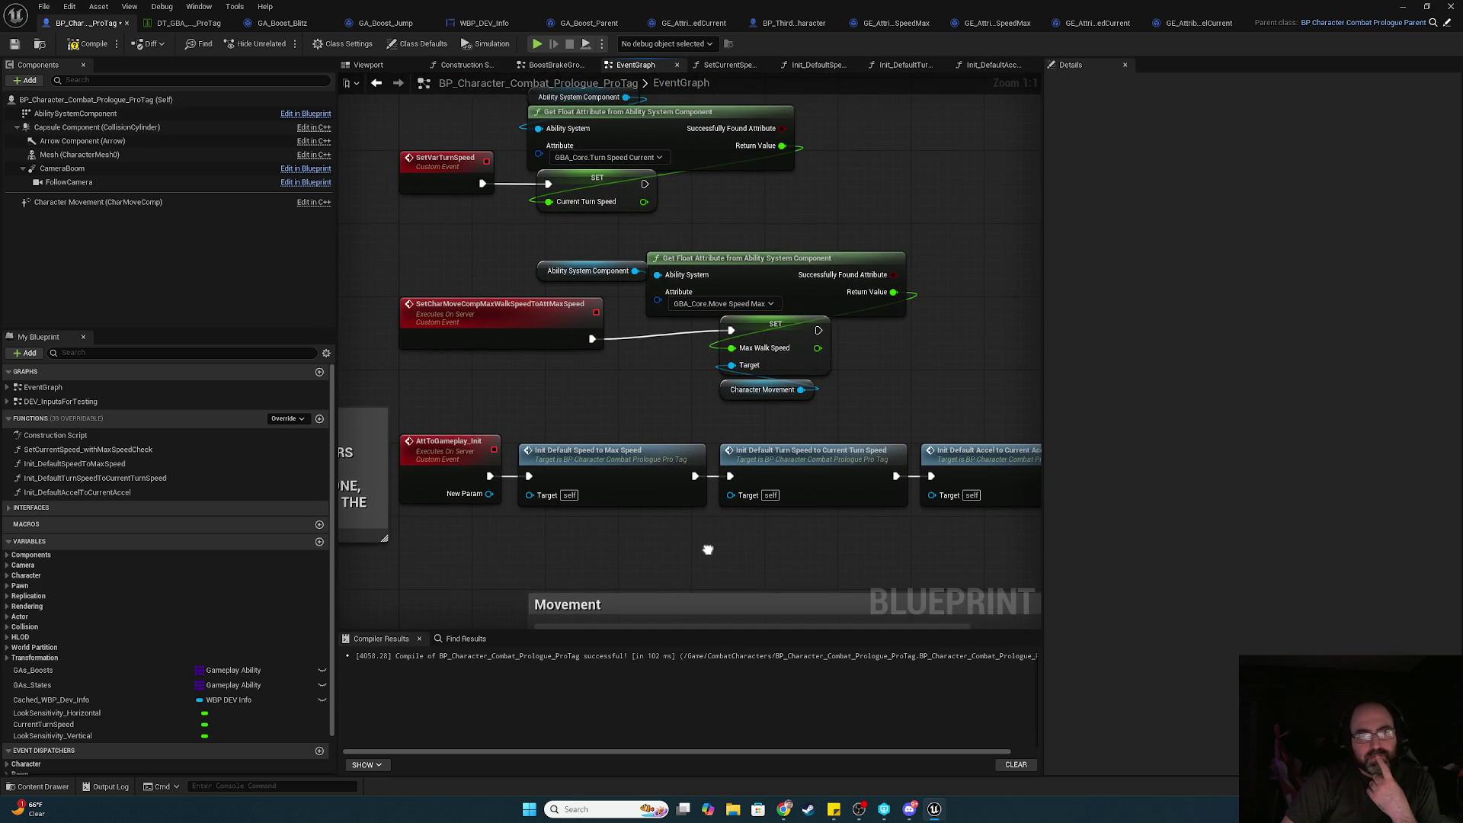
{"action": "left_click", "coordinate": [655, 336], "text": "alt"}
- Trace Init_DefaultSpeedToMaxSpeed's Set Char Move Comp Max Walk Speed call, then start a two-client play session
{"action": "double_click", "coordinate": [619, 481]}
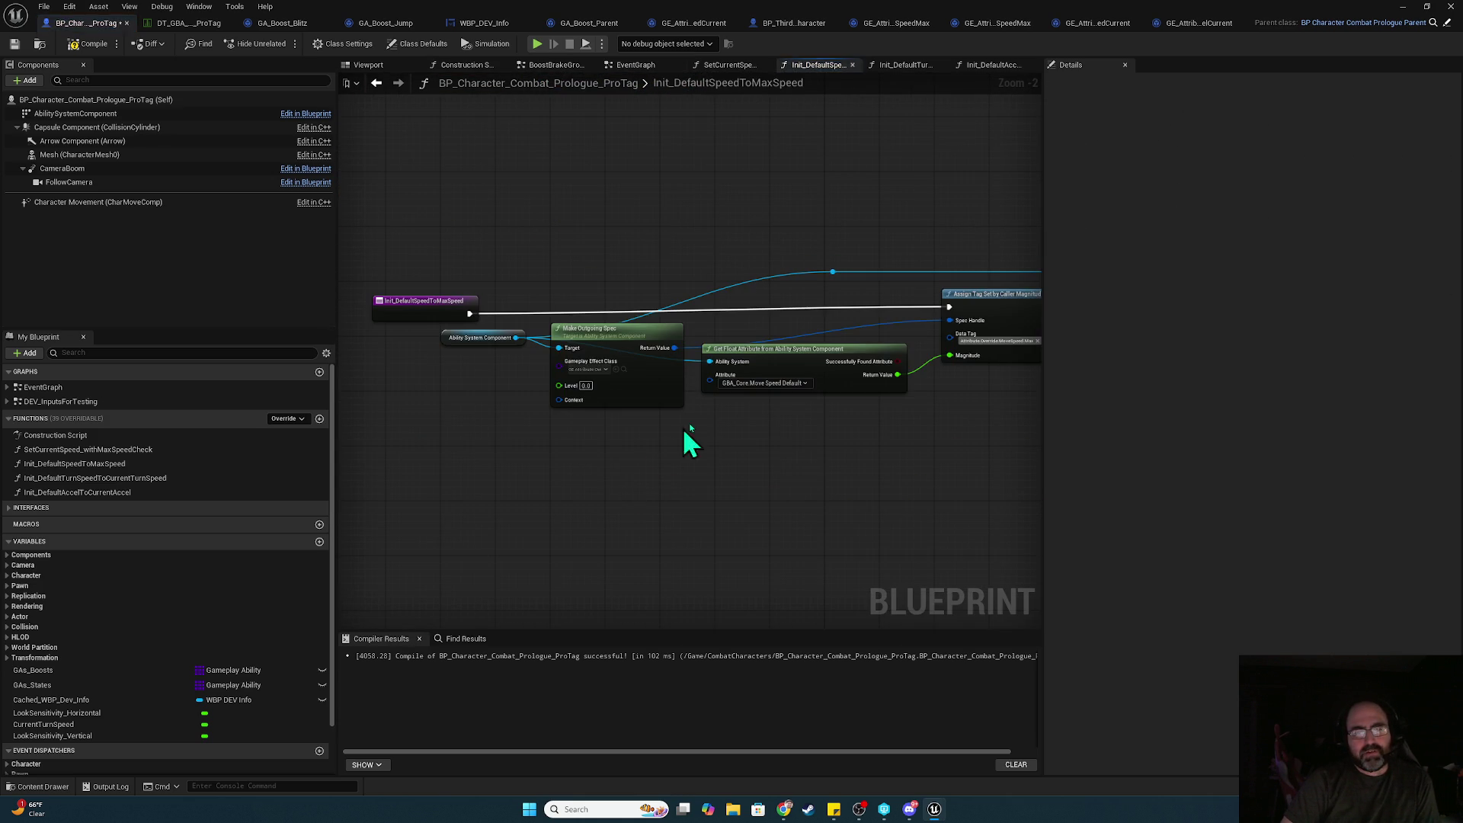
{"action": "mouse_move", "coordinate": [857, 456]}
{"action": "left_mouse_down"}
{"action": "mouse_move", "coordinate": [575, 422]}
{"action": "mouse_move", "coordinate": [400, 420]}
{"action": "left_mouse_up"}
{"action": "left_click", "coordinate": [774, 288]}
{"action": "double_click", "coordinate": [774, 288]}
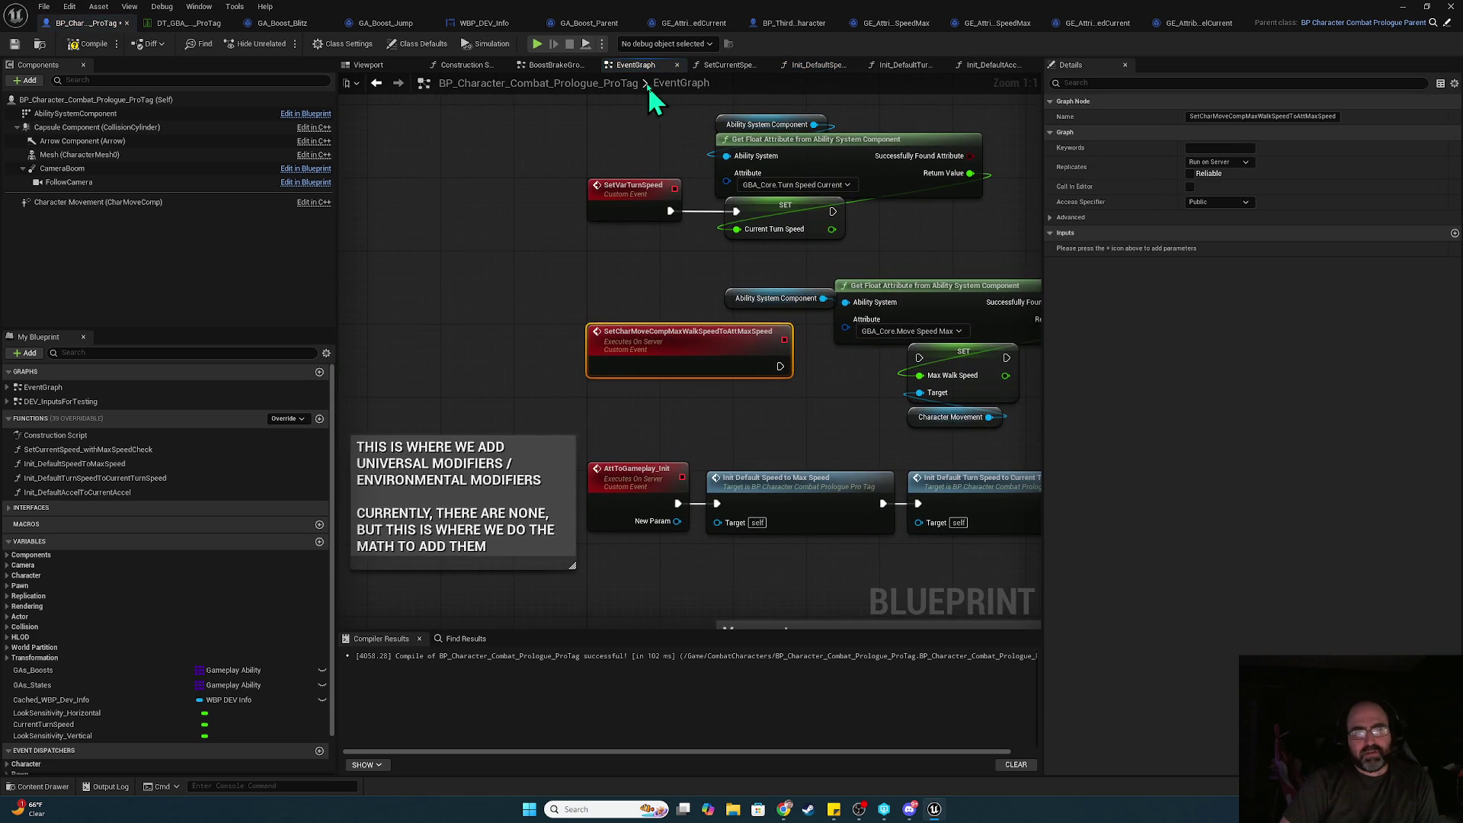
{"action": "left_click", "coordinate": [537, 44]}
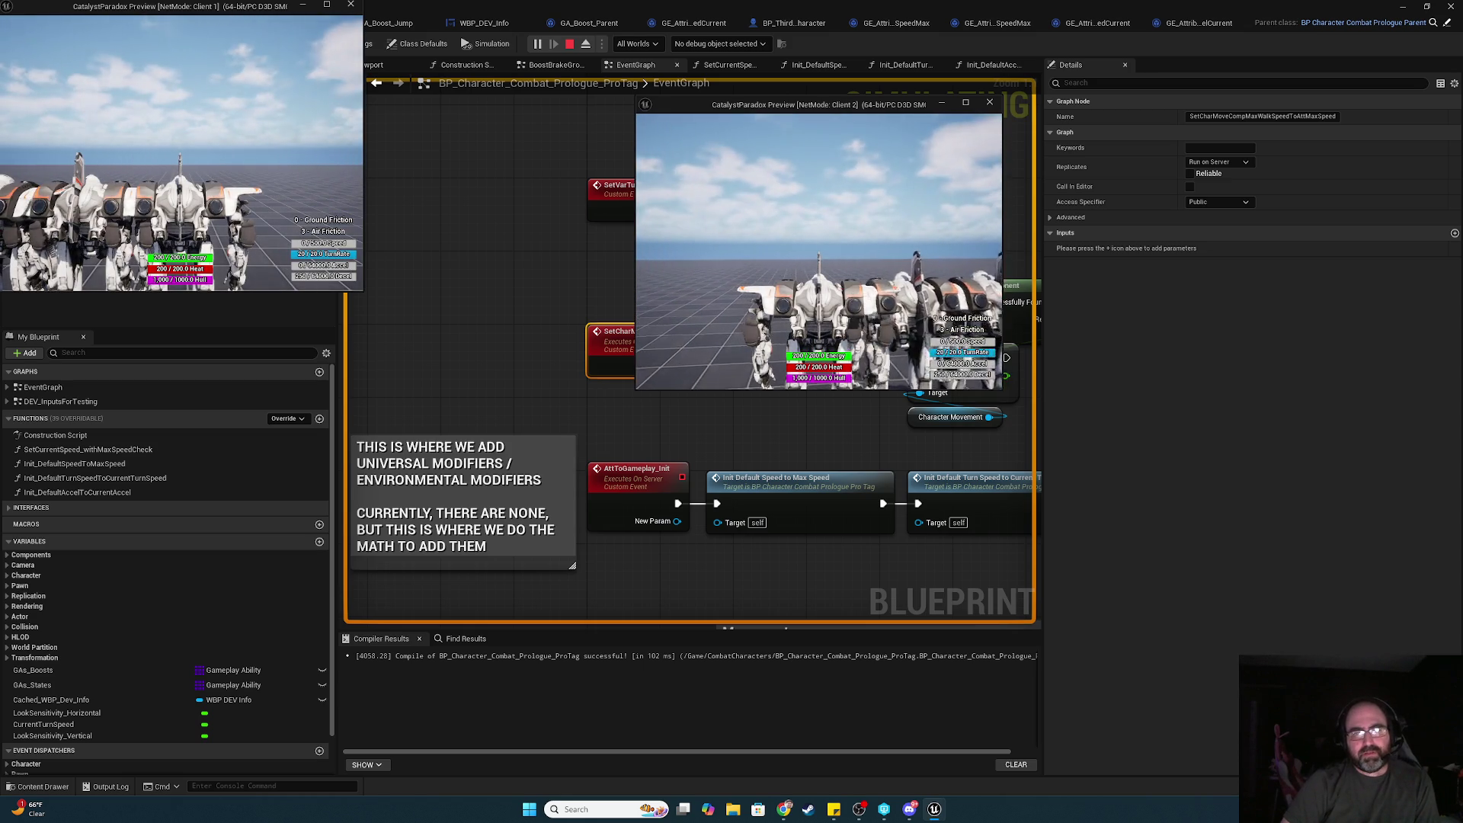
- Bring the editor back from the game and maximize the Blueprint editor window
{"action": "key", "text": "alt+Tab"}
{"action": "left_click", "coordinate": [775, 271]}
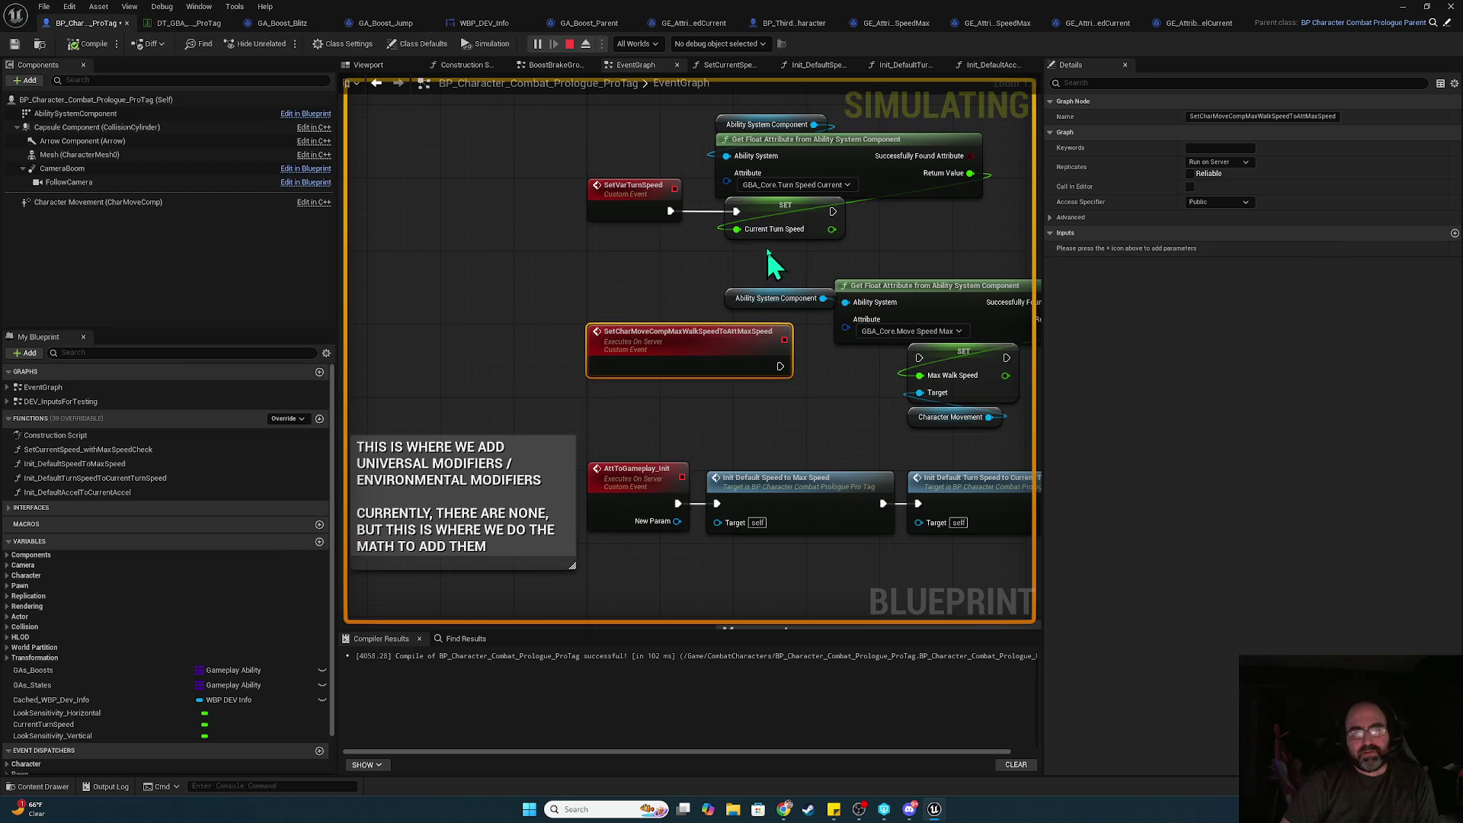
{"action": "left_click_drag", "start_coordinate": [722, 548], "coordinate": [721, 688]}
{"action": "left_click", "coordinate": [722, 381]}
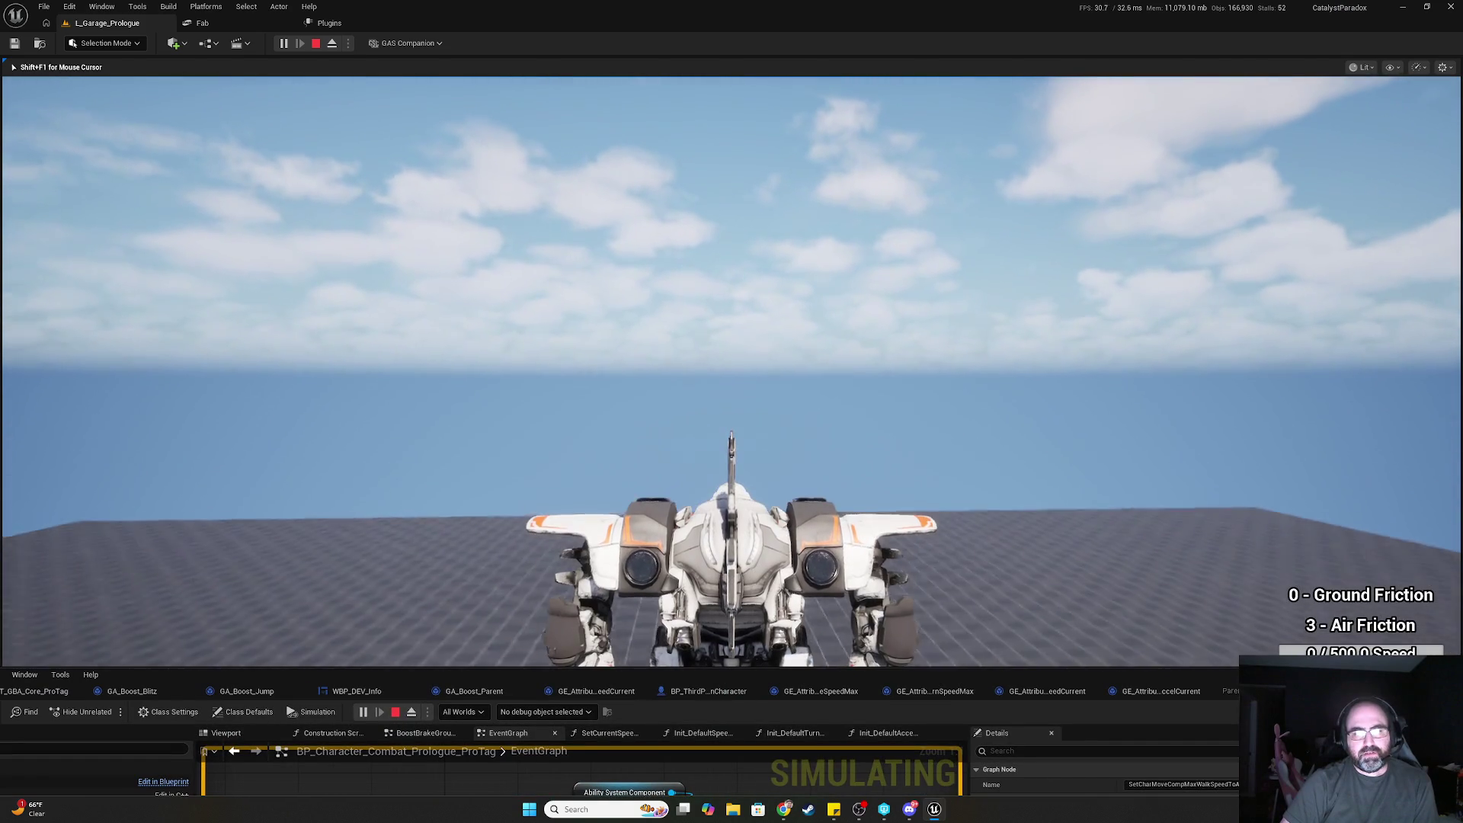
{"action": "key", "text": "shift+F1"}
{"action": "left_click_drag", "start_coordinate": [859, 685], "coordinate": [881, 180]}
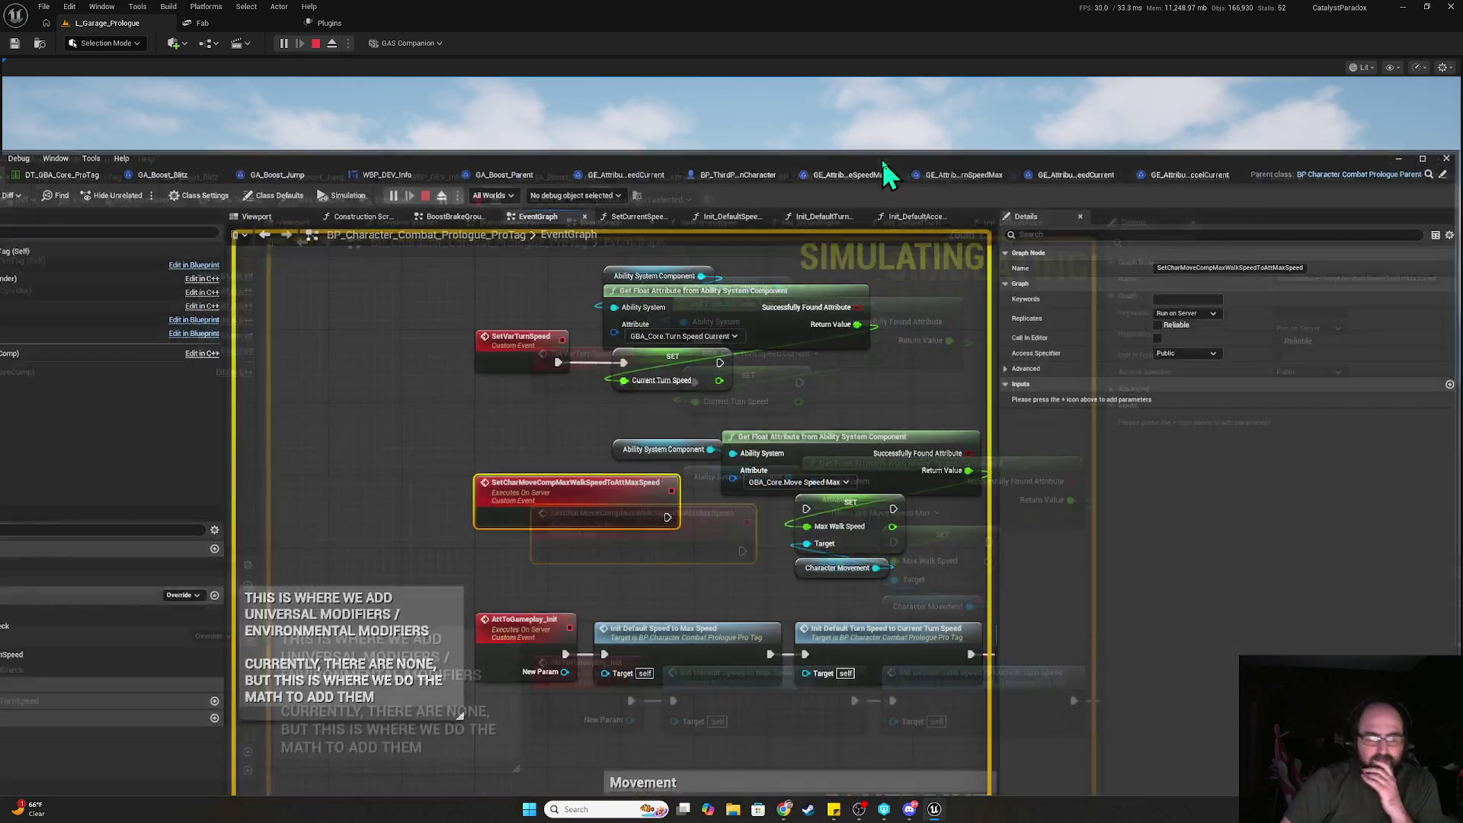
{"action": "double_click", "coordinate": [882, 179]}
- Stop the play session and reopen the Init_DefaultSpeedToMaxSpeed function graph
{"action": "mouse_move", "coordinate": [854, 371]}
{"action": "left_mouse_down"}
{"action": "mouse_move", "coordinate": [829, 281]}
{"action": "mouse_move", "coordinate": [655, 376]}
{"action": "mouse_move", "coordinate": [633, 425]}
{"action": "left_mouse_up"}
{"action": "key", "text": "Escape"}
{"action": "double_click", "coordinate": [668, 357]}
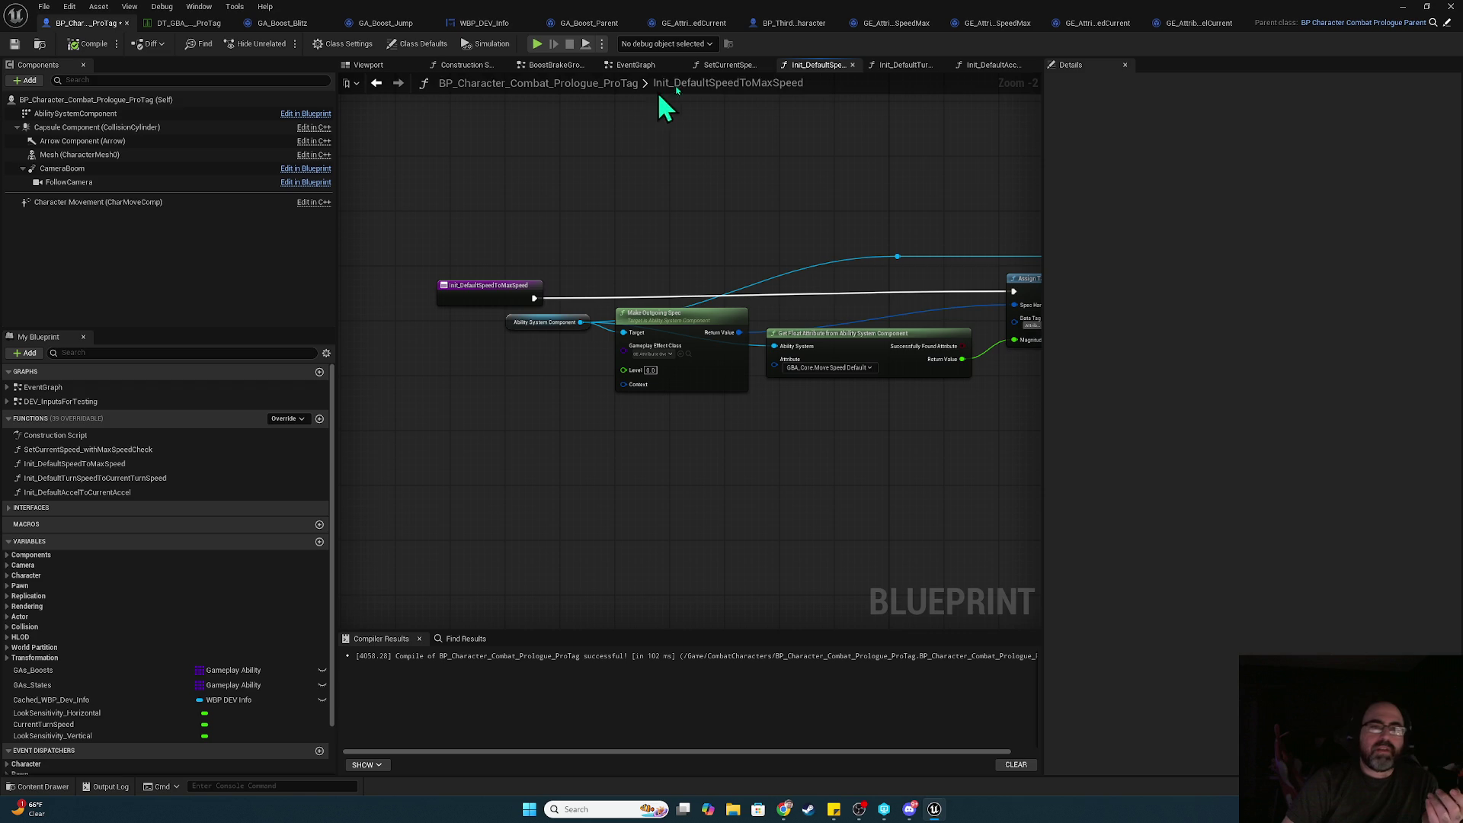
- From the EventGraph, open Init_DefaultSpeedToMaxSpeed and jump from its Set Char Move Comp Max Walk Speed call to the event
{"action": "left_click", "coordinate": [633, 66]}
{"action": "scroll", "coordinate": [702, 343], "scroll_direction": "up", "scroll_amount": 3}
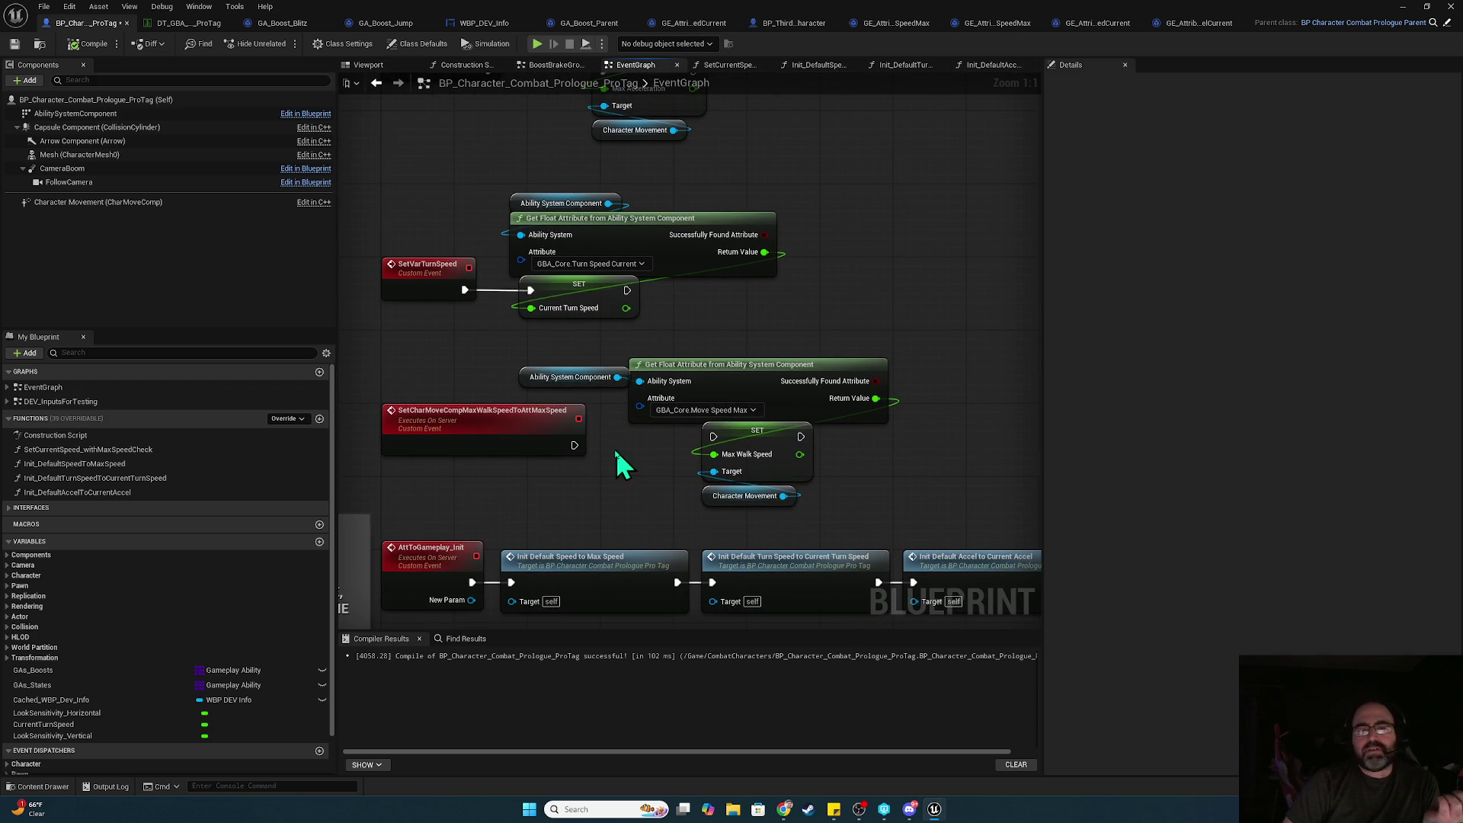
{"action": "left_click_drag", "start_coordinate": [656, 469], "coordinate": [691, 316]}
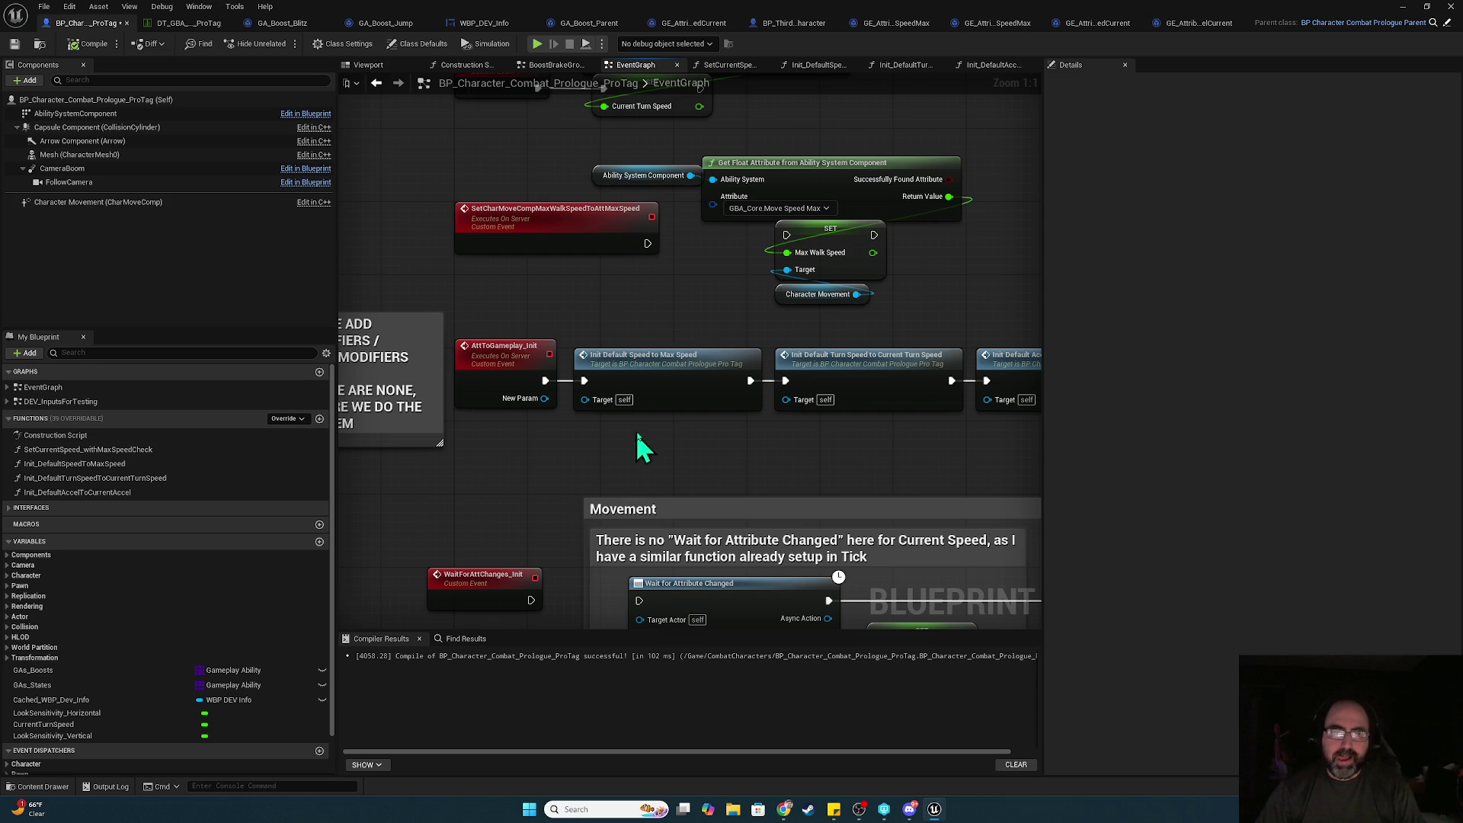
{"action": "double_click", "coordinate": [655, 384]}
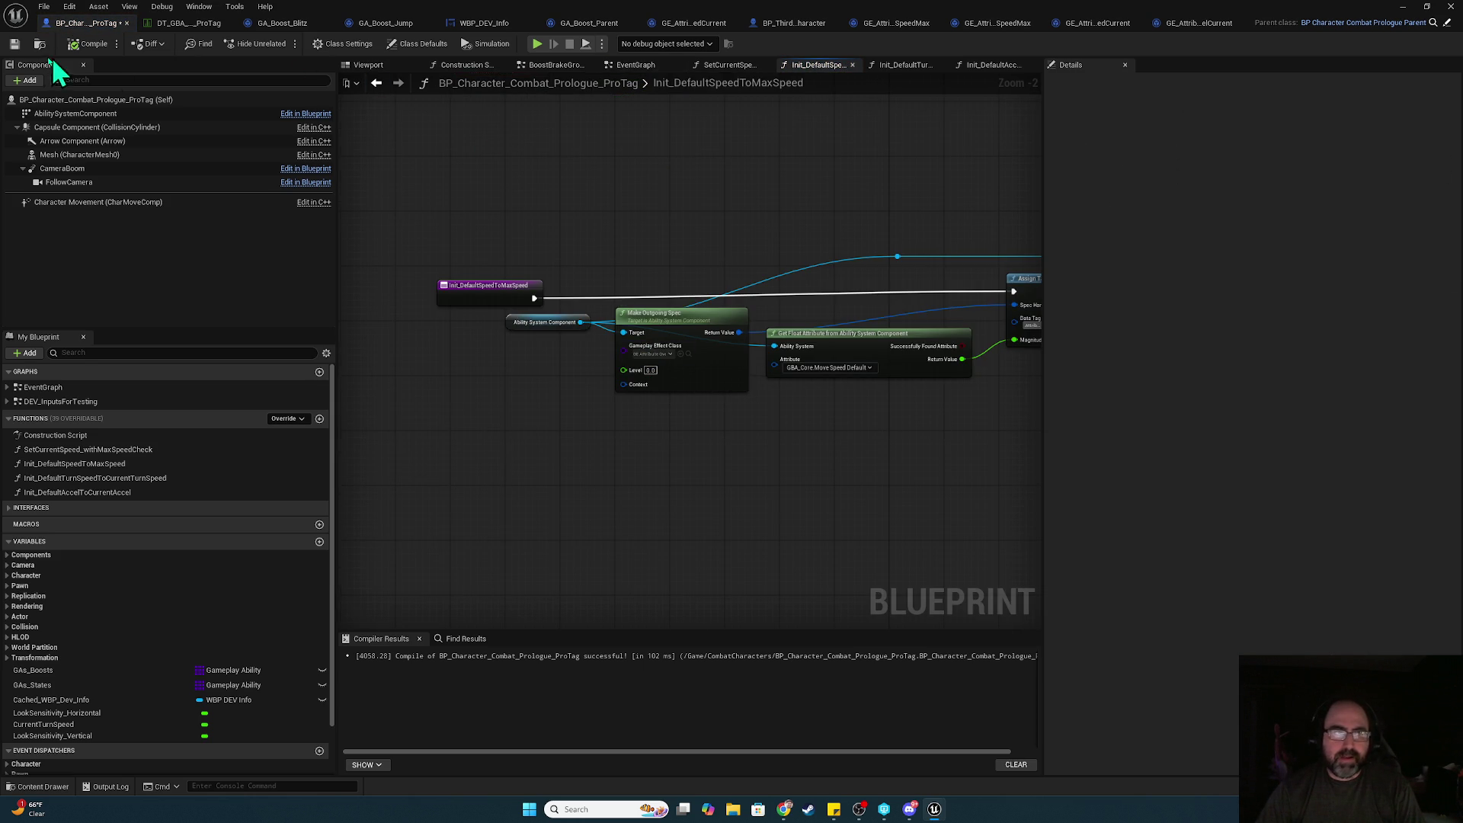
{"action": "left_click_drag", "start_coordinate": [896, 227], "coordinate": [412, 205]}
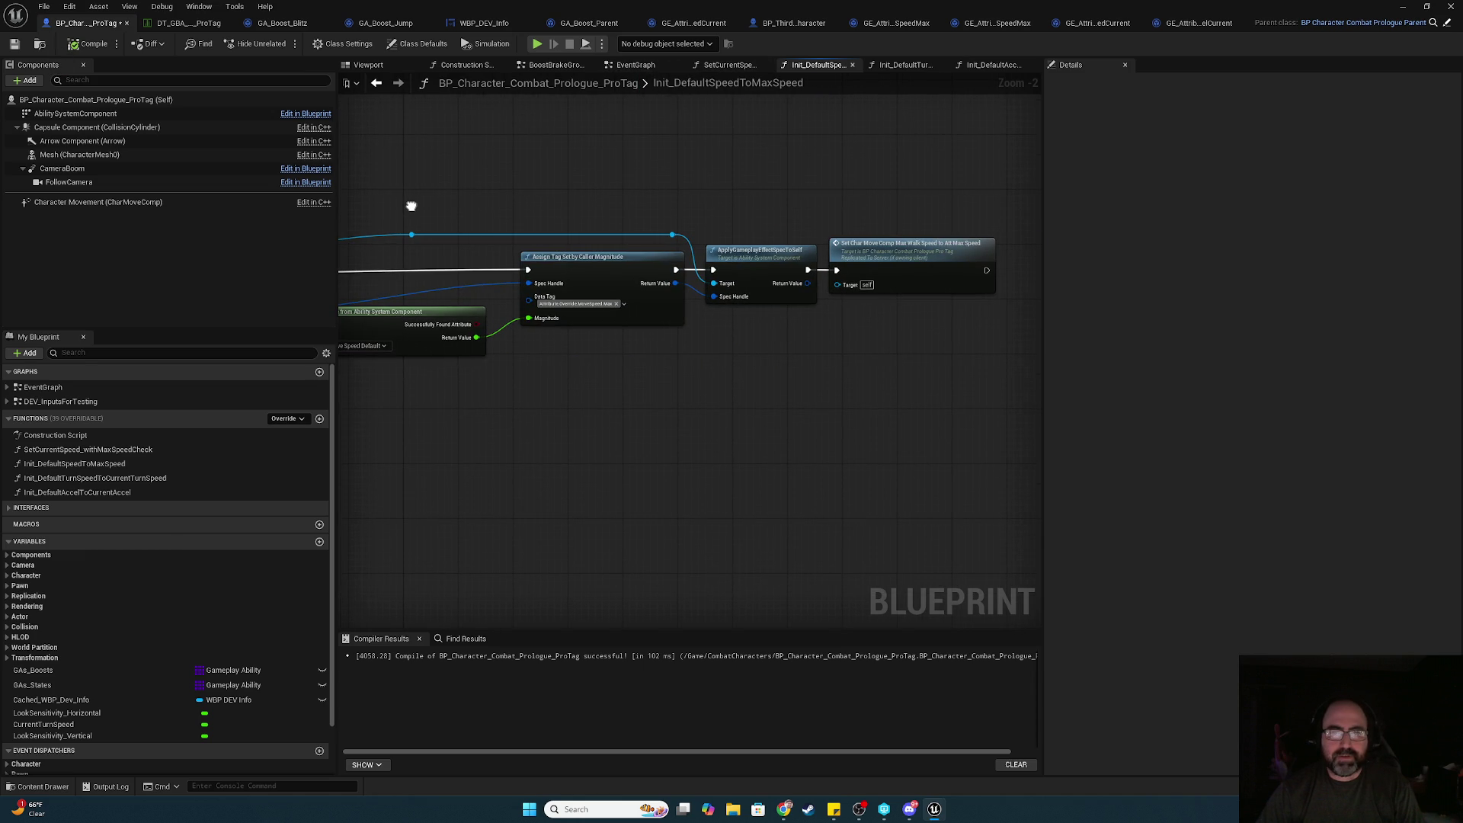
{"action": "left_click", "coordinate": [911, 270]}
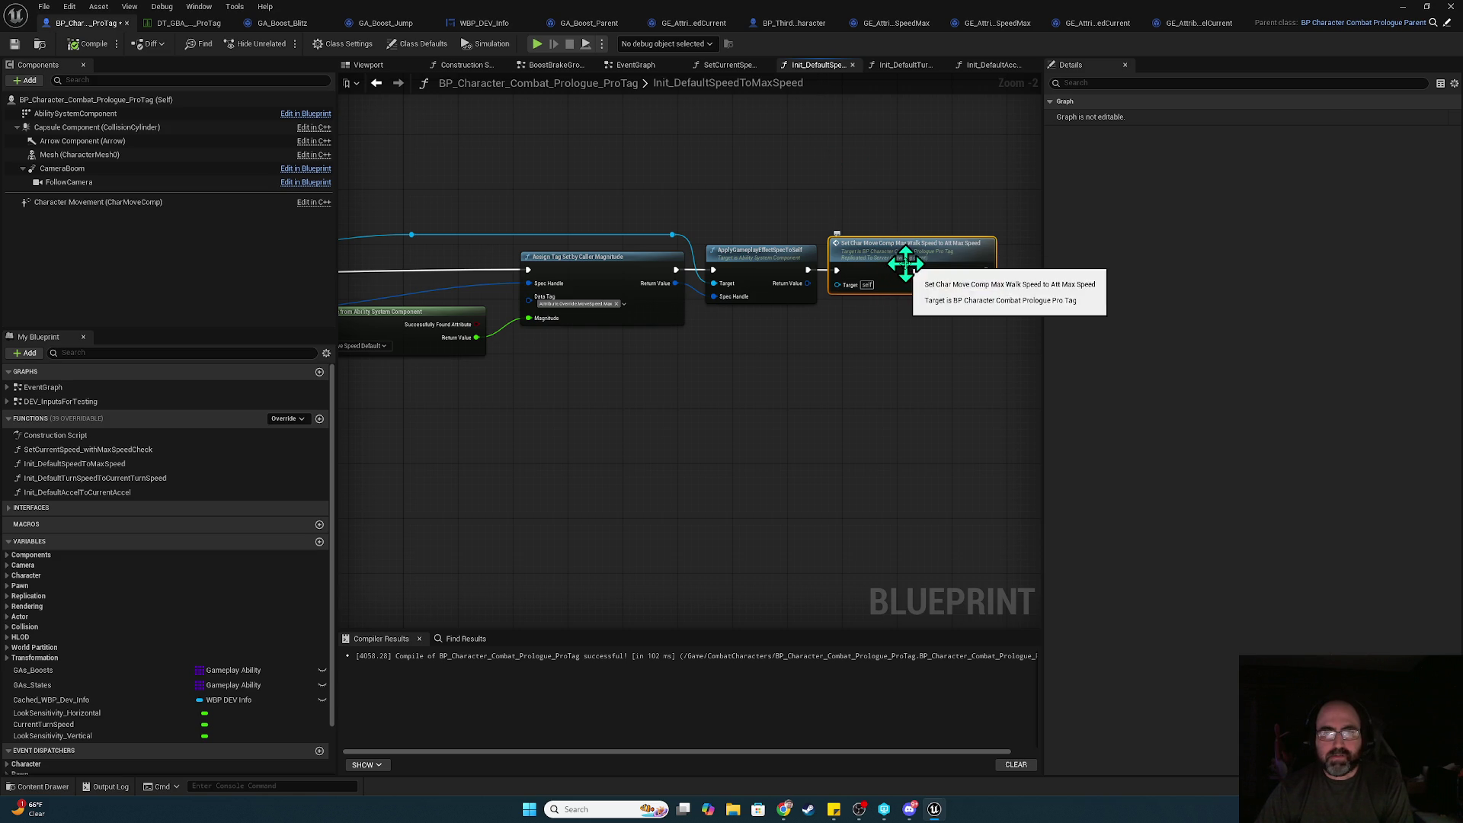
{"action": "double_click", "coordinate": [905, 264]}
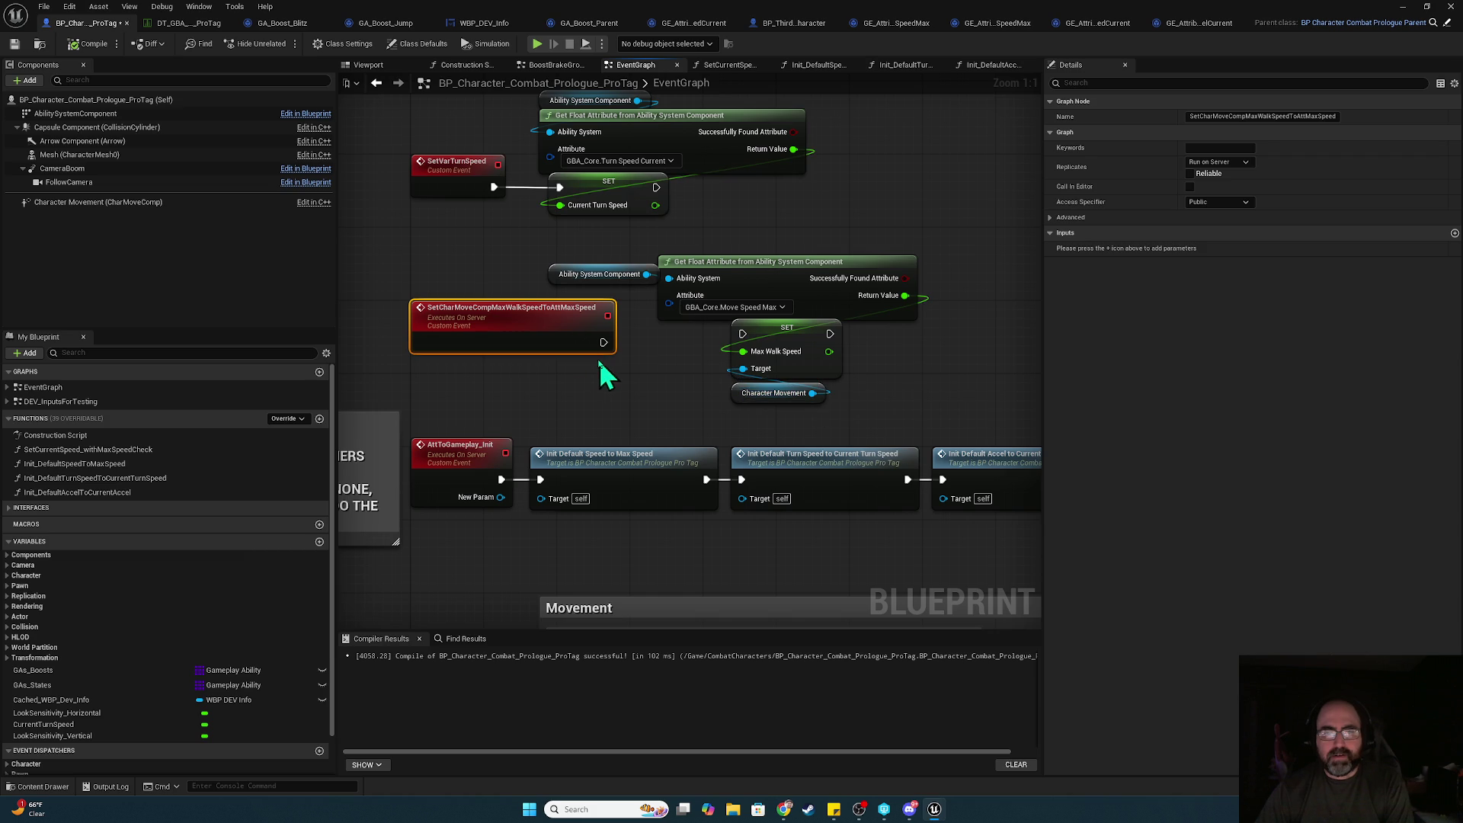
- Add a CharMoveComp input to the max walk speed event and wire it to the SET node's Target
{"action": "left_click_drag", "start_coordinate": [743, 369], "coordinate": [541, 344]}
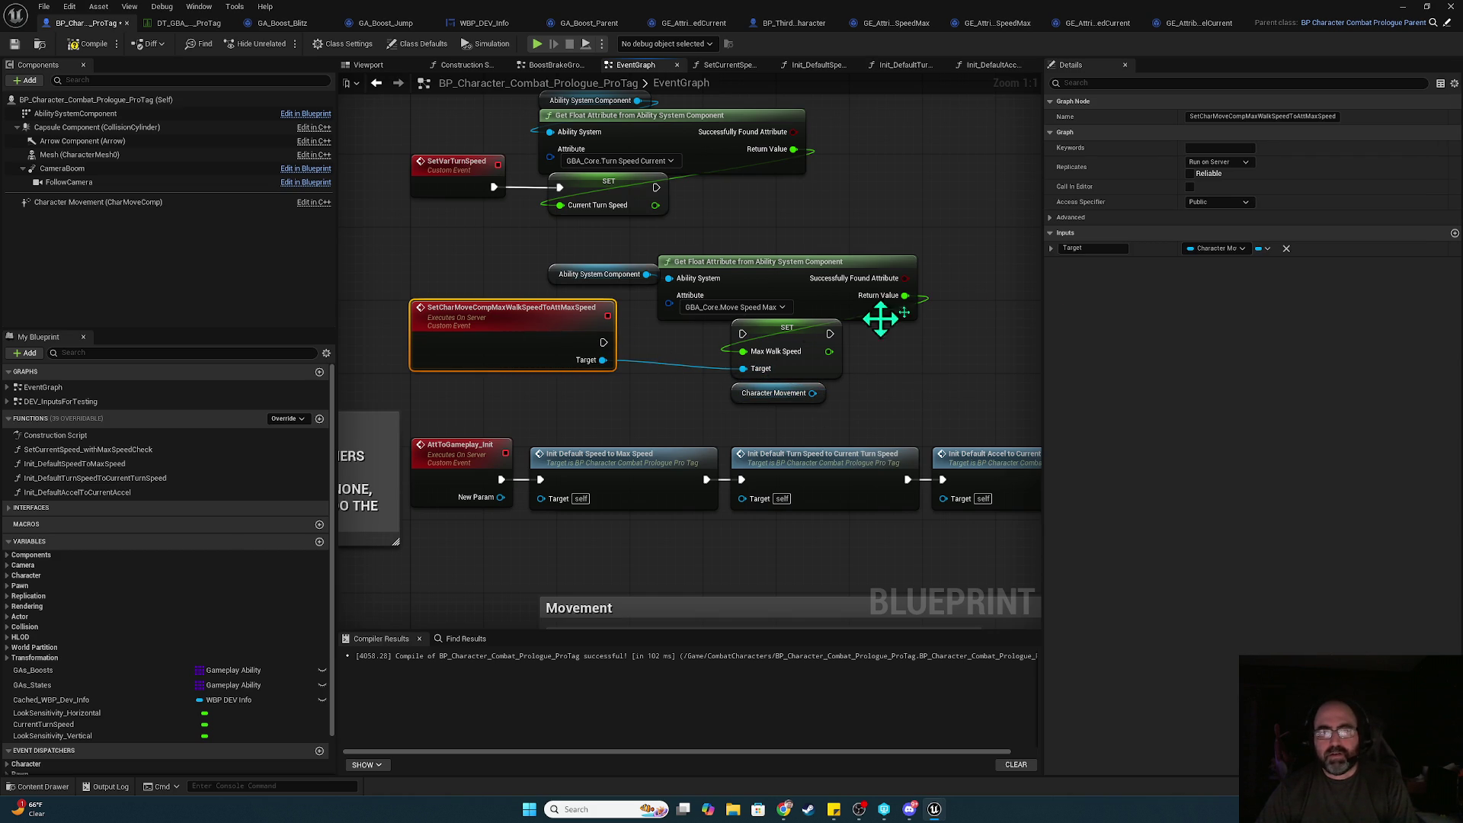
{"action": "left_click", "coordinate": [1109, 248]}
{"action": "type", "text": "CharMoveComp"}
{"action": "key", "text": "Return"}
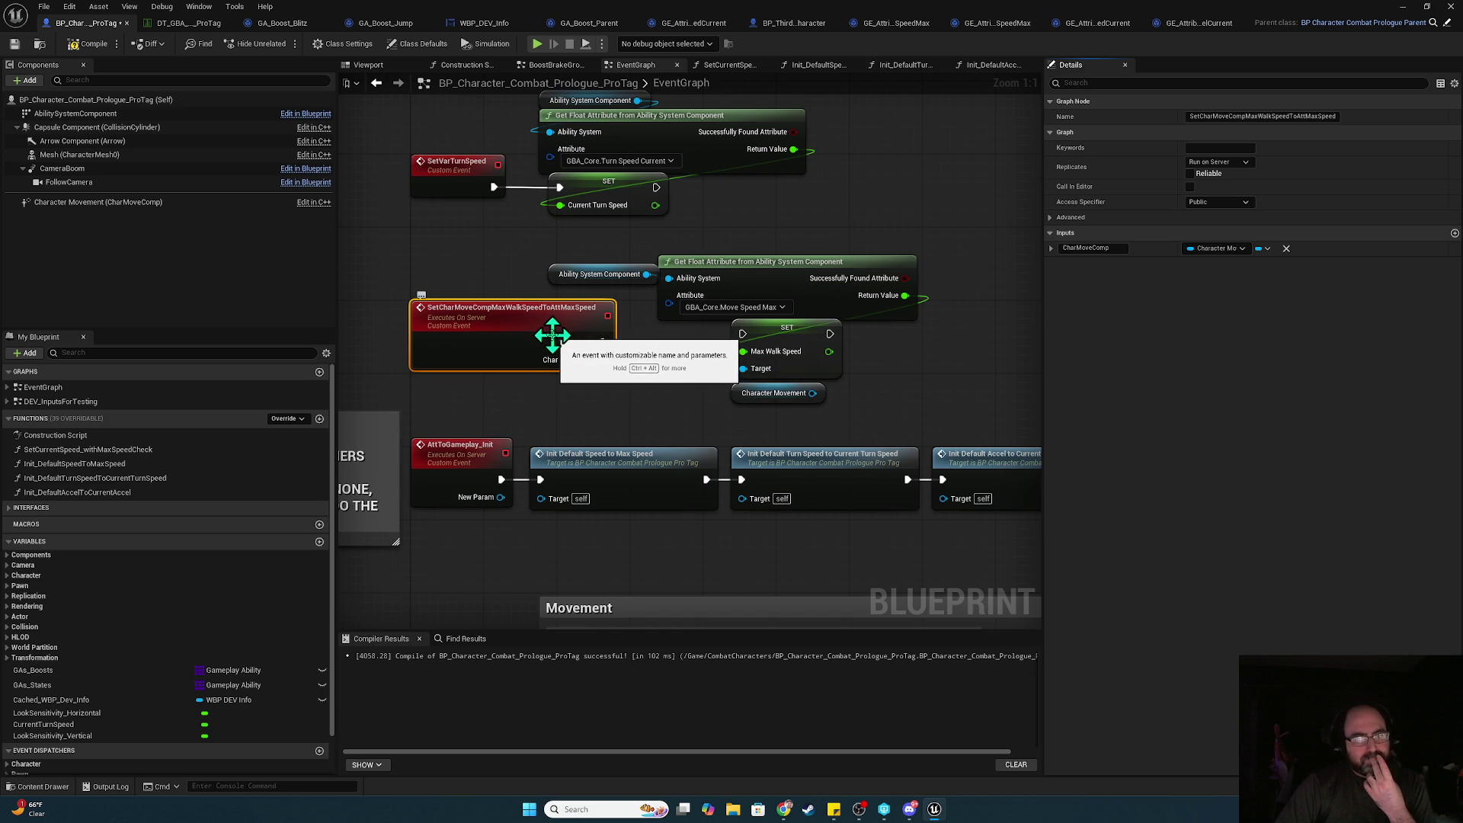
{"action": "left_click_drag", "start_coordinate": [602, 359], "coordinate": [746, 369]}
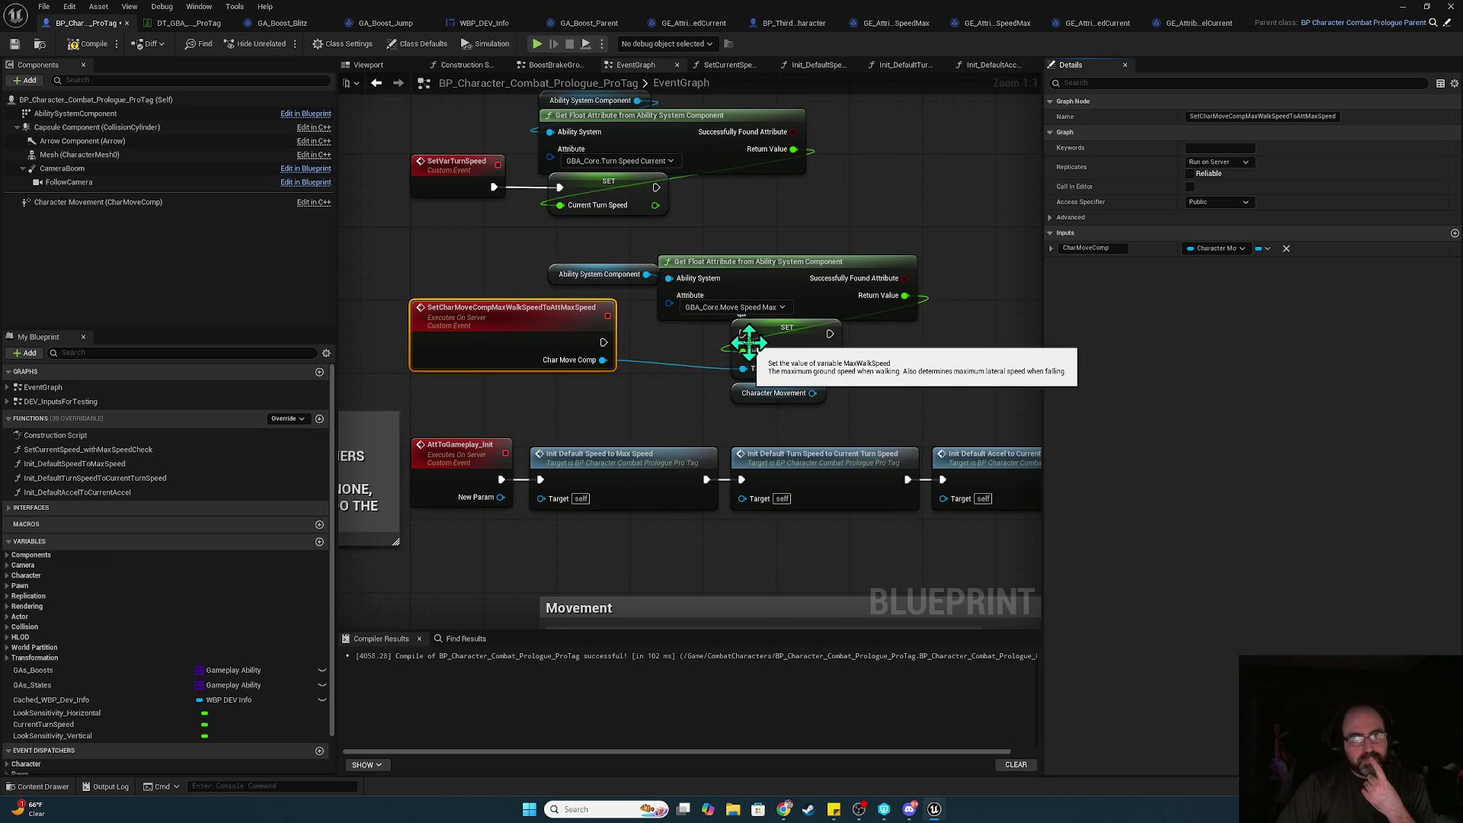
- Cancel a dangling Max Walk Speed wire, then box-select and deselect the event's nodes
{"action": "left_click_drag", "start_coordinate": [744, 353], "coordinate": [561, 341]}
{"action": "right_click", "coordinate": [766, 349]}
{"action": "left_click", "coordinate": [760, 252]}
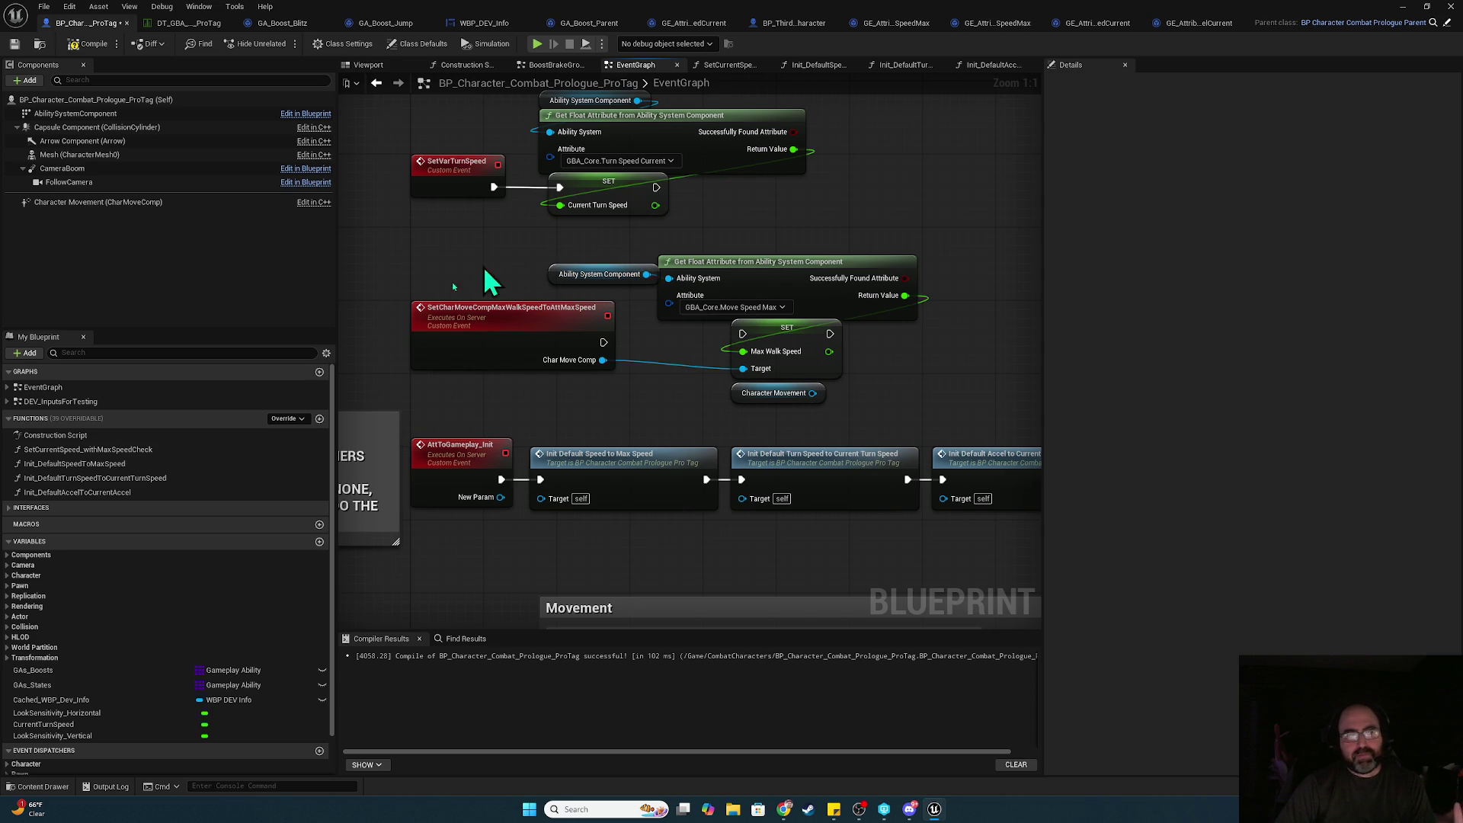
{"action": "left_click_drag", "start_coordinate": [976, 397], "coordinate": [455, 264]}
{"action": "left_click", "coordinate": [397, 325]}
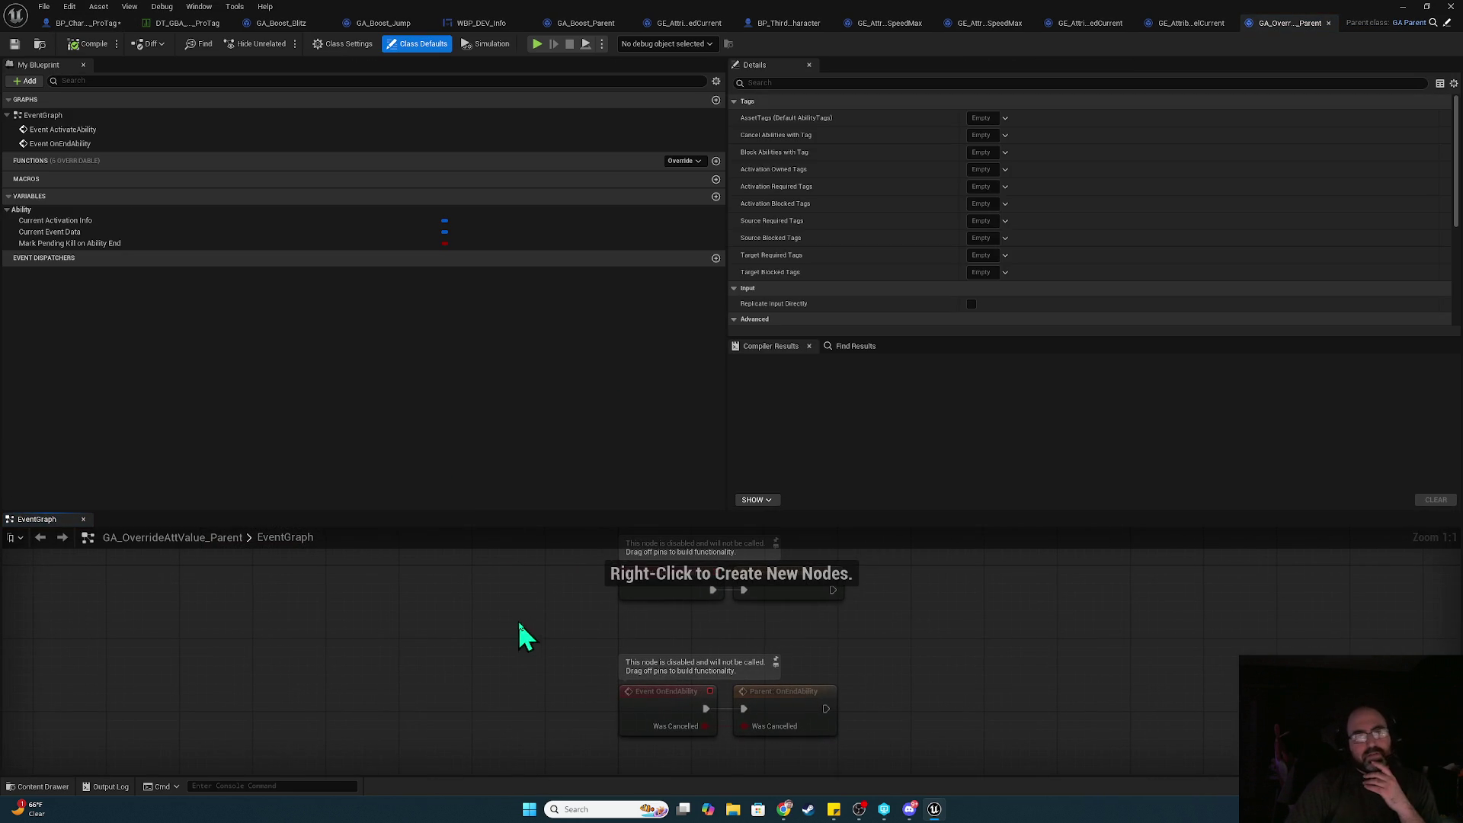
- Override ActivateAbilityFromEvent in GA_OverrideAttValue_Parent and add a call to its parent
{"action": "left_click_drag", "start_coordinate": [622, 516], "coordinate": [640, 379]}
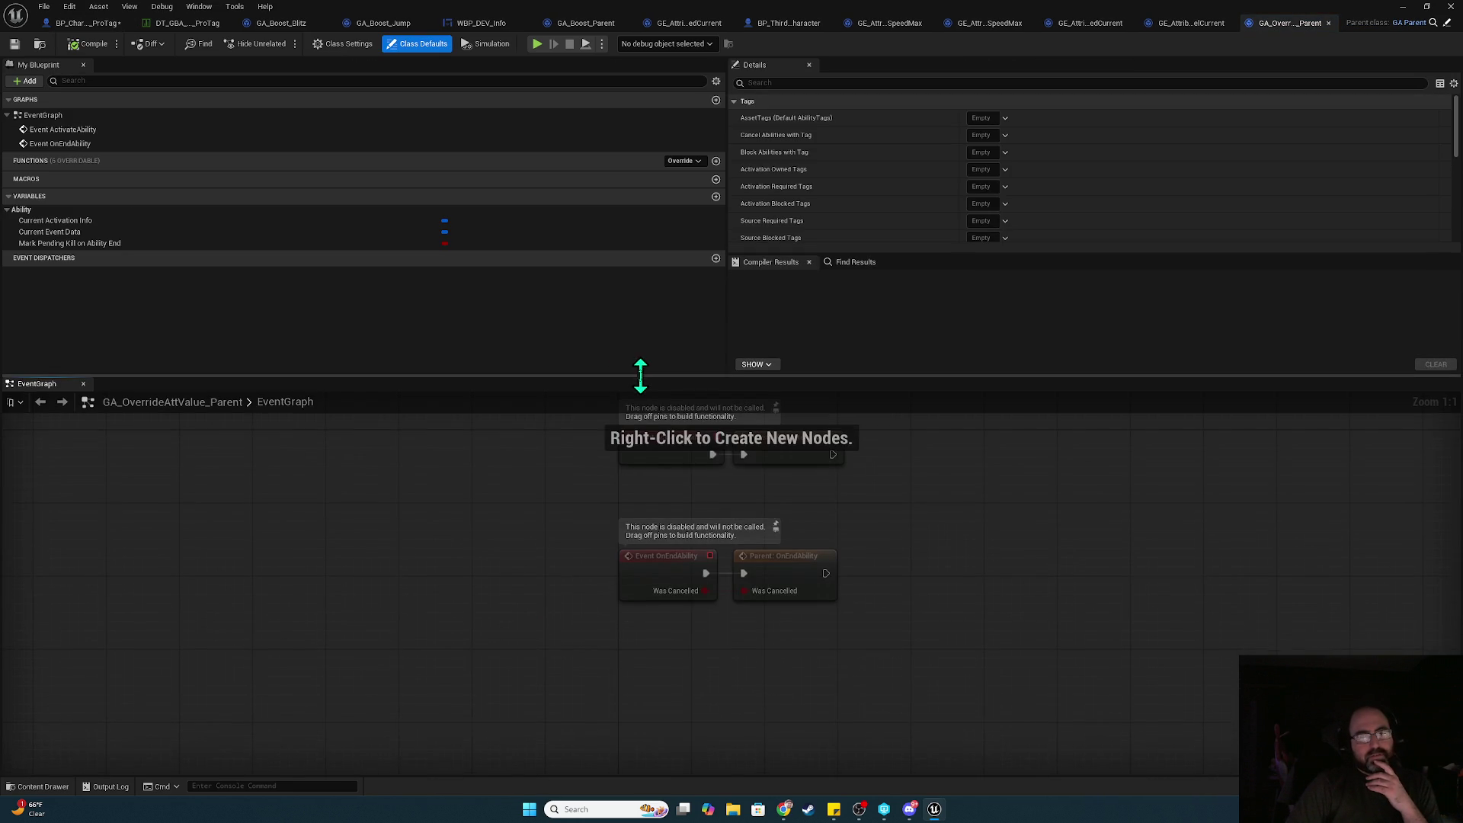
{"action": "left_click_drag", "start_coordinate": [410, 474], "coordinate": [726, 698]}
{"action": "left_click", "coordinate": [783, 592]}
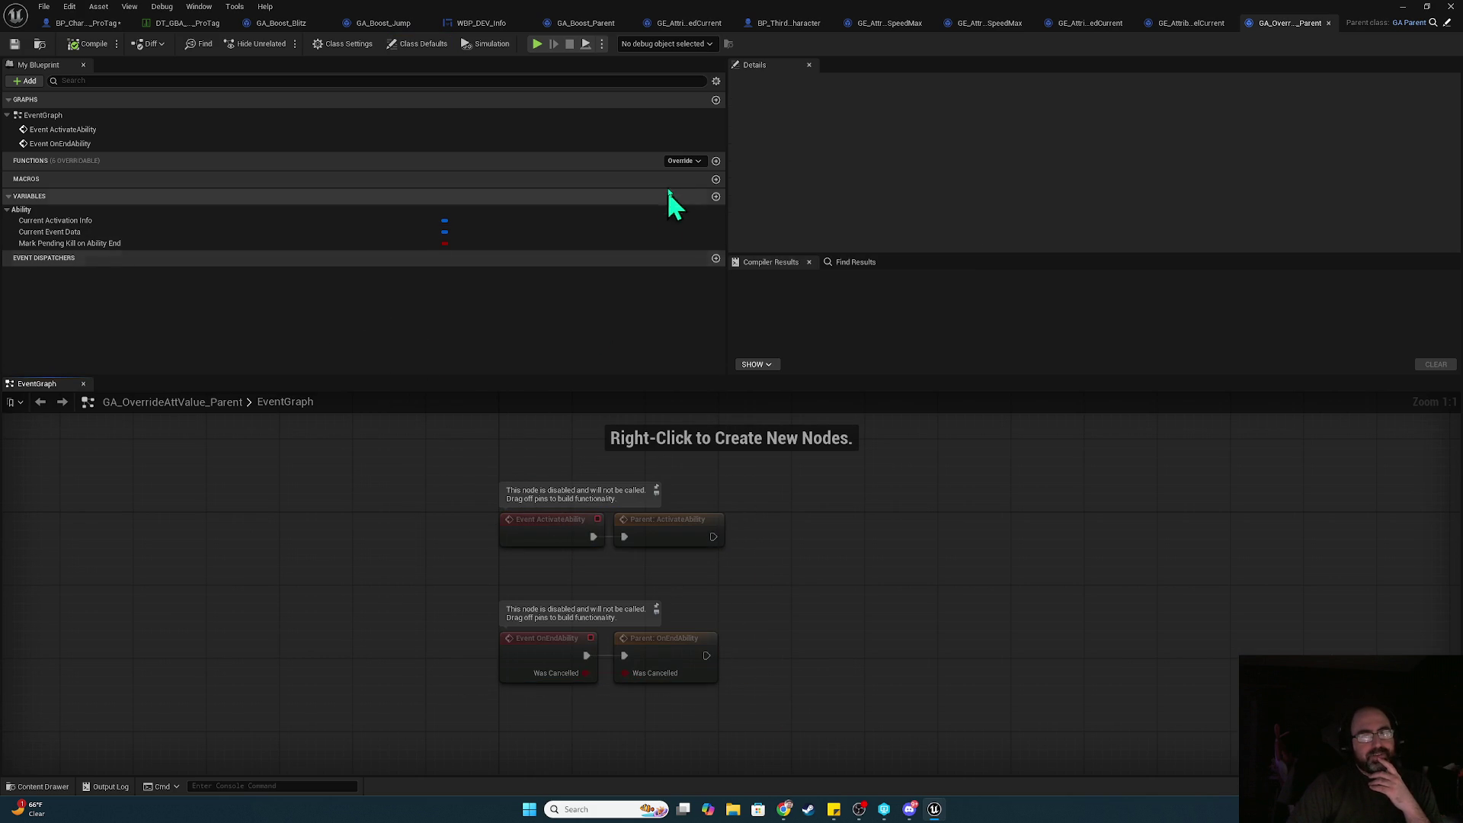
{"action": "left_click", "coordinate": [682, 163]}
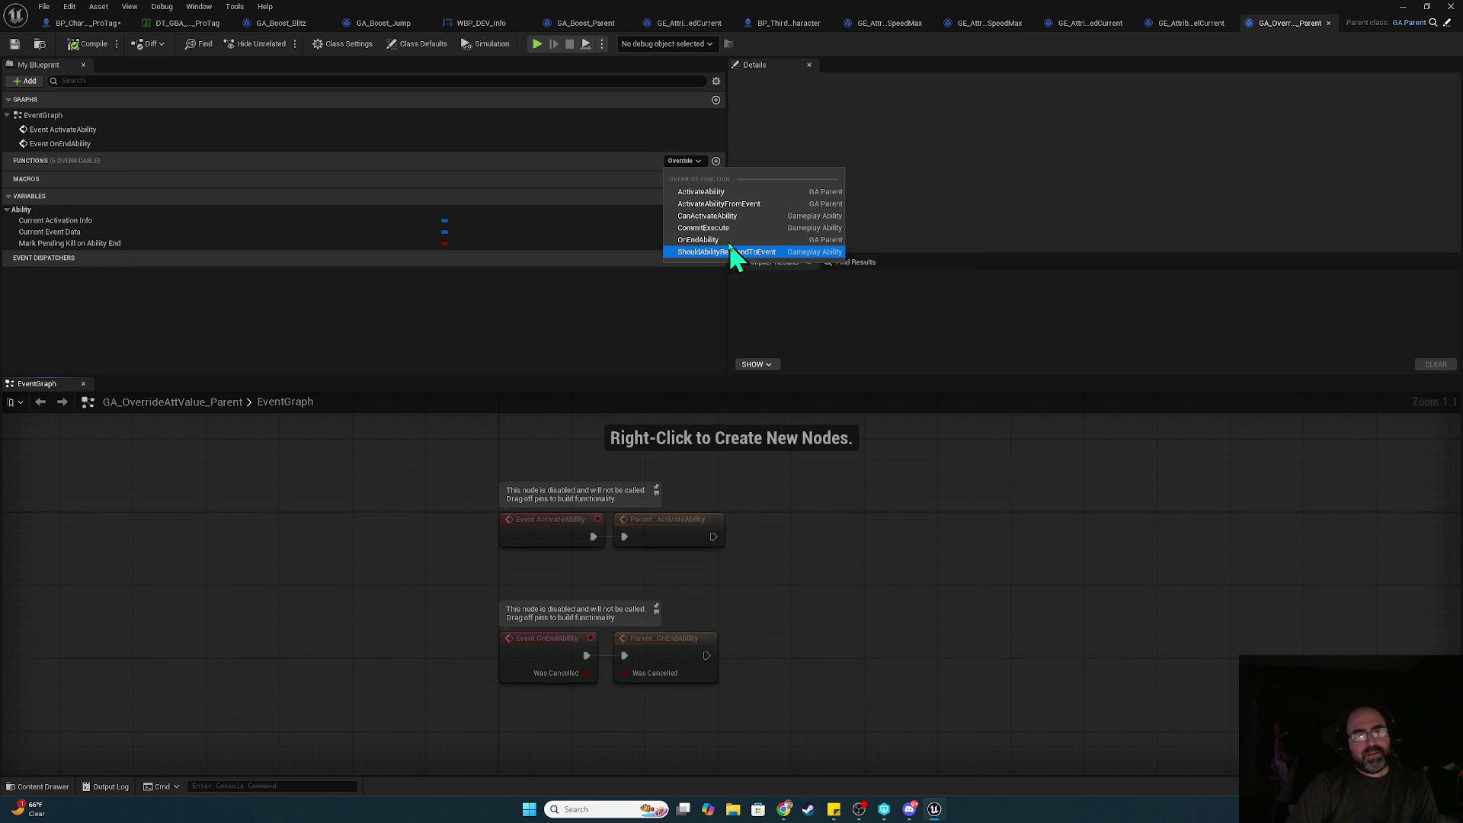
{"action": "left_click", "coordinate": [726, 204]}
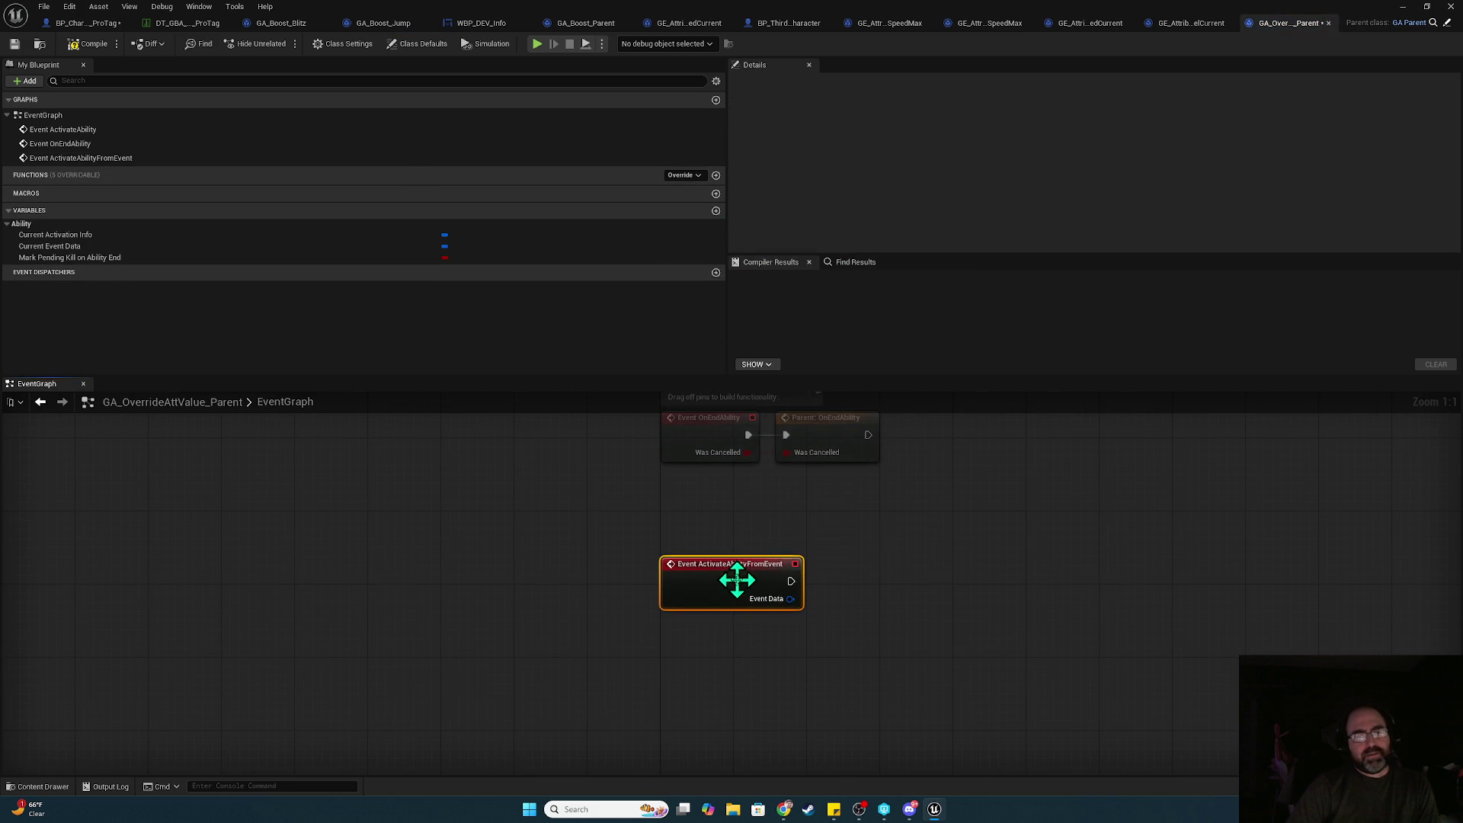
{"action": "right_click", "coordinate": [736, 580]}
{"action": "left_click", "coordinate": [797, 355]}
{"action": "mouse_move", "coordinate": [739, 638]}
{"action": "left_mouse_down"}
{"action": "mouse_move", "coordinate": [876, 573]}
{"action": "mouse_move", "coordinate": [818, 581]}
{"action": "mouse_move", "coordinate": [826, 653]}
{"action": "left_mouse_up"}
- Add a Break Gameplay Event Data node and toggle its expanded output pins
{"action": "type", "text": "break"}
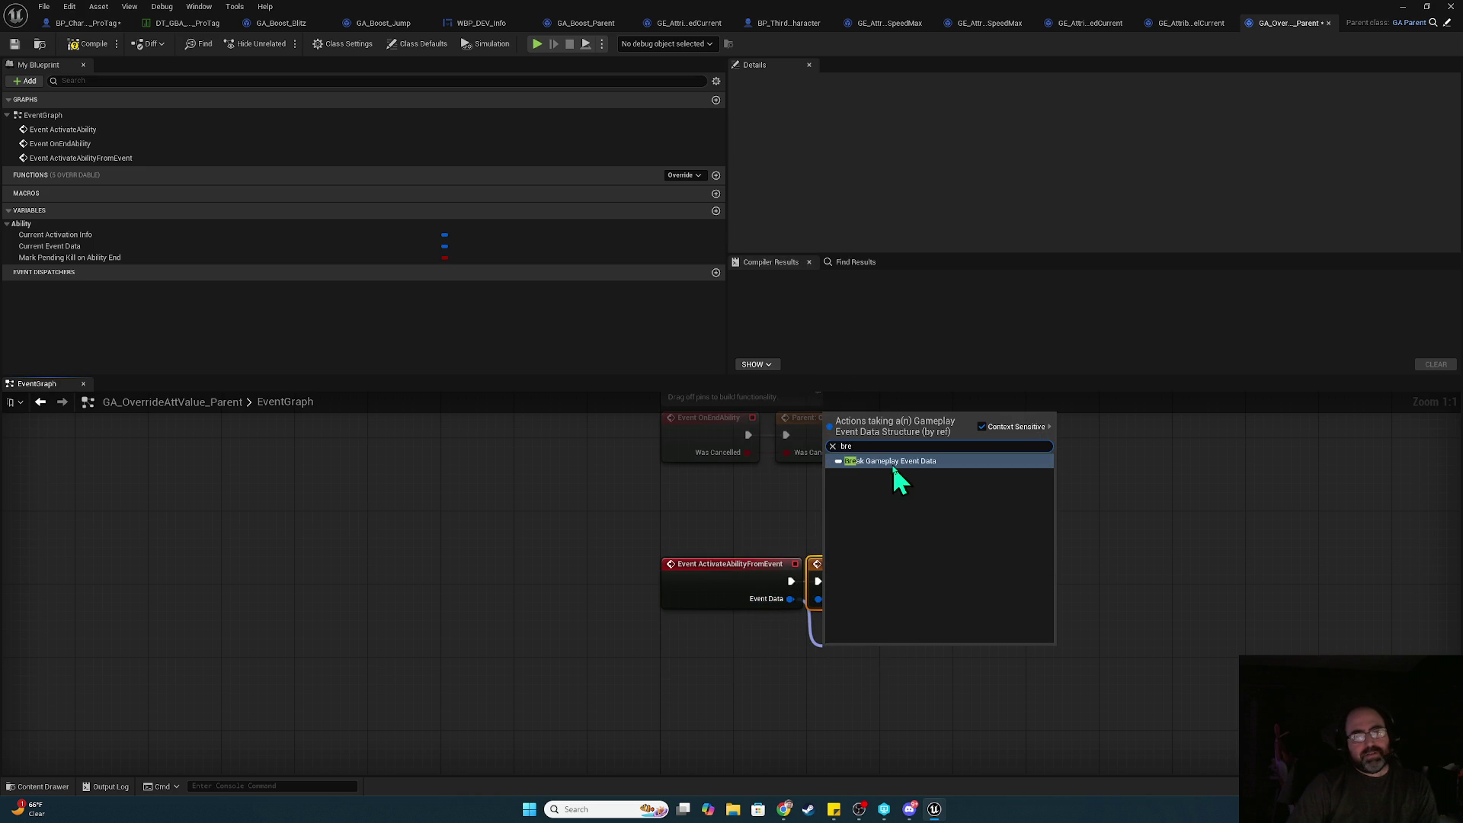
{"action": "left_click", "coordinate": [893, 464]}
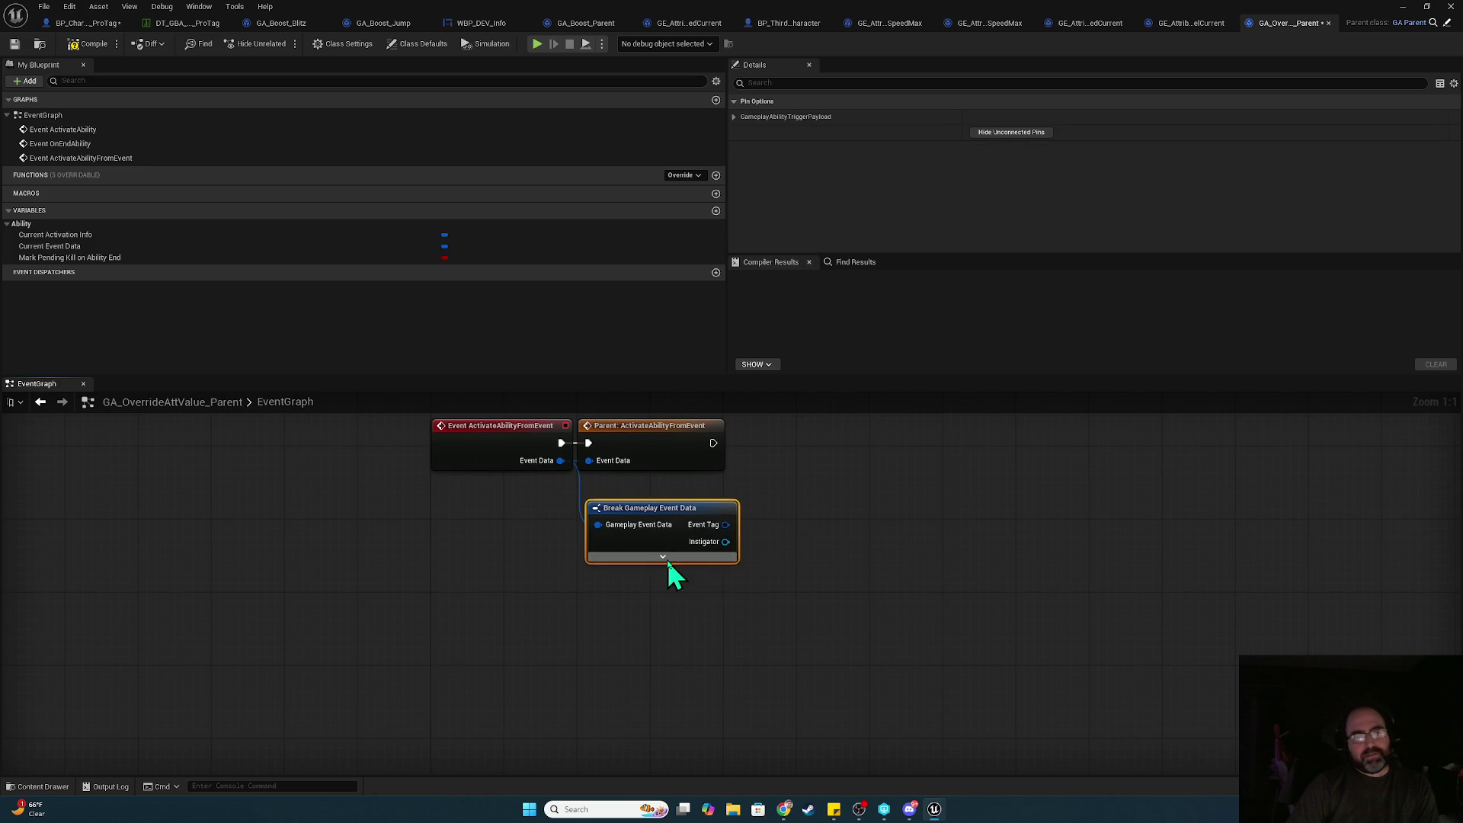
{"action": "left_click", "coordinate": [672, 557]}
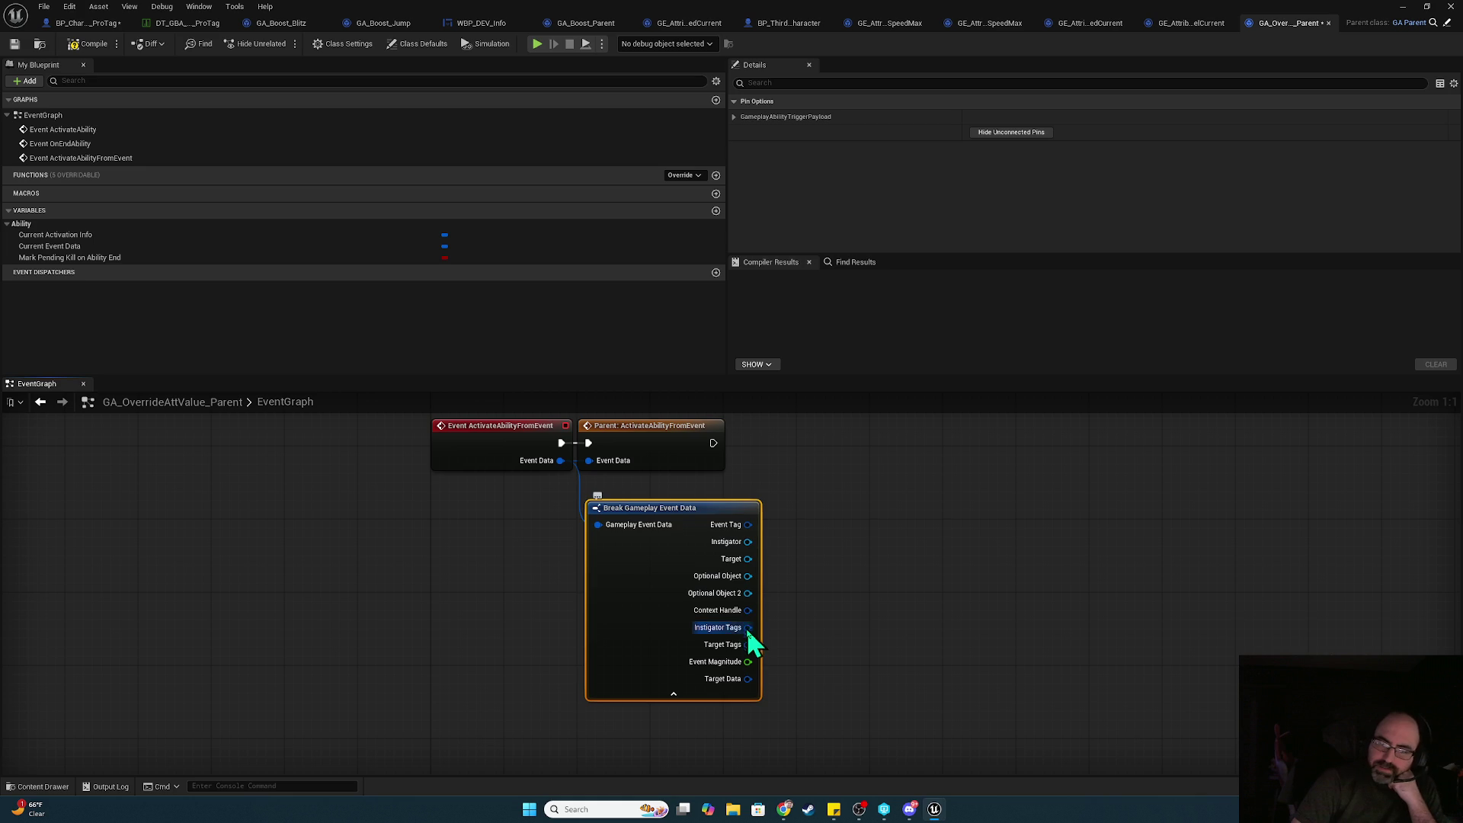
{"action": "left_click", "coordinate": [695, 694]}
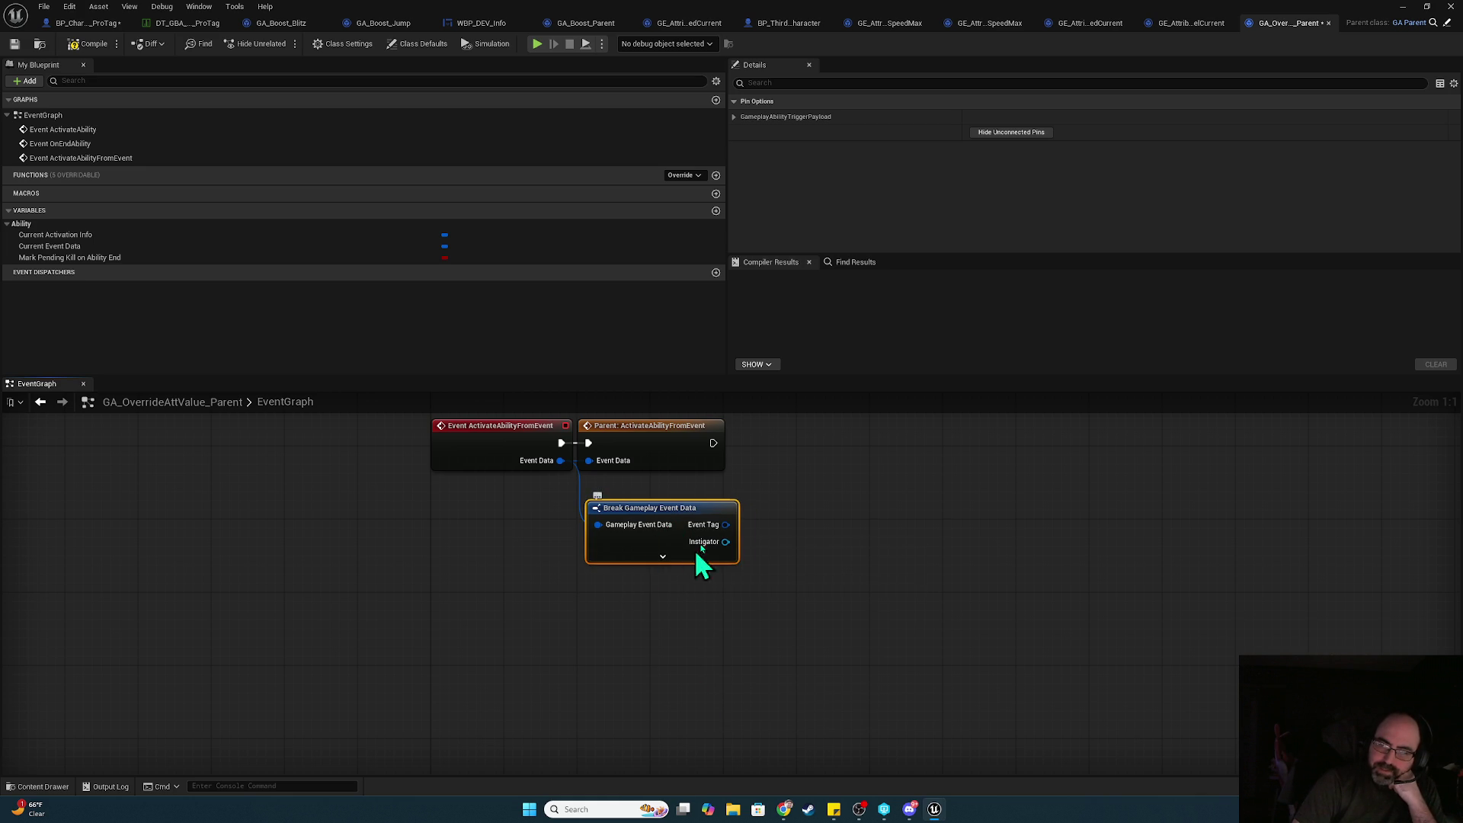
- Move the ActivateAbilityFromEvent and break nodes just below OnEndAbility
{"action": "left_click_drag", "start_coordinate": [684, 511], "coordinate": [748, 686]}
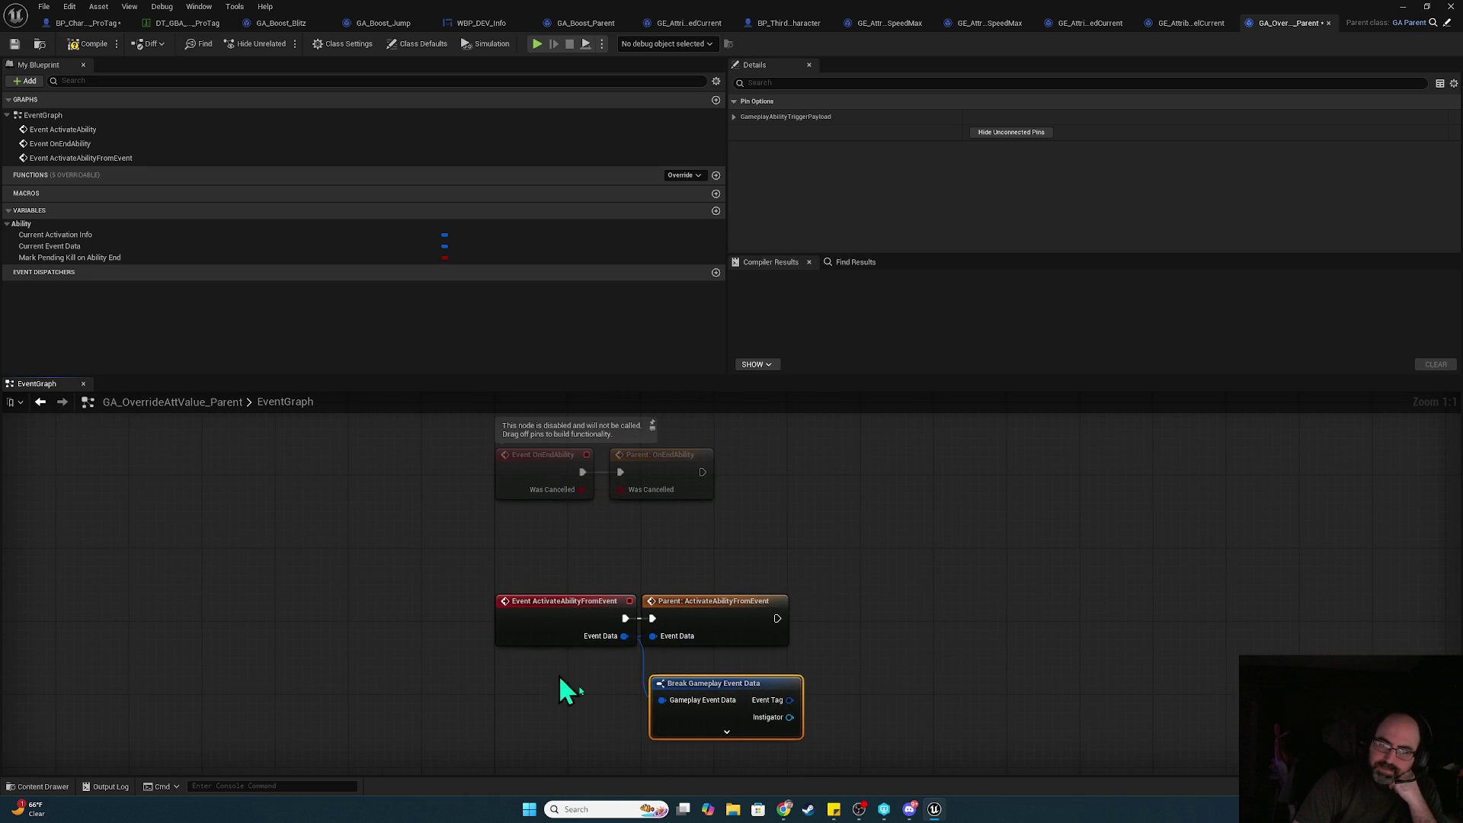
{"action": "left_click_drag", "start_coordinate": [503, 621], "coordinate": [633, 631]}
{"action": "mouse_move", "coordinate": [543, 540]}
{"action": "left_mouse_down"}
{"action": "mouse_move", "coordinate": [817, 647]}
{"action": "mouse_move", "coordinate": [784, 744]}
{"action": "mouse_move", "coordinate": [529, 578]}
{"action": "mouse_move", "coordinate": [523, 602]}
{"action": "mouse_move", "coordinate": [529, 586]}
{"action": "left_mouse_up"}
{"action": "left_click_drag", "start_coordinate": [451, 528], "coordinate": [405, 665]}
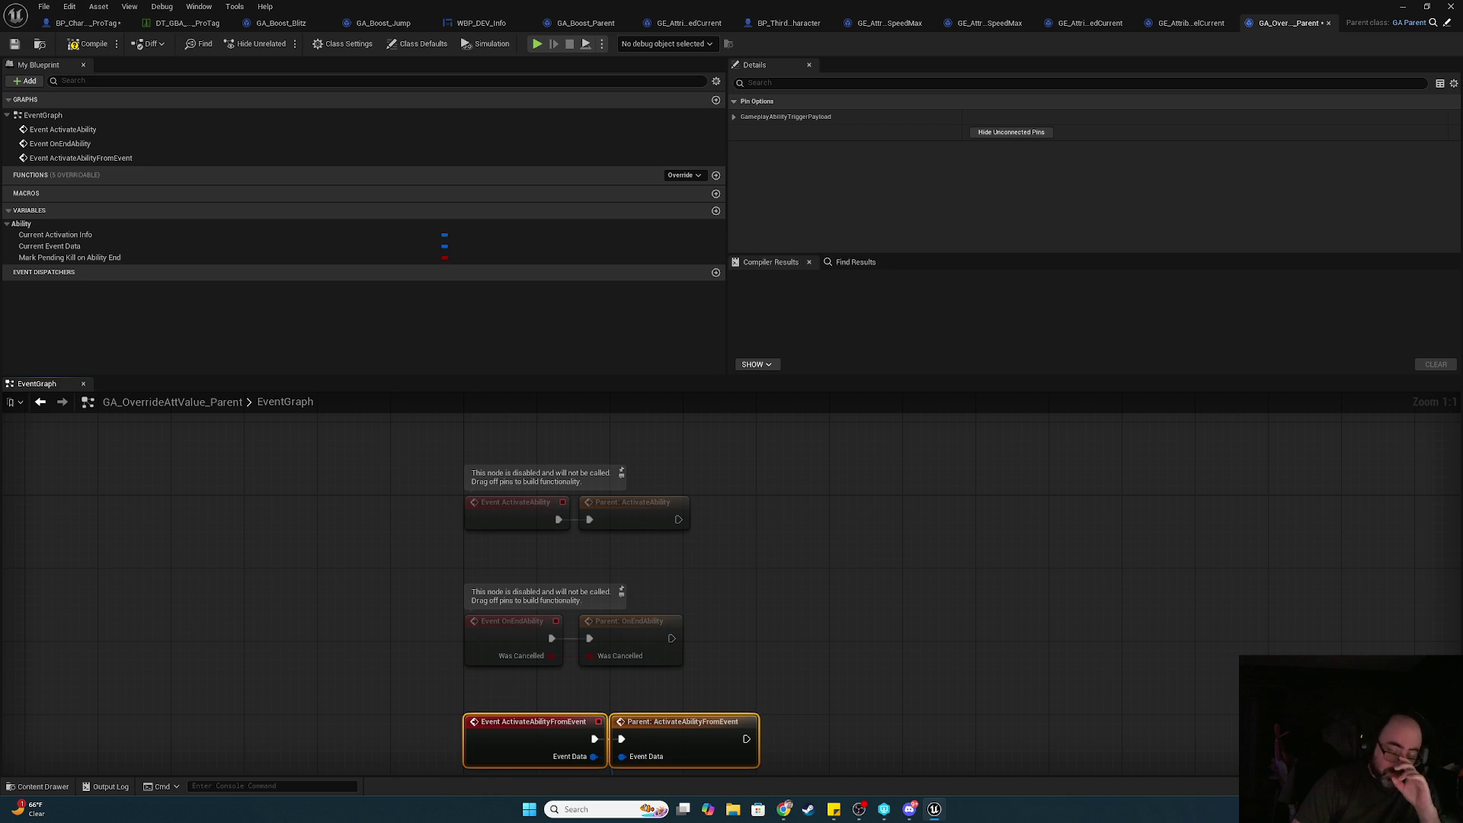
- In the character blueprint, wire the walk-speed event's exec into the SET node
{"action": "left_click", "coordinate": [85, 22]}
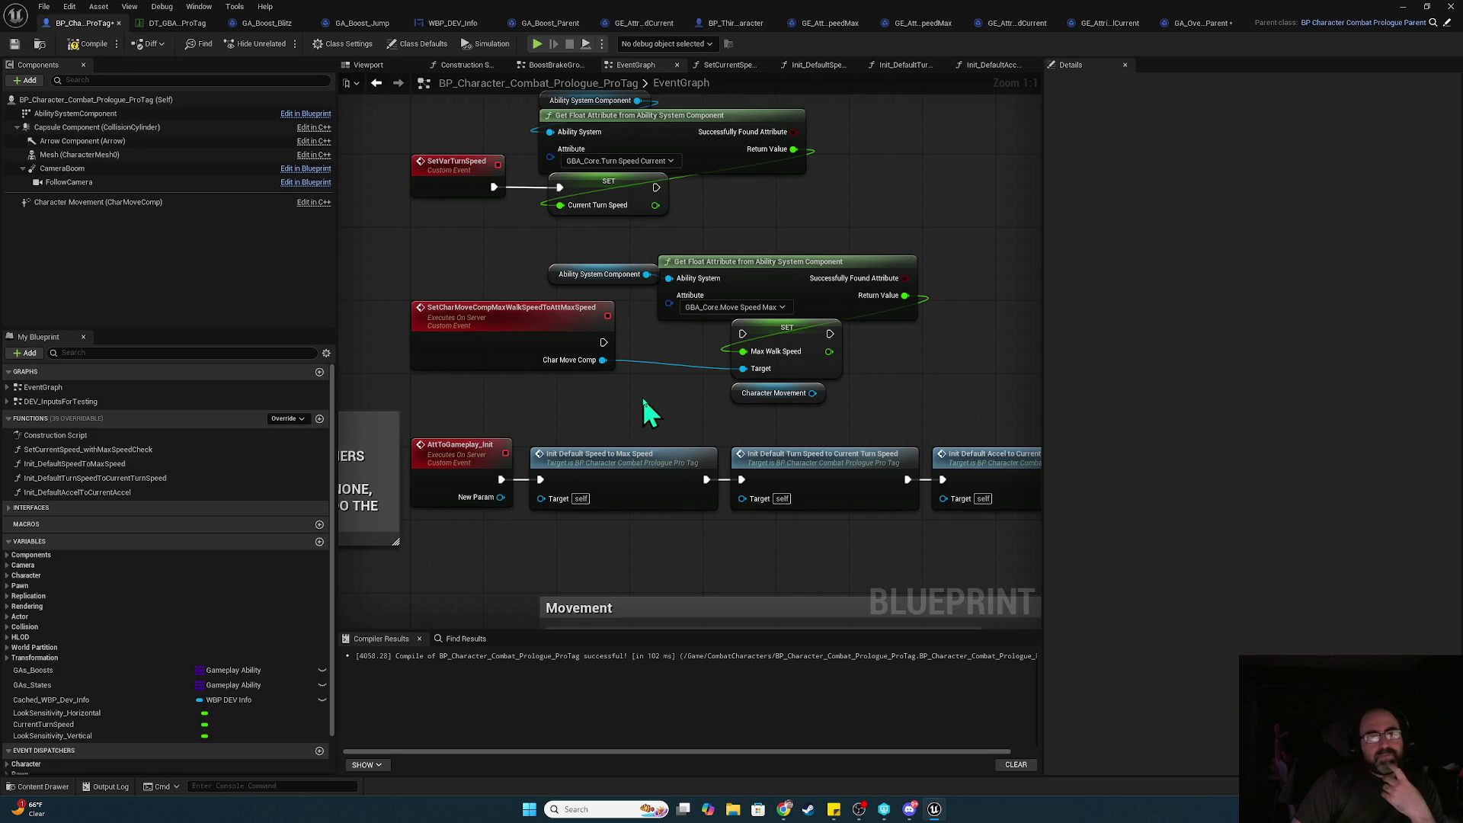
{"action": "left_click_drag", "start_coordinate": [638, 398], "coordinate": [640, 640]}
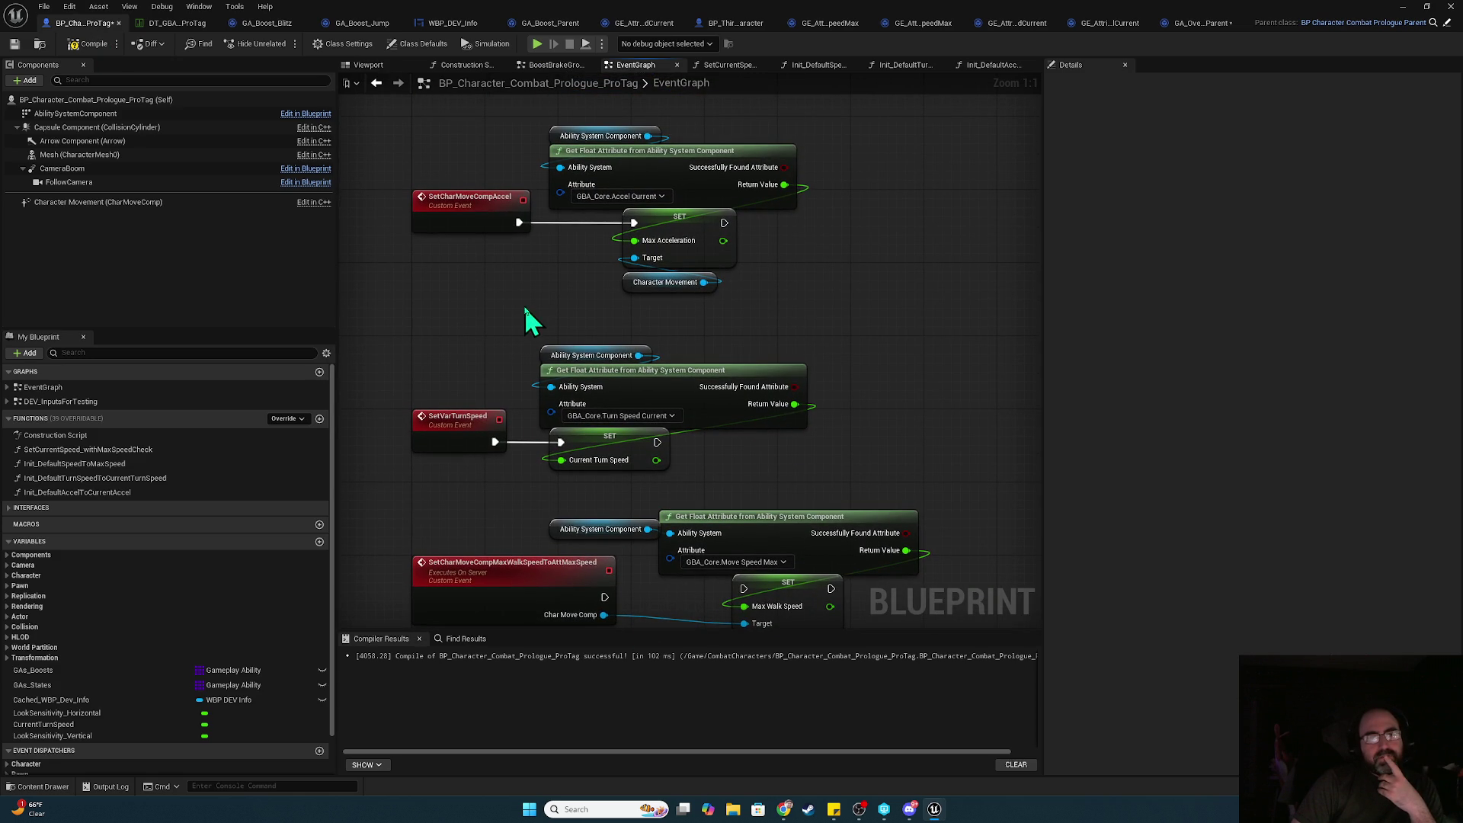
{"action": "scroll", "coordinate": [534, 369], "scroll_direction": "down", "scroll_amount": 5}
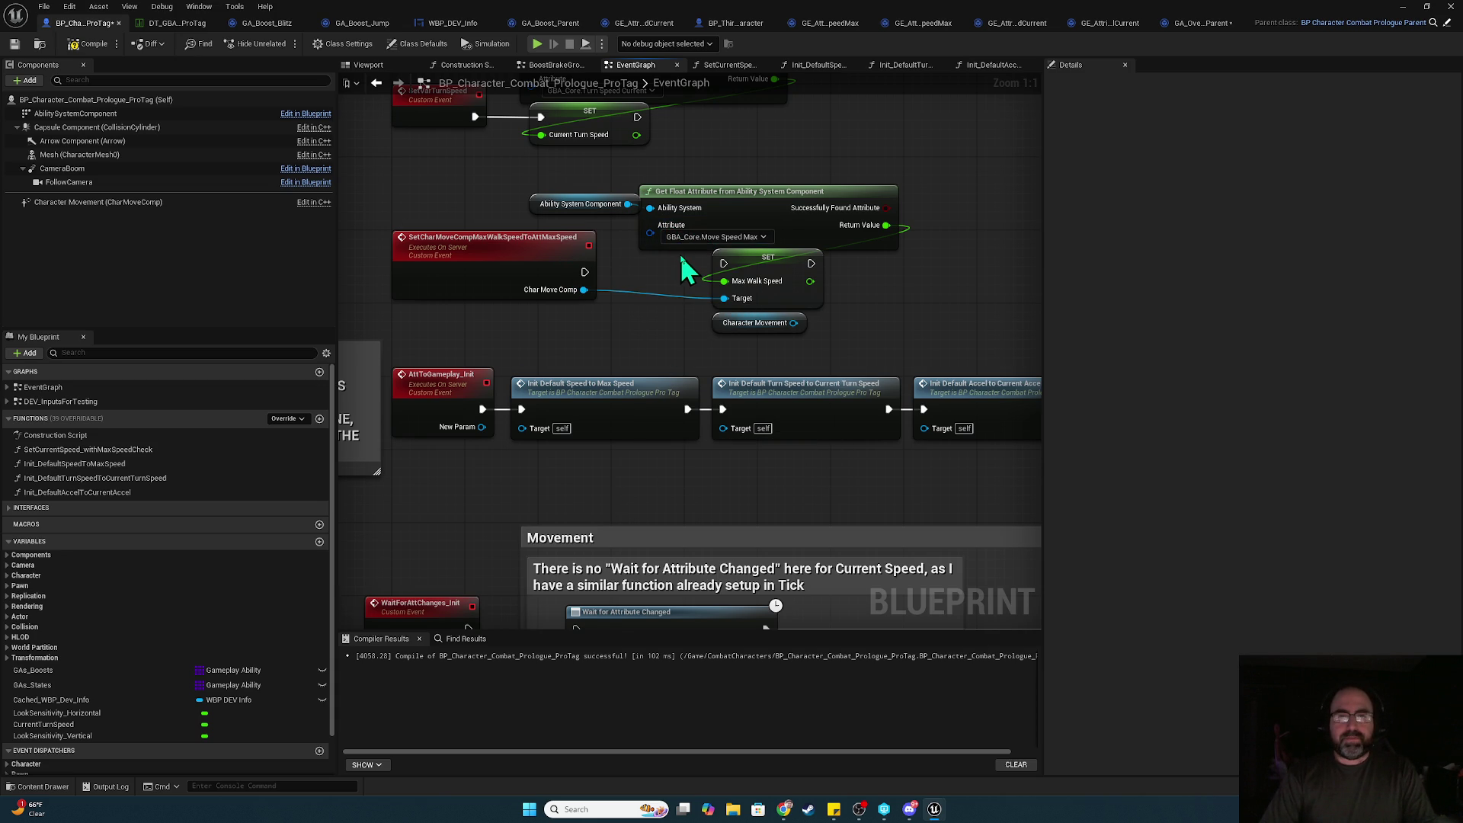
{"action": "mouse_move", "coordinate": [584, 272]}
{"action": "left_mouse_down"}
{"action": "mouse_move", "coordinate": [777, 284]}
{"action": "mouse_move", "coordinate": [762, 267]}
{"action": "left_mouse_up"}
{"action": "left_click", "coordinate": [898, 304]}
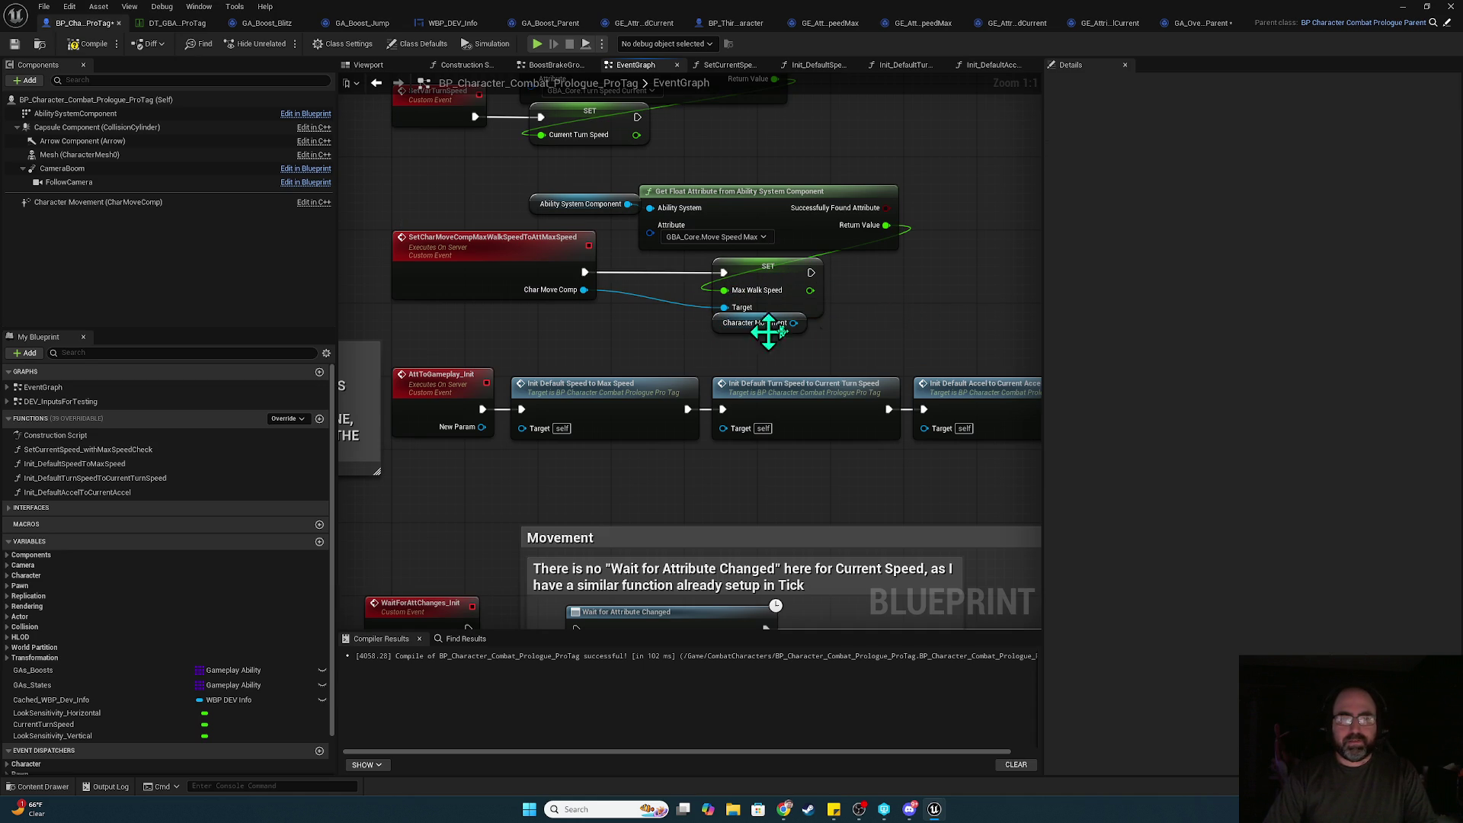
- In Init_DefaultSpeedToMaxSpeed, feed Character Movement into Set Char Move Comp's Char Move Comp input
{"action": "left_click", "coordinate": [620, 404]}
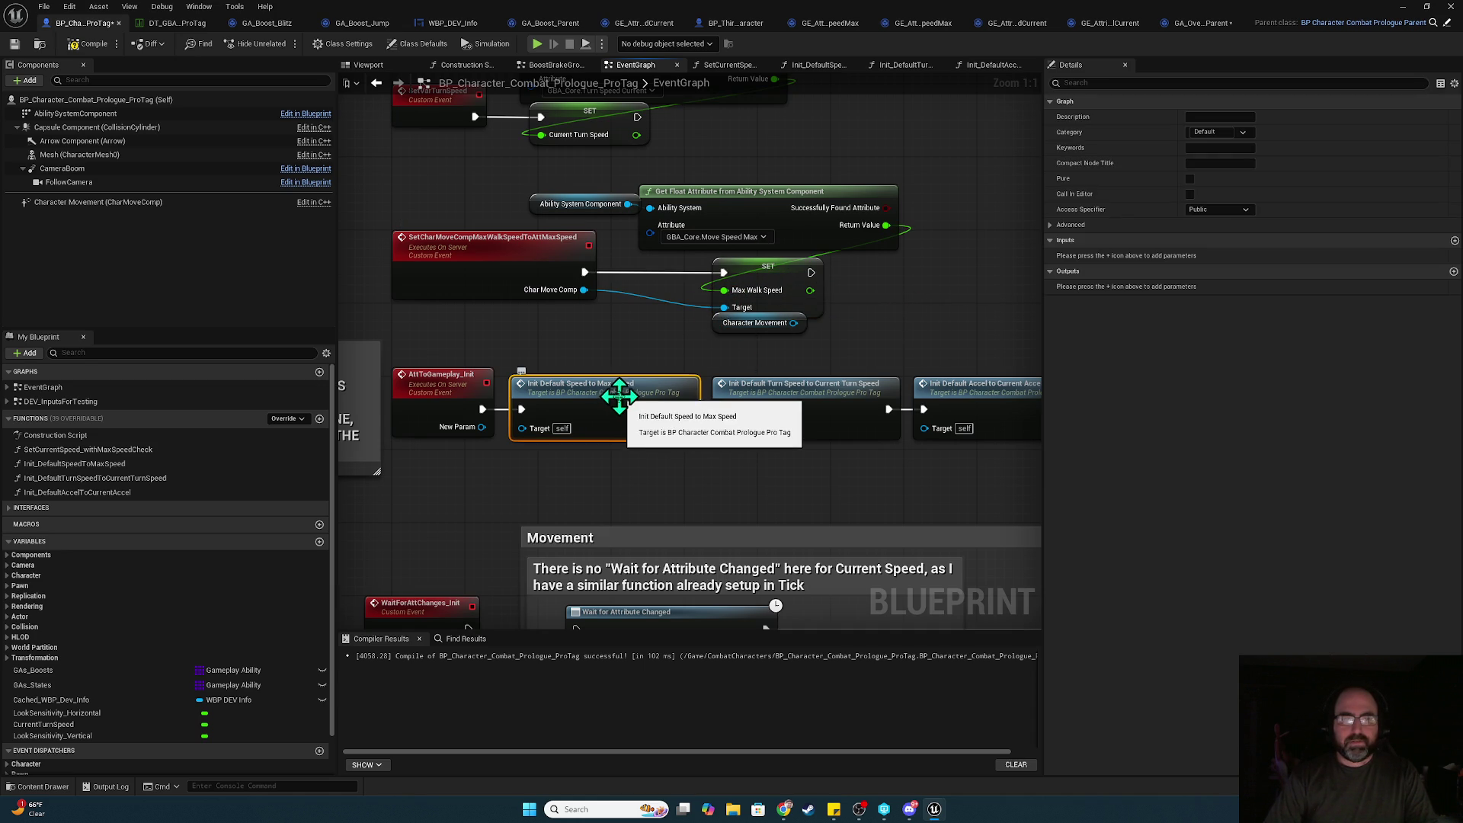
{"action": "double_click", "coordinate": [620, 399]}
{"action": "left_click_drag", "start_coordinate": [800, 271], "coordinate": [911, 263]}
{"action": "mouse_move", "coordinate": [101, 202]}
{"action": "left_mouse_down"}
{"action": "mouse_move", "coordinate": [843, 297]}
{"action": "mouse_move", "coordinate": [818, 299]}
{"action": "left_mouse_up"}
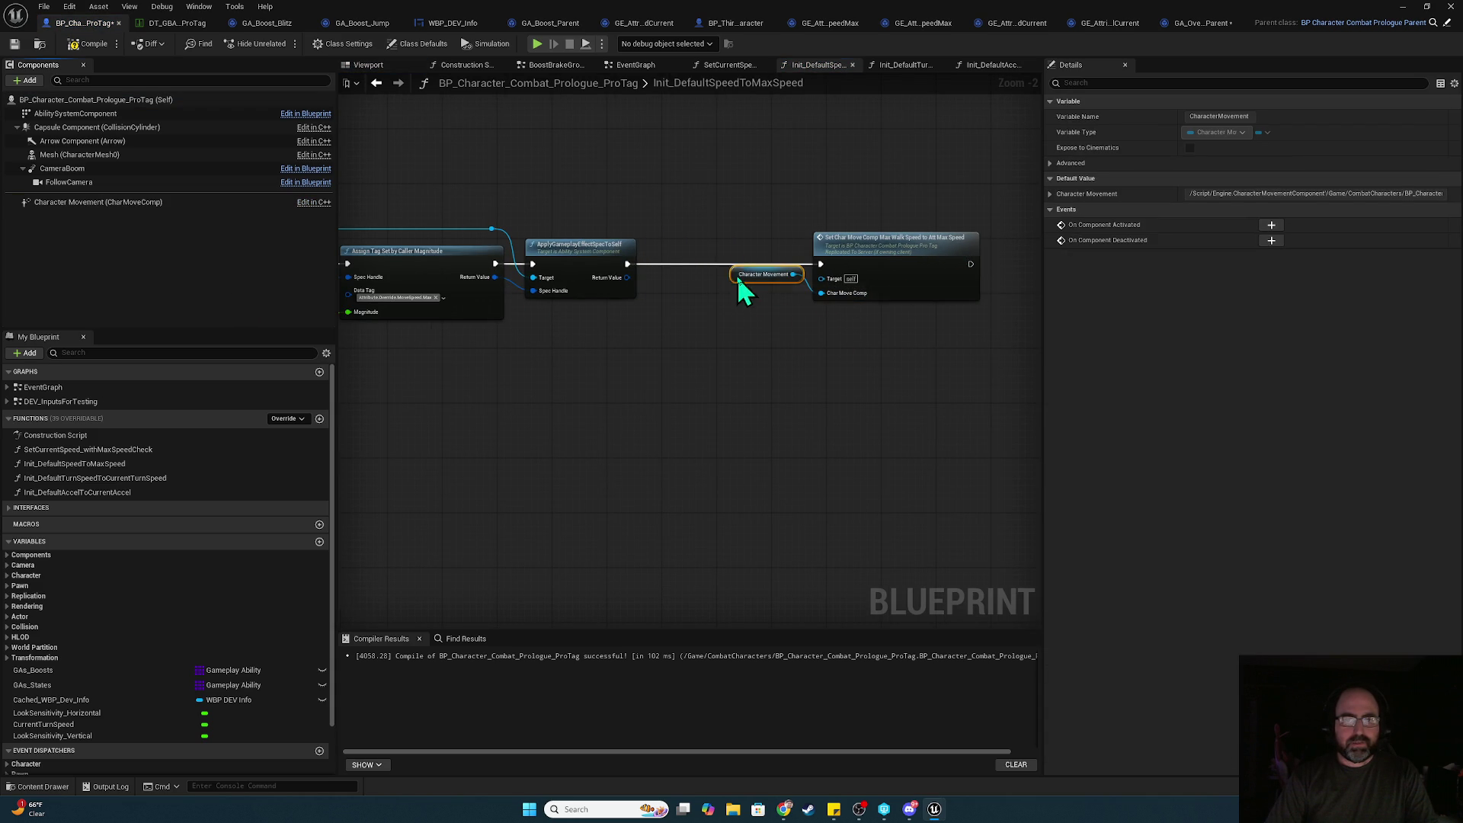
{"action": "left_click_drag", "start_coordinate": [737, 275], "coordinate": [716, 354]}
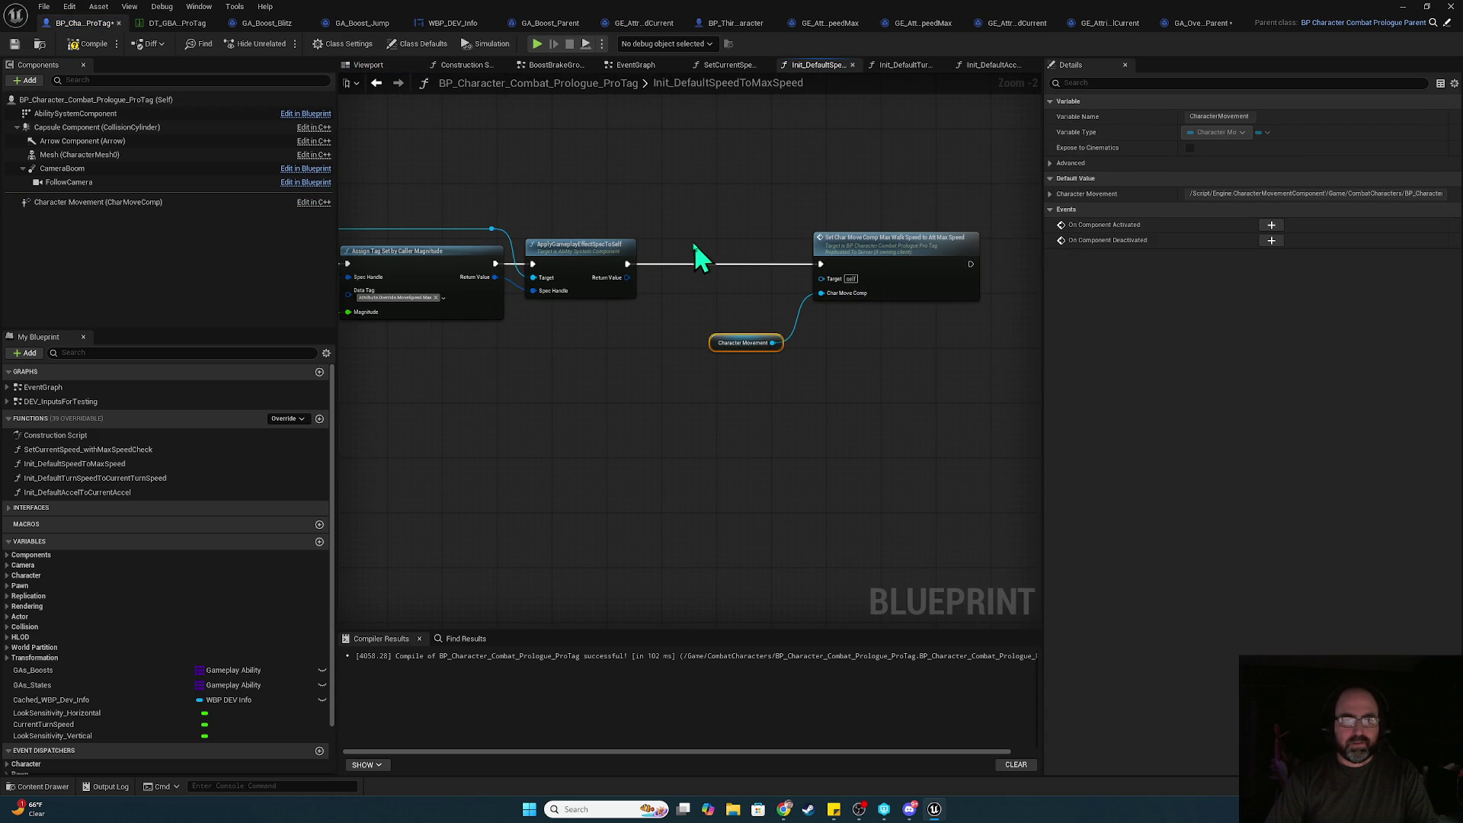
- Delete the old Character Movement getter feeding the SET node's Target in the EventGraph
{"action": "double_click", "coordinate": [888, 250]}
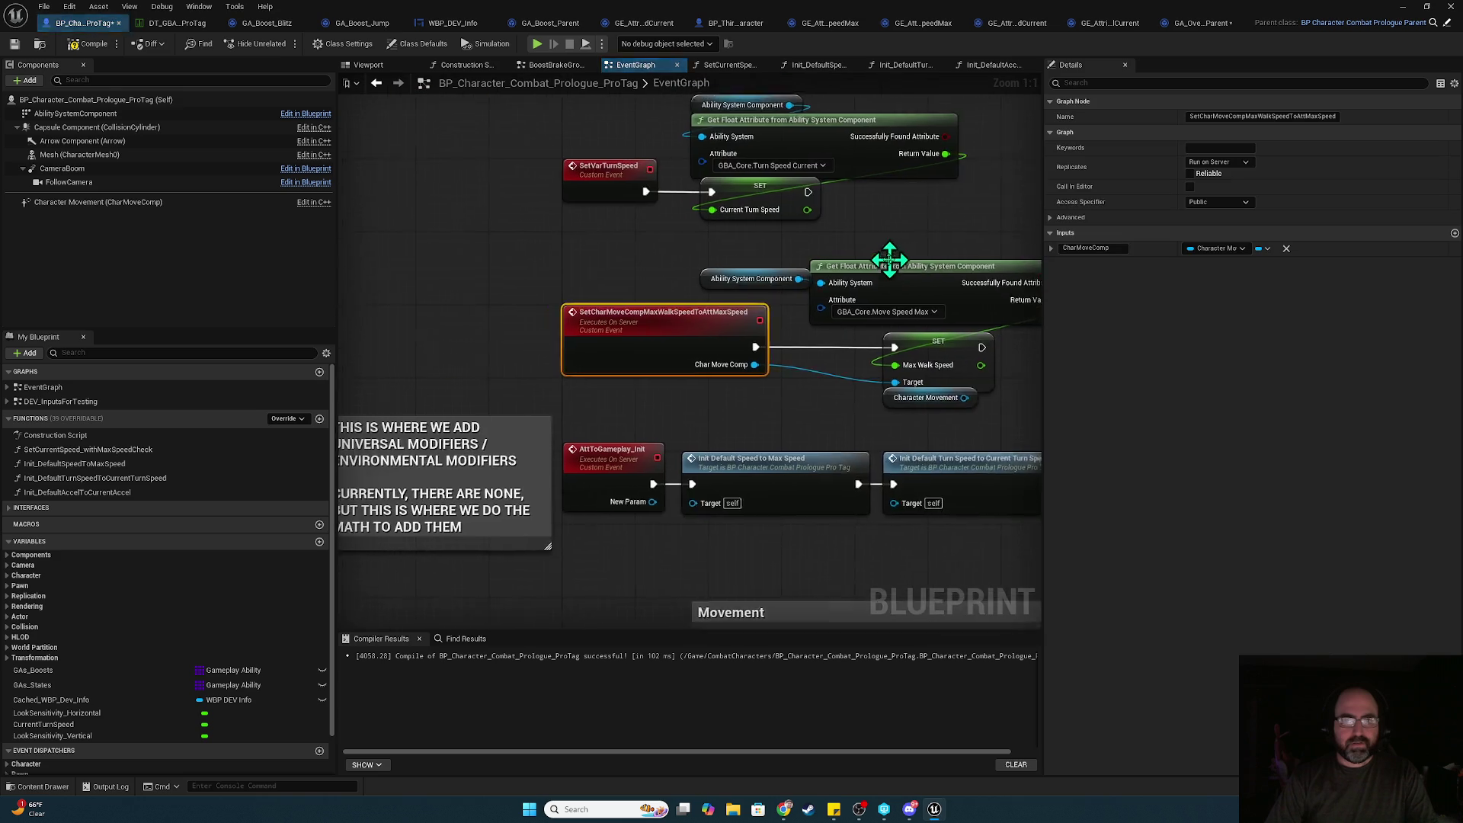
{"action": "left_click_drag", "start_coordinate": [820, 406], "coordinate": [698, 396]}
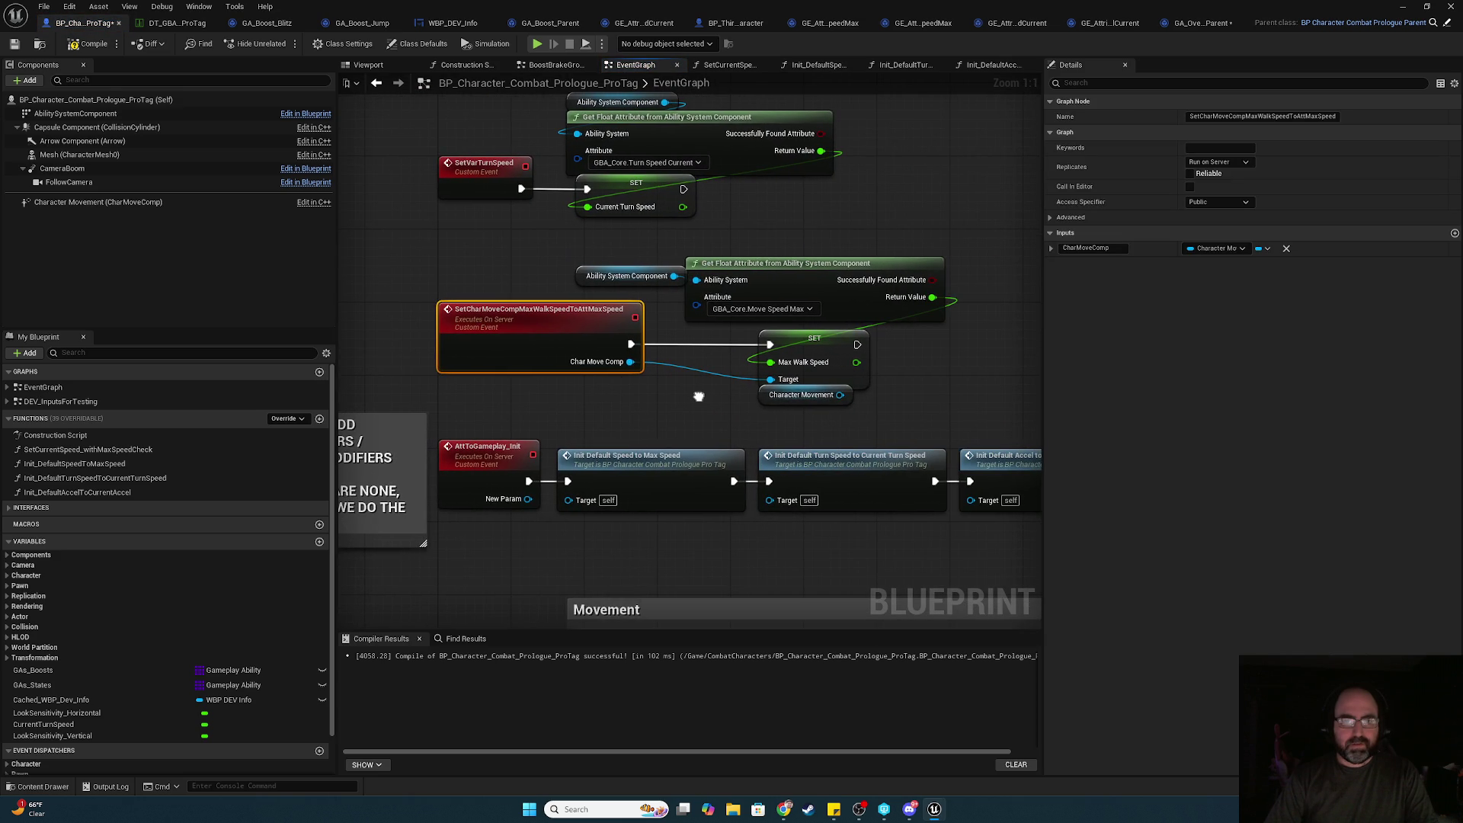
{"action": "left_click", "coordinate": [771, 397]}
{"action": "key", "text": "Delete"}
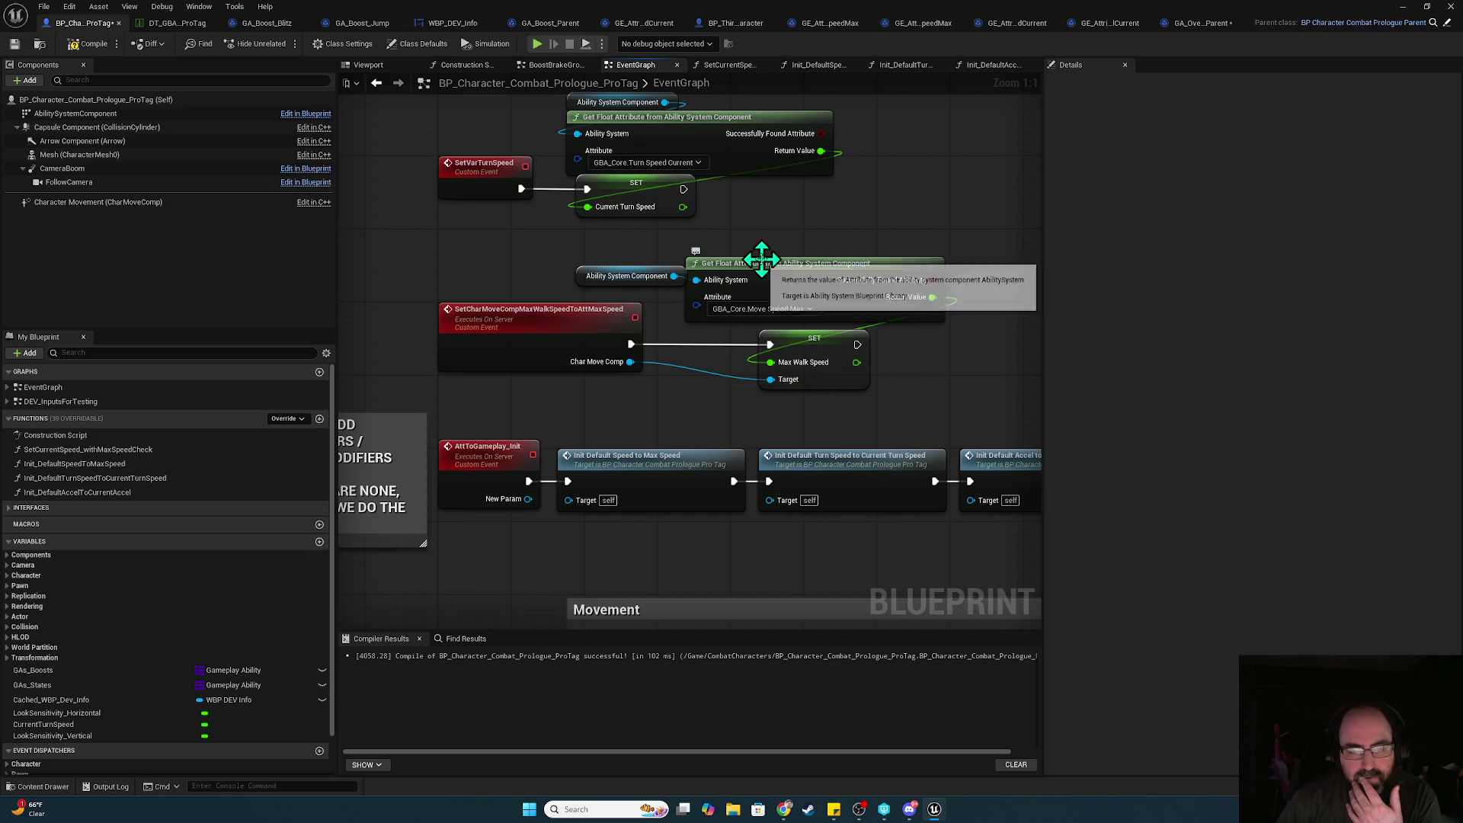
- Compile the character blueprint and remove AttToGameplay_Init's New Param input
{"action": "left_click", "coordinate": [87, 43]}
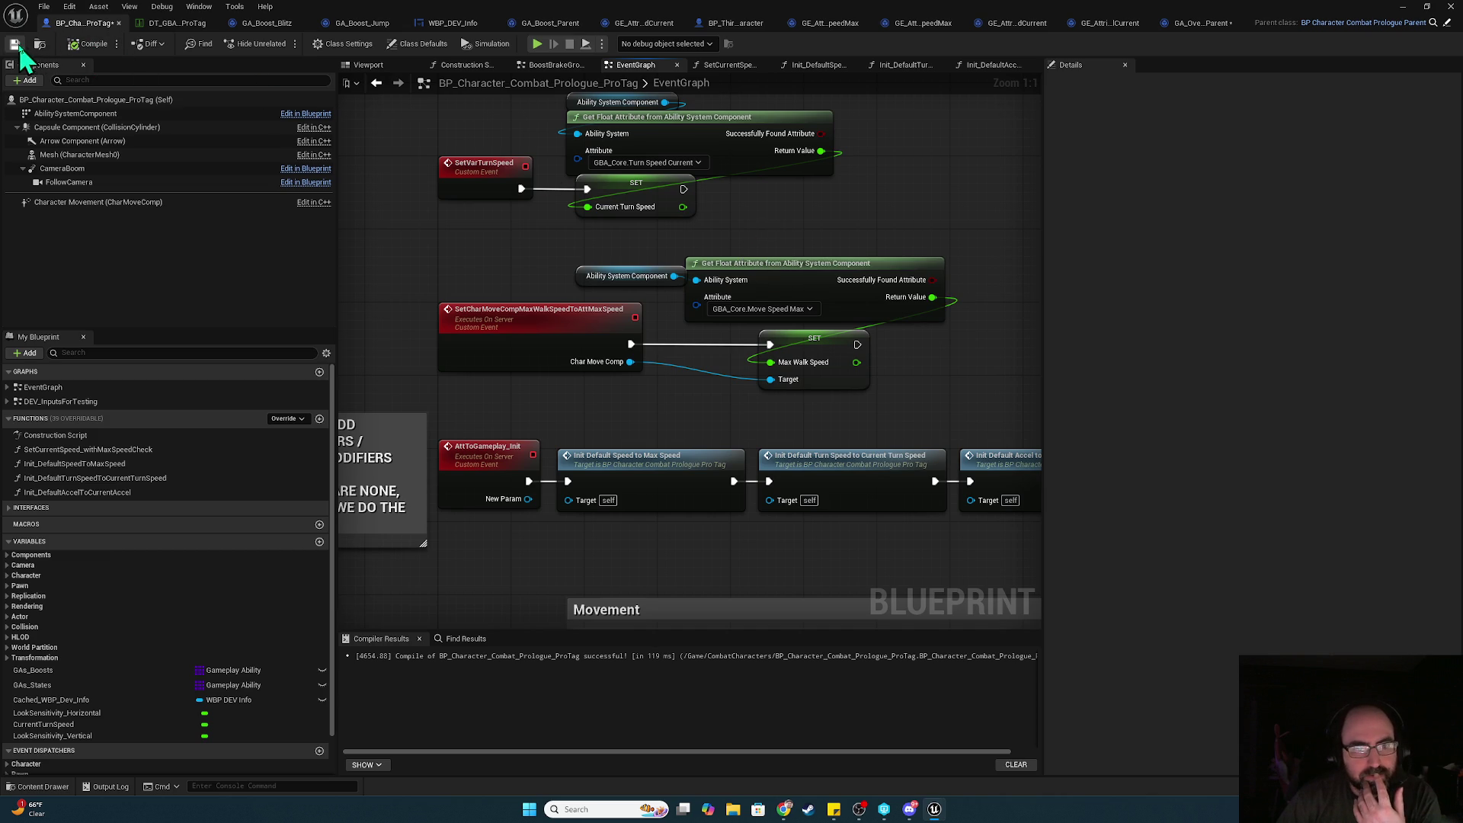
{"action": "mouse_move", "coordinate": [621, 328]}
{"action": "left_mouse_down"}
{"action": "mouse_move", "coordinate": [694, 15]}
{"action": "mouse_move", "coordinate": [585, 424]}
{"action": "left_mouse_up"}
{"action": "left_click", "coordinate": [520, 240]}
{"action": "left_click", "coordinate": [1284, 254]}
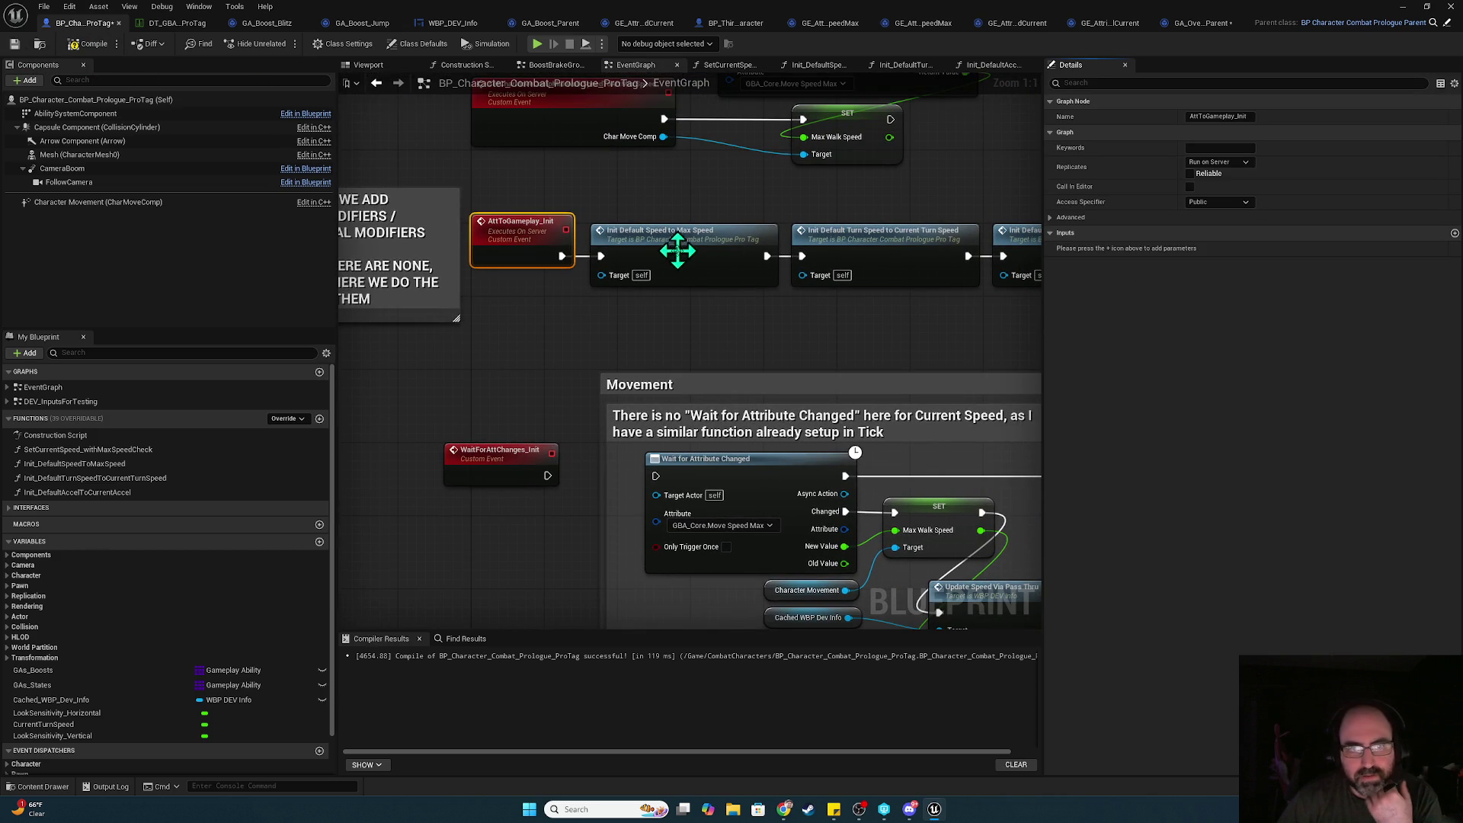
- Drag a Character Movement reference from Components next to Event BeginPlay
{"action": "mouse_move", "coordinate": [697, 186]}
{"action": "left_mouse_down"}
{"action": "mouse_move", "coordinate": [701, 249]}
{"action": "mouse_move", "coordinate": [620, 428]}
{"action": "left_mouse_up"}
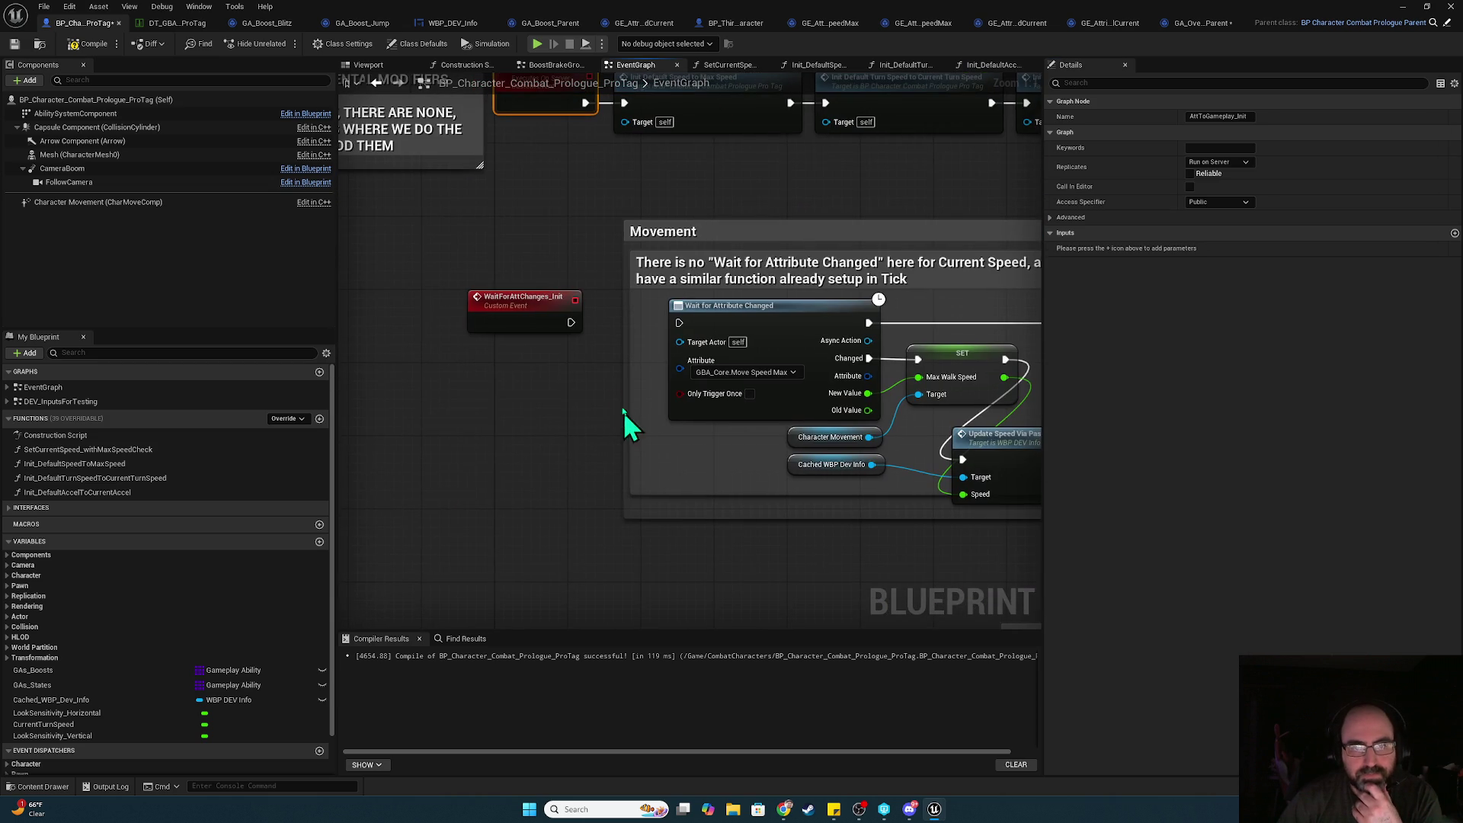
{"action": "mouse_move", "coordinate": [586, 369]}
{"action": "left_mouse_down"}
{"action": "mouse_move", "coordinate": [601, 530]}
{"action": "mouse_move", "coordinate": [619, 467]}
{"action": "mouse_move", "coordinate": [602, 170]}
{"action": "mouse_move", "coordinate": [679, 521]}
{"action": "left_mouse_up"}
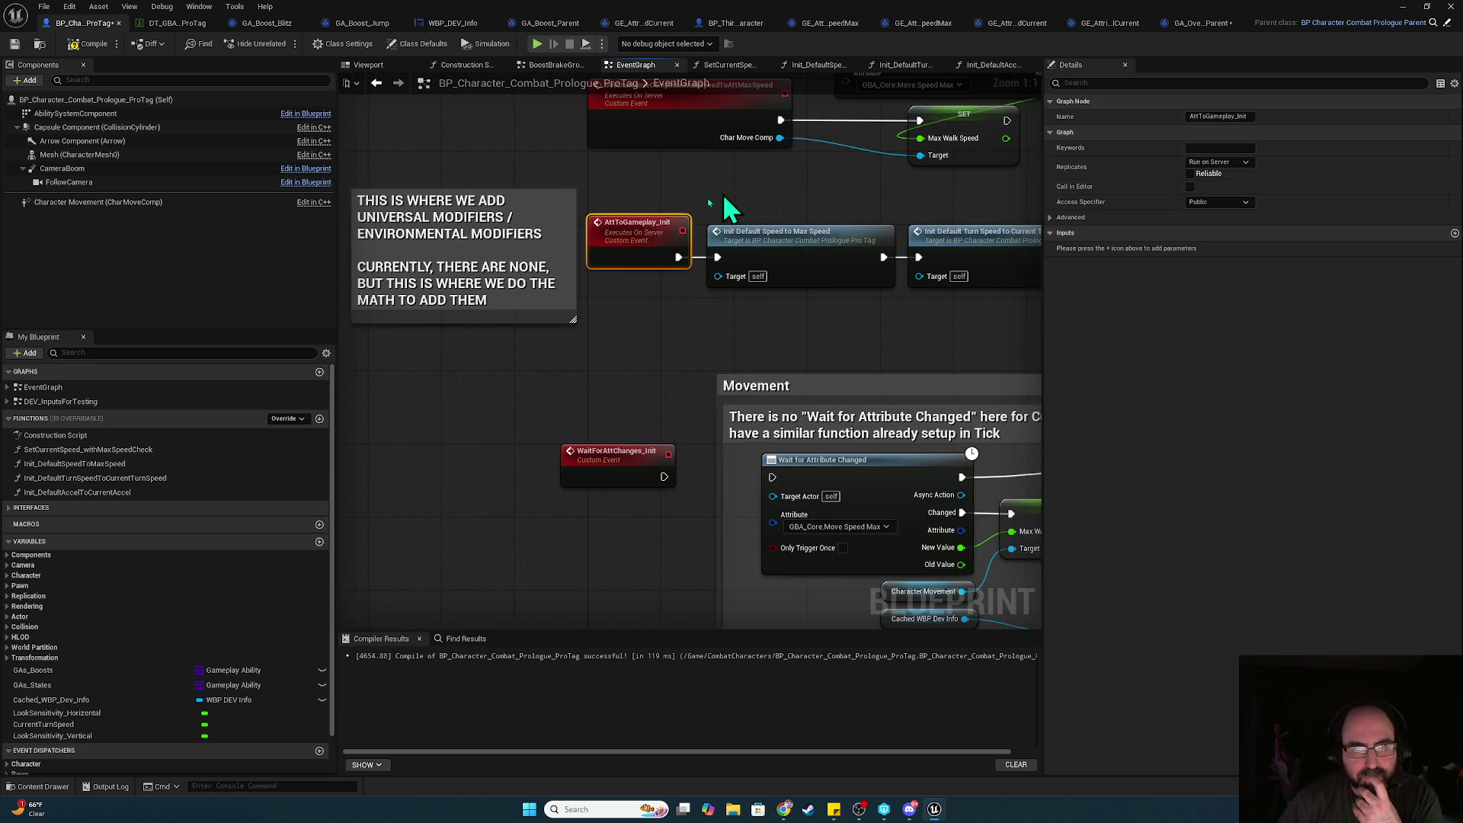
{"action": "mouse_move", "coordinate": [653, 245]}
{"action": "left_mouse_down"}
{"action": "mouse_move", "coordinate": [683, 163]}
{"action": "mouse_move", "coordinate": [707, 290]}
{"action": "left_mouse_up"}
{"action": "left_click", "coordinate": [640, 350]}
{"action": "left_click", "coordinate": [523, 381]}
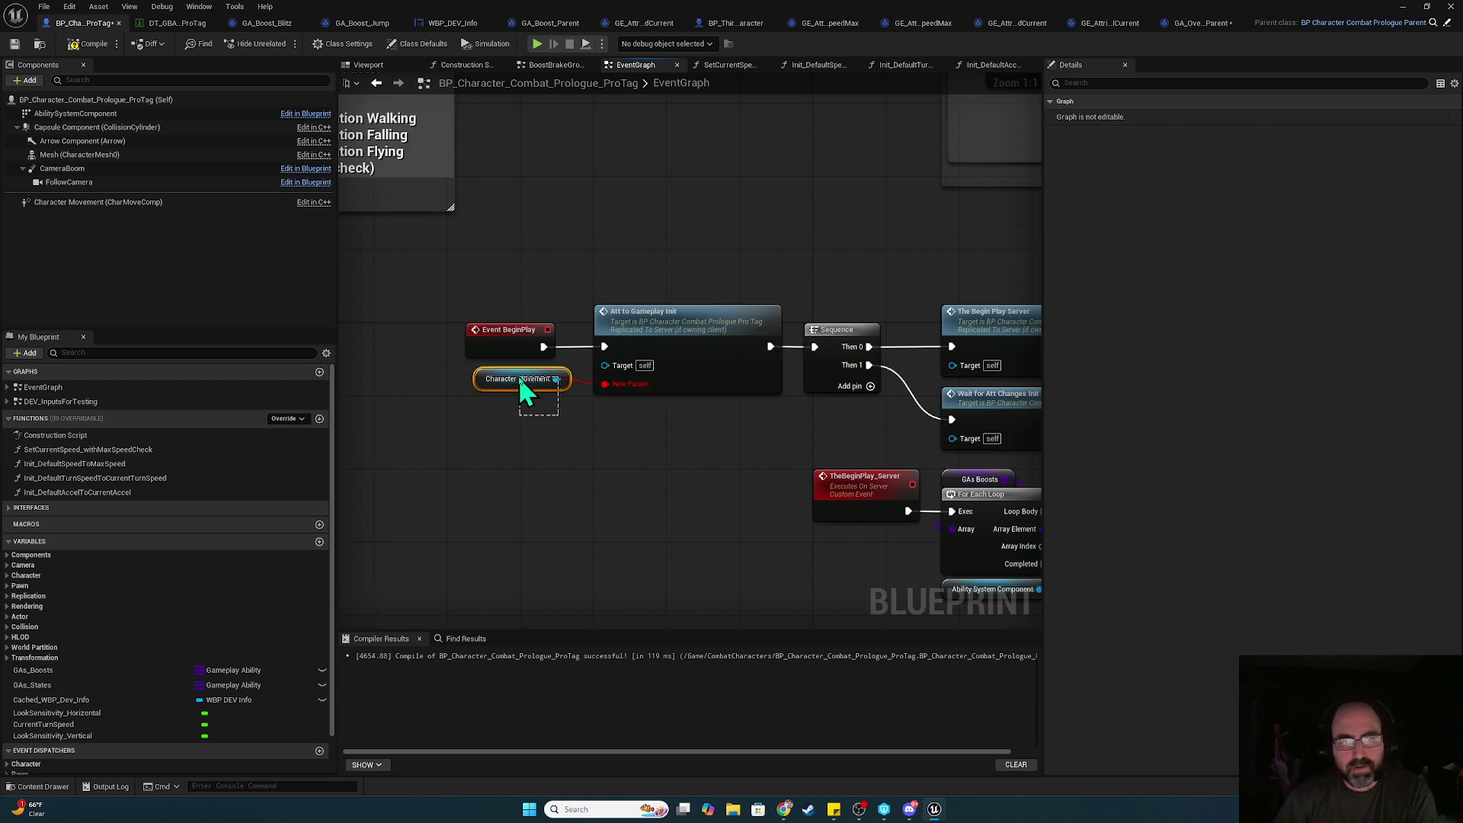
{"action": "left_click", "coordinate": [679, 333]}
{"action": "double_click", "coordinate": [696, 392]}
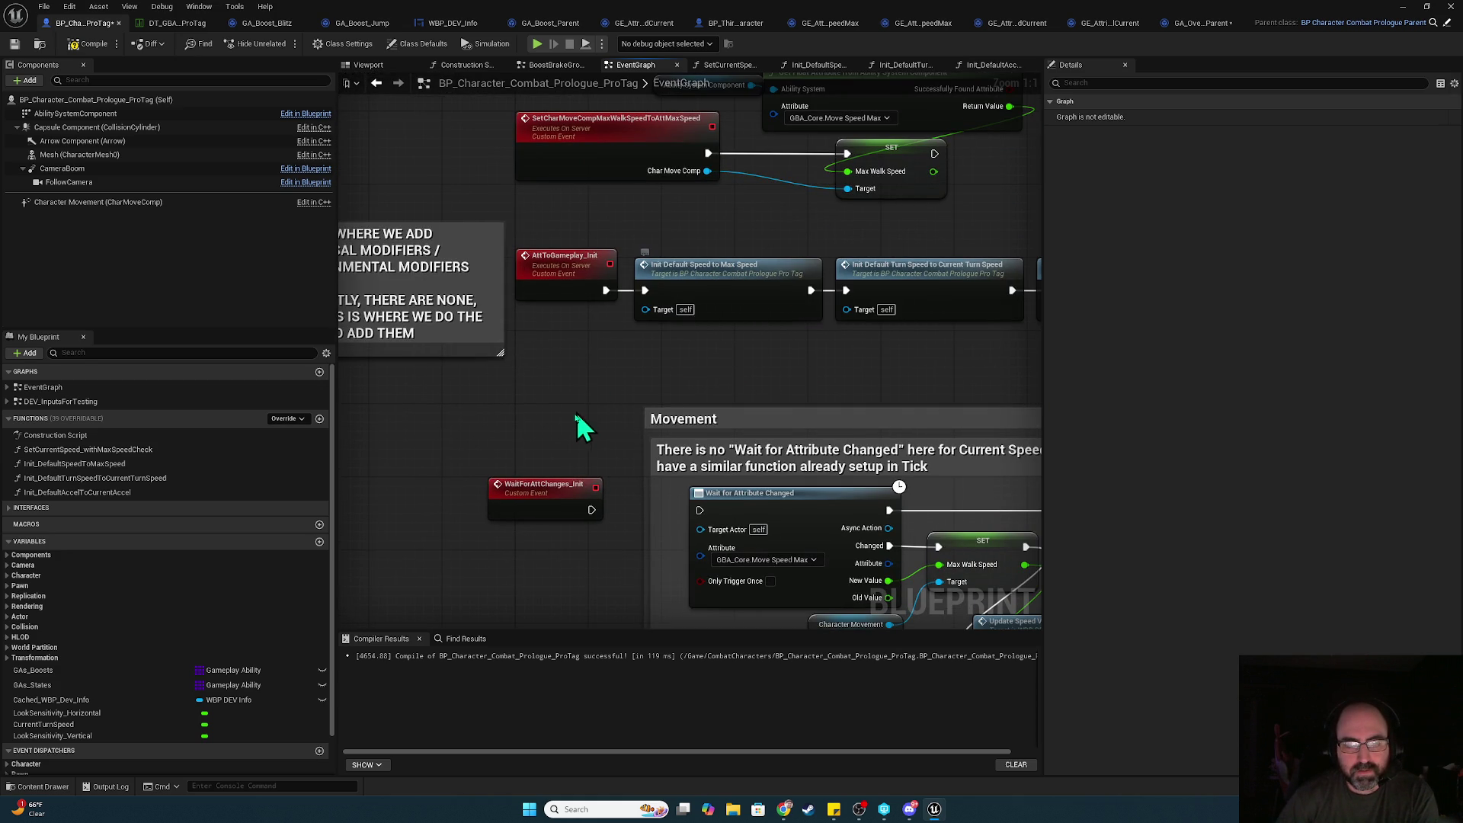
{"action": "mouse_move", "coordinate": [578, 423]}
{"action": "left_mouse_down"}
{"action": "mouse_move", "coordinate": [767, 163]}
{"action": "mouse_move", "coordinate": [767, 313]}
{"action": "mouse_move", "coordinate": [659, 326]}
{"action": "mouse_move", "coordinate": [813, 449]}
{"action": "mouse_move", "coordinate": [758, 287]}
{"action": "mouse_move", "coordinate": [899, 108]}
{"action": "mouse_move", "coordinate": [747, 317]}
{"action": "left_mouse_up"}
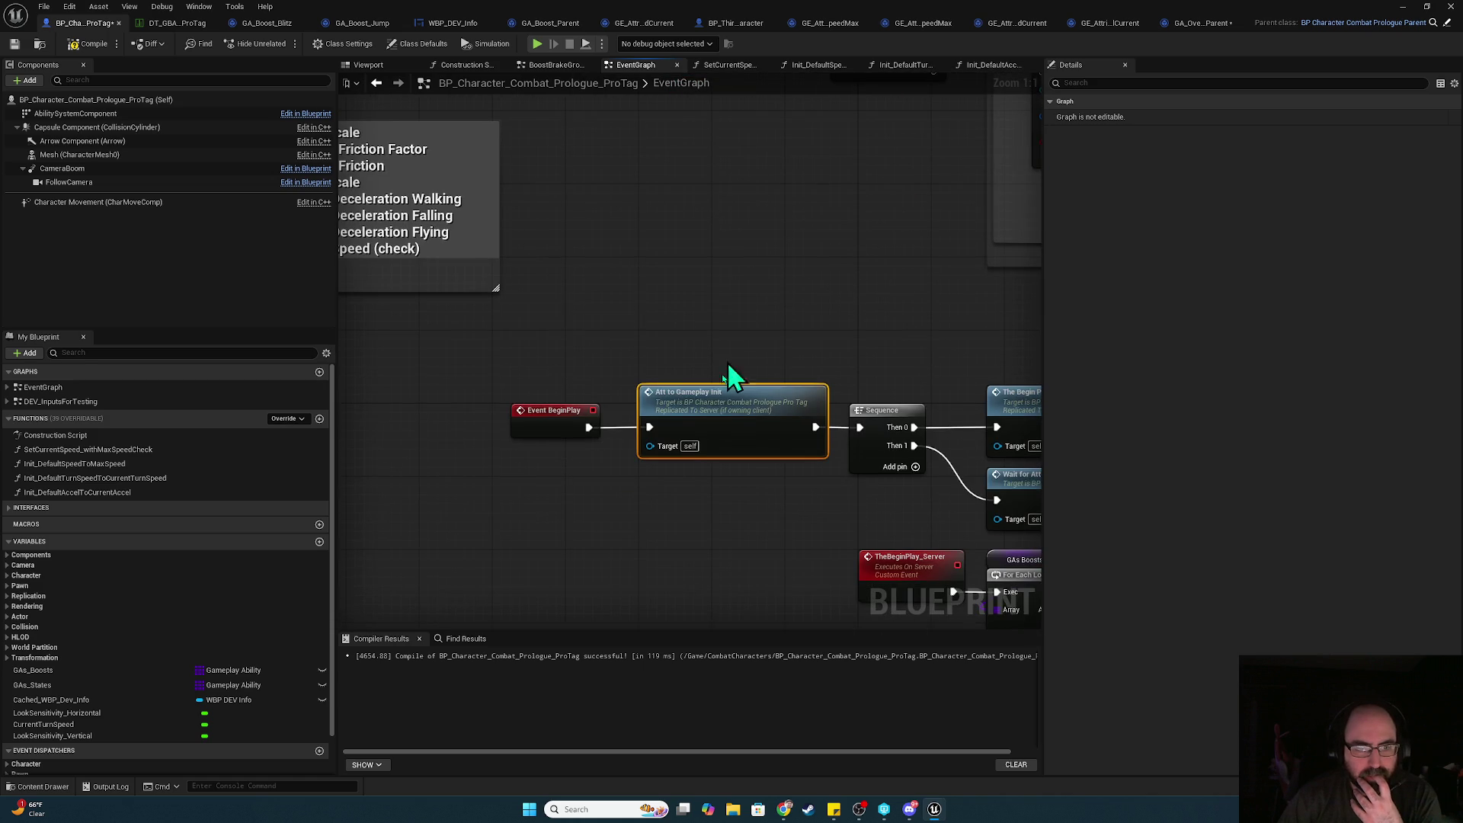
{"action": "left_click_drag", "start_coordinate": [135, 206], "coordinate": [552, 459]}
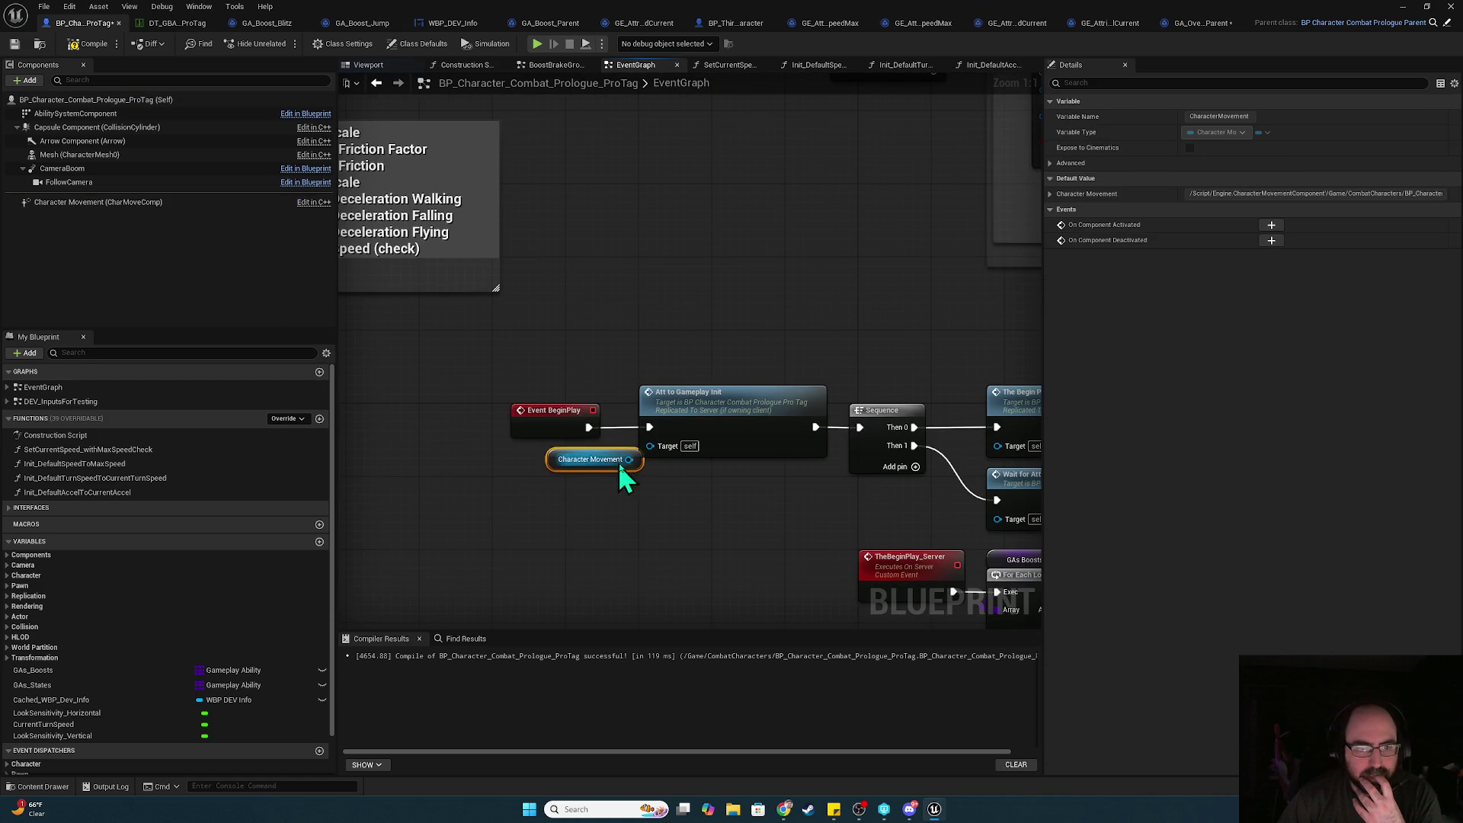
- Tidy the Set Char Move Comp and Character Movement nodes in Init_DefaultSpeedToMaxSpeed
{"action": "scroll", "coordinate": [545, 488], "scroll_direction": "down", "scroll_amount": 2}
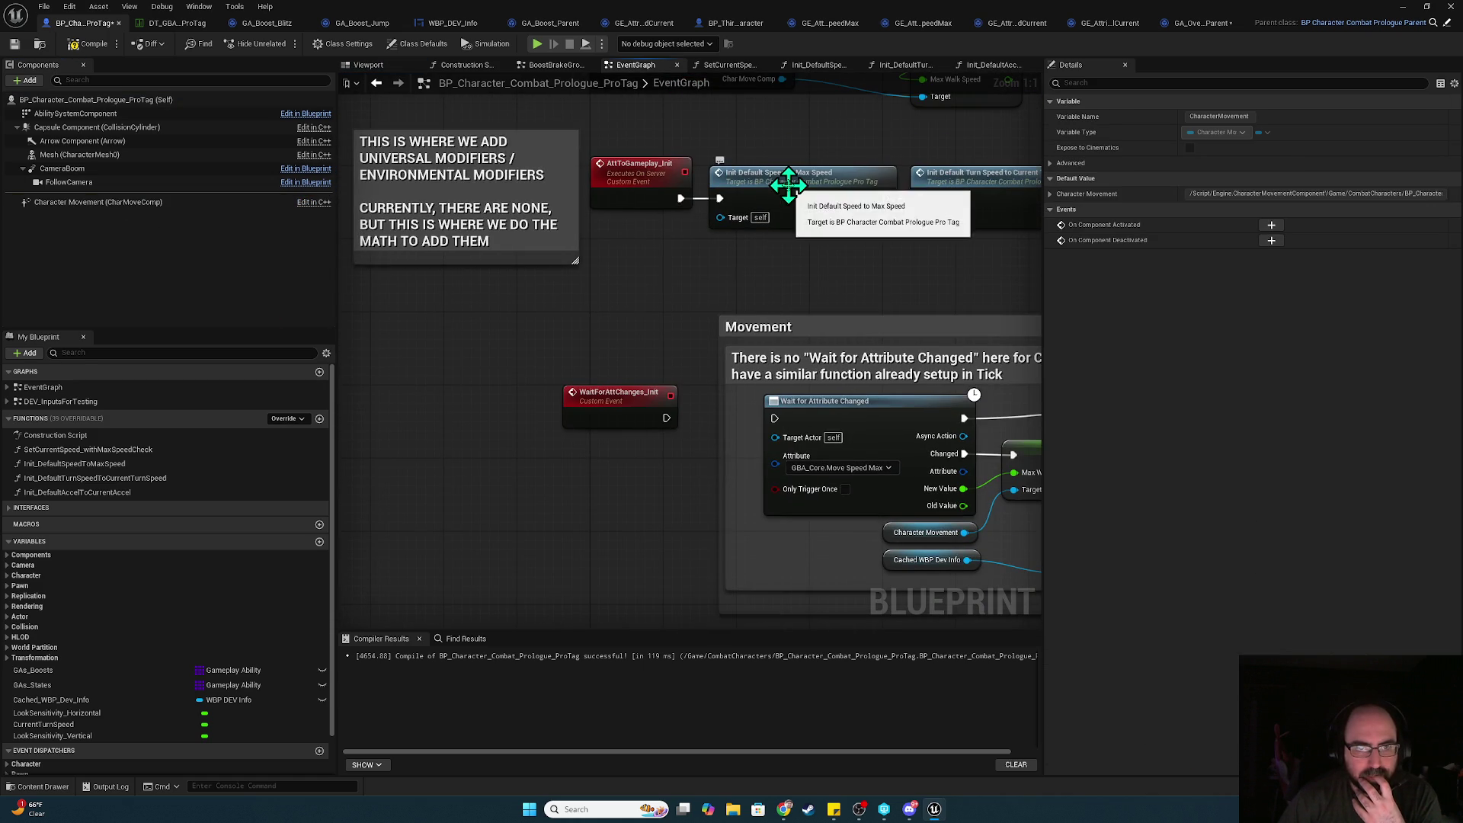
{"action": "double_click", "coordinate": [788, 185]}
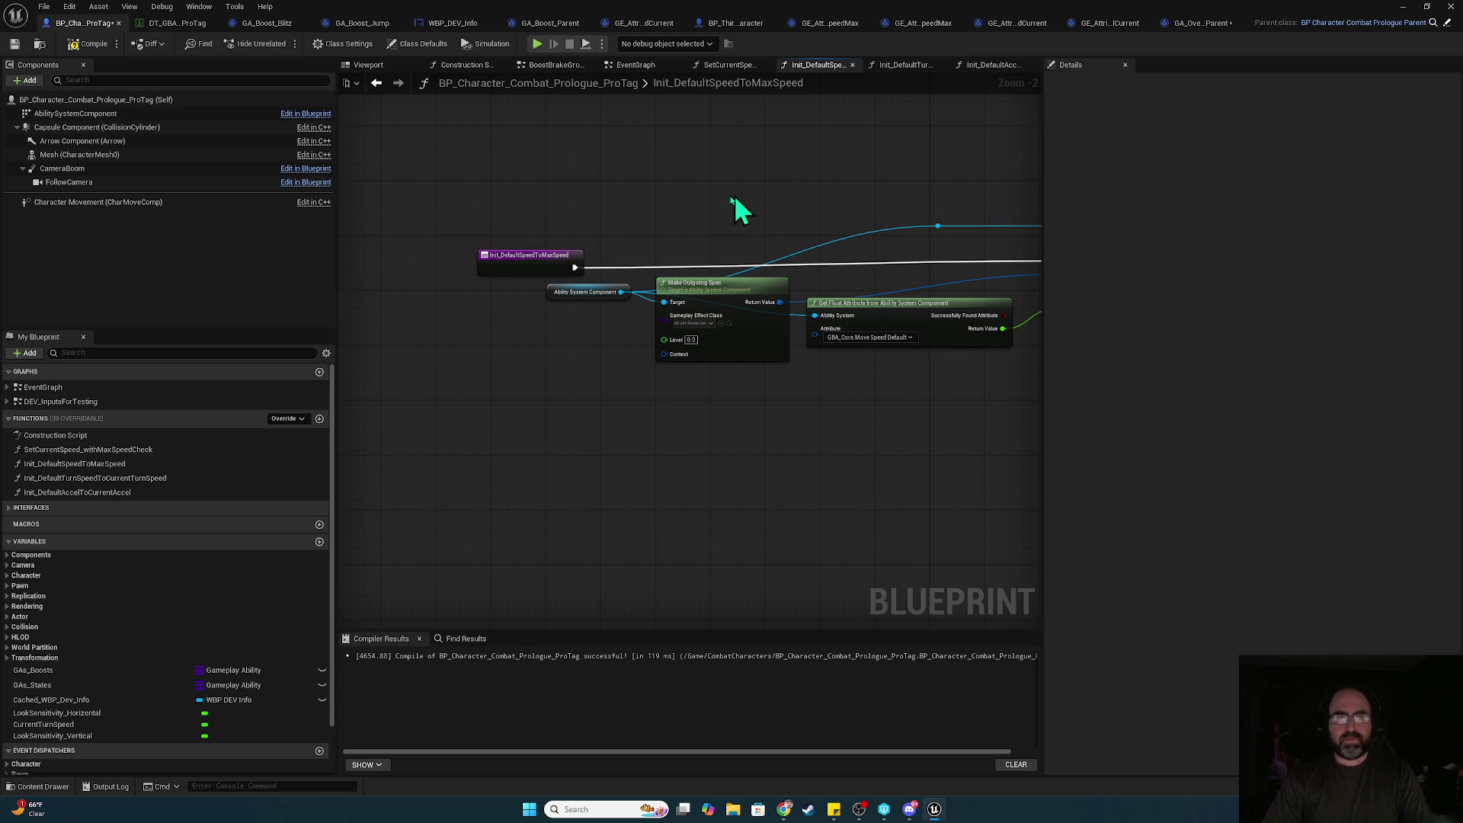
{"action": "left_click_drag", "start_coordinate": [820, 121], "coordinate": [252, 175]}
{"action": "mouse_move", "coordinate": [771, 215]}
{"action": "left_mouse_down"}
{"action": "mouse_move", "coordinate": [934, 271]}
{"action": "mouse_move", "coordinate": [820, 246]}
{"action": "left_mouse_up"}
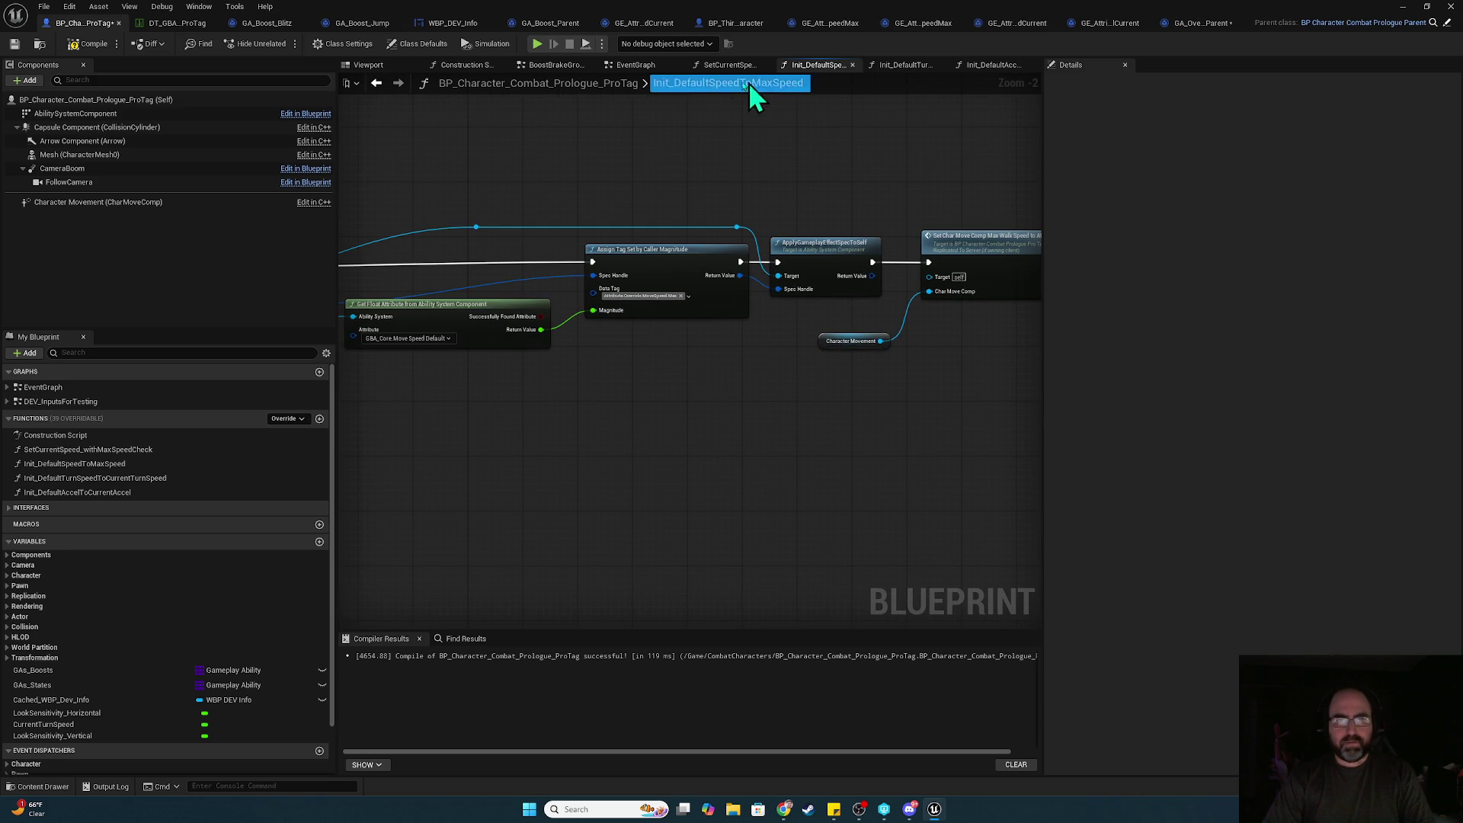
- Add a new input to the AttToGameplay_Init event
{"action": "left_click", "coordinate": [636, 66]}
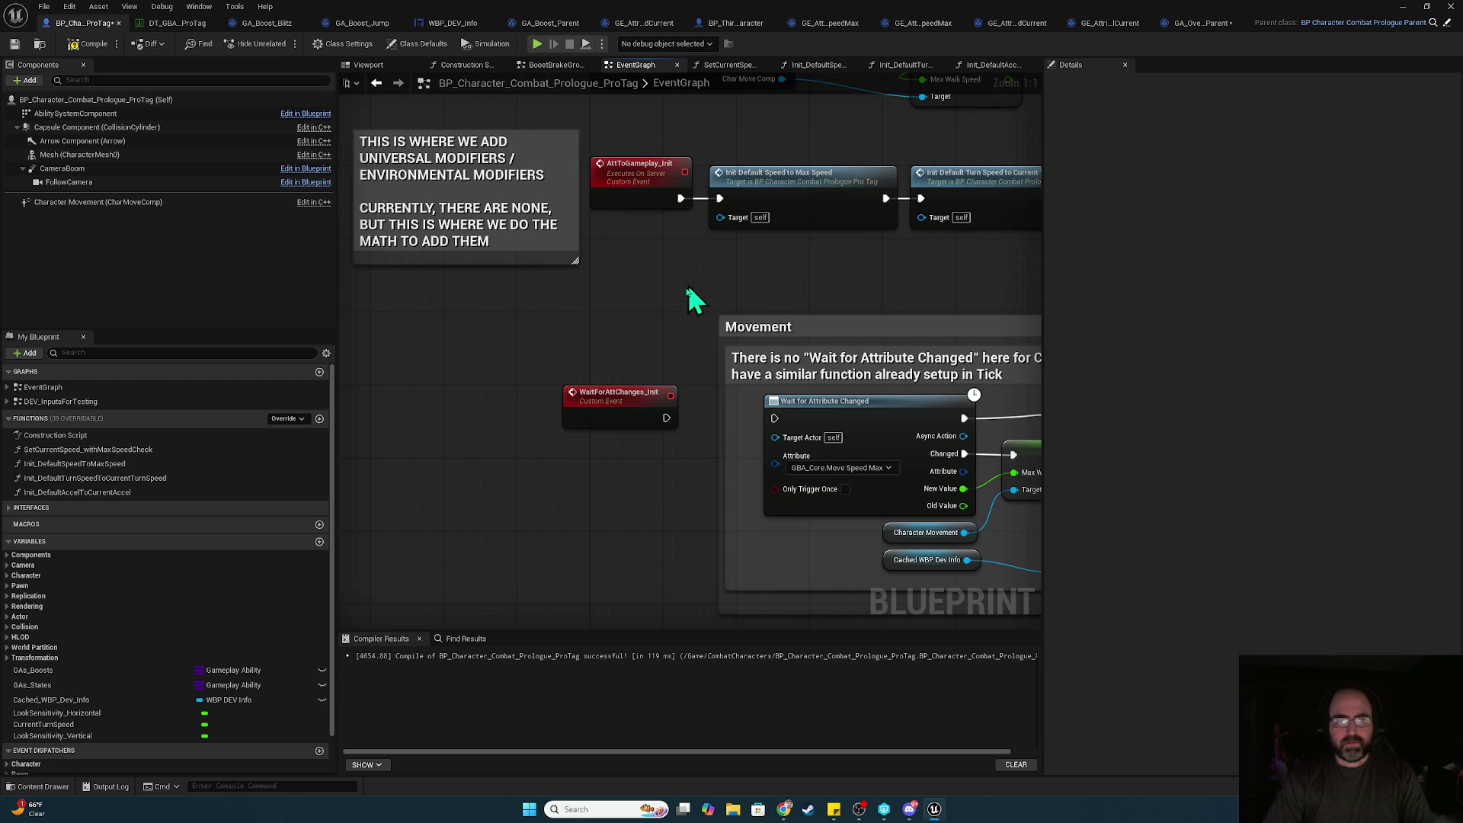
{"action": "left_click", "coordinate": [607, 245]}
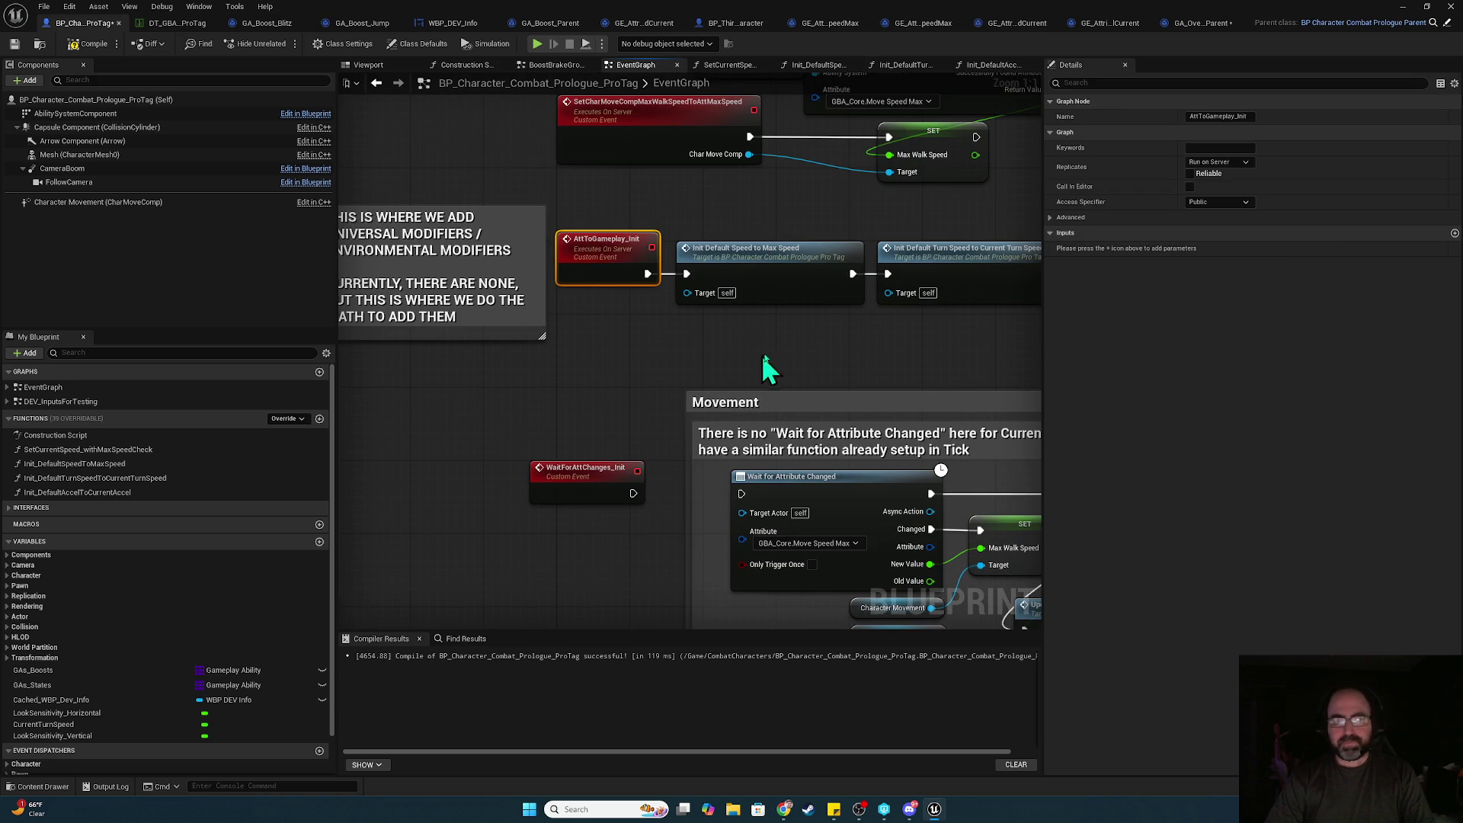
{"action": "left_click", "coordinate": [1455, 233]}
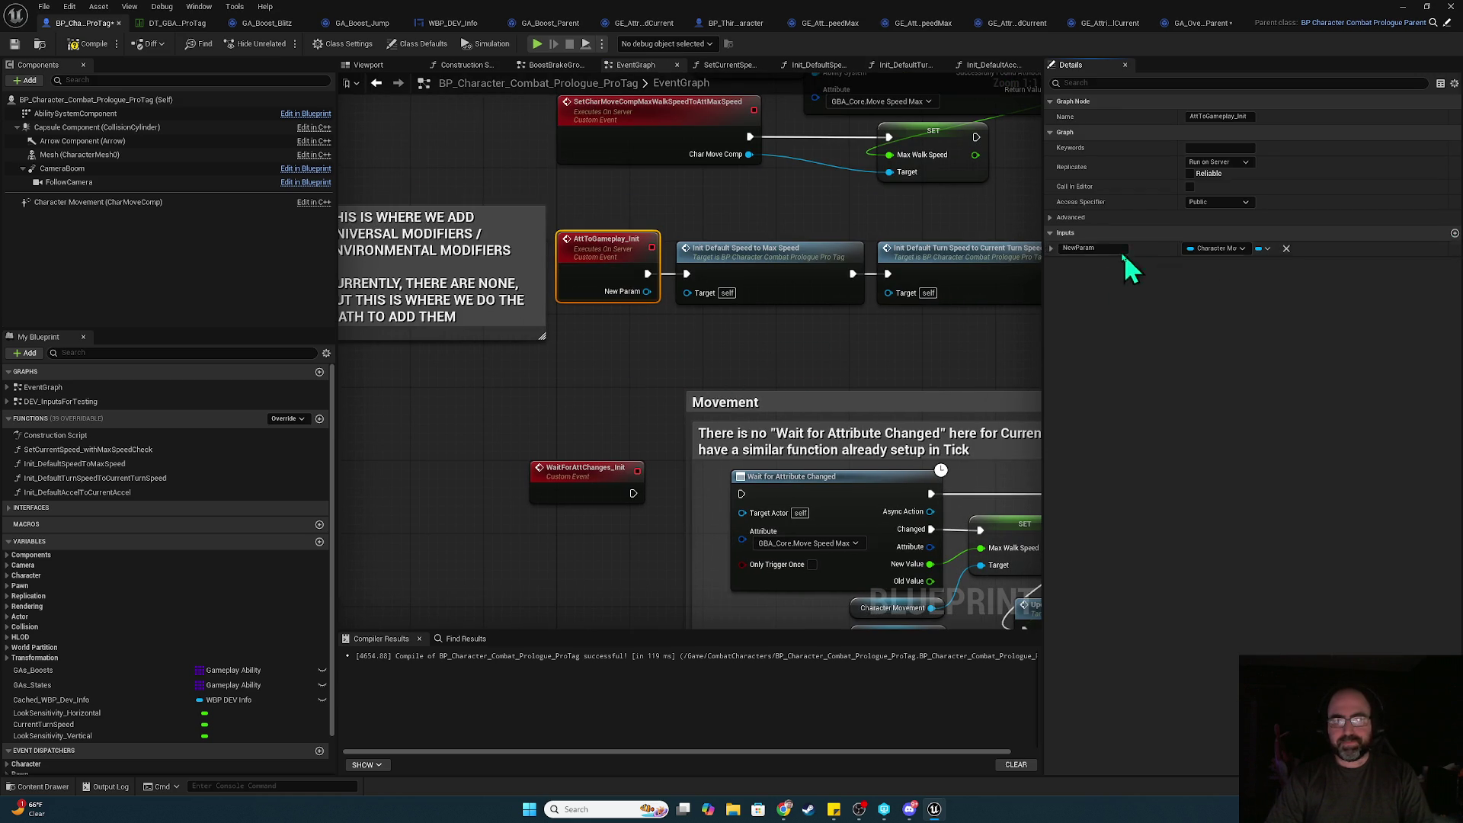
- Name AttToGameplay_Init's inputs CharMoveComp and ASC, typing ASC as Ability System Component
{"action": "type", "text": "CharMov"}
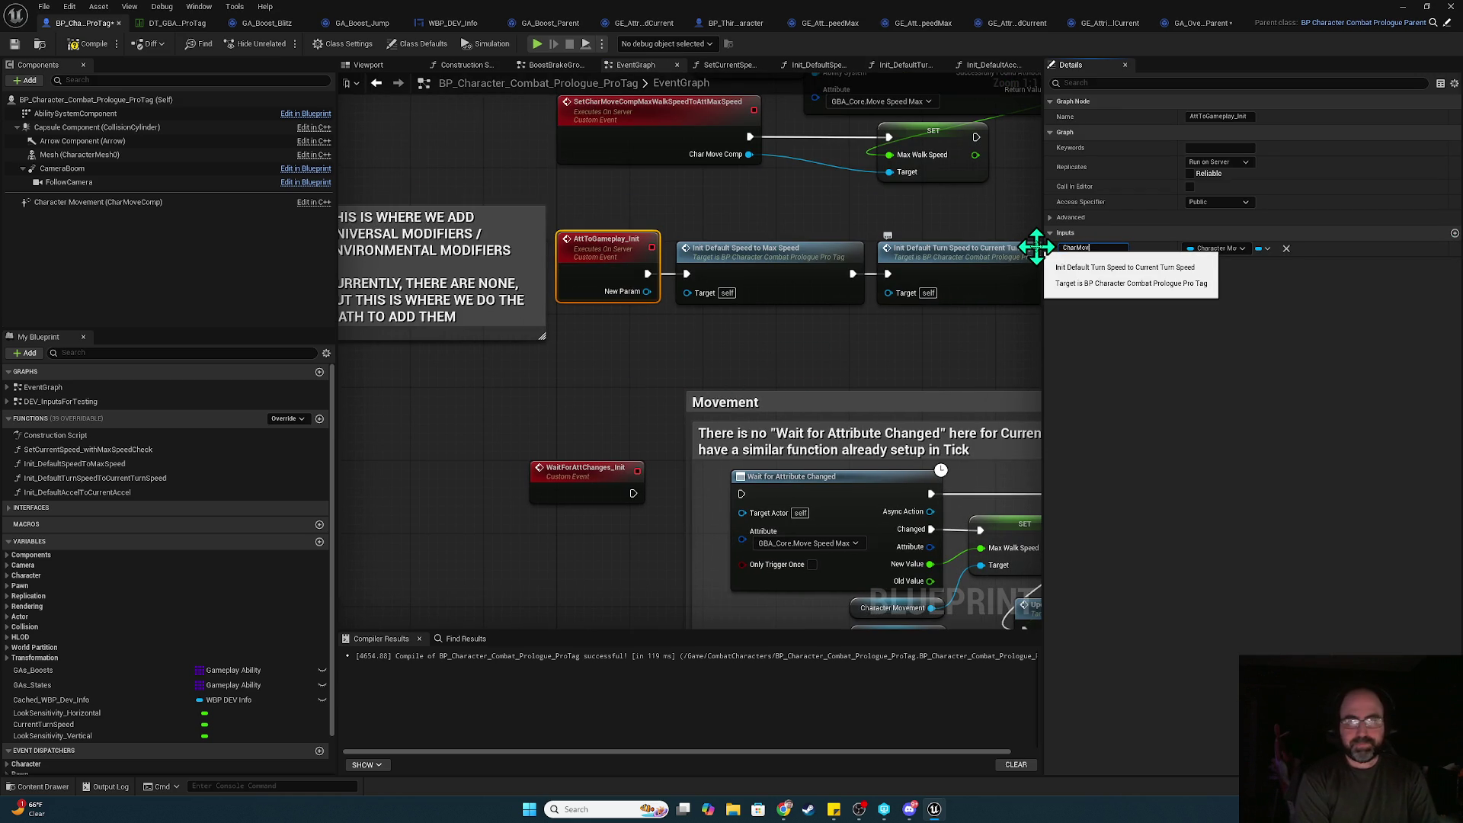
{"action": "type", "text": "eComp"}
{"action": "key", "text": "Return"}
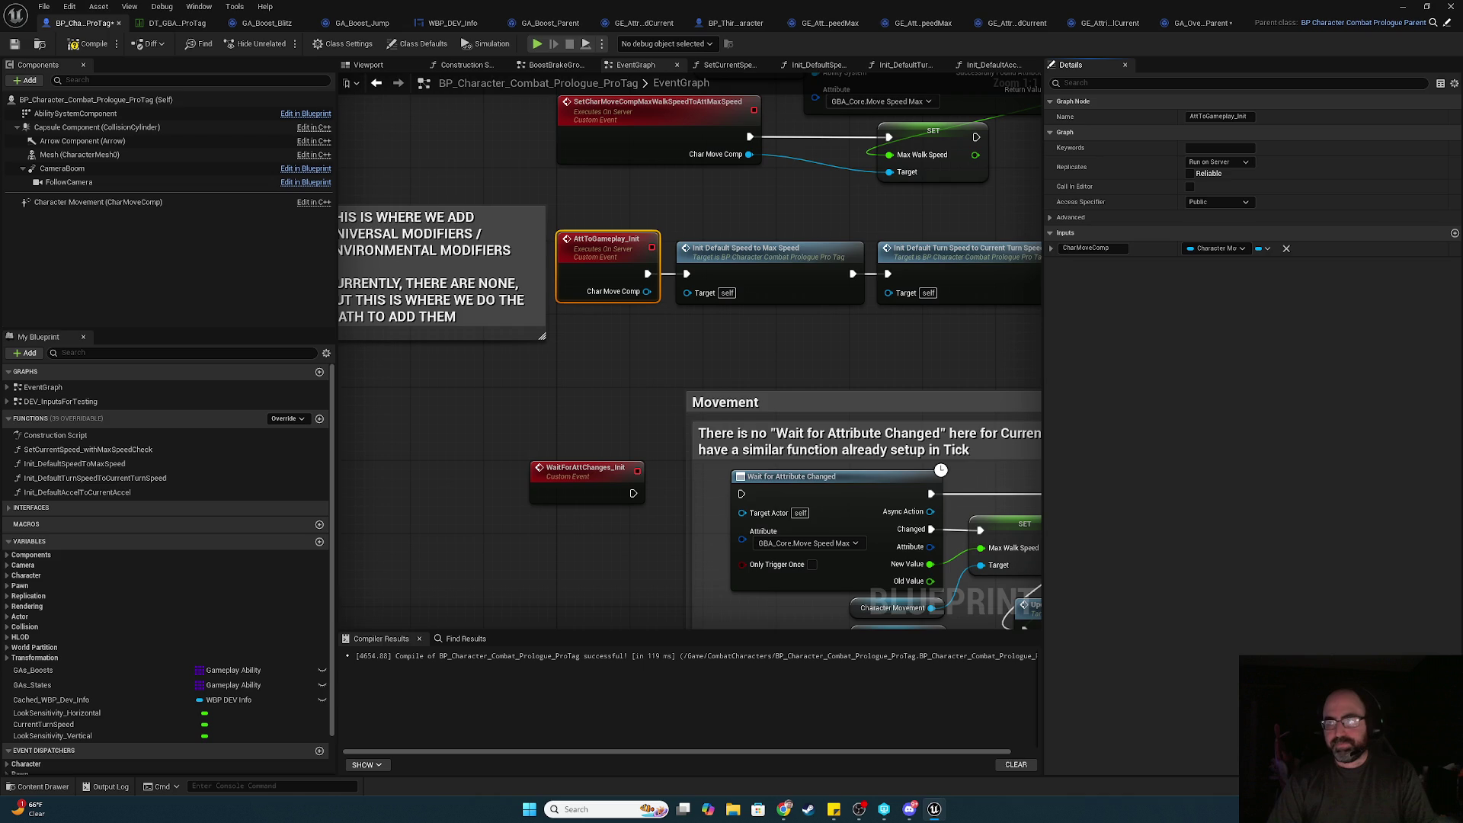
{"action": "left_click", "coordinate": [1453, 233]}
{"action": "type", "text": "ASC"}
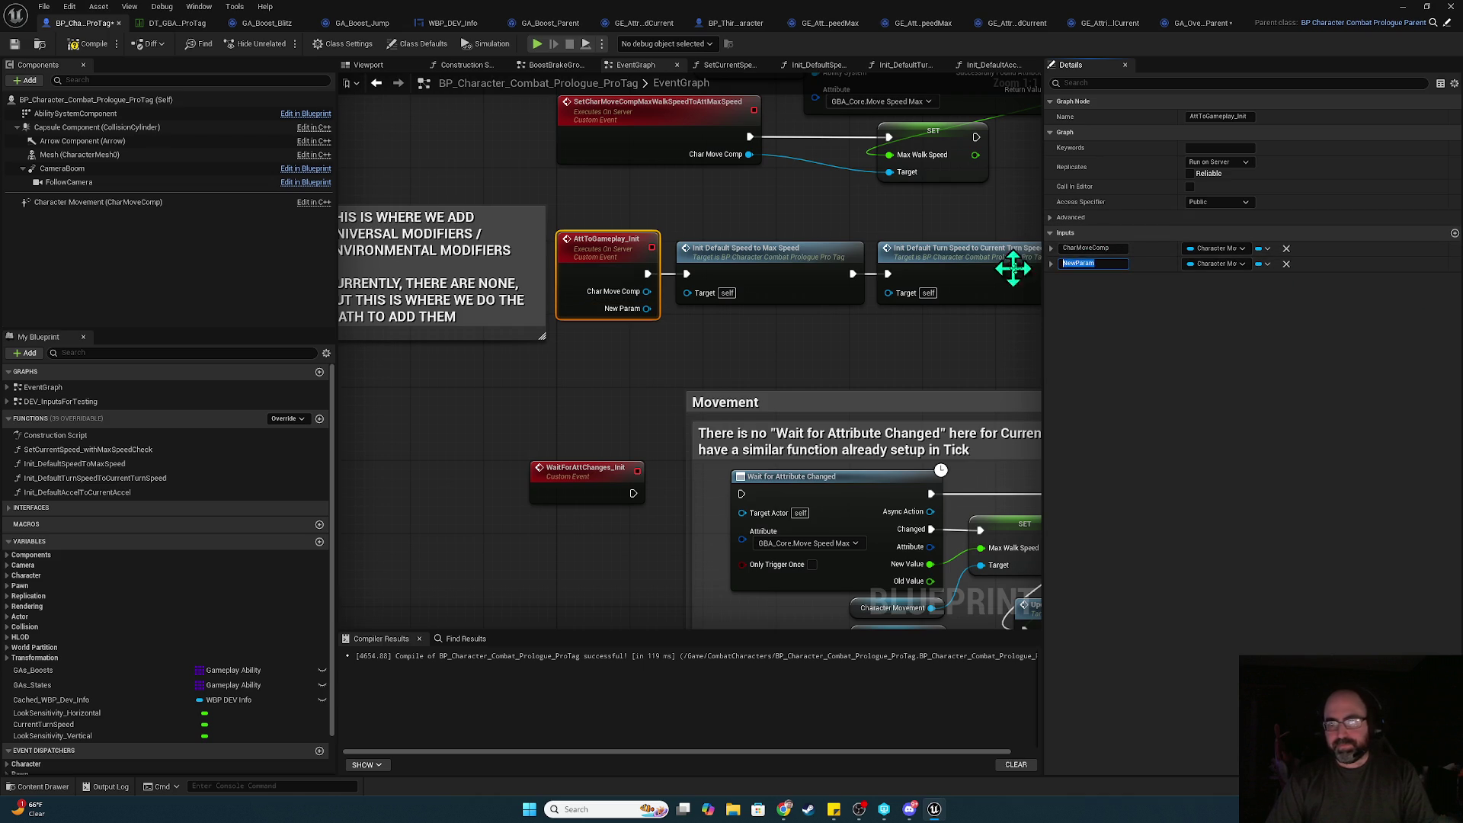
{"action": "key", "text": "Return"}
{"action": "left_click", "coordinate": [1228, 263]}
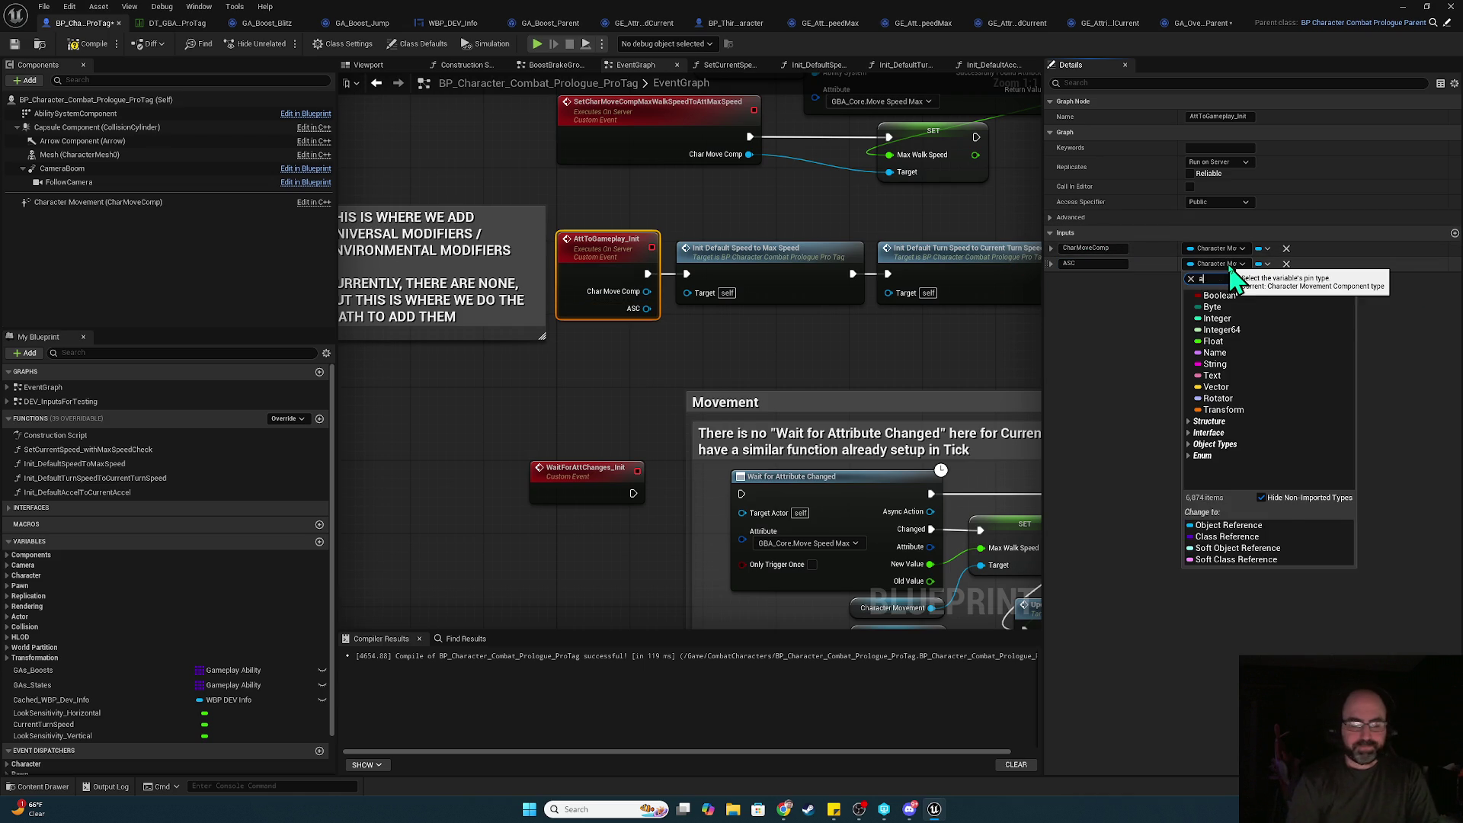
{"action": "type", "text": "abilitysys"}
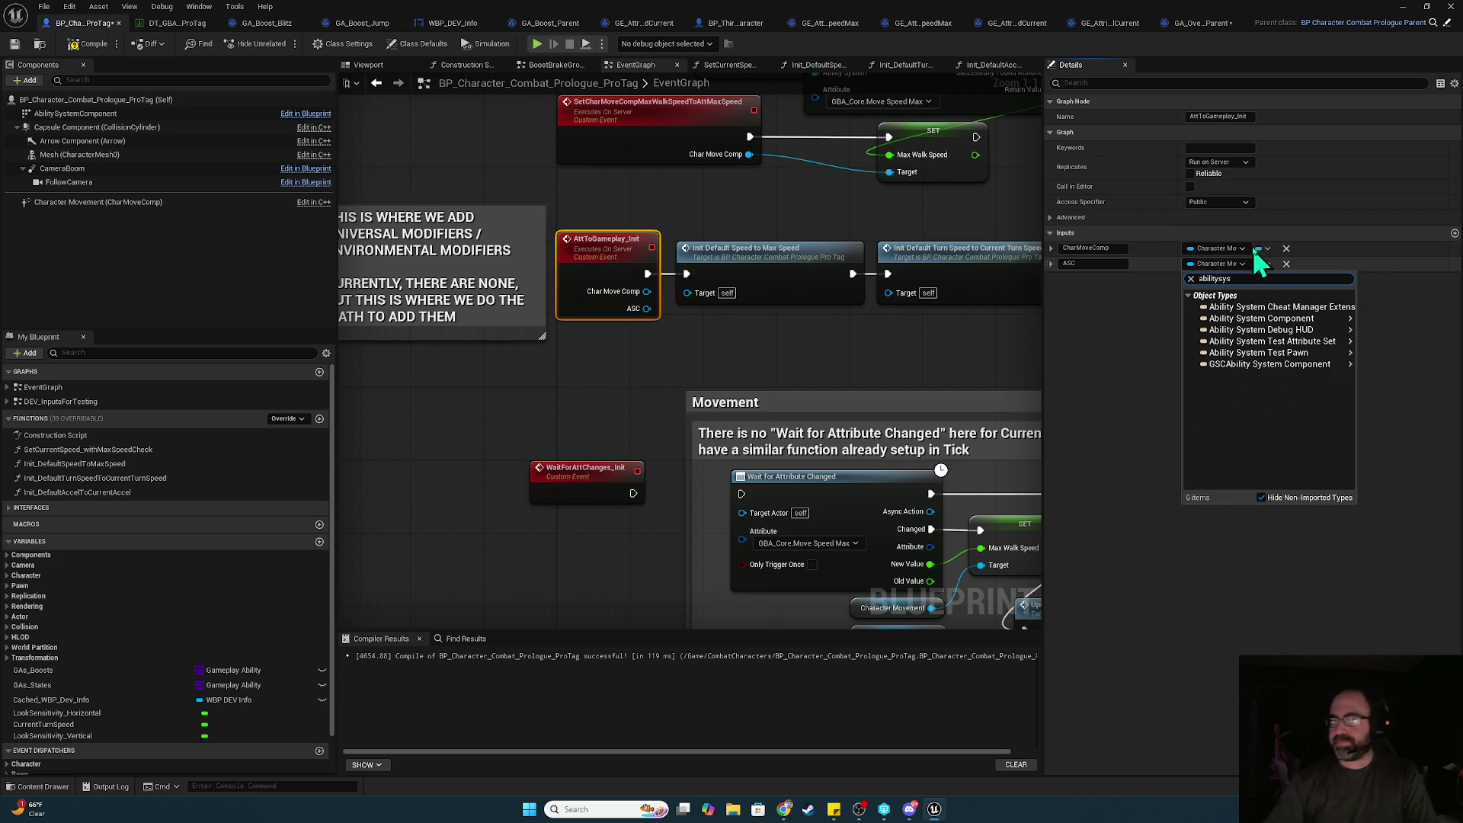
{"action": "mouse_move", "coordinate": [1340, 318]}
{"action": "left_click", "coordinate": [1399, 319]}
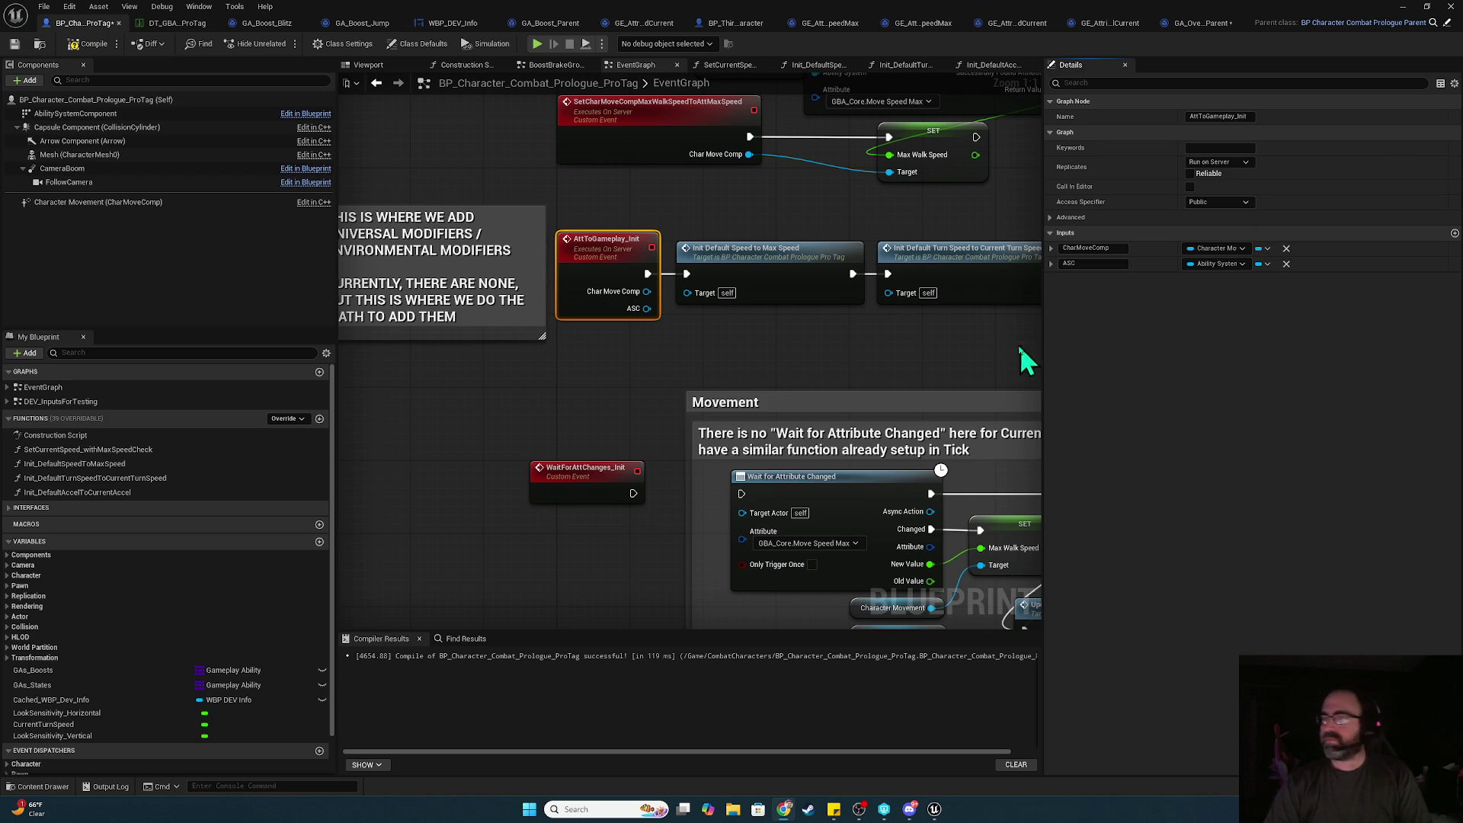
- Give Init Default Speed to Max Speed a CharMoveComp Character Movement Component input and a second input
{"action": "left_click", "coordinate": [793, 328]}
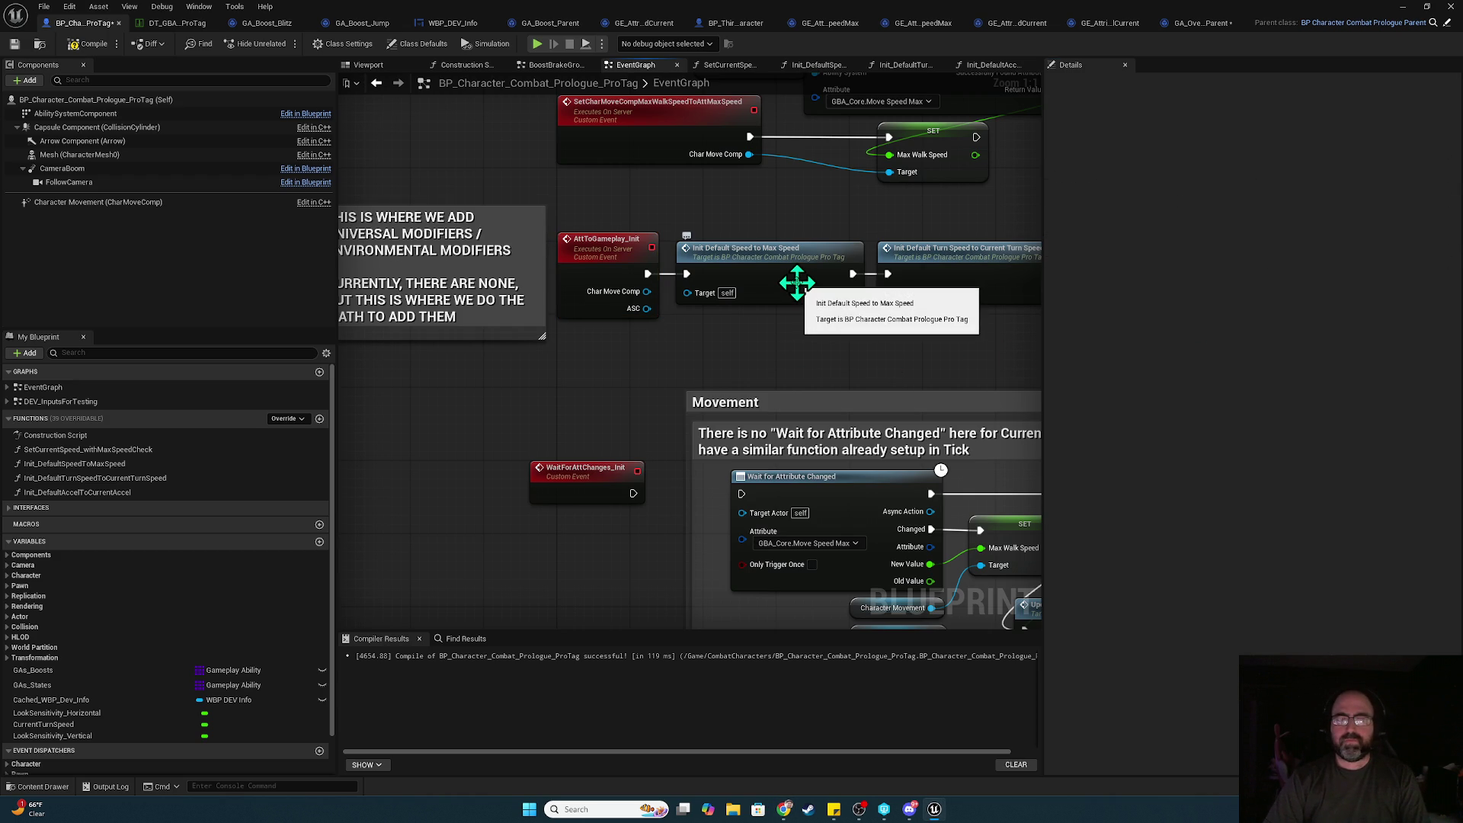
{"action": "left_click", "coordinate": [797, 282]}
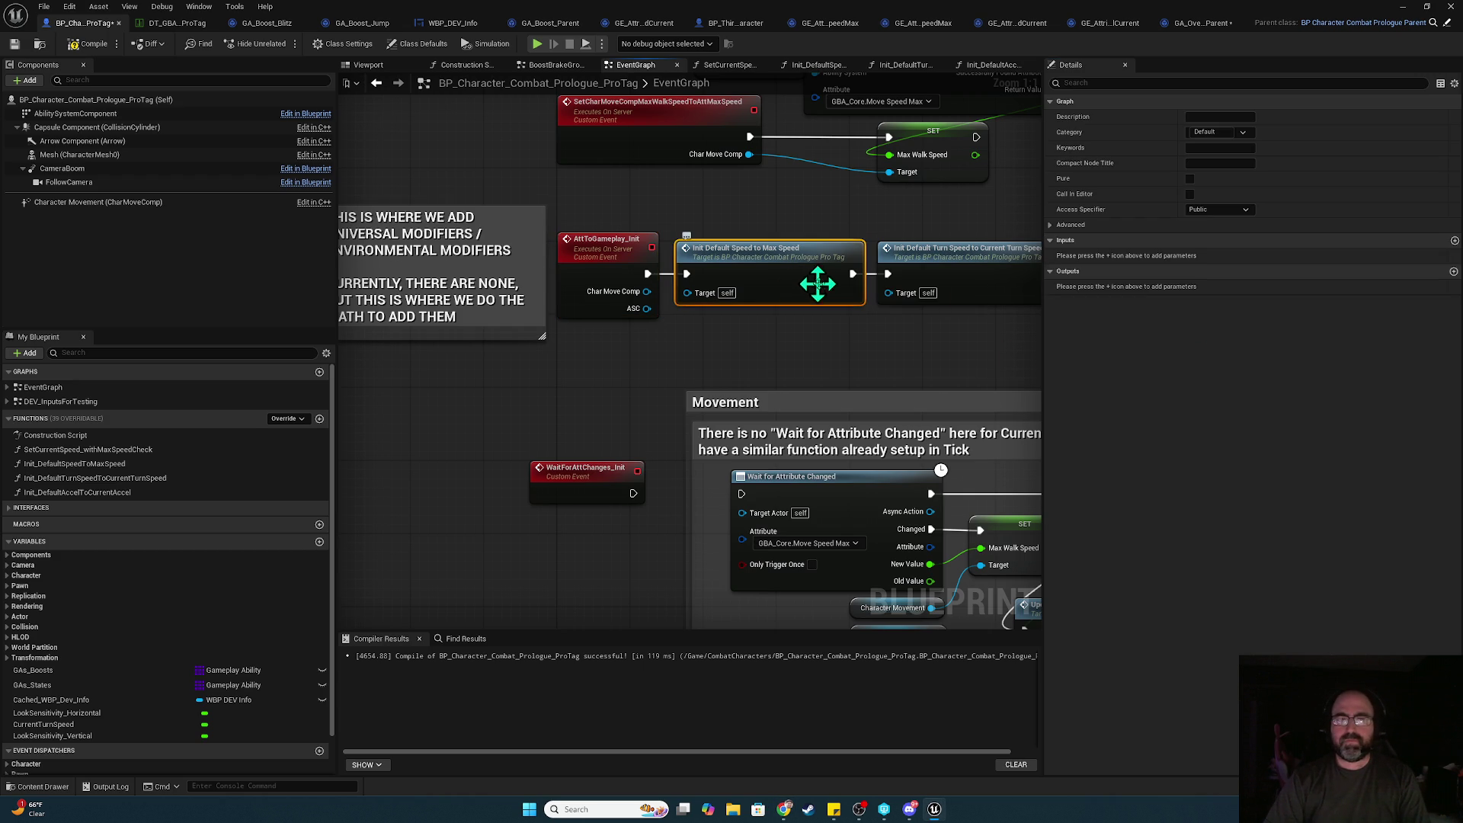
{"action": "left_click", "coordinate": [1454, 241]}
{"action": "left_click", "coordinate": [1108, 256]}
{"action": "left_click", "coordinate": [1455, 241]}
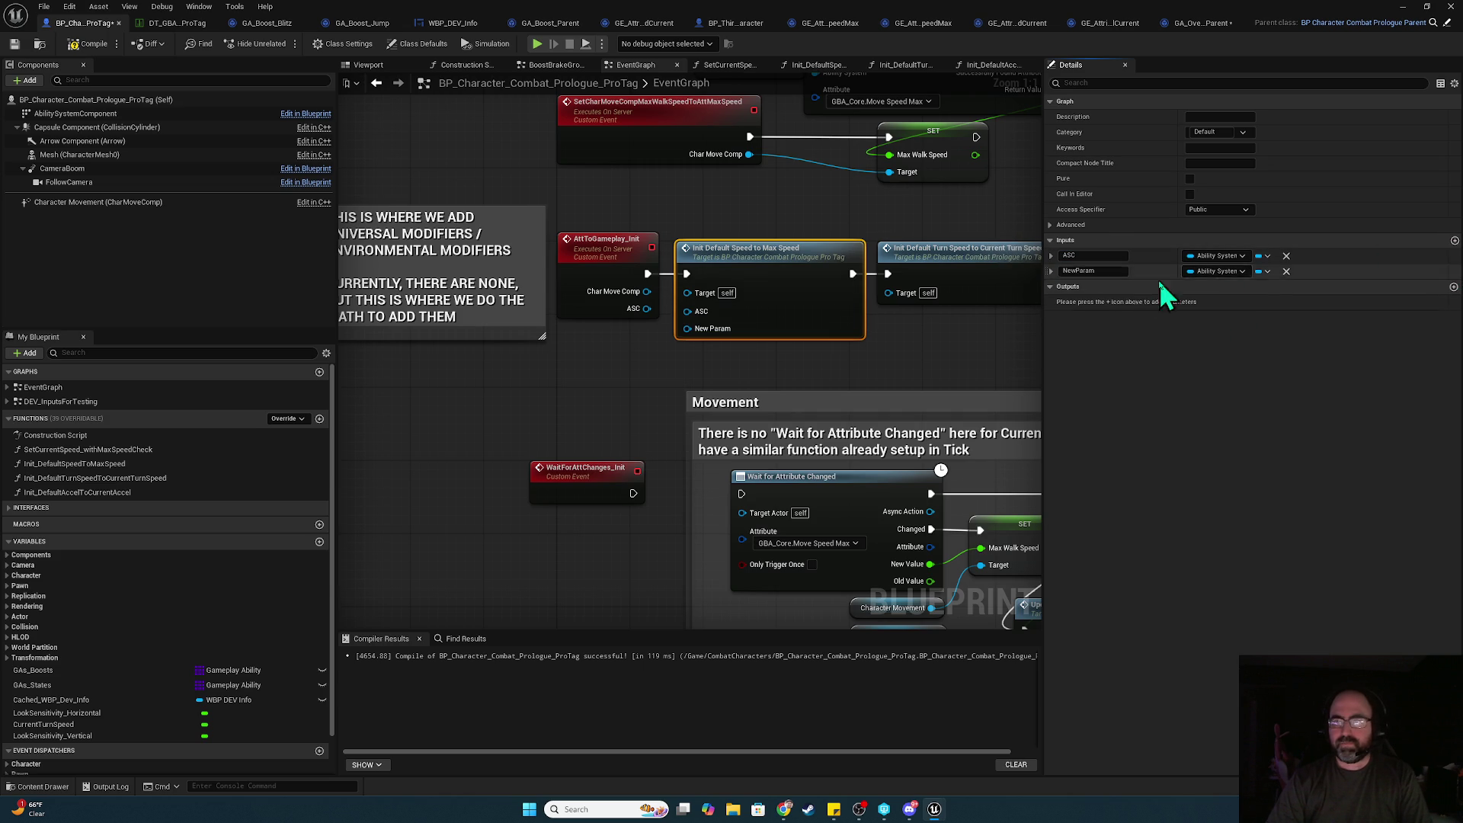
{"action": "type", "text": "CharMo"}
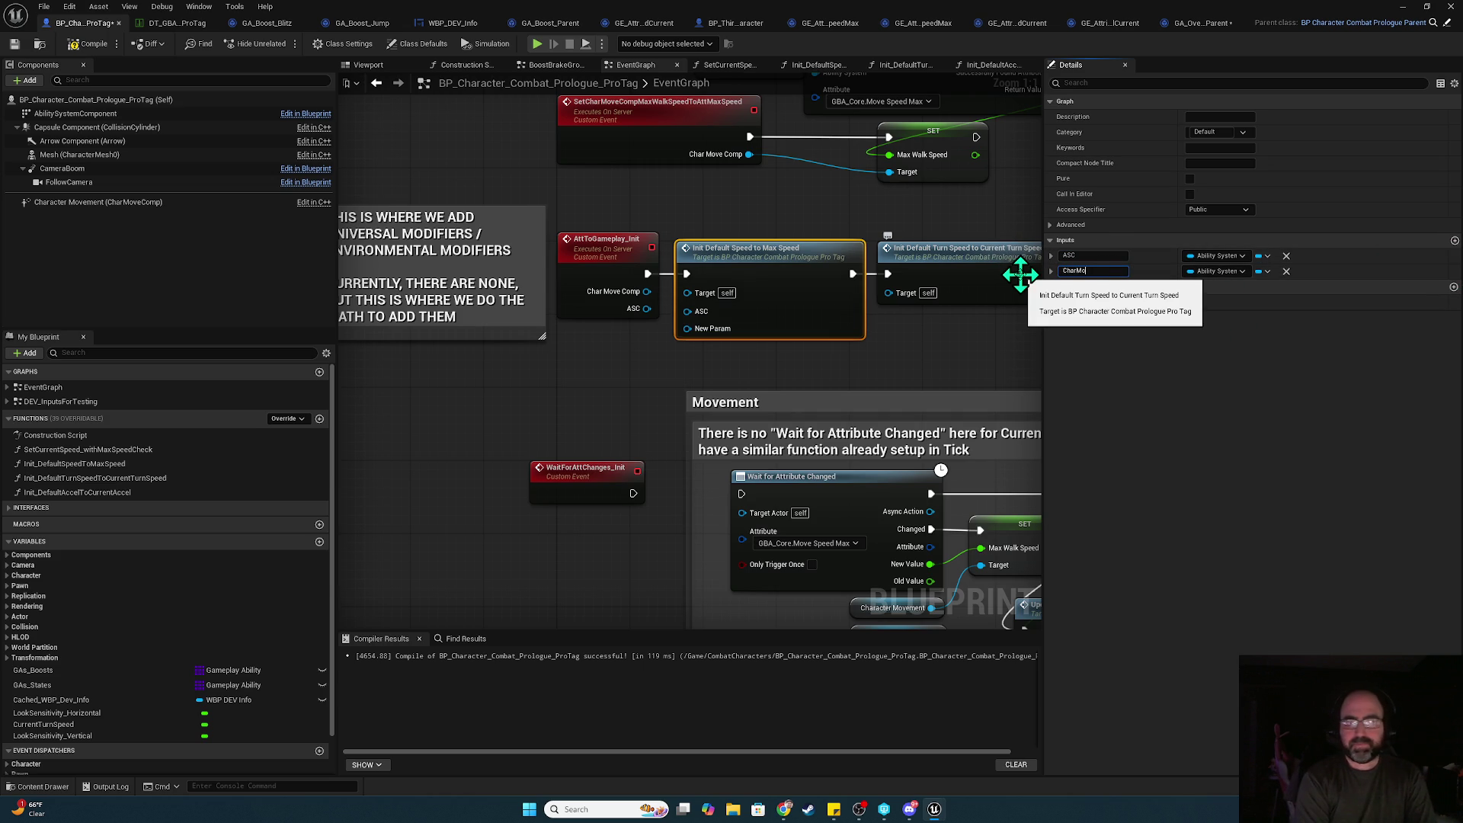
{"action": "type", "text": "veComp"}
{"action": "key", "text": "Return"}
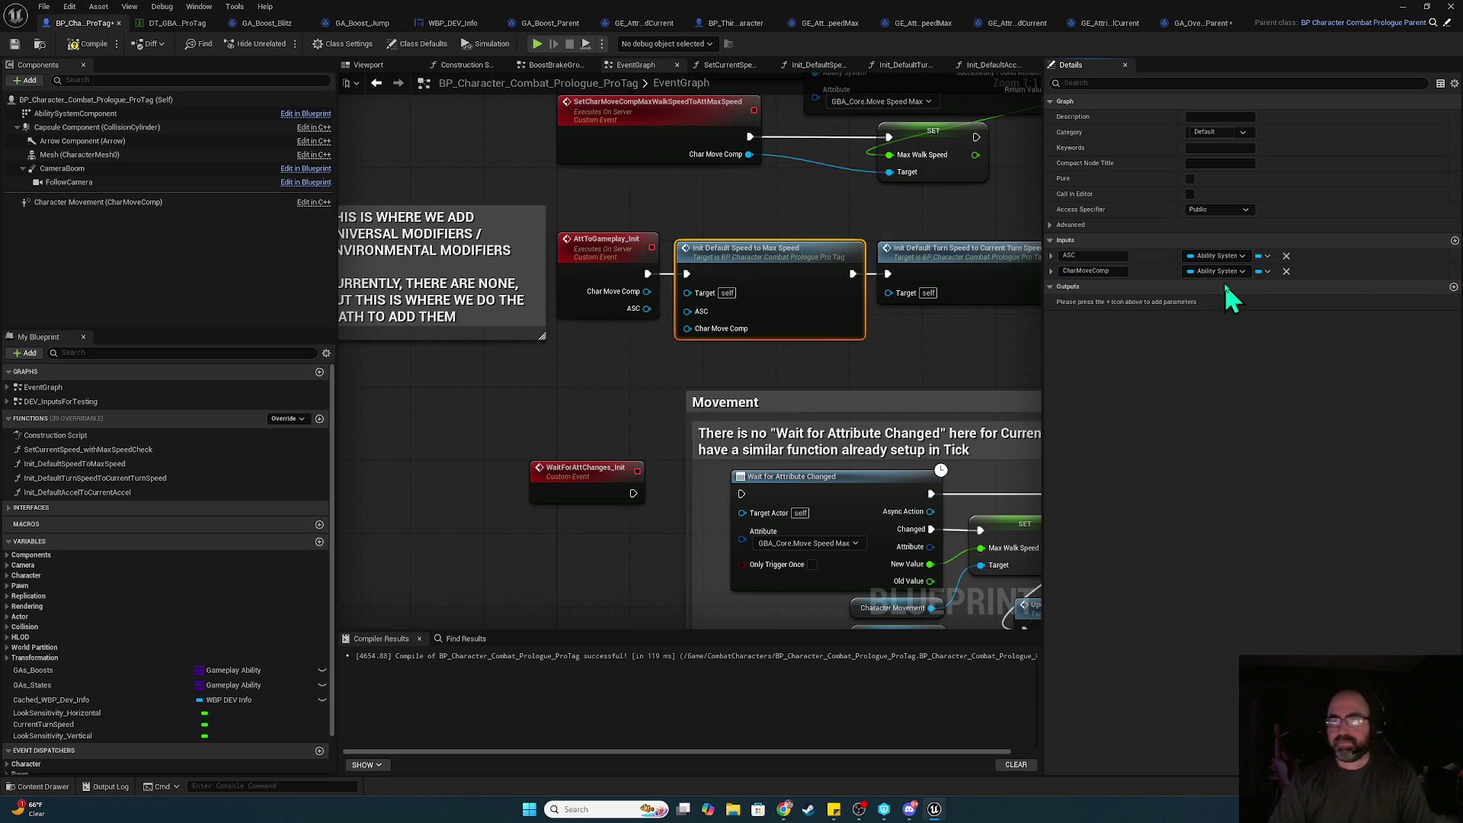
{"action": "left_click", "coordinate": [1219, 271]}
{"action": "type", "text": "chraac"}
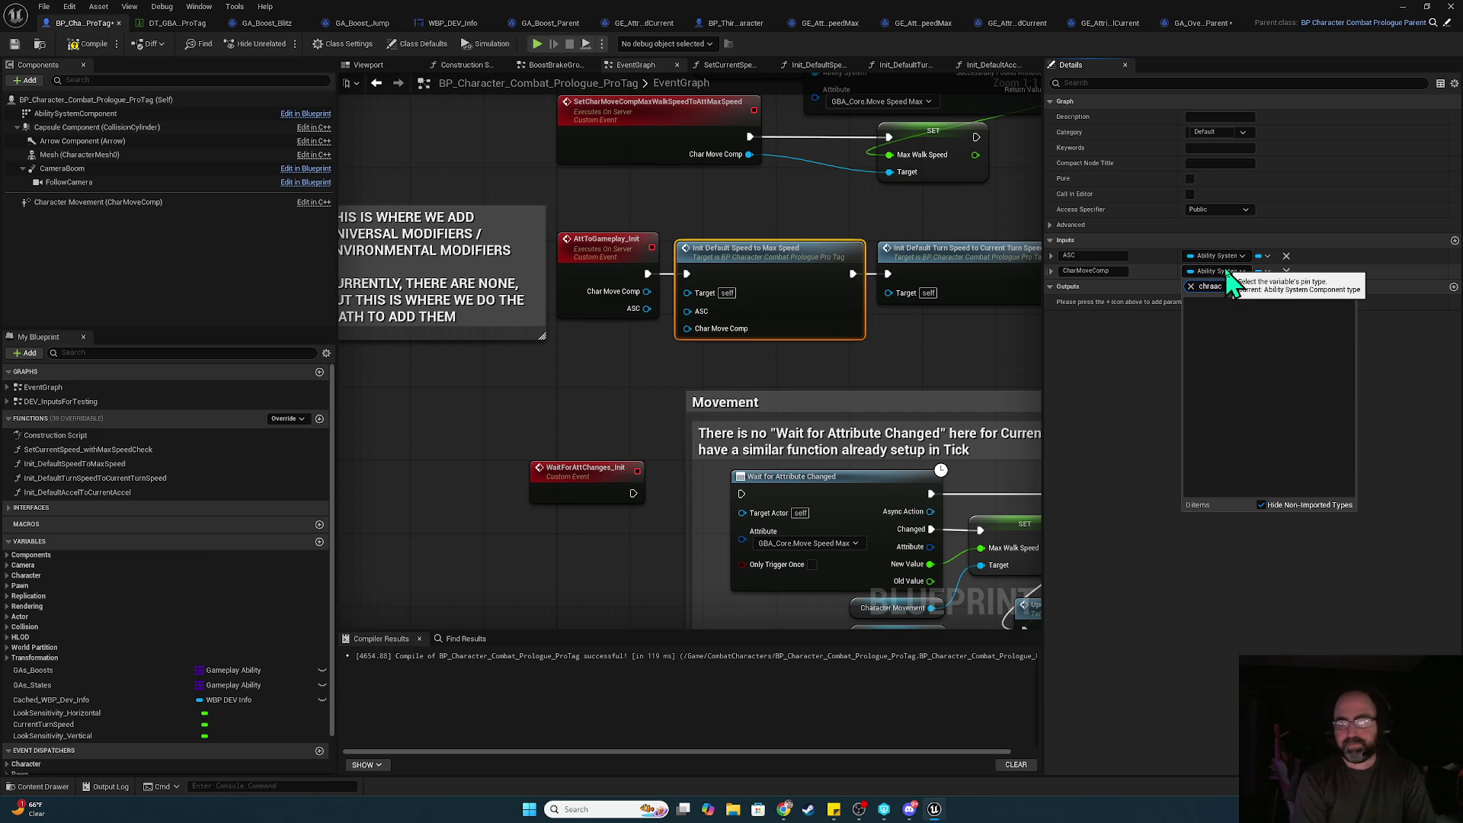
{"action": "type", "text": "Cha"}
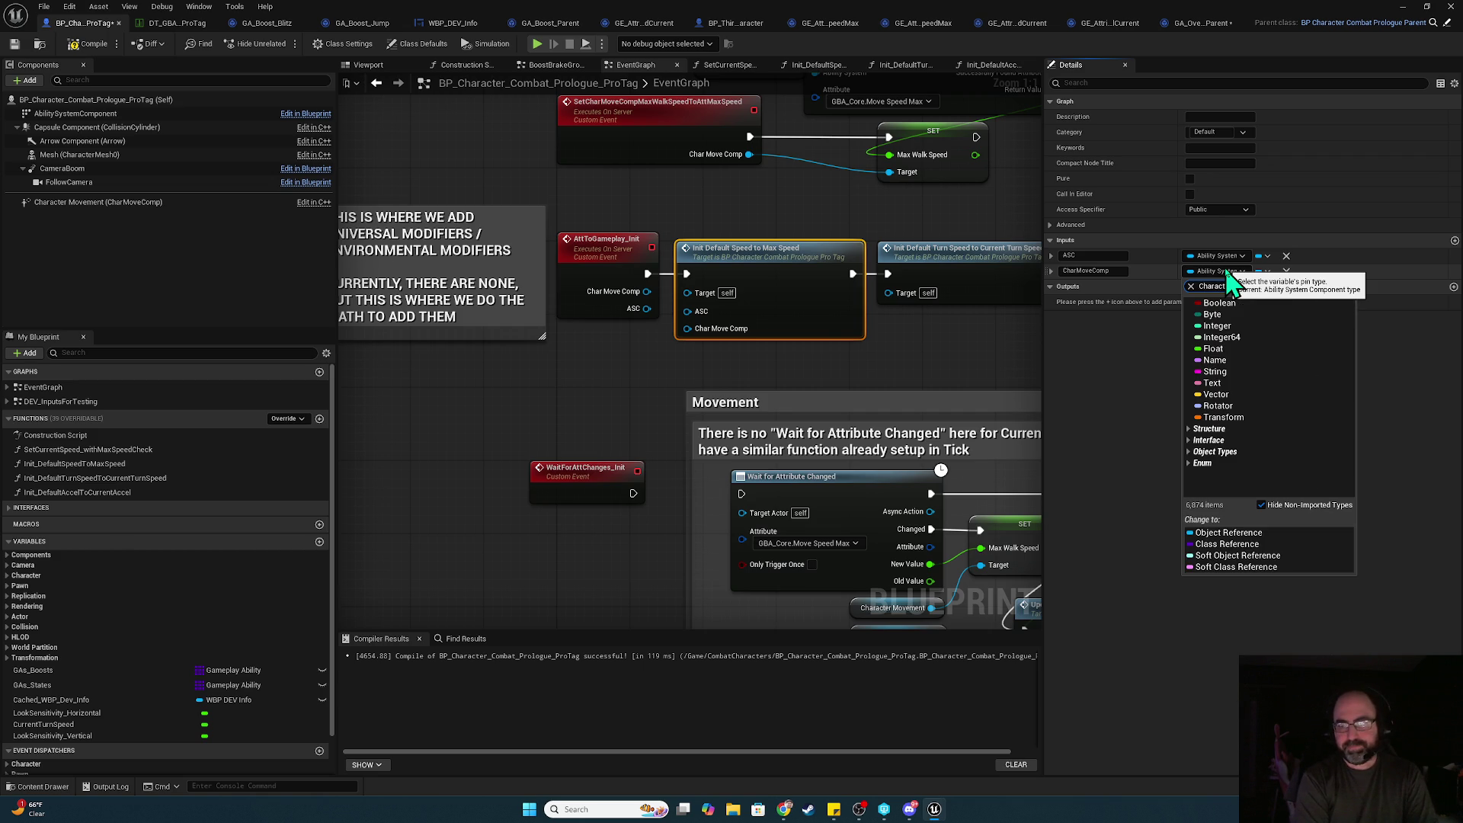
{"action": "type", "text": "erMove"}
{"action": "mouse_move", "coordinate": [1300, 314]}
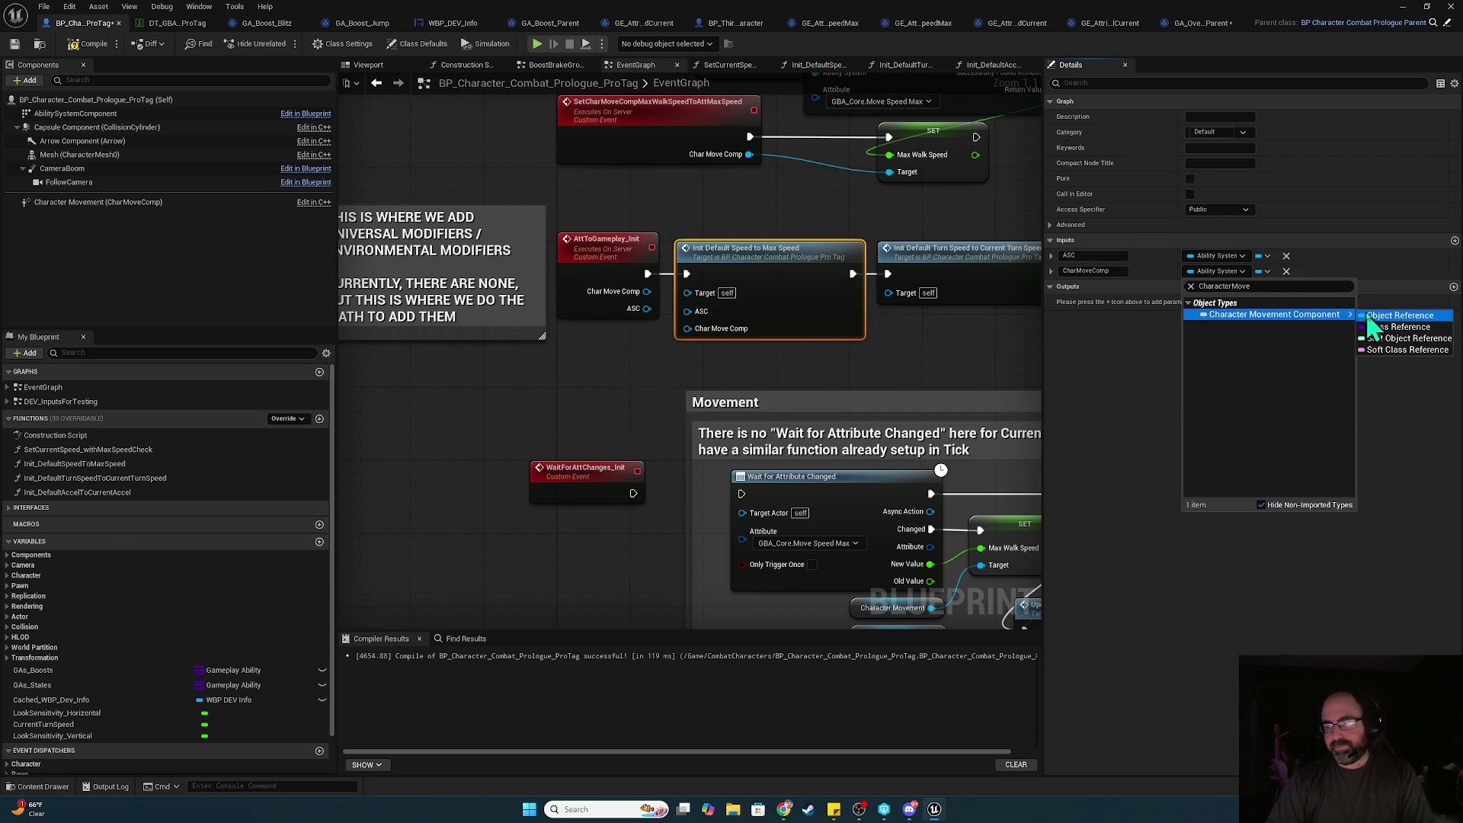
{"action": "left_click", "coordinate": [1369, 316]}
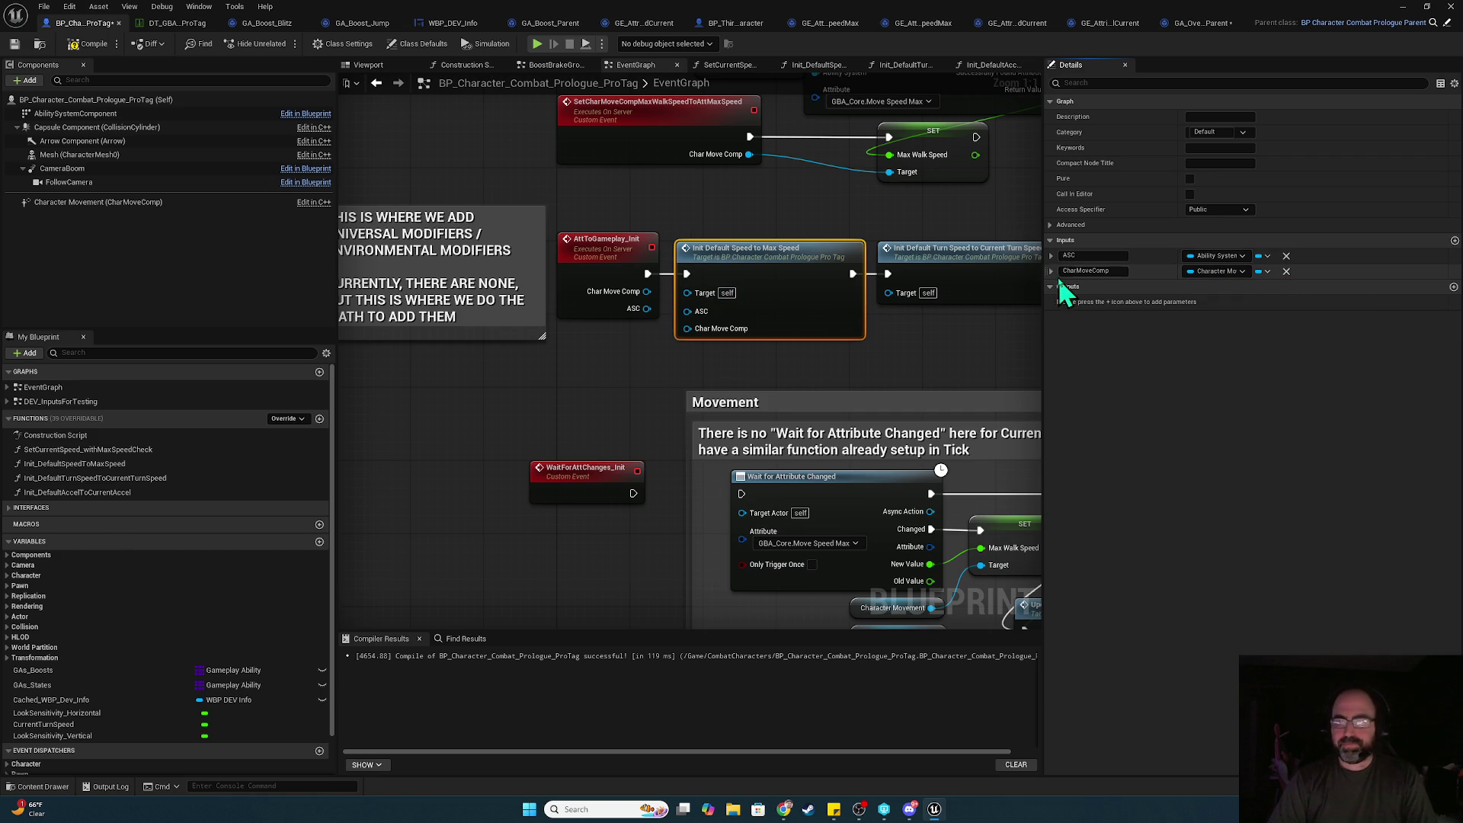
- Order CharMoveComp before ASC, wire the event's ASC in, and open the function graph
{"action": "left_click_drag", "start_coordinate": [1052, 270], "coordinate": [1051, 254]}
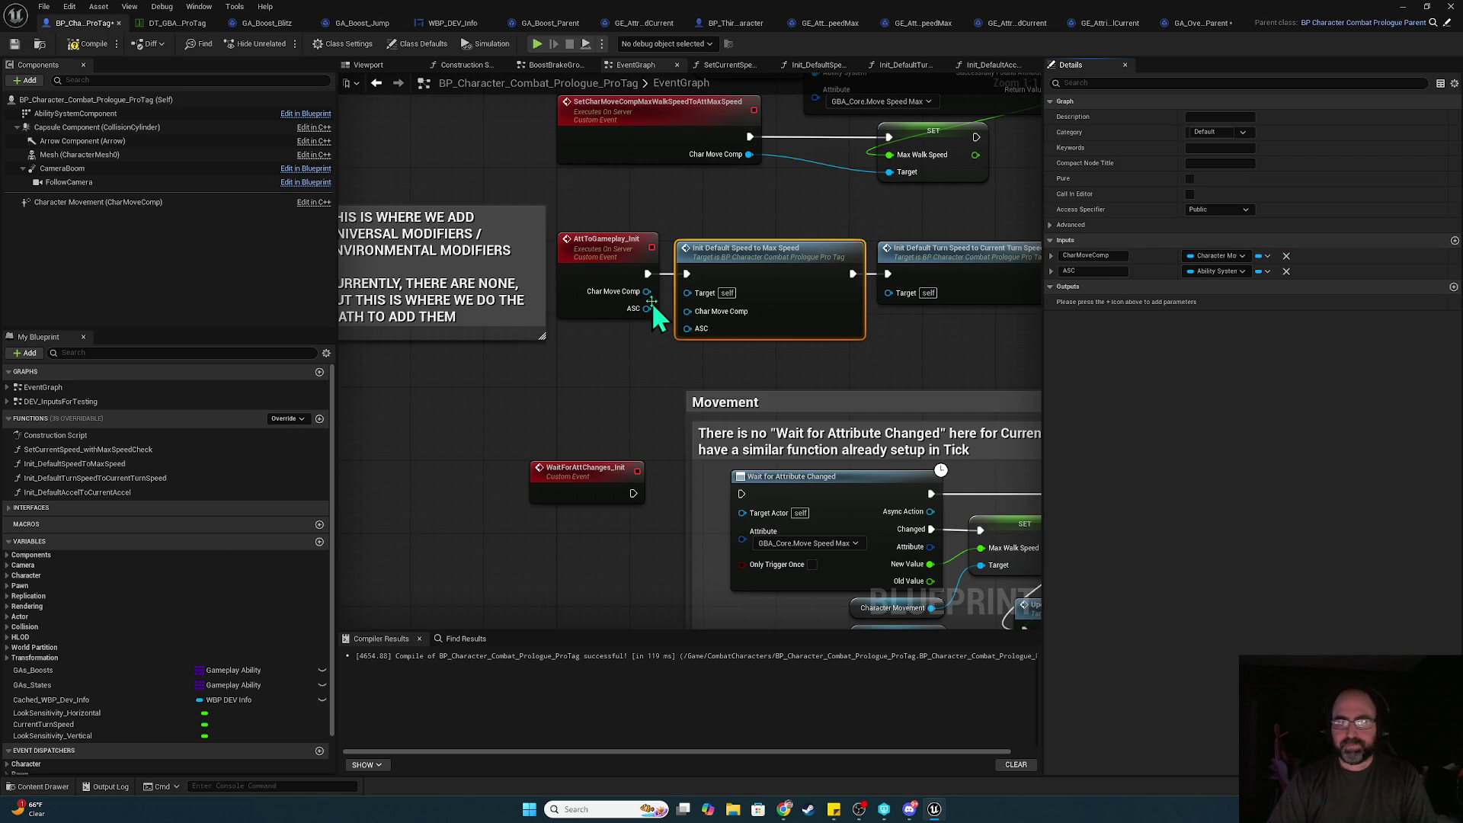
{"action": "left_click_drag", "start_coordinate": [646, 308], "coordinate": [696, 328]}
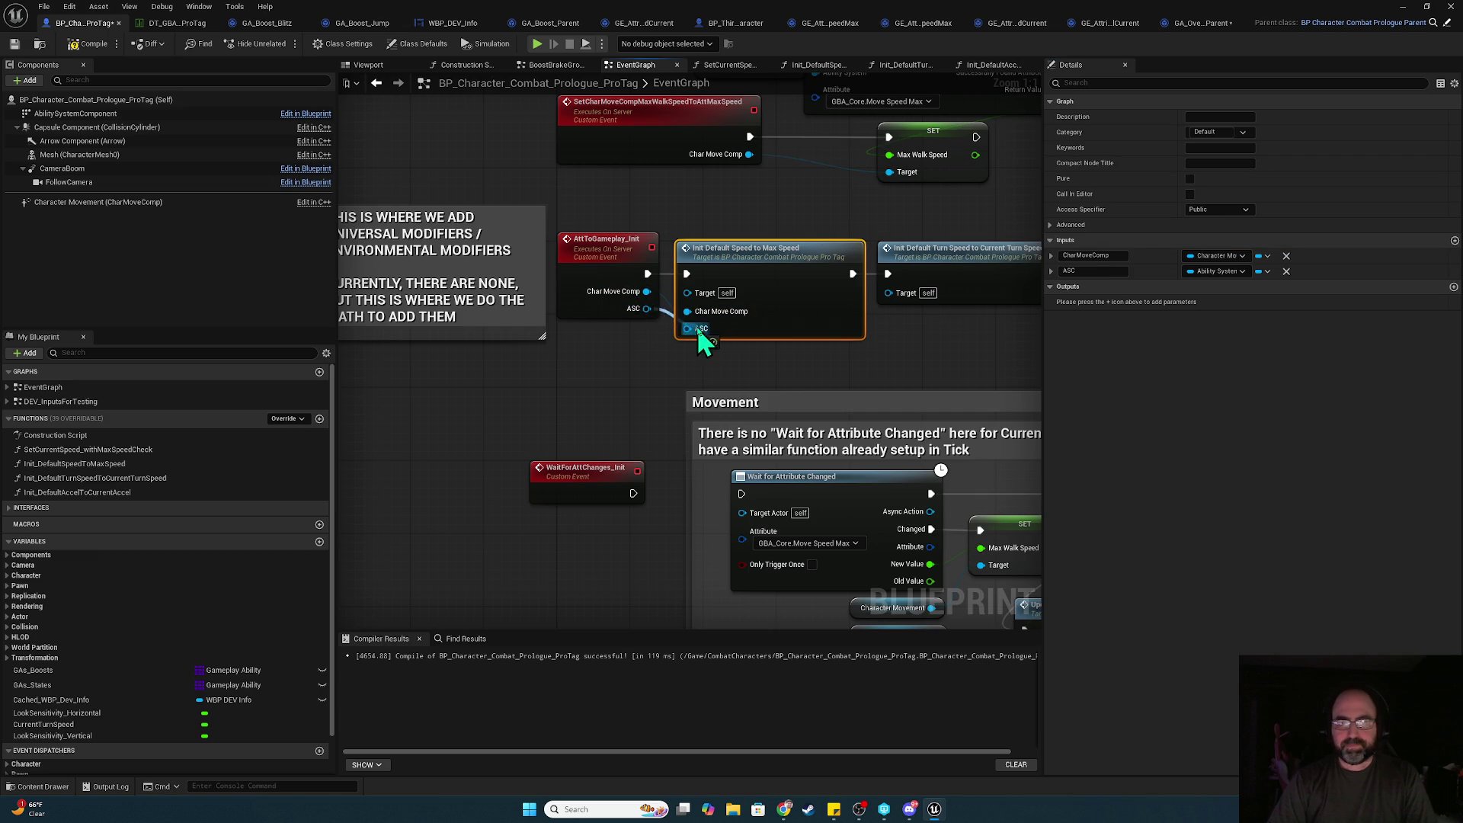
{"action": "double_click", "coordinate": [771, 275]}
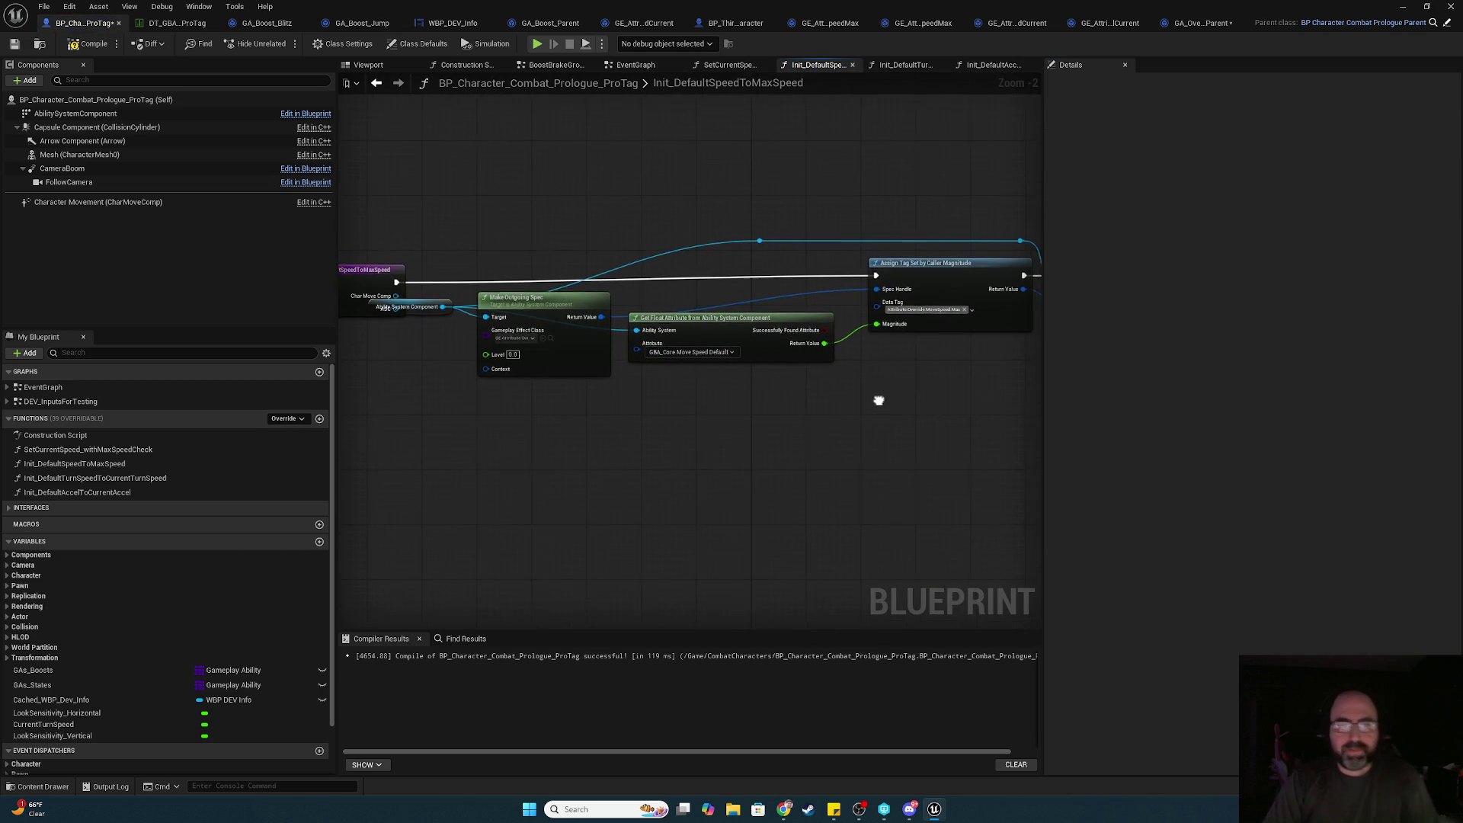
- Route the Ability System Component and Char Move Comp wires through reroute points above the nodes
{"action": "mouse_move", "coordinate": [435, 307]}
{"action": "left_mouse_down"}
{"action": "mouse_move", "coordinate": [432, 341]}
{"action": "mouse_move", "coordinate": [403, 311]}
{"action": "mouse_move", "coordinate": [428, 301]}
{"action": "mouse_move", "coordinate": [810, 360]}
{"action": "mouse_move", "coordinate": [871, 312]}
{"action": "left_mouse_up"}
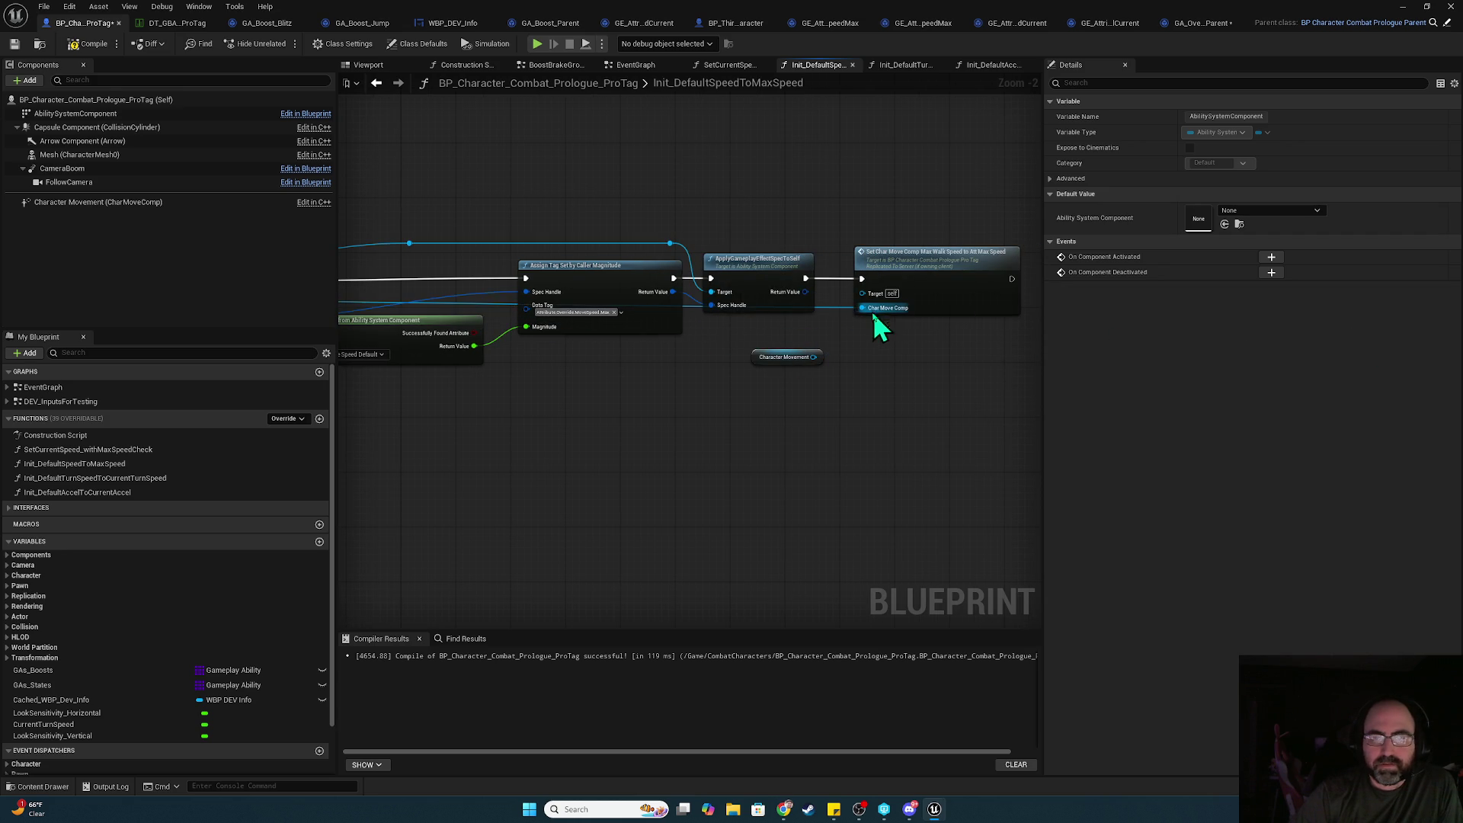
{"action": "double_click", "coordinate": [466, 299]}
{"action": "left_click_drag", "start_coordinate": [464, 297], "coordinate": [409, 195]}
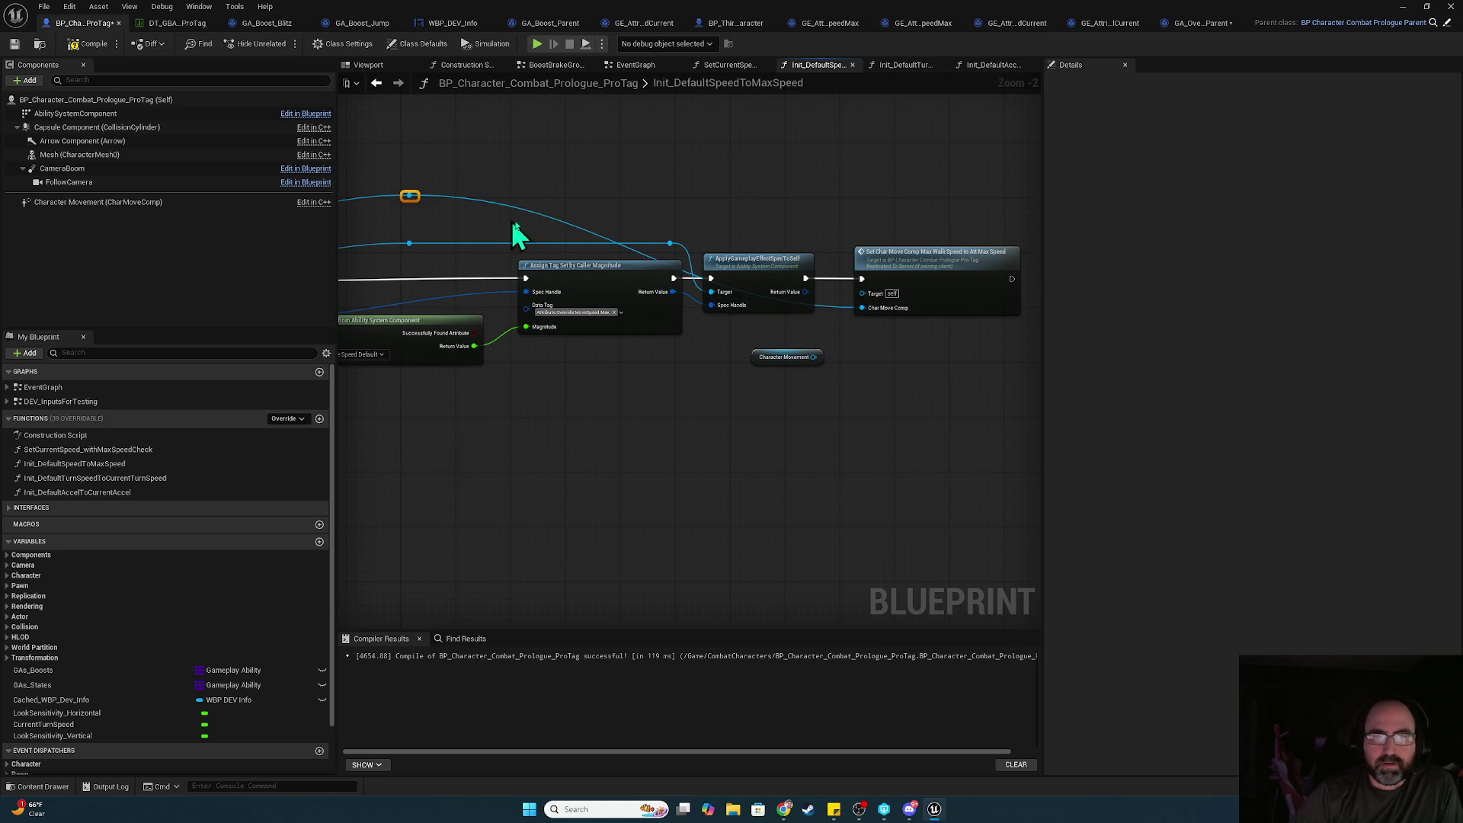
{"action": "double_click", "coordinate": [555, 217]}
{"action": "mouse_move", "coordinate": [556, 216]}
{"action": "left_mouse_down"}
{"action": "mouse_move", "coordinate": [789, 217]}
{"action": "mouse_move", "coordinate": [817, 200]}
{"action": "left_mouse_up"}
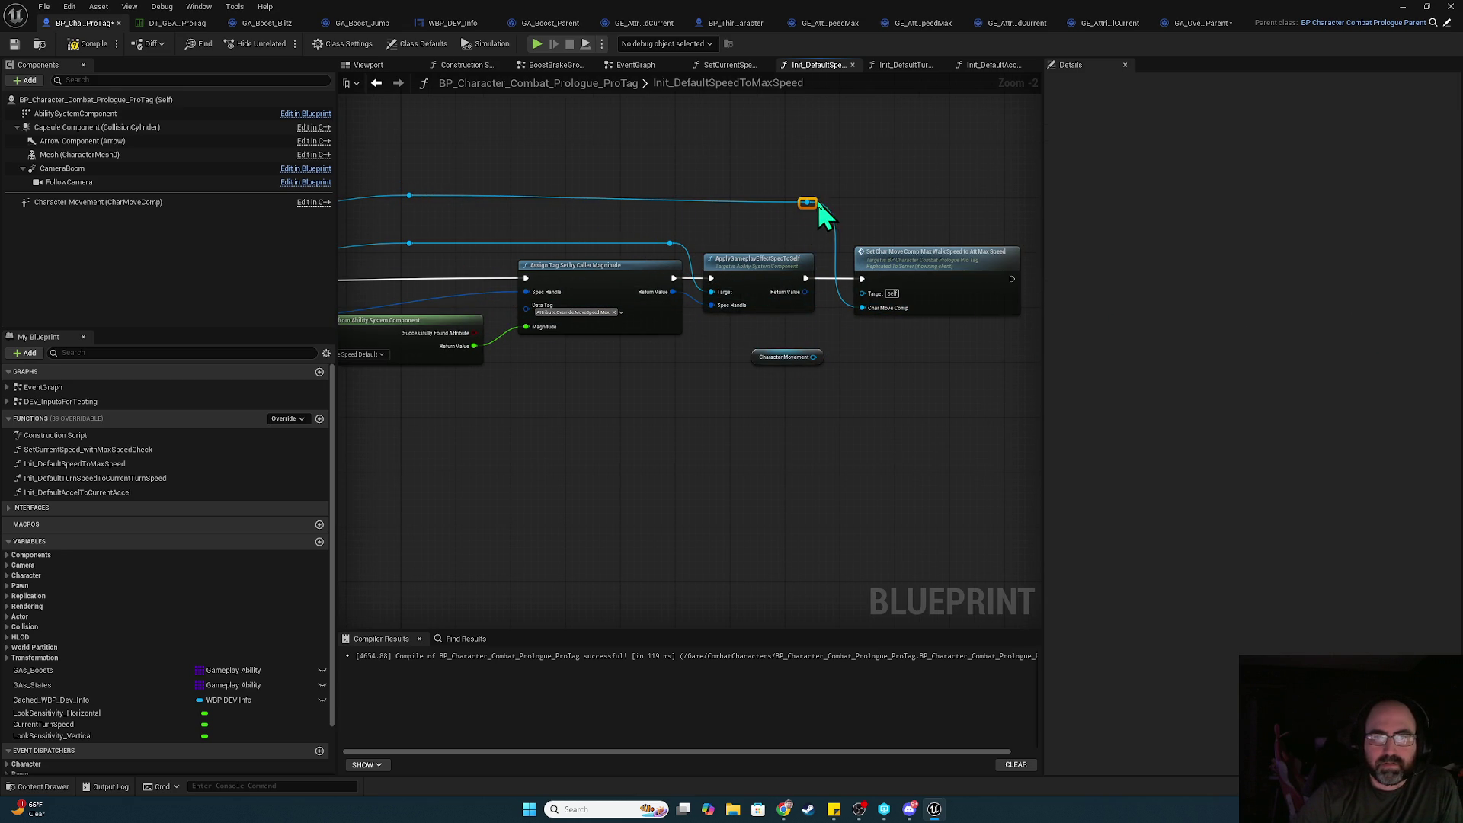
- Delete the unused Character Movement and Ability System Component getters, then compile and save the blueprint
{"action": "left_click", "coordinate": [747, 352]}
{"action": "key", "text": "Delete"}
{"action": "mouse_move", "coordinate": [682, 404]}
{"action": "left_mouse_down"}
{"action": "mouse_move", "coordinate": [630, 353]}
{"action": "mouse_move", "coordinate": [578, 170]}
{"action": "mouse_move", "coordinate": [685, 196]}
{"action": "left_mouse_up"}
{"action": "left_click", "coordinate": [411, 340]}
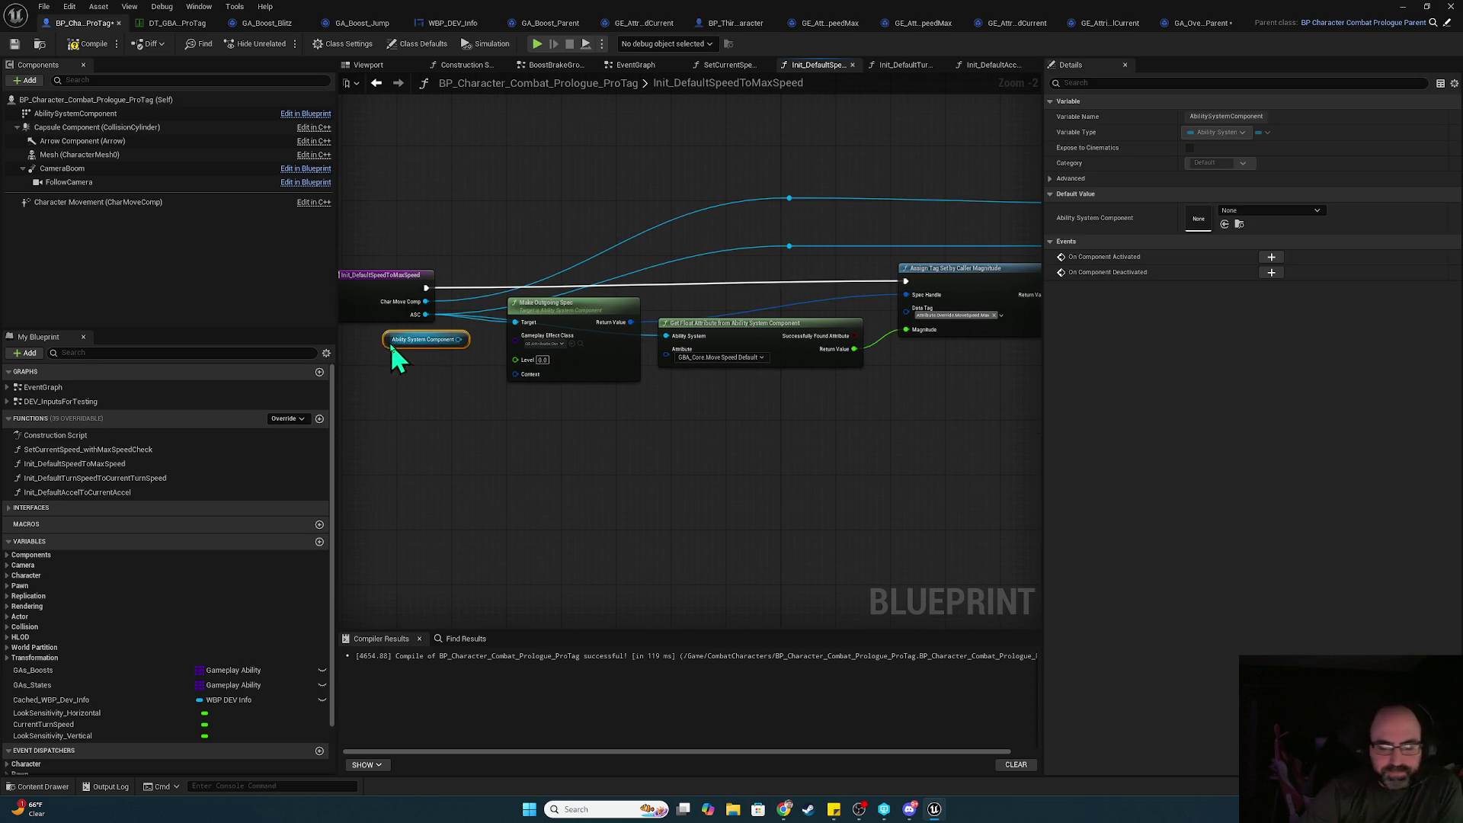
{"action": "key", "text": "Delete"}
{"action": "left_click", "coordinate": [88, 44]}
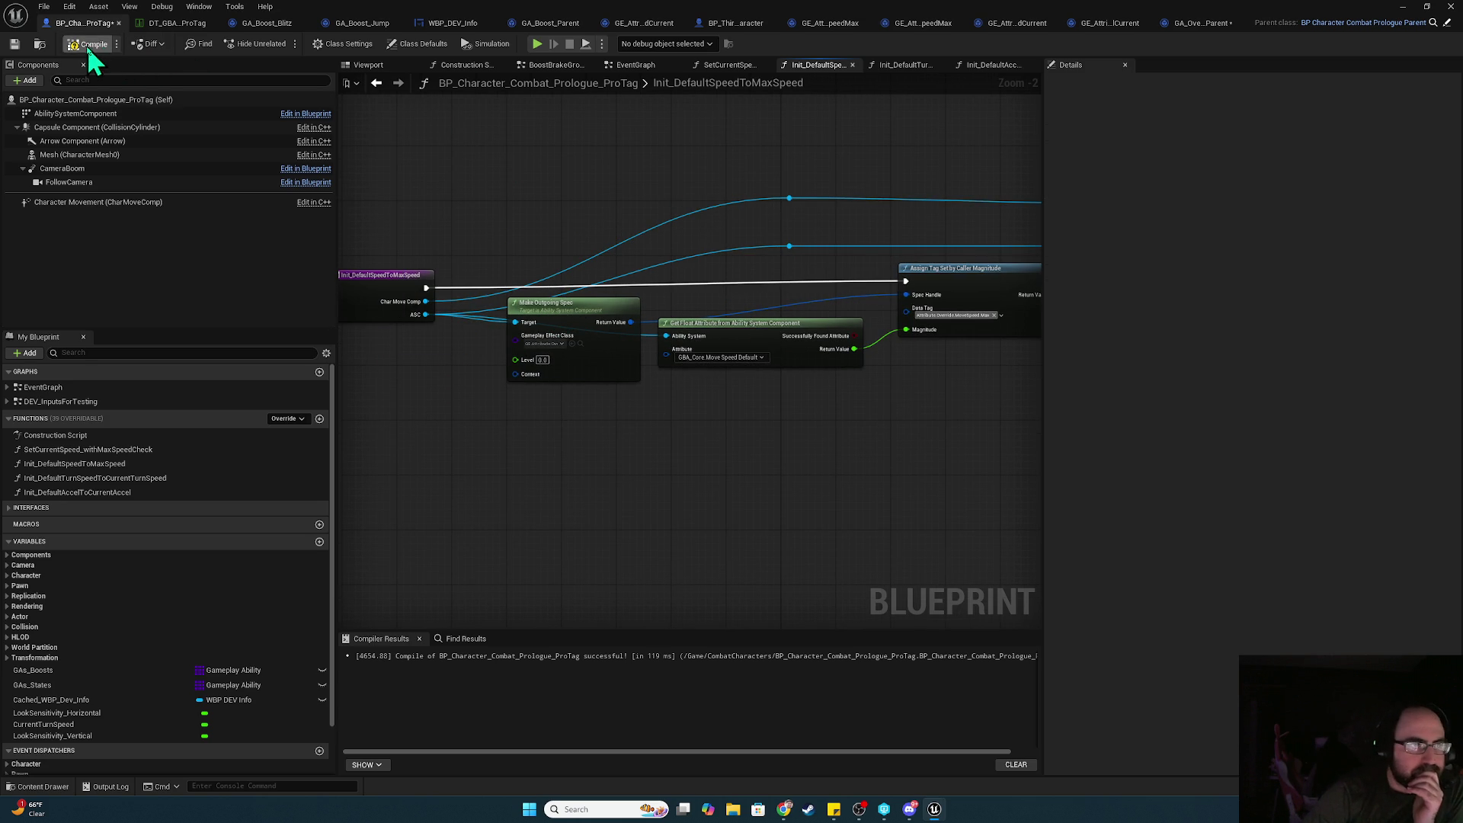
{"action": "left_click", "coordinate": [15, 43]}
- Go back to the EventGraph with the AttToGameplay_Init event in view
{"action": "mouse_move", "coordinate": [771, 171]}
{"action": "left_mouse_down"}
{"action": "mouse_move", "coordinate": [784, 147]}
{"action": "mouse_move", "coordinate": [515, 155]}
{"action": "left_mouse_up"}
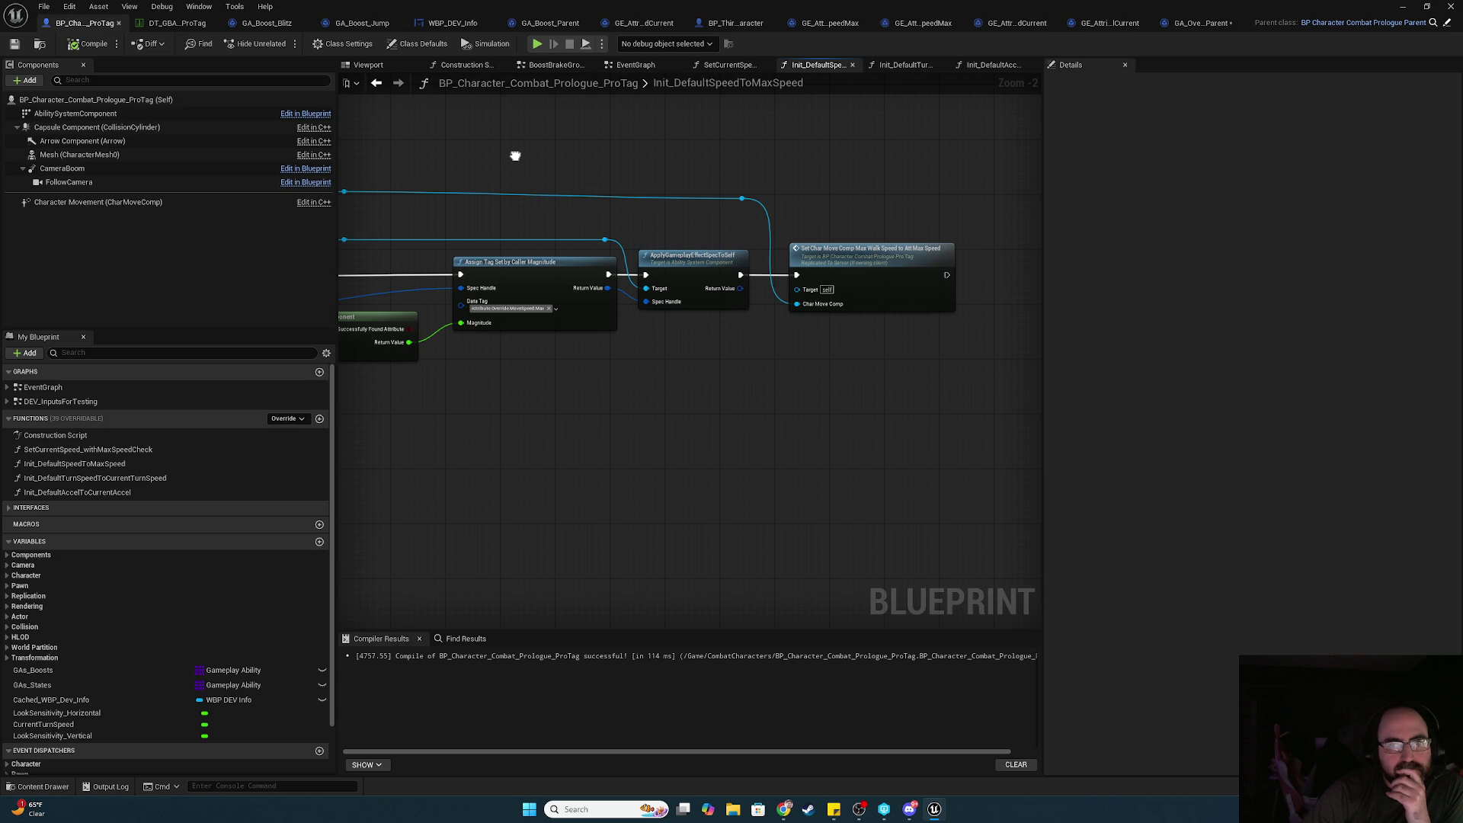
{"action": "left_click_drag", "start_coordinate": [515, 155], "coordinate": [782, 163]}
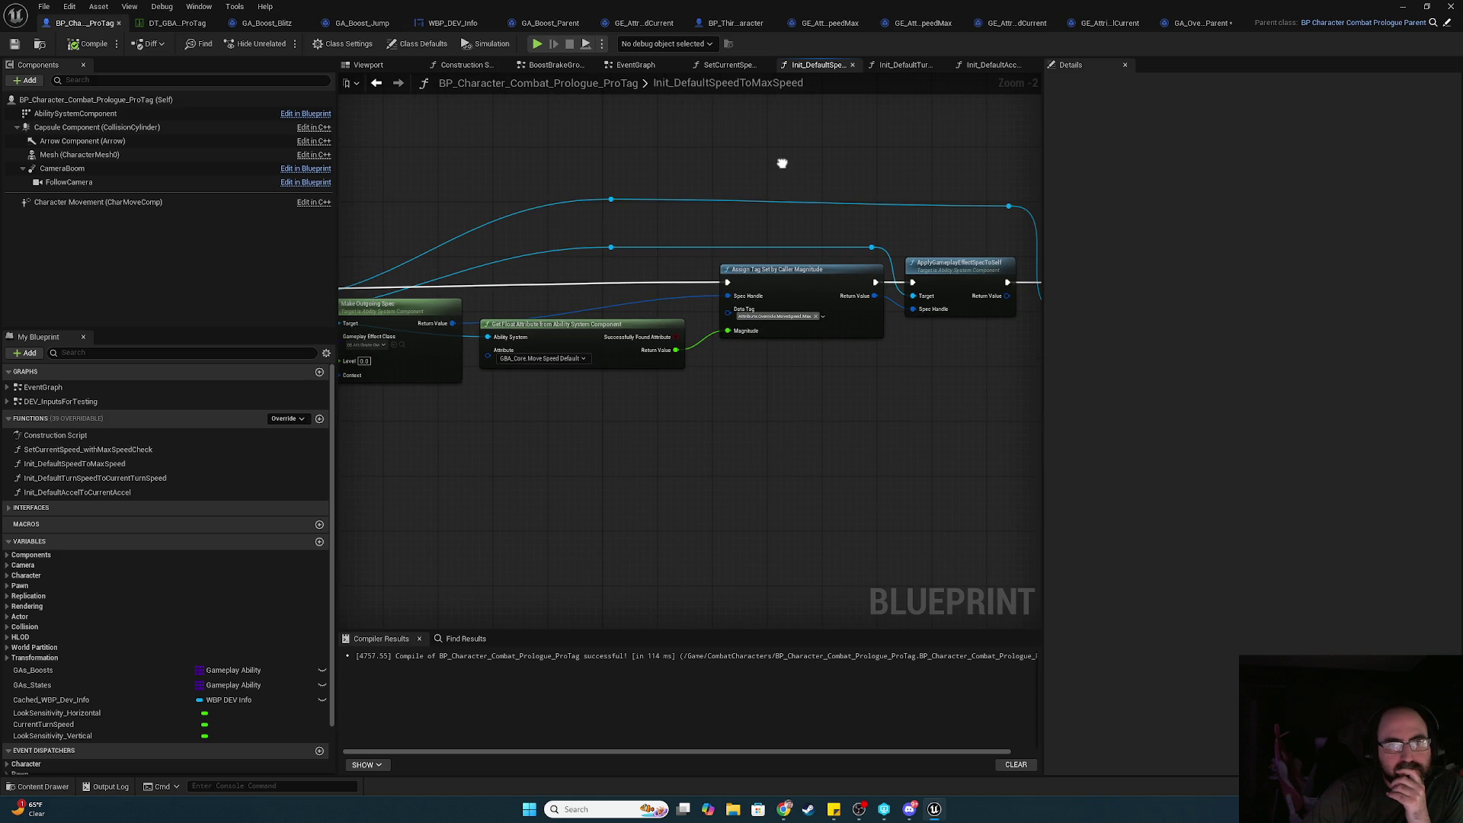
{"action": "left_click", "coordinate": [640, 69]}
{"action": "mouse_move", "coordinate": [748, 347]}
{"action": "left_mouse_down"}
{"action": "mouse_move", "coordinate": [534, 316]}
{"action": "mouse_move", "coordinate": [570, 349]}
{"action": "left_mouse_up"}
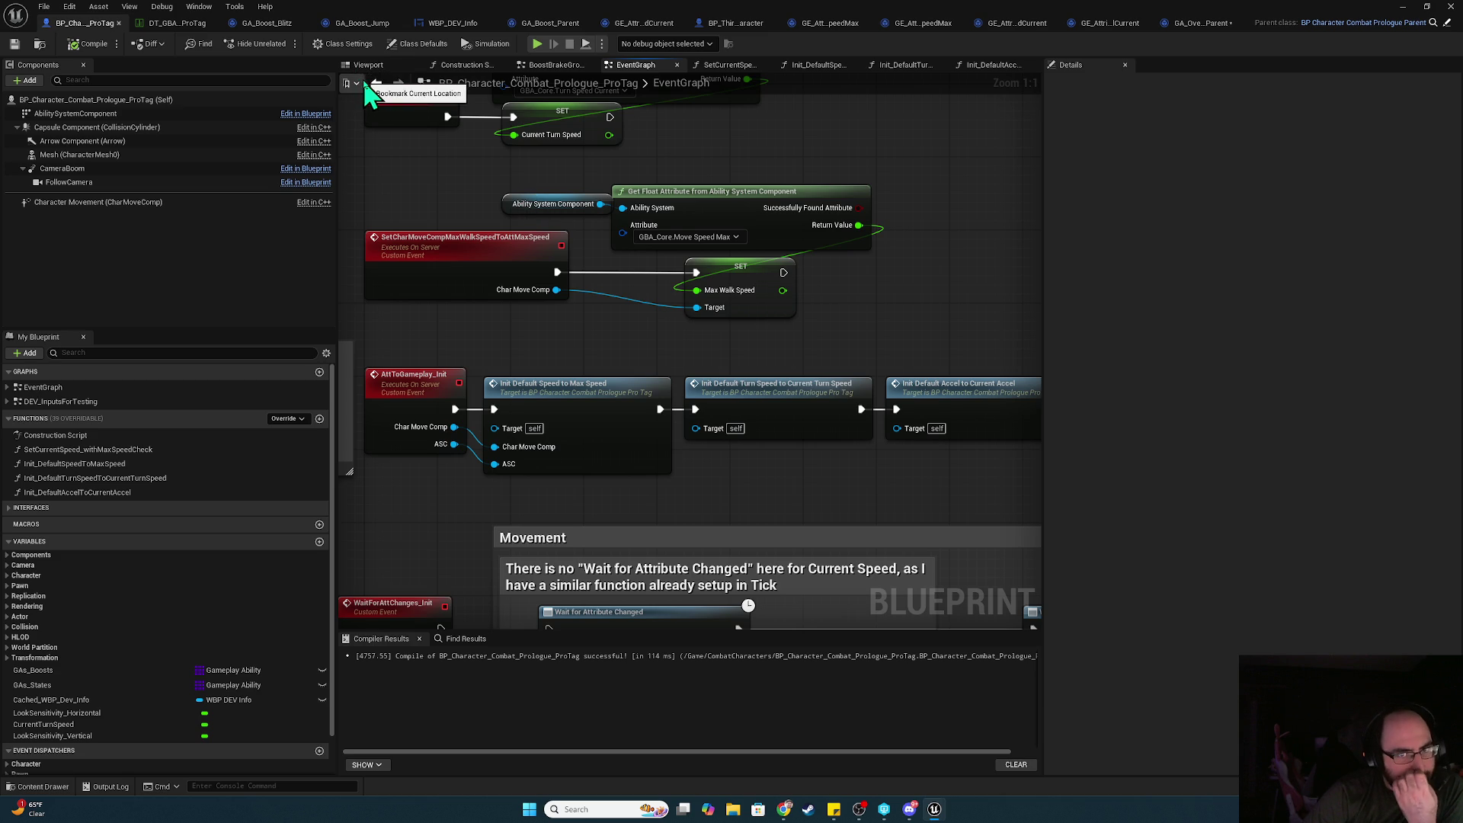
- Run a quick play session, end it, and bring the blueprint editor back over the level
{"action": "left_click", "coordinate": [536, 43]}
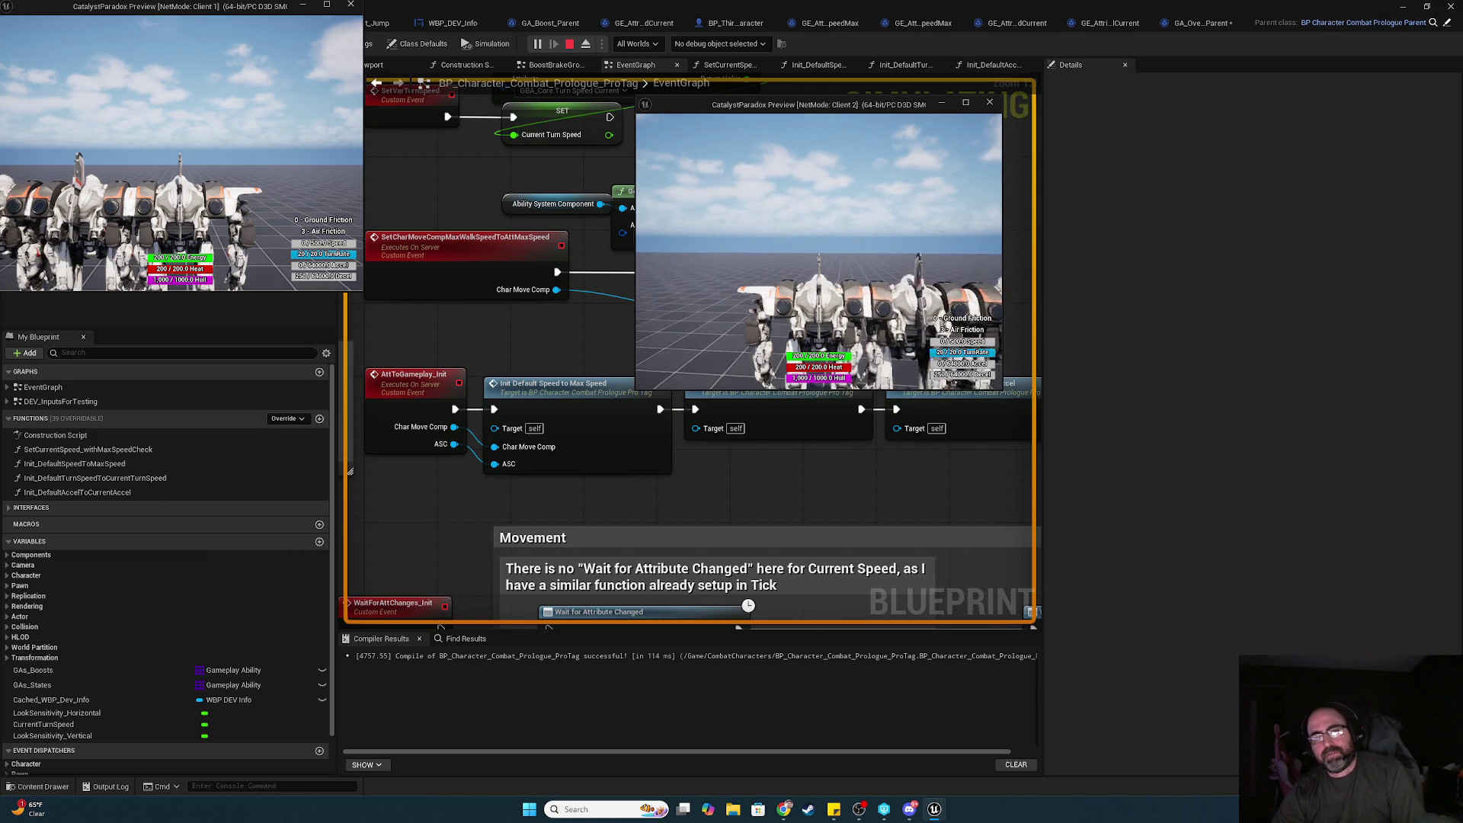
{"action": "key", "text": "alt+Tab"}
{"action": "key", "text": "alt+Tab"}
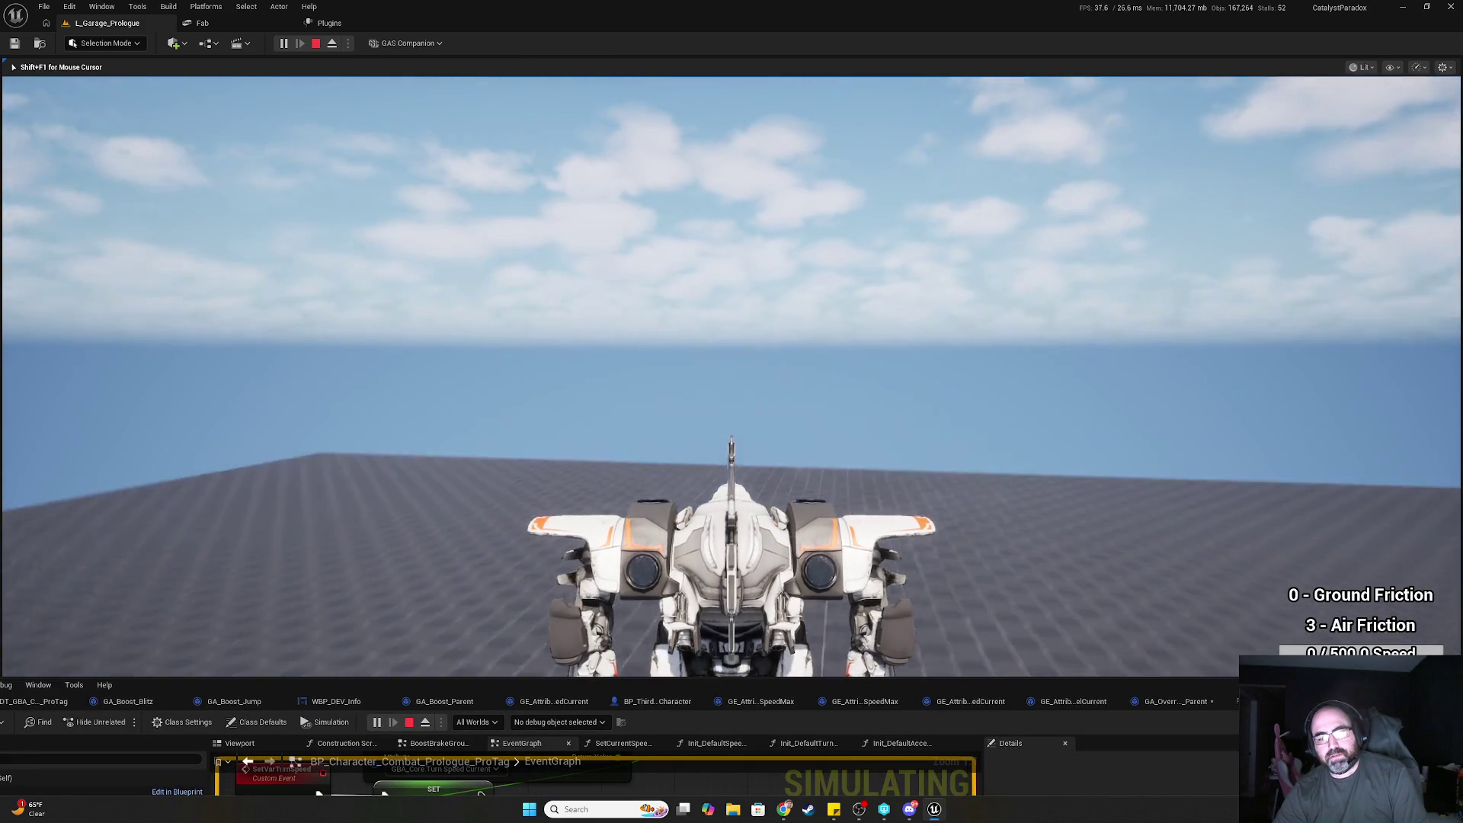
{"action": "key", "text": "Escape"}
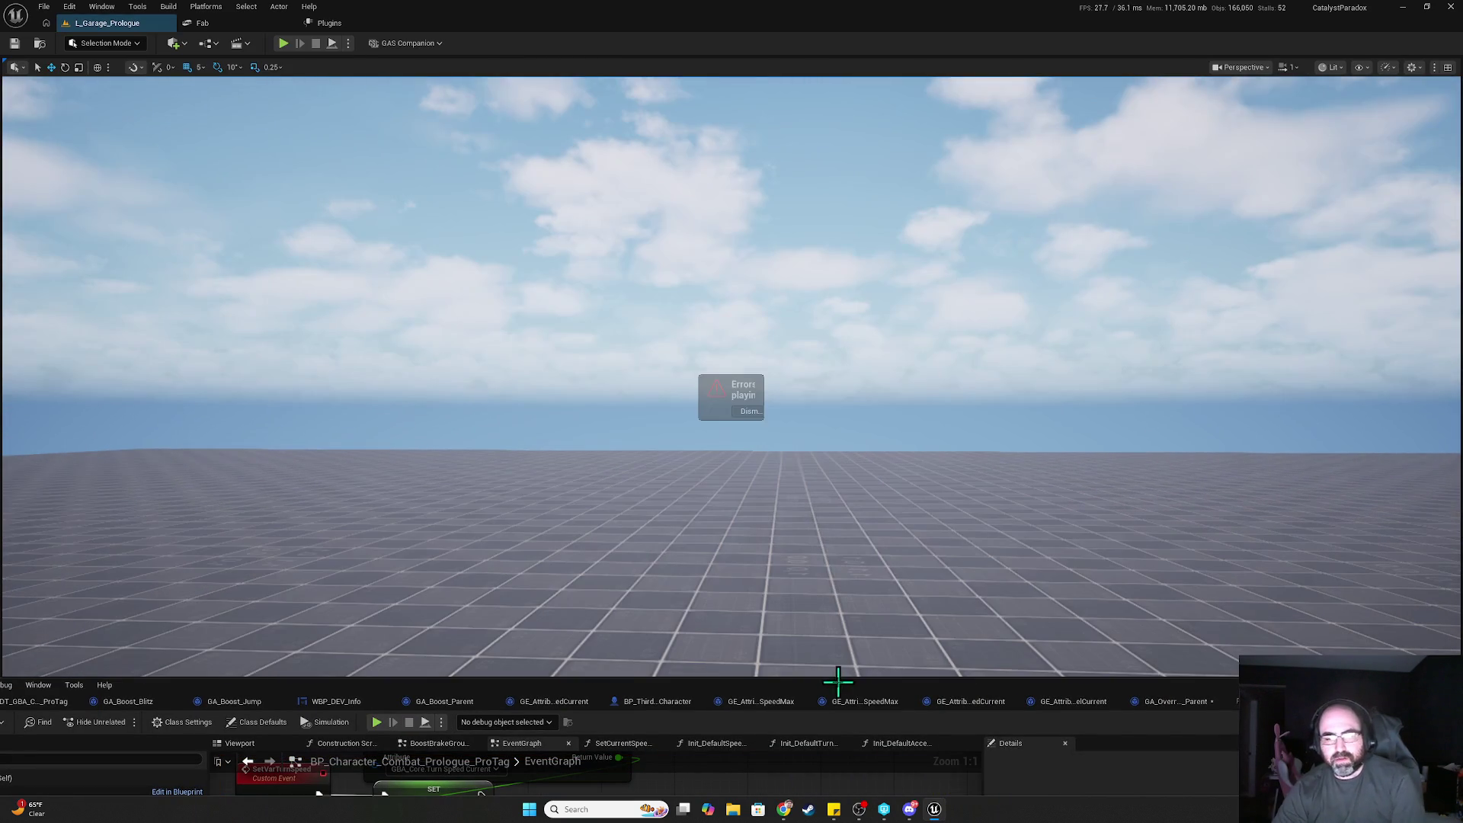
{"action": "mouse_move", "coordinate": [838, 705]}
{"action": "left_mouse_down"}
{"action": "mouse_move", "coordinate": [839, 415]}
{"action": "mouse_move", "coordinate": [876, 218]}
{"action": "left_mouse_up"}
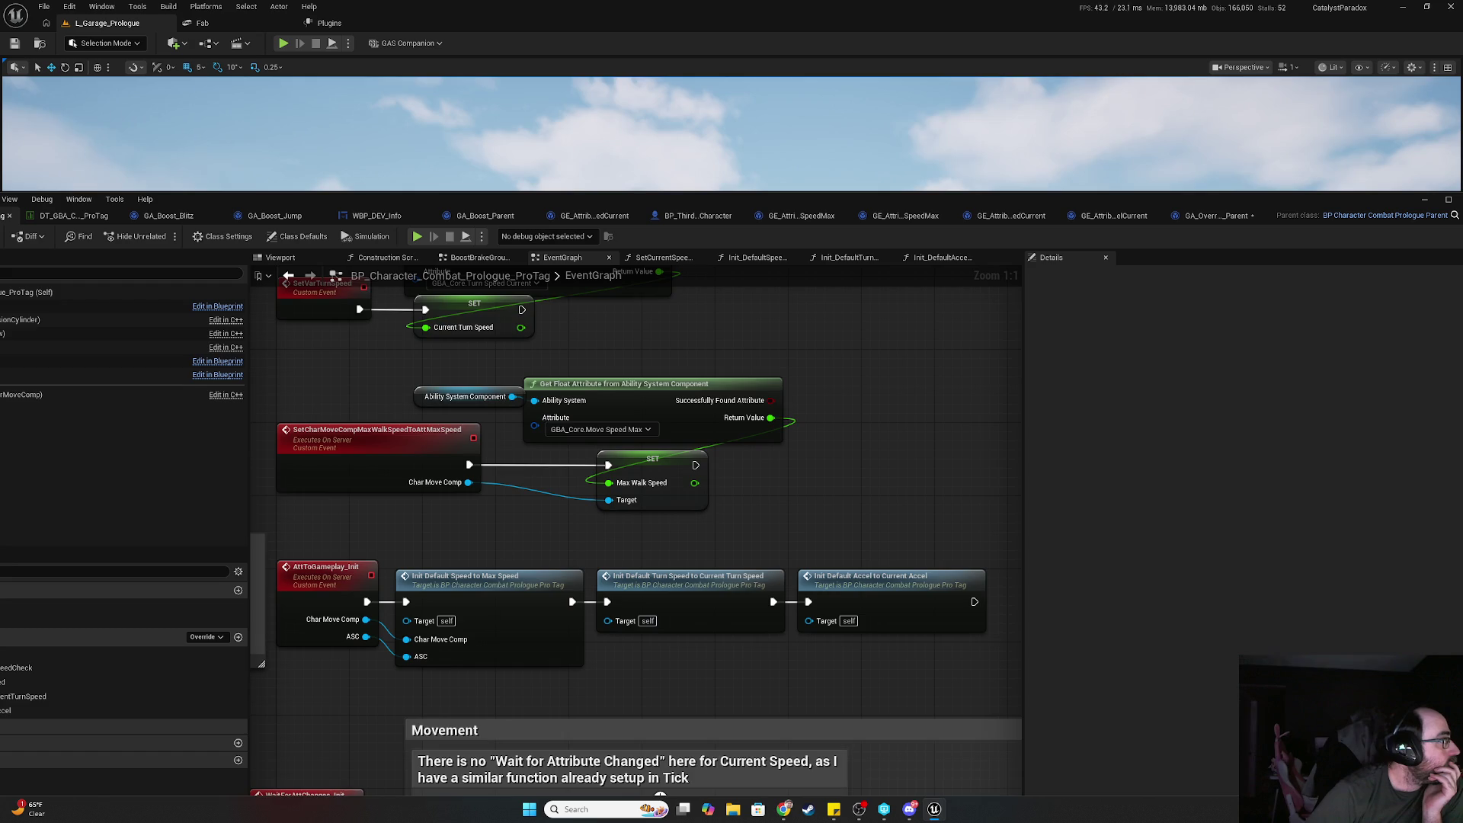
- Play from the SetCharMoveCompMaxWalkSpeedToAttMaxSpeed event breakpoint and step on to the SET node
{"action": "left_click", "coordinate": [652, 461]}
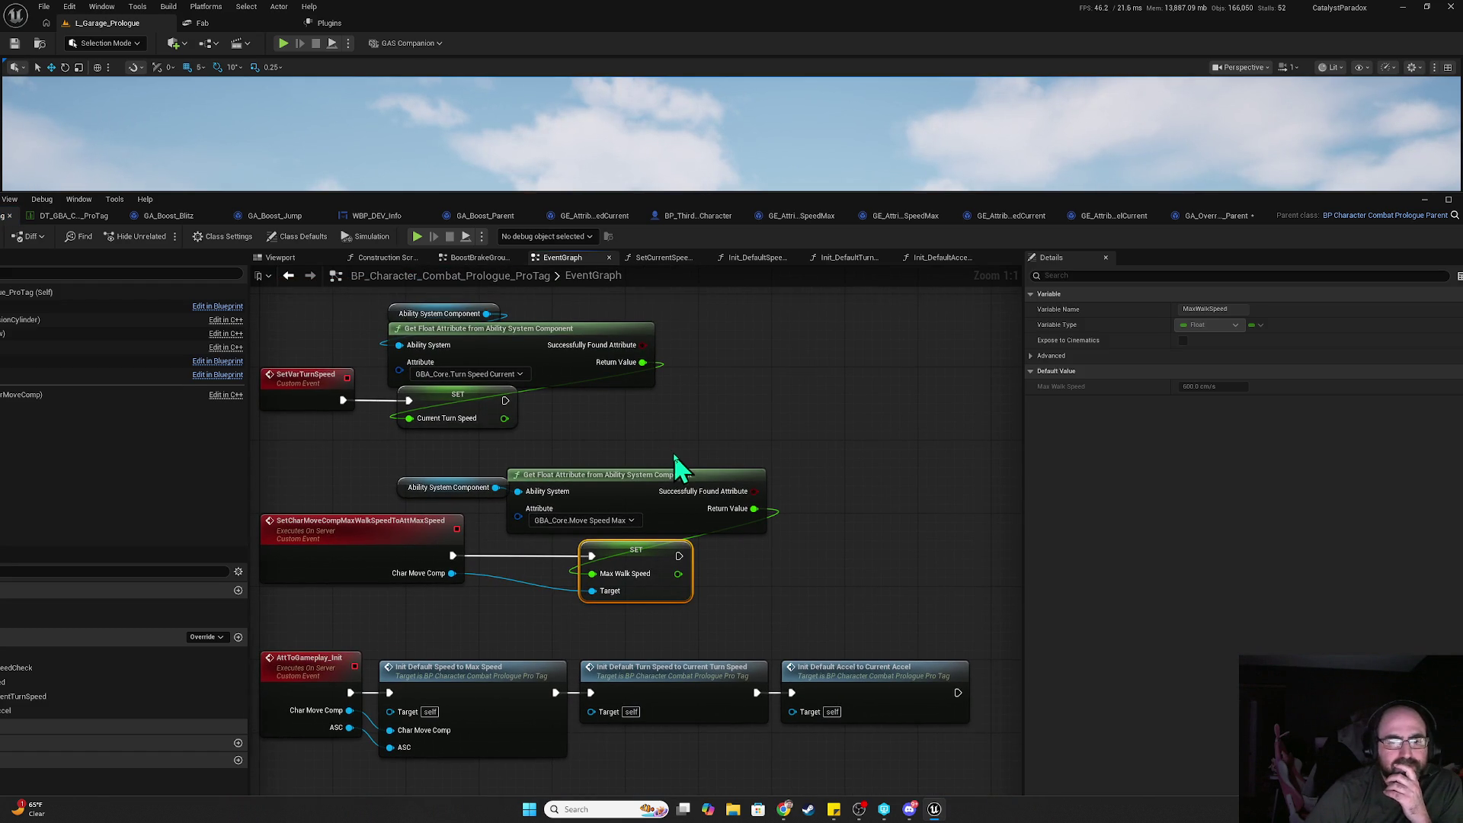
{"action": "left_click", "coordinate": [361, 547]}
{"action": "left_click", "coordinate": [417, 236]}
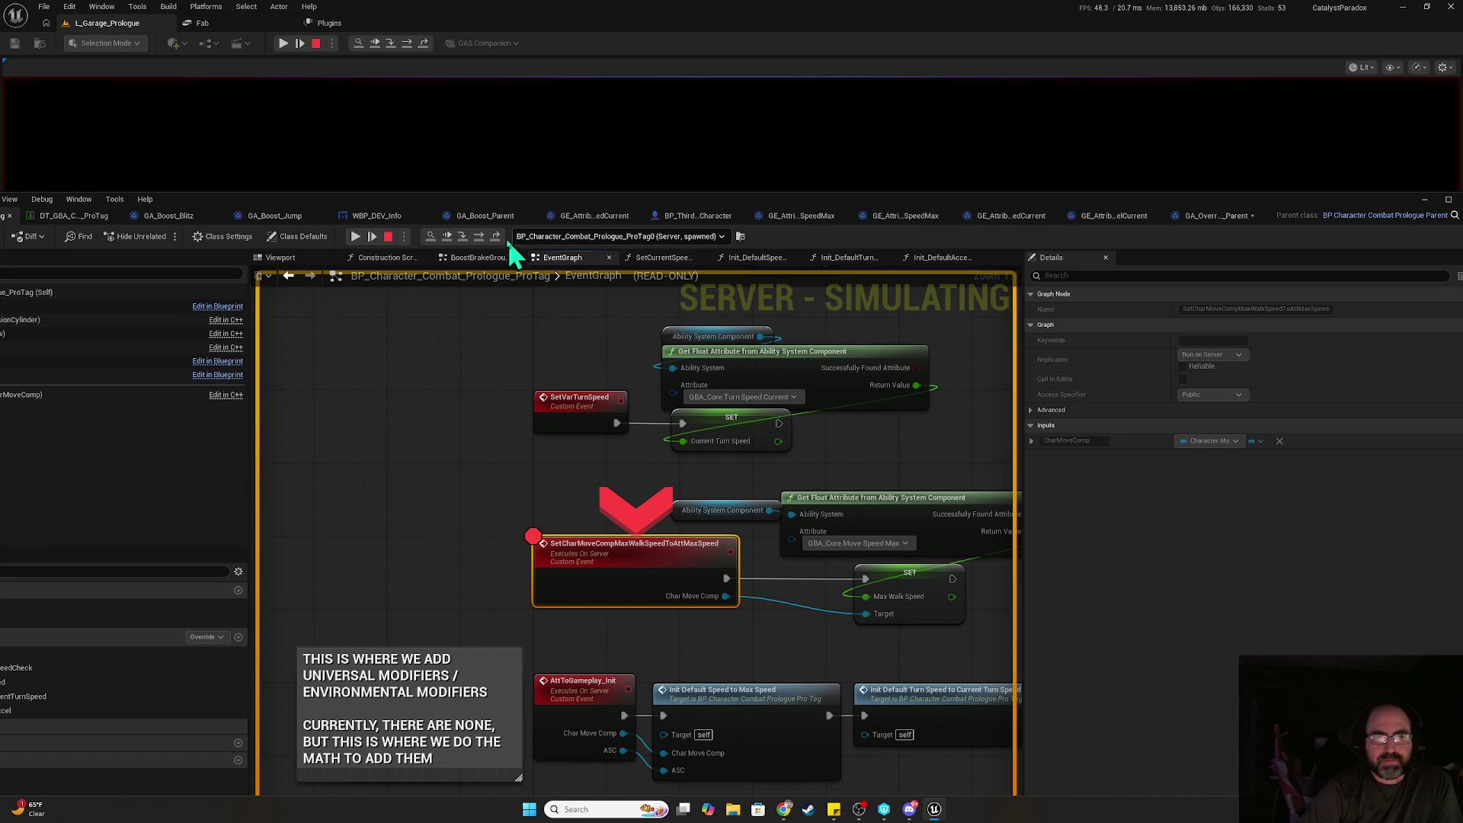
{"action": "left_click", "coordinate": [477, 237]}
- Resume past the breakpoint and step execution to the SET Max Walk Speed node
{"action": "left_click", "coordinate": [357, 236]}
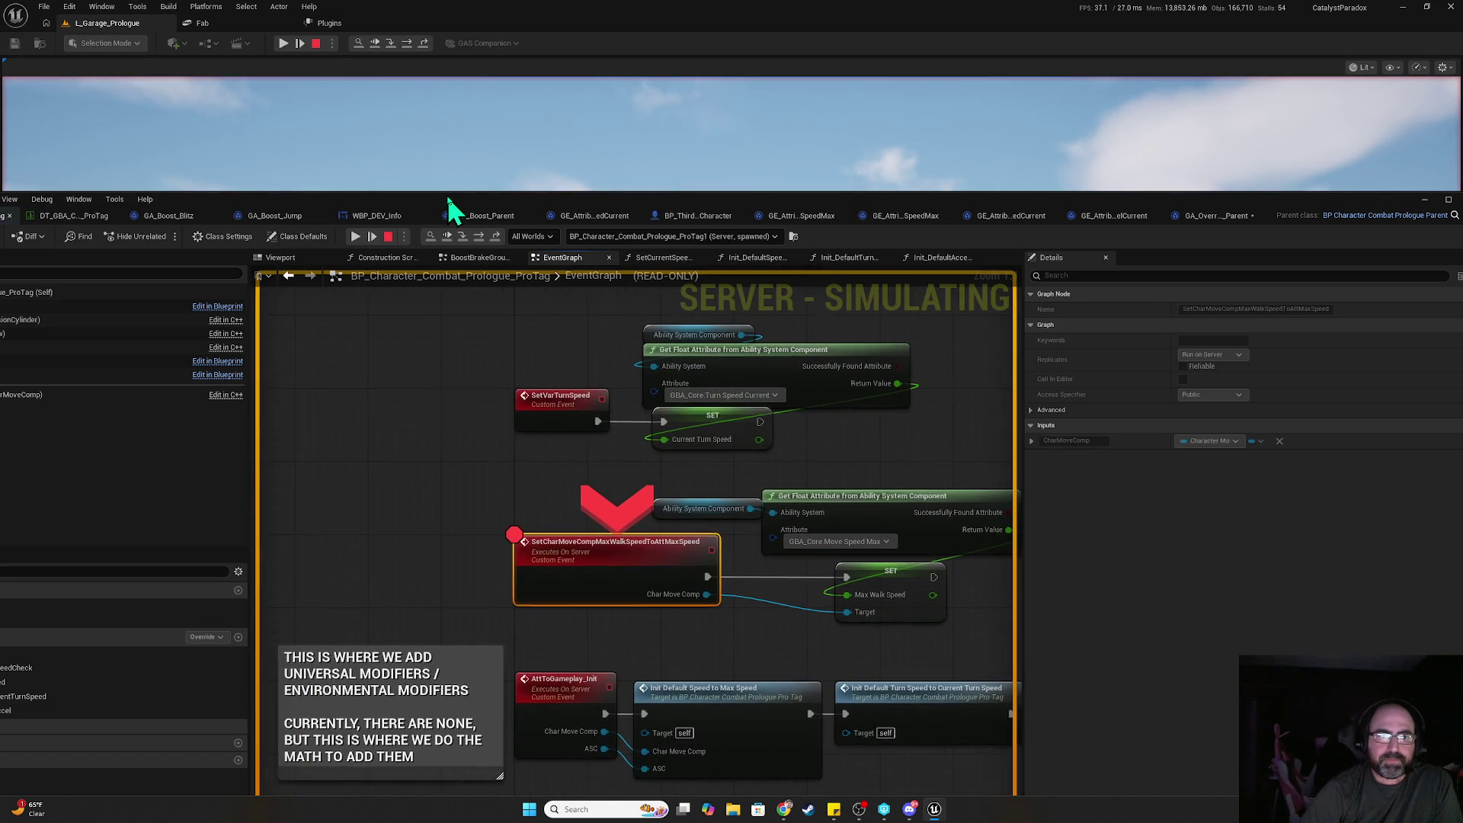
{"action": "right_click", "coordinate": [560, 403]}
{"action": "left_click", "coordinate": [358, 415]}
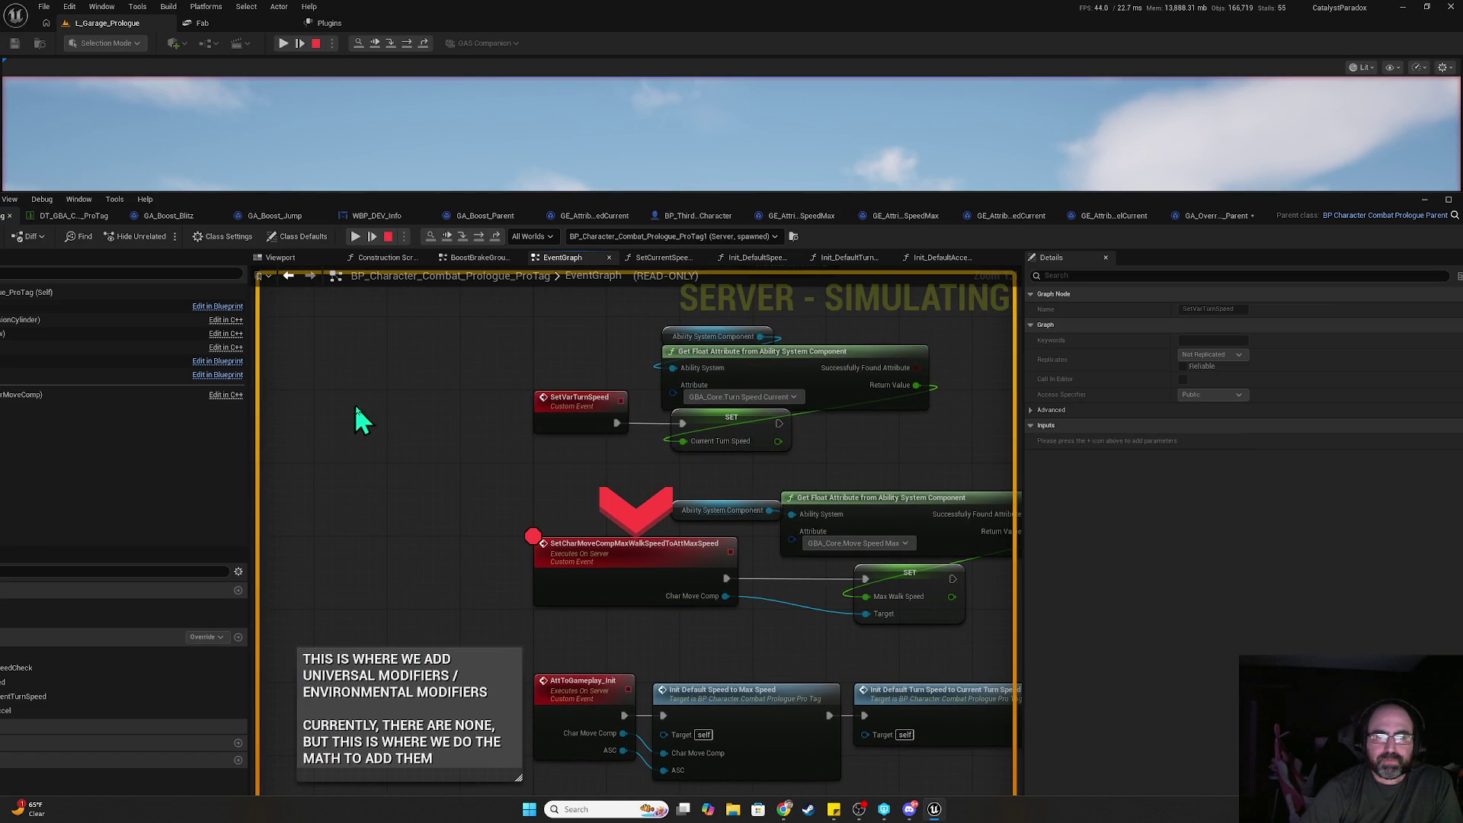
{"action": "left_click_drag", "start_coordinate": [359, 415], "coordinate": [144, 335]}
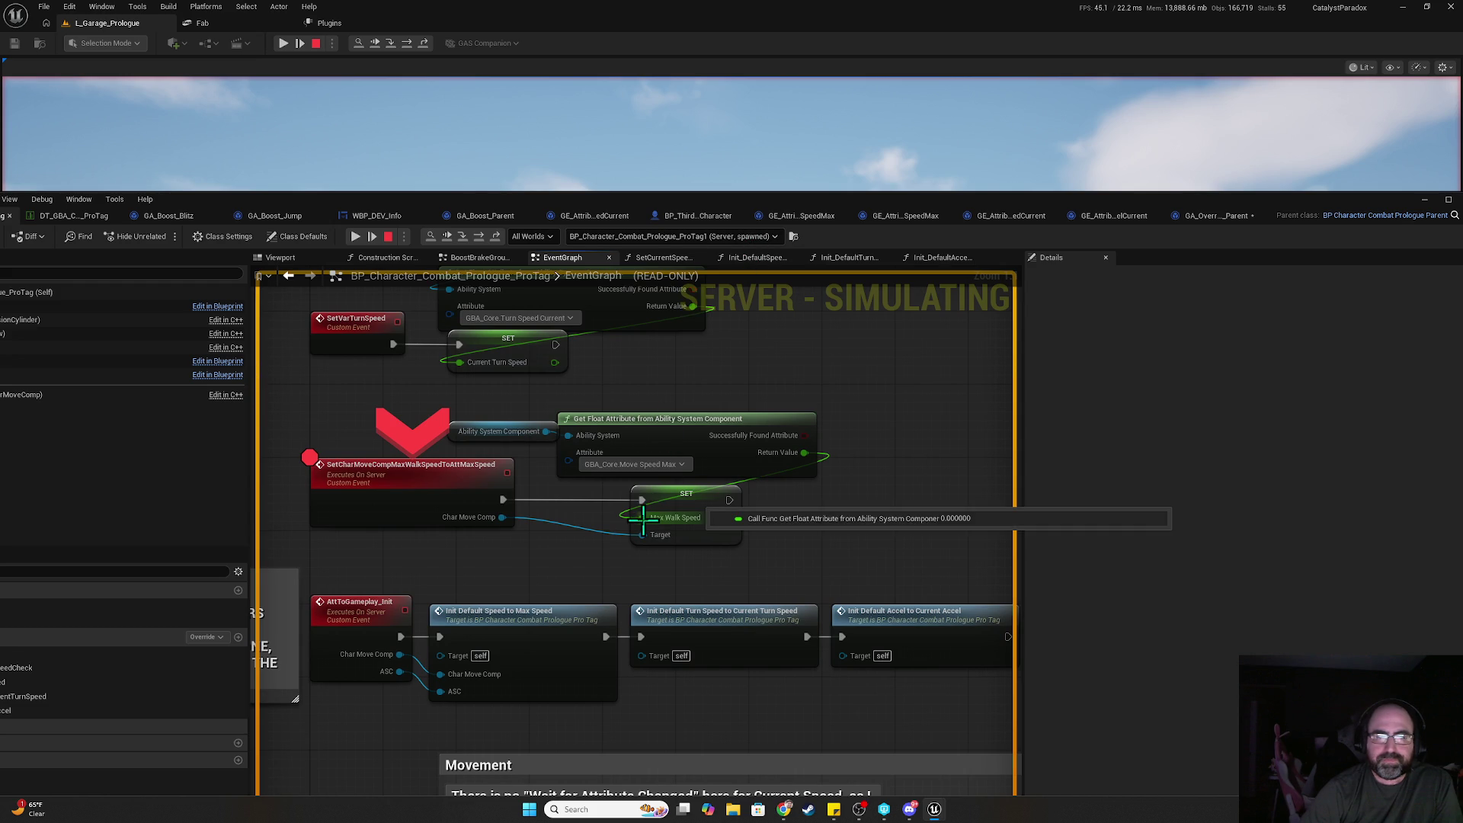
{"action": "left_click", "coordinate": [499, 234]}
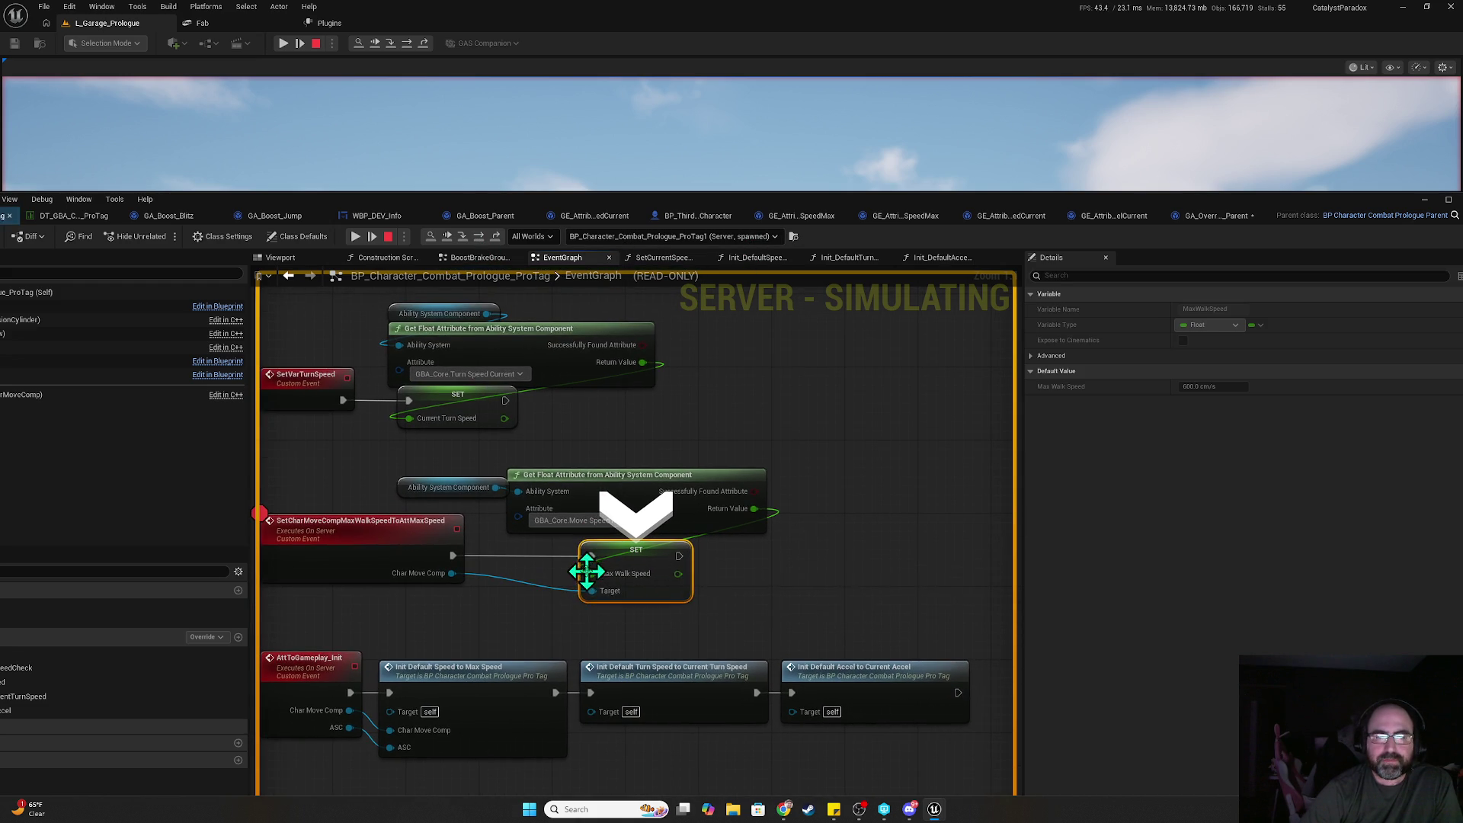
- Open Init Default Speed to Max Speed and breakpoint its Assign Tag Set by Caller Magnitude node
{"action": "mouse_move", "coordinate": [592, 592]}
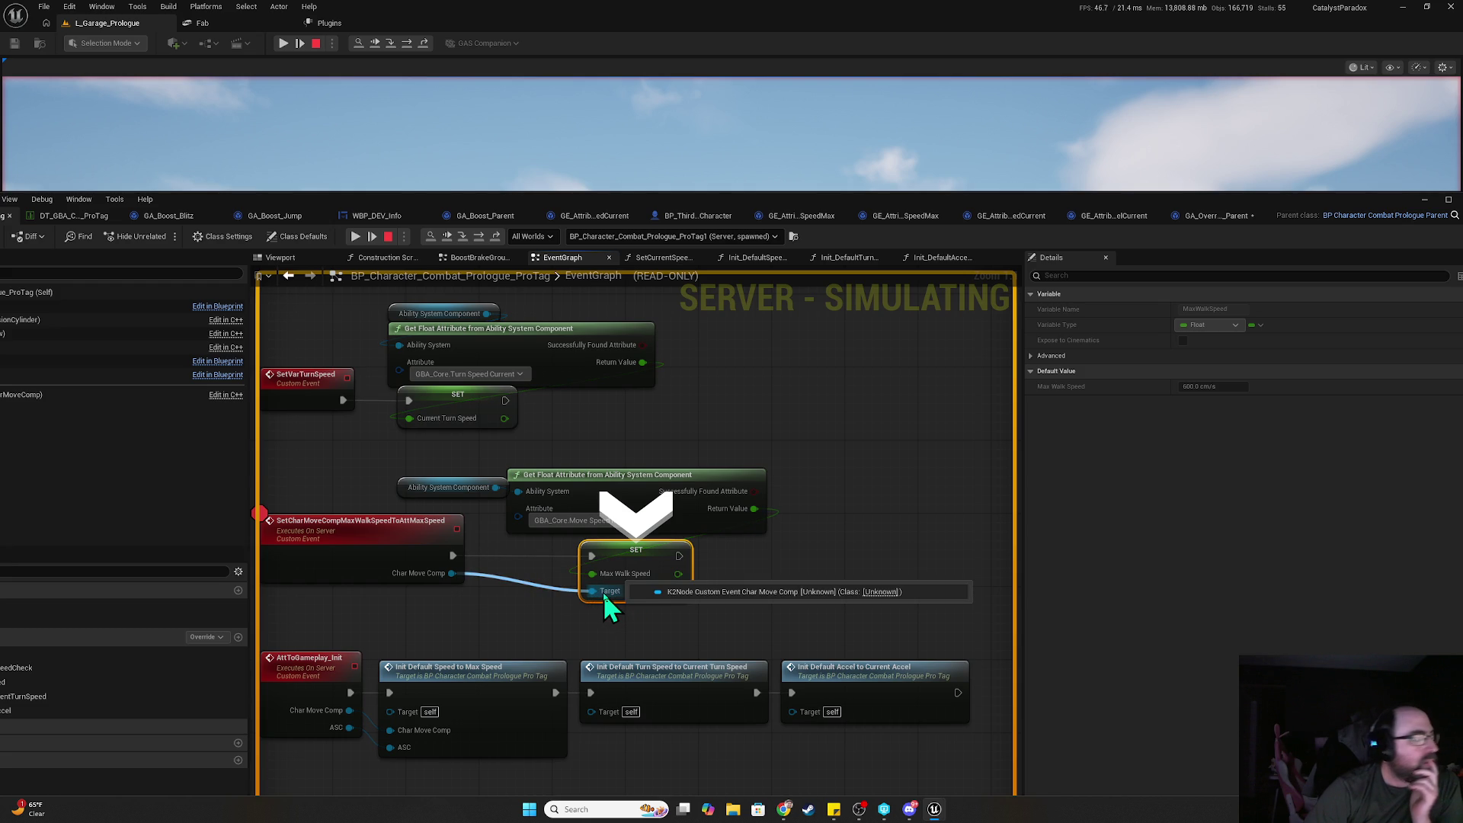
{"action": "left_click_drag", "start_coordinate": [488, 681], "coordinate": [547, 593]}
{"action": "double_click", "coordinate": [548, 598]}
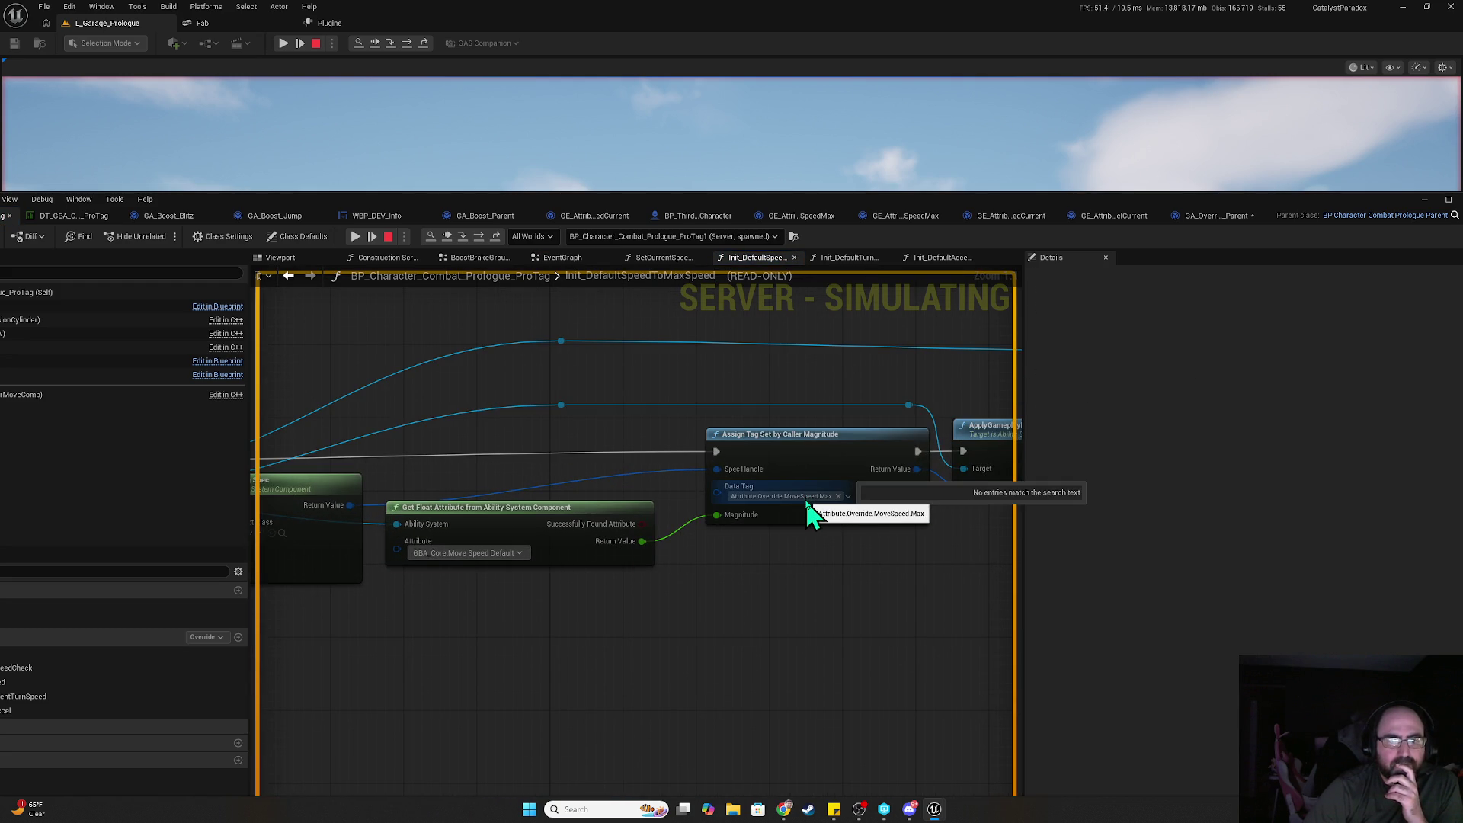
{"action": "left_click", "coordinate": [778, 461]}
{"action": "key", "text": "F9"}
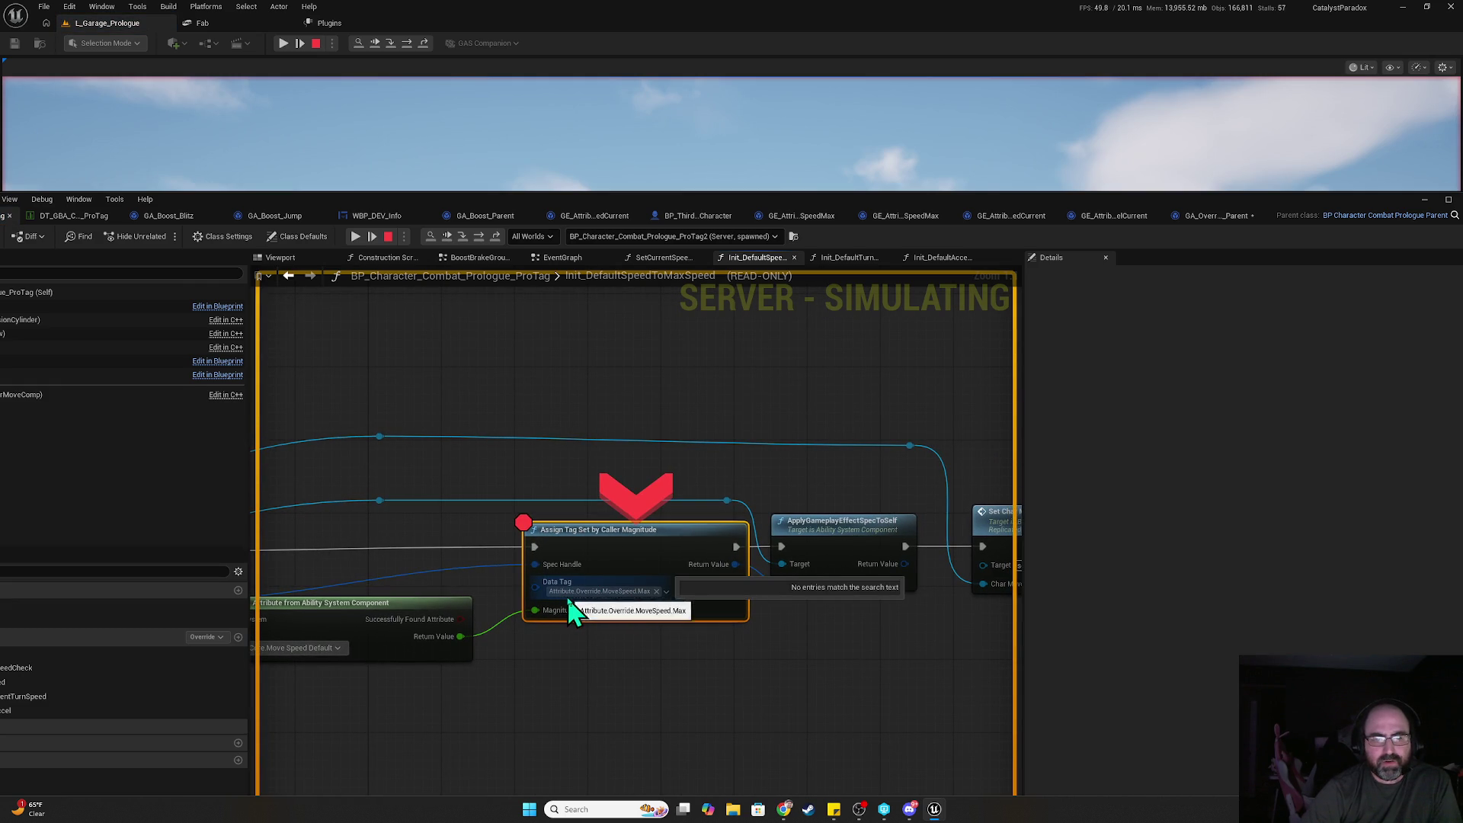
{"action": "mouse_move", "coordinate": [815, 623]}
{"action": "left_mouse_down"}
{"action": "mouse_move", "coordinate": [830, 597]}
{"action": "mouse_move", "coordinate": [962, 613]}
{"action": "left_mouse_up"}
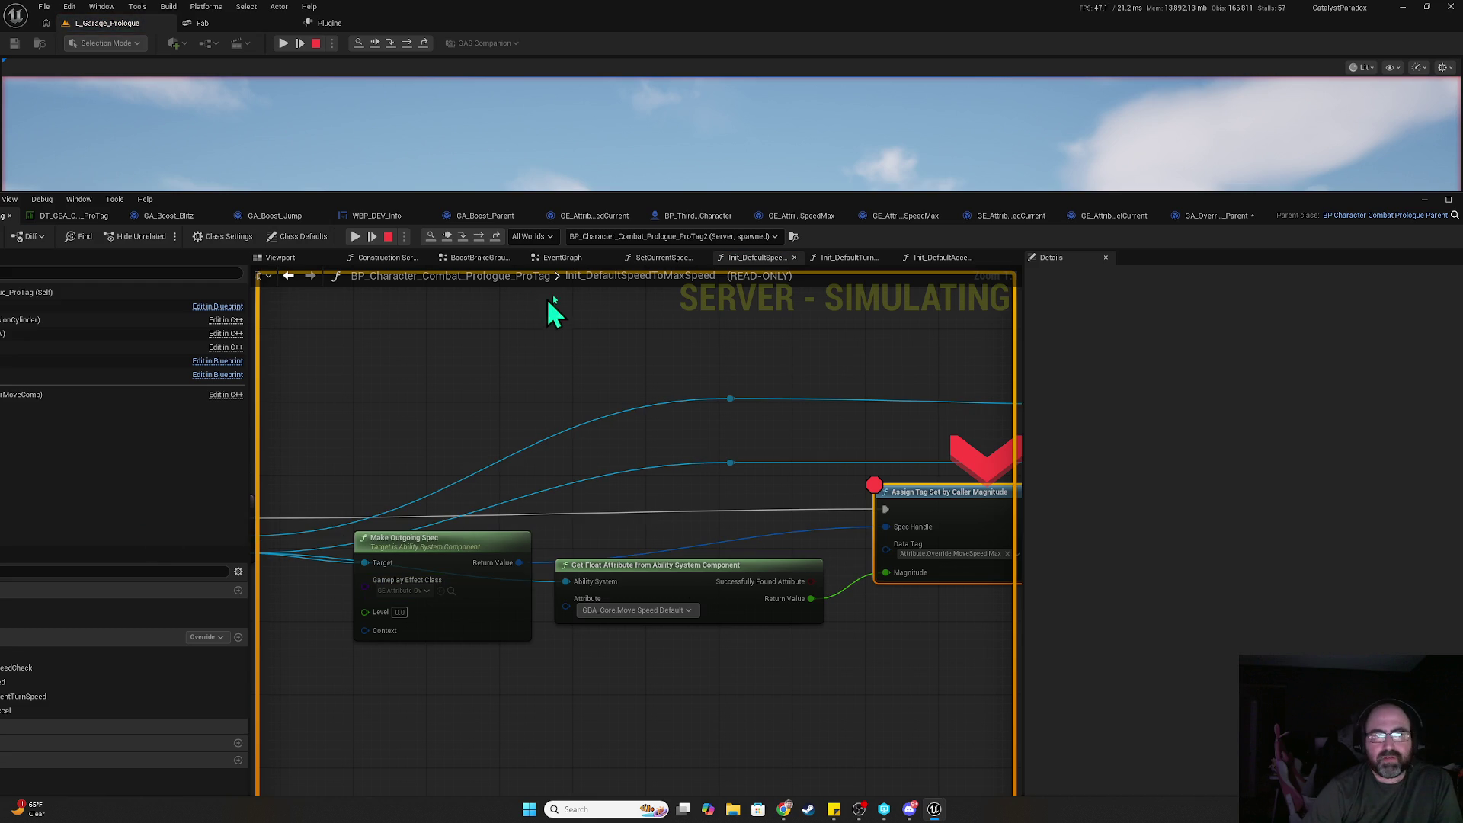
- Resume repeatedly through the breakpoints until the play session keeps running
{"action": "left_click", "coordinate": [357, 236]}
{"action": "left_click", "coordinate": [356, 236]}
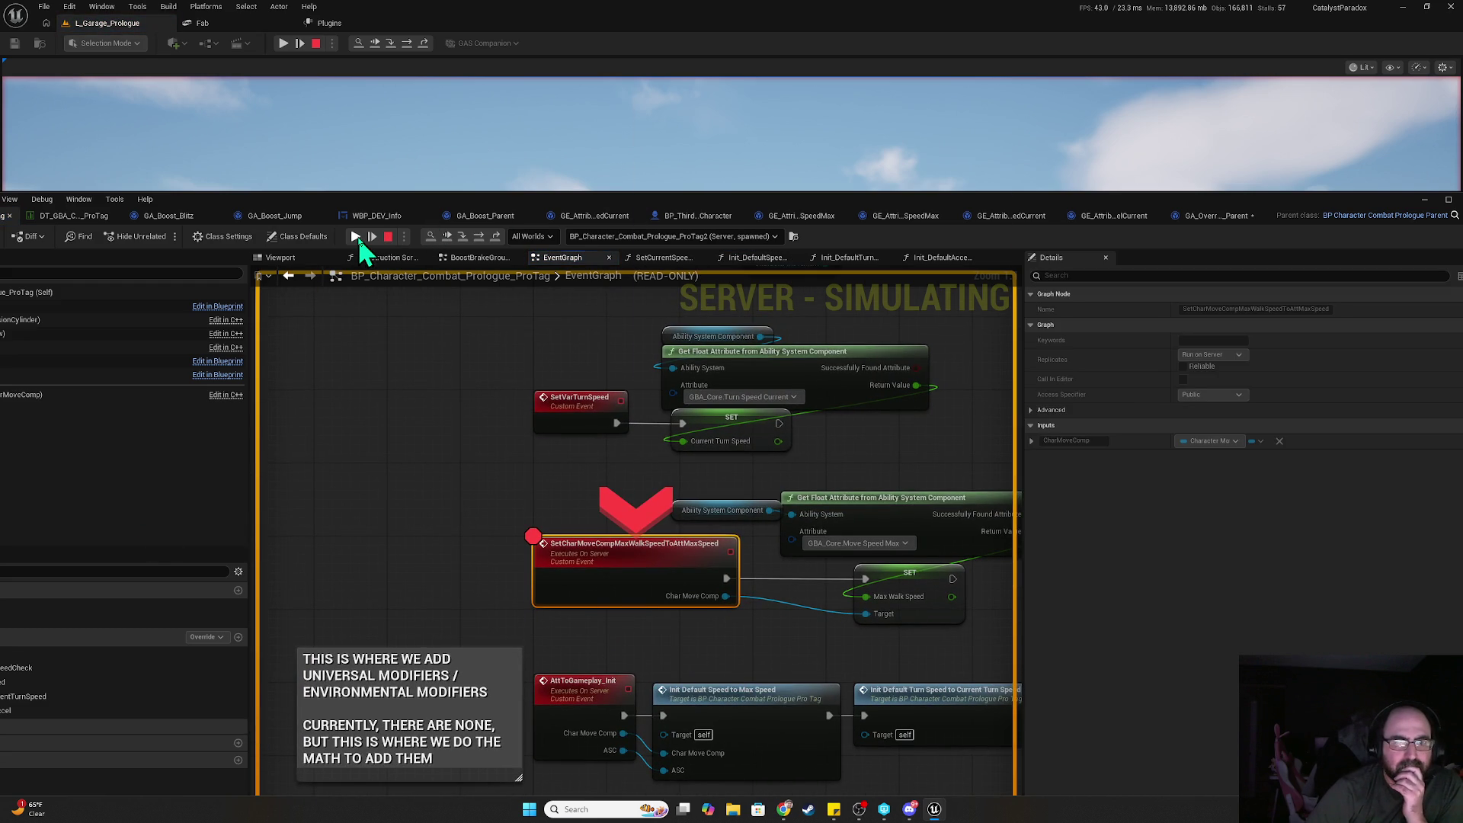
{"action": "left_click", "coordinate": [357, 236]}
{"action": "left_click", "coordinate": [355, 236]}
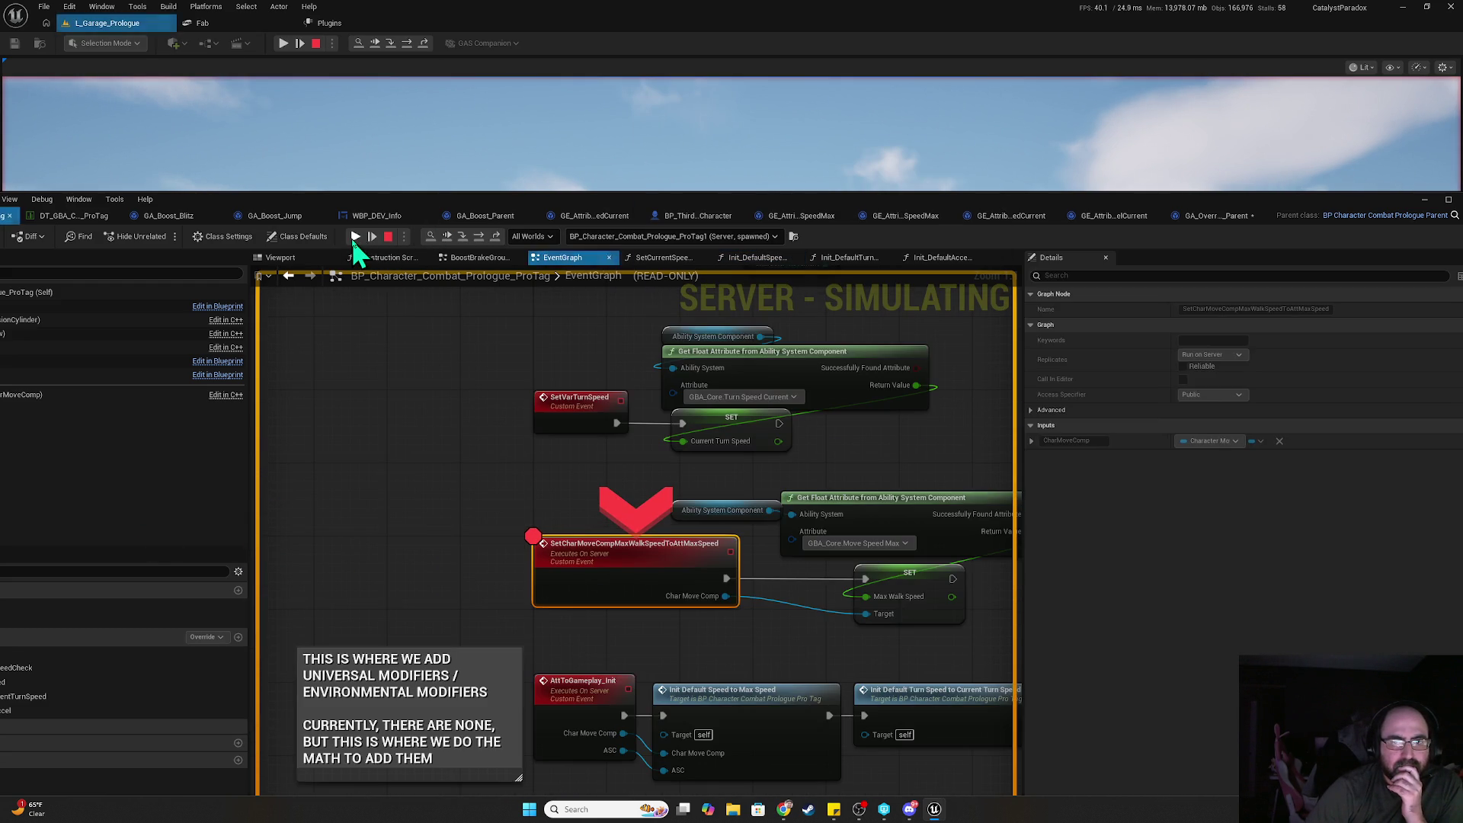
{"action": "left_click", "coordinate": [355, 237]}
{"action": "left_click", "coordinate": [355, 236]}
{"action": "left_click", "coordinate": [355, 236]}
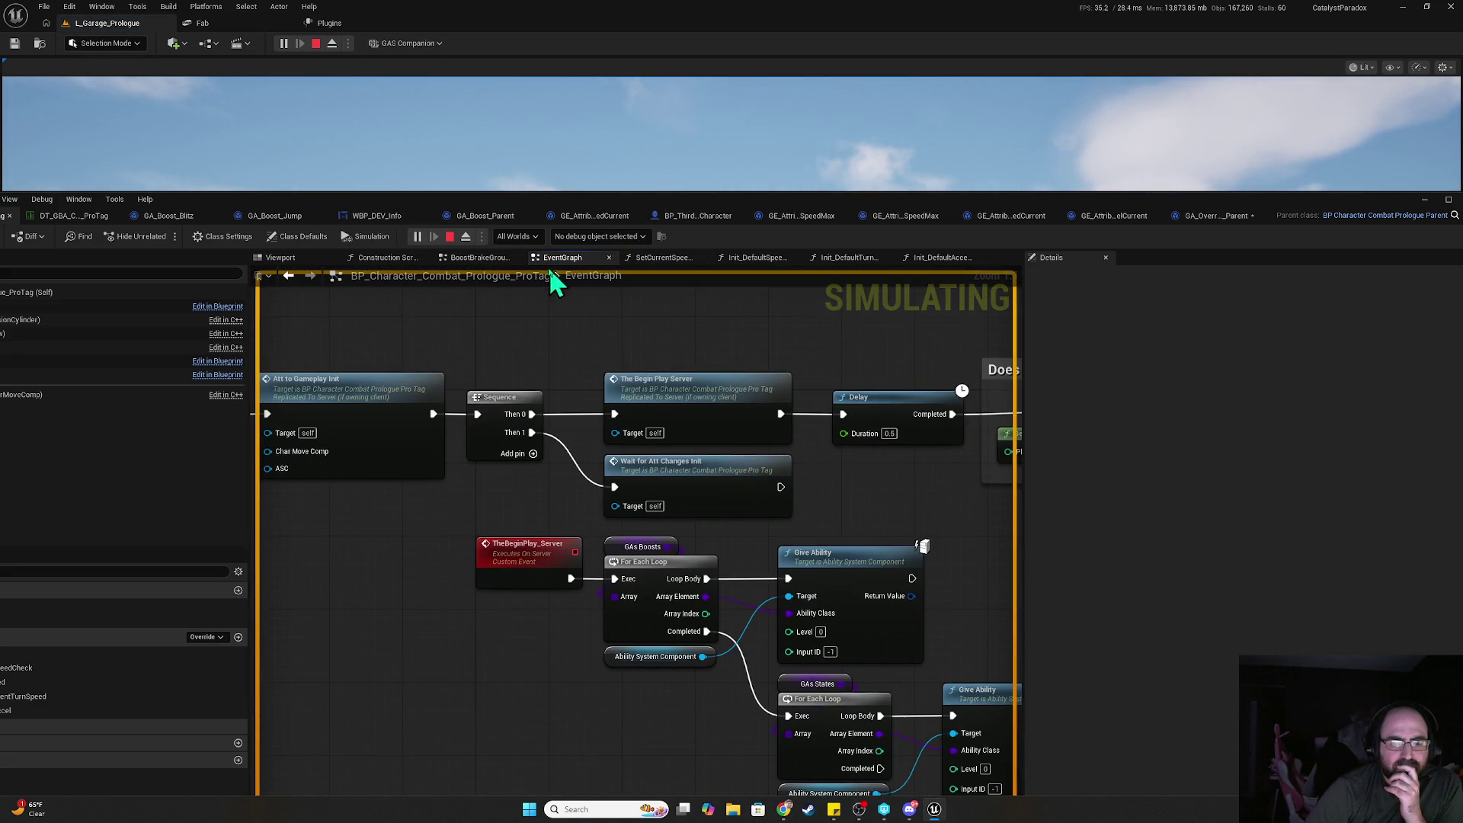
- Stop the simulation and wire Character Movement and a copied Ability System Component into Char Move Comp and ASC
{"action": "left_click_drag", "start_coordinate": [432, 342], "coordinate": [680, 381]}
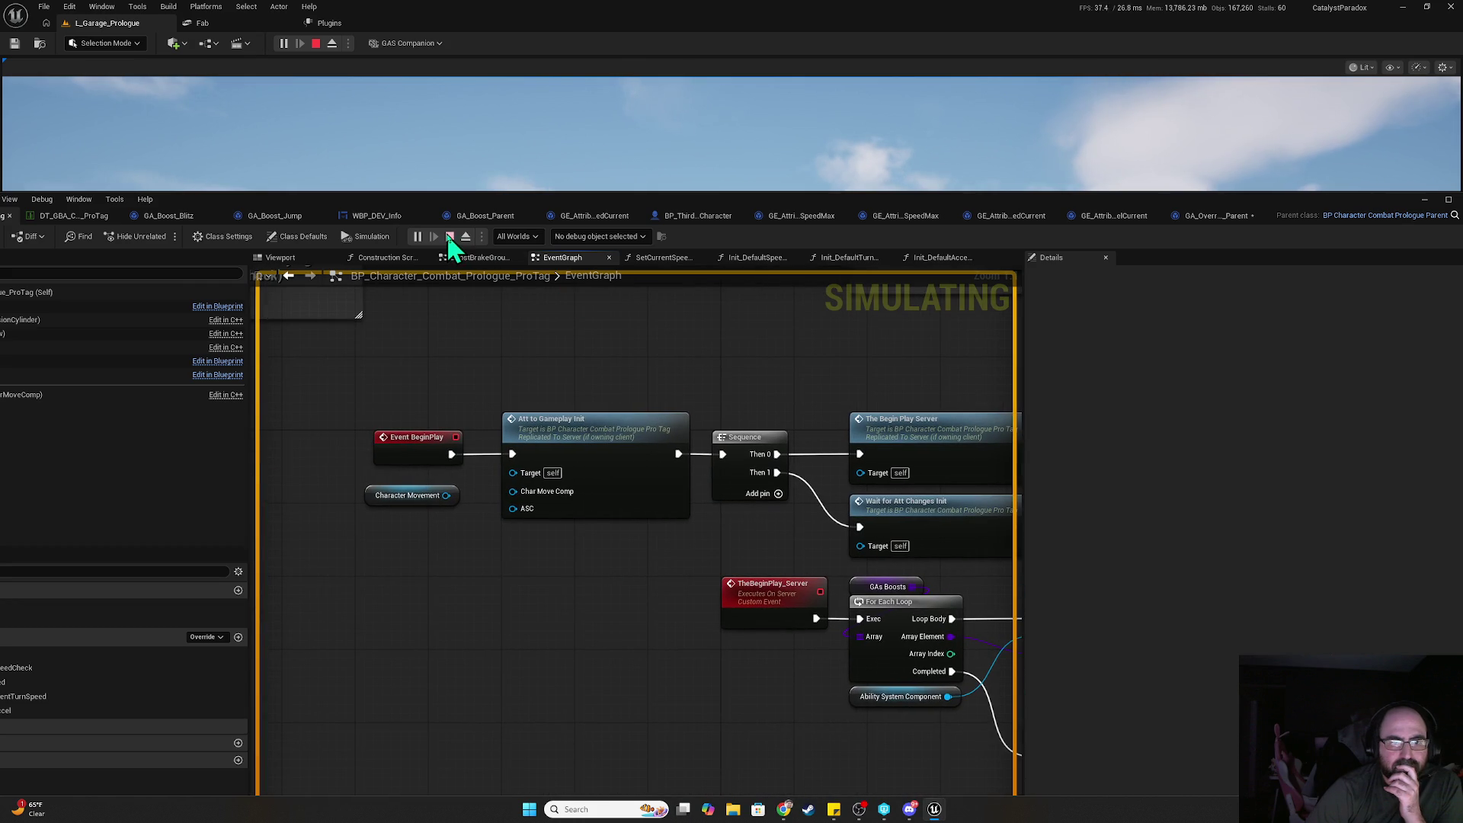
{"action": "left_click", "coordinate": [450, 239]}
{"action": "mouse_move", "coordinate": [512, 492]}
{"action": "left_mouse_down"}
{"action": "mouse_move", "coordinate": [497, 505]}
{"action": "mouse_move", "coordinate": [447, 496]}
{"action": "left_mouse_up"}
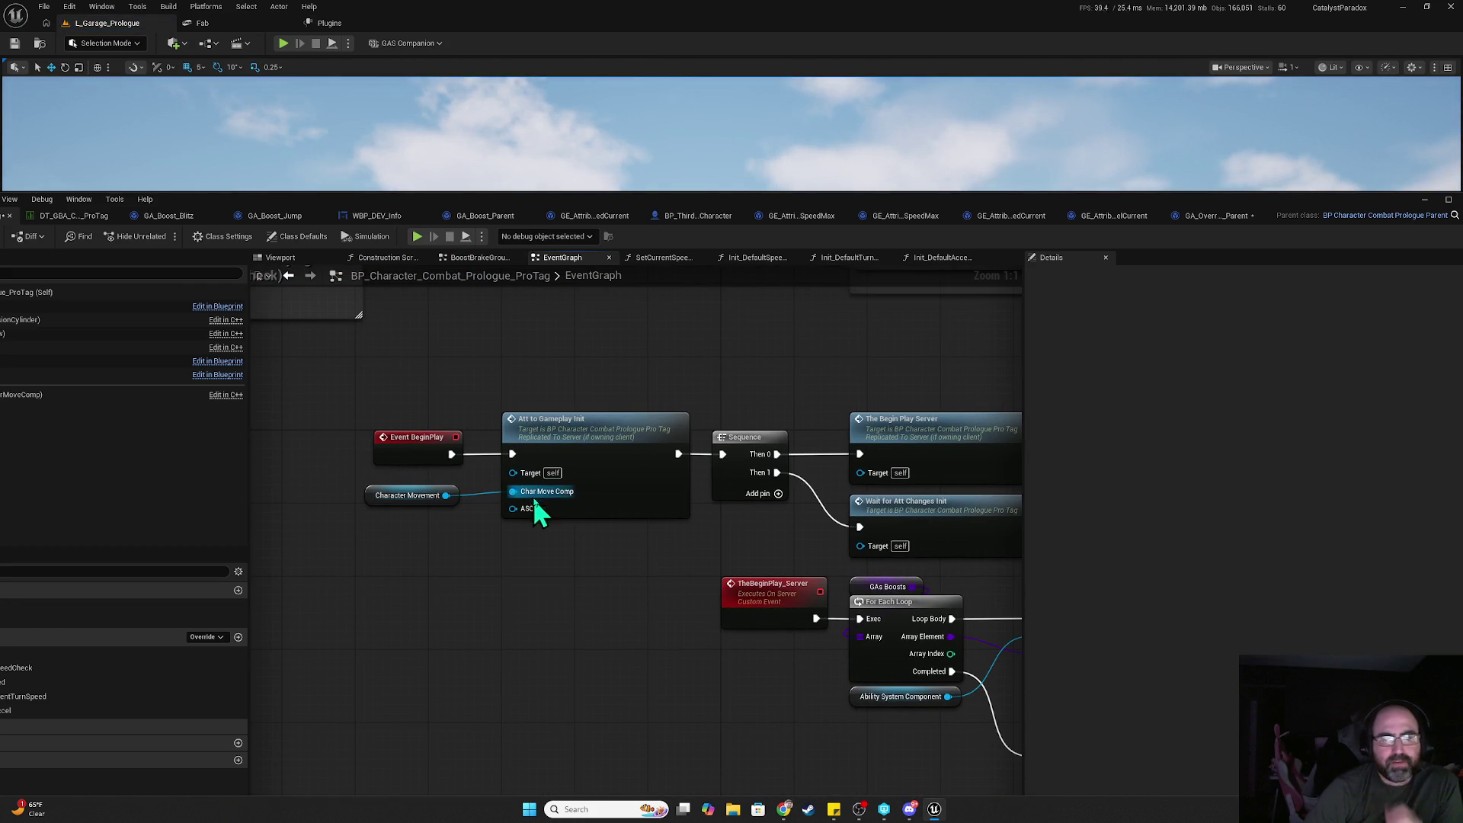
{"action": "left_click", "coordinate": [879, 702]}
{"action": "key", "text": "ctrl+c"}
{"action": "key", "text": "ctrl+v"}
{"action": "mouse_move", "coordinate": [425, 562]}
{"action": "left_mouse_down"}
{"action": "mouse_move", "coordinate": [436, 531]}
{"action": "mouse_move", "coordinate": [527, 510]}
{"action": "left_mouse_up"}
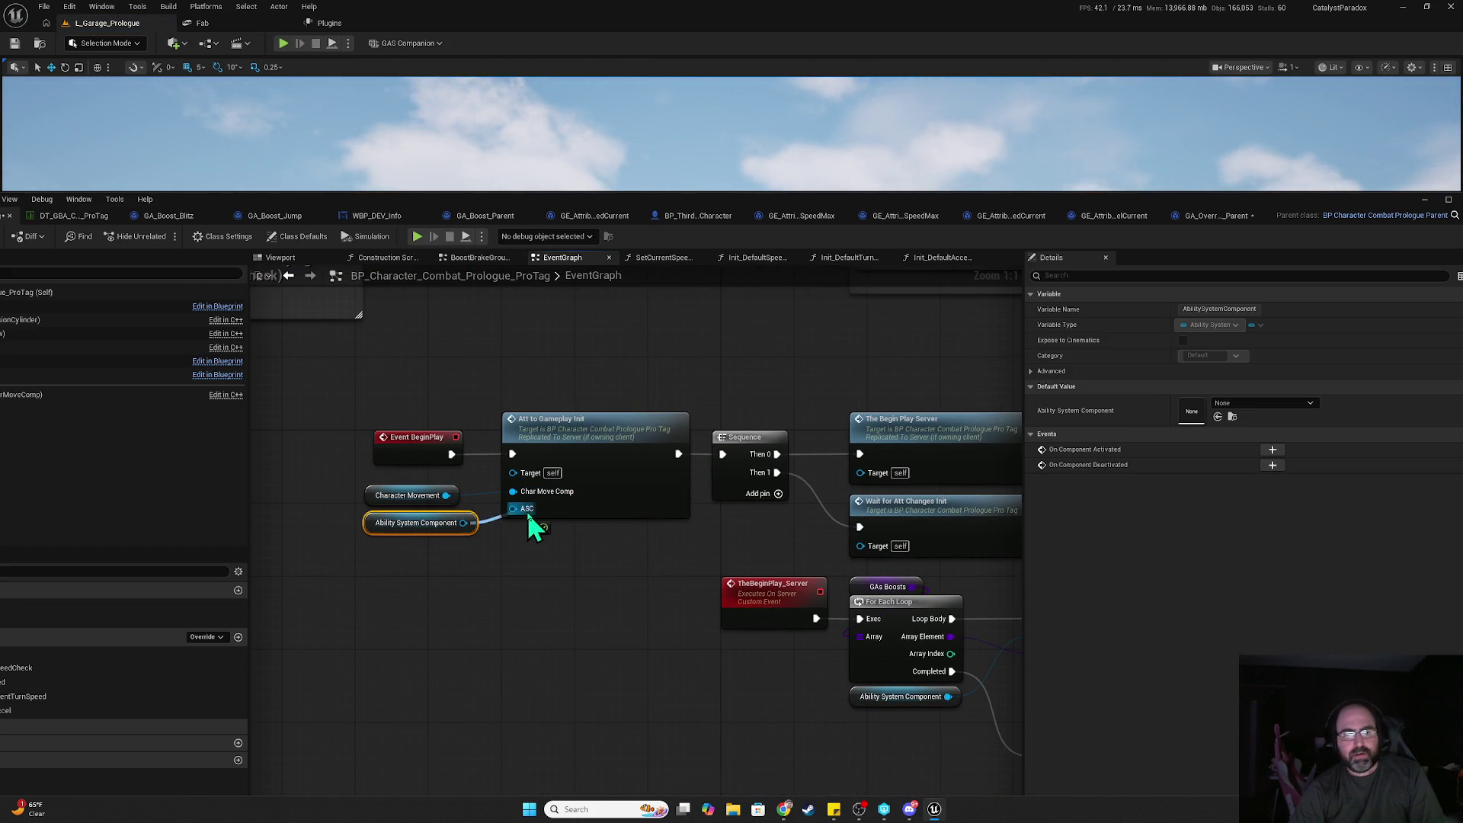
{"action": "left_click_drag", "start_coordinate": [347, 195], "coordinate": [528, 183]}
- Compile and save the character blueprint, then start a new play session
{"action": "left_click", "coordinate": [146, 228]}
{"action": "left_click", "coordinate": [75, 224]}
{"action": "left_click", "coordinate": [598, 224]}
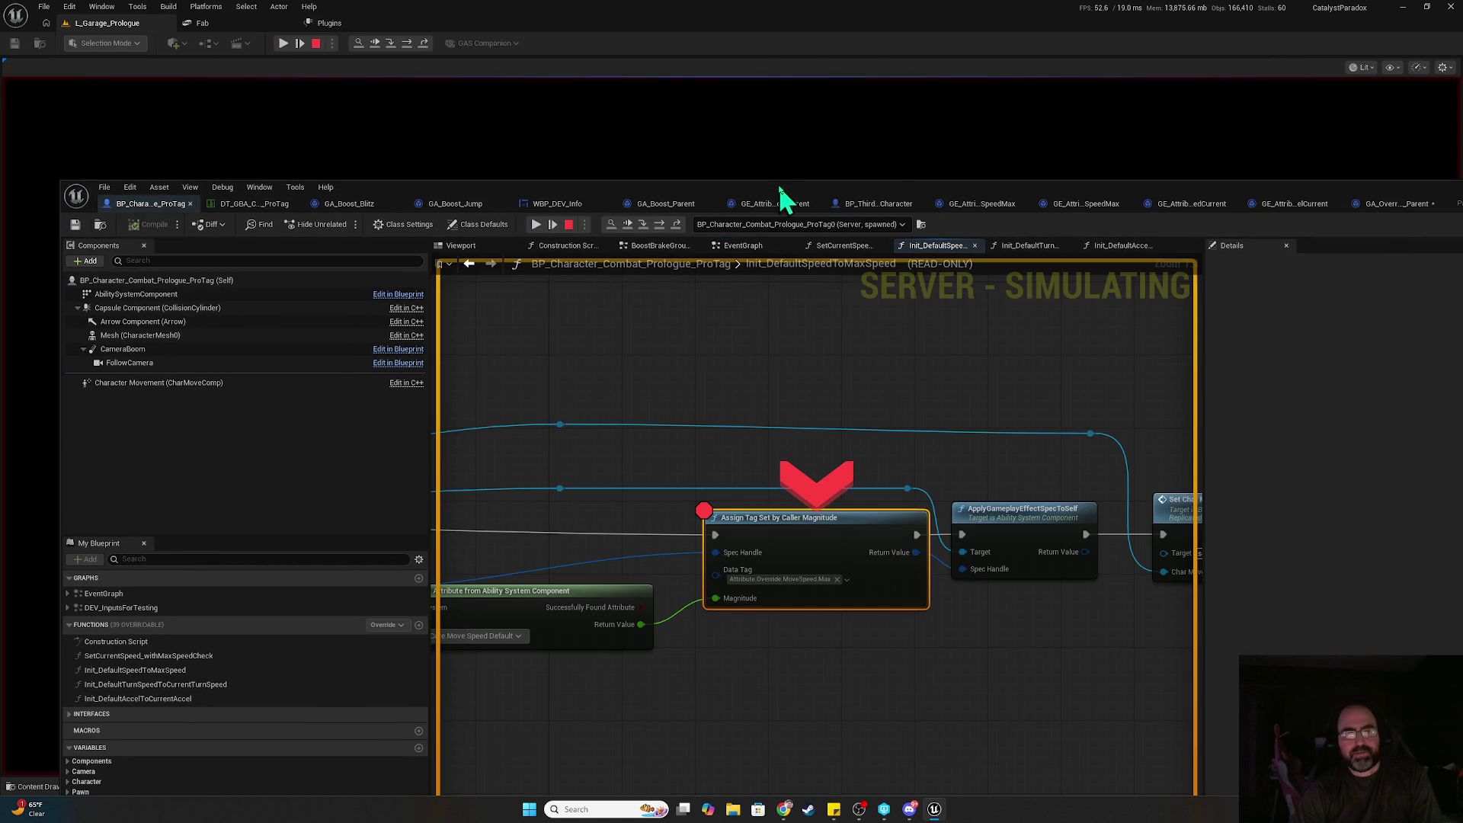
- Clear the Assign Tag breakpoint and resume so the game keeps running
{"action": "key", "text": "F9"}
{"action": "left_click", "coordinate": [535, 223]}
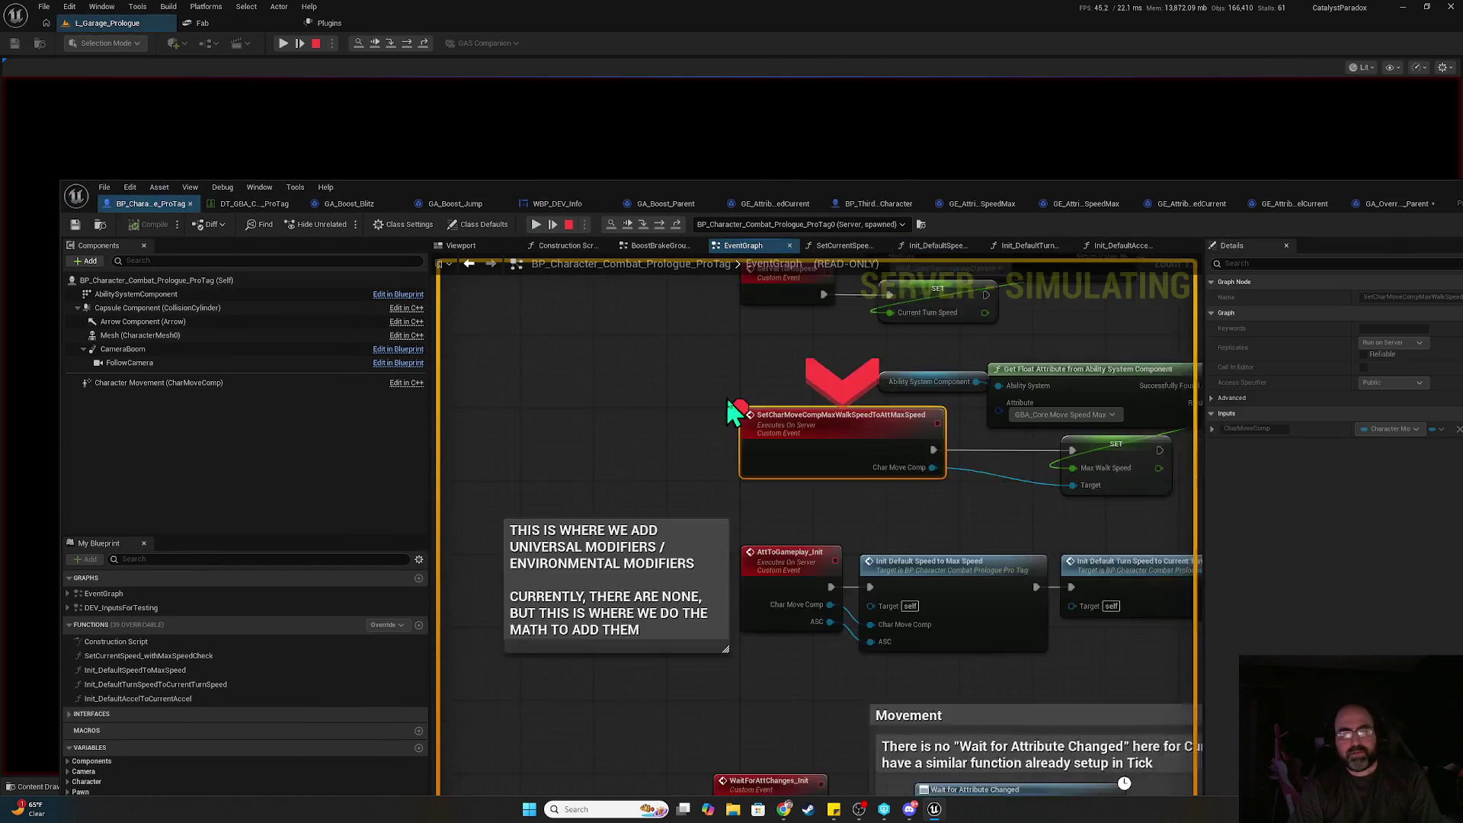
{"action": "left_click", "coordinate": [536, 224]}
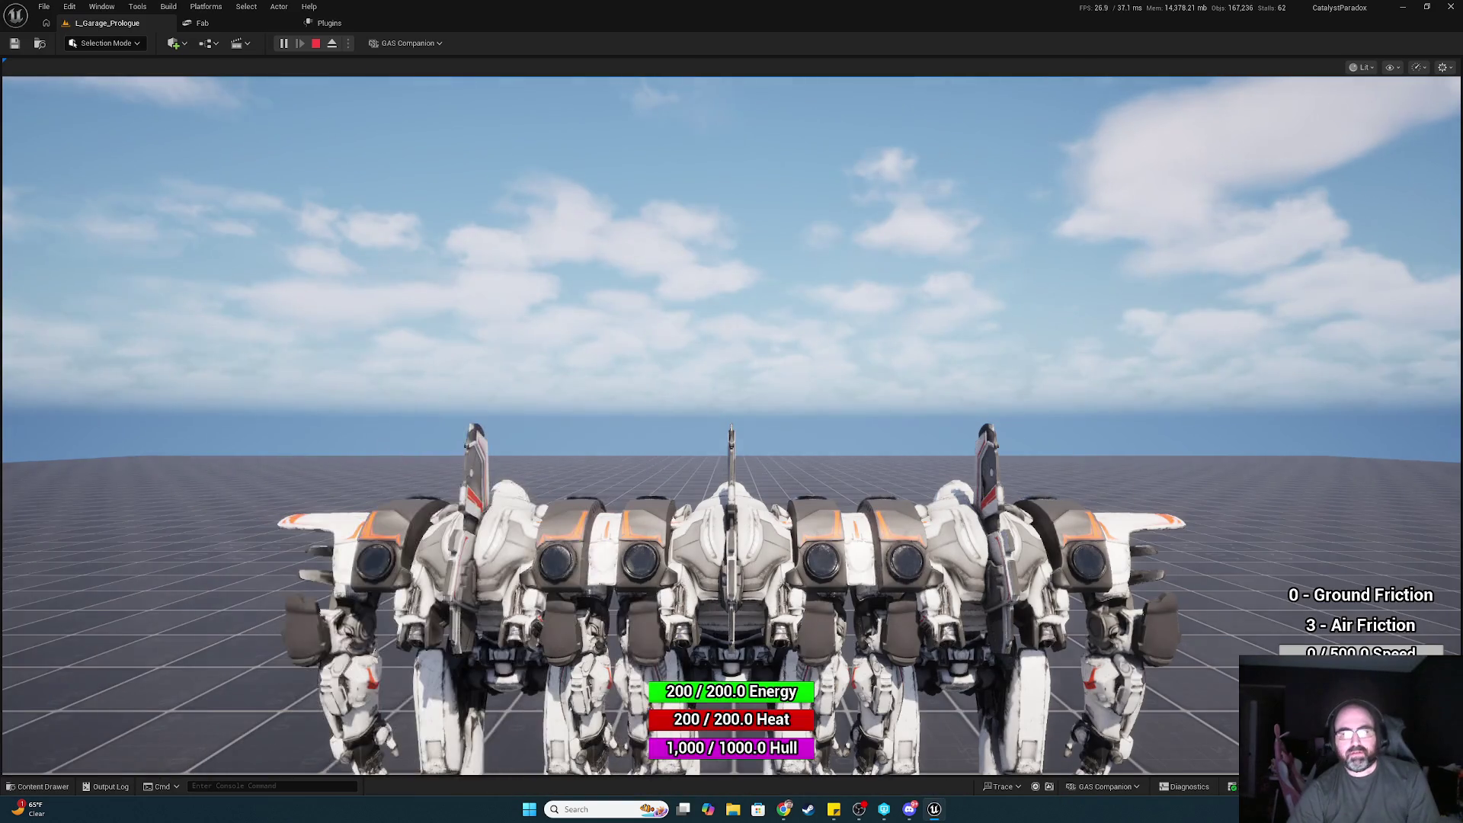
- End the play session and maximise the Blueprint editor on the EventGraph
{"action": "key", "text": "alt+Tab"}
{"action": "key", "text": "alt+Tab"}
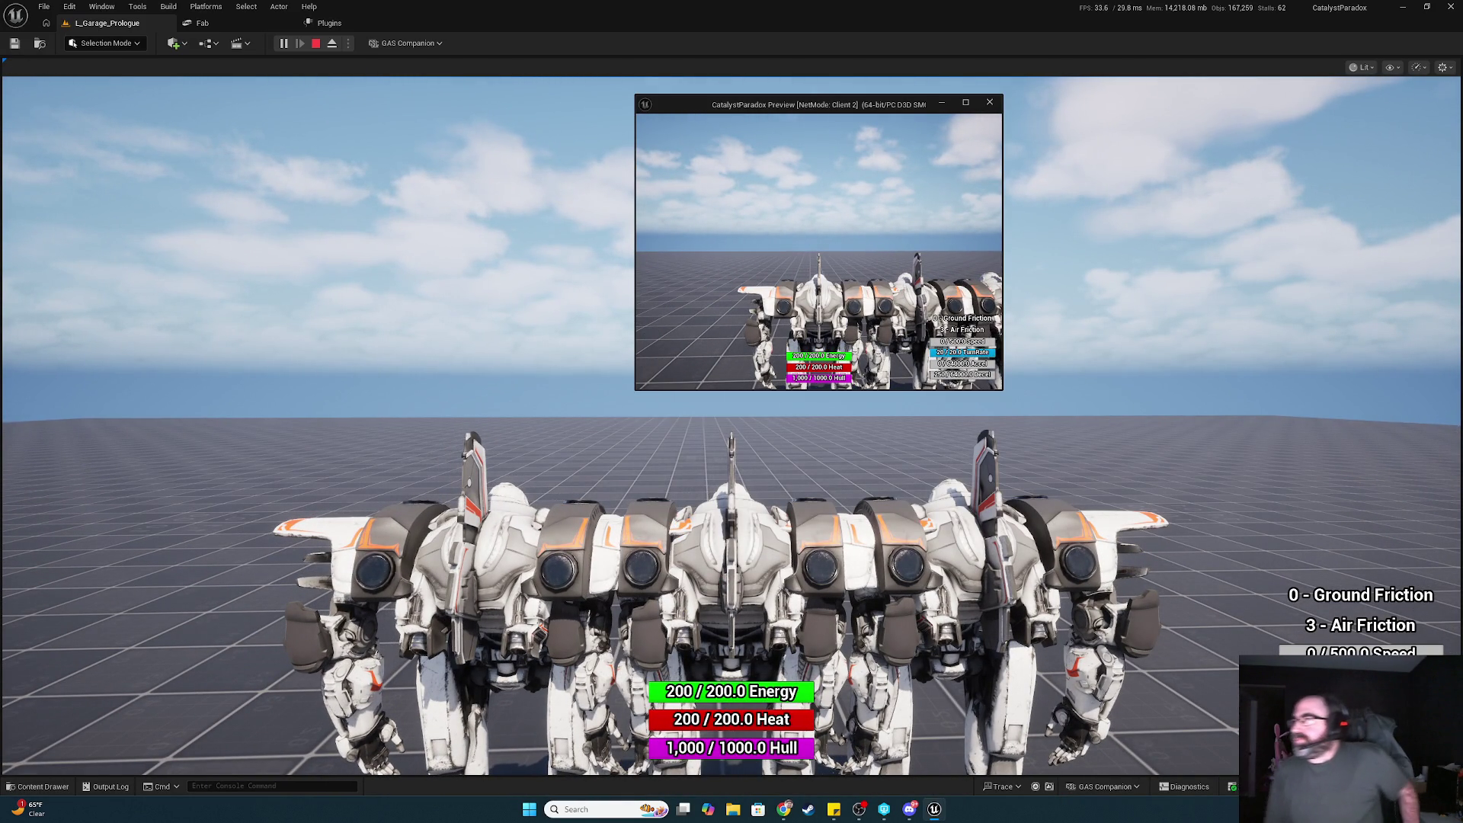
{"action": "left_click", "coordinate": [817, 412]}
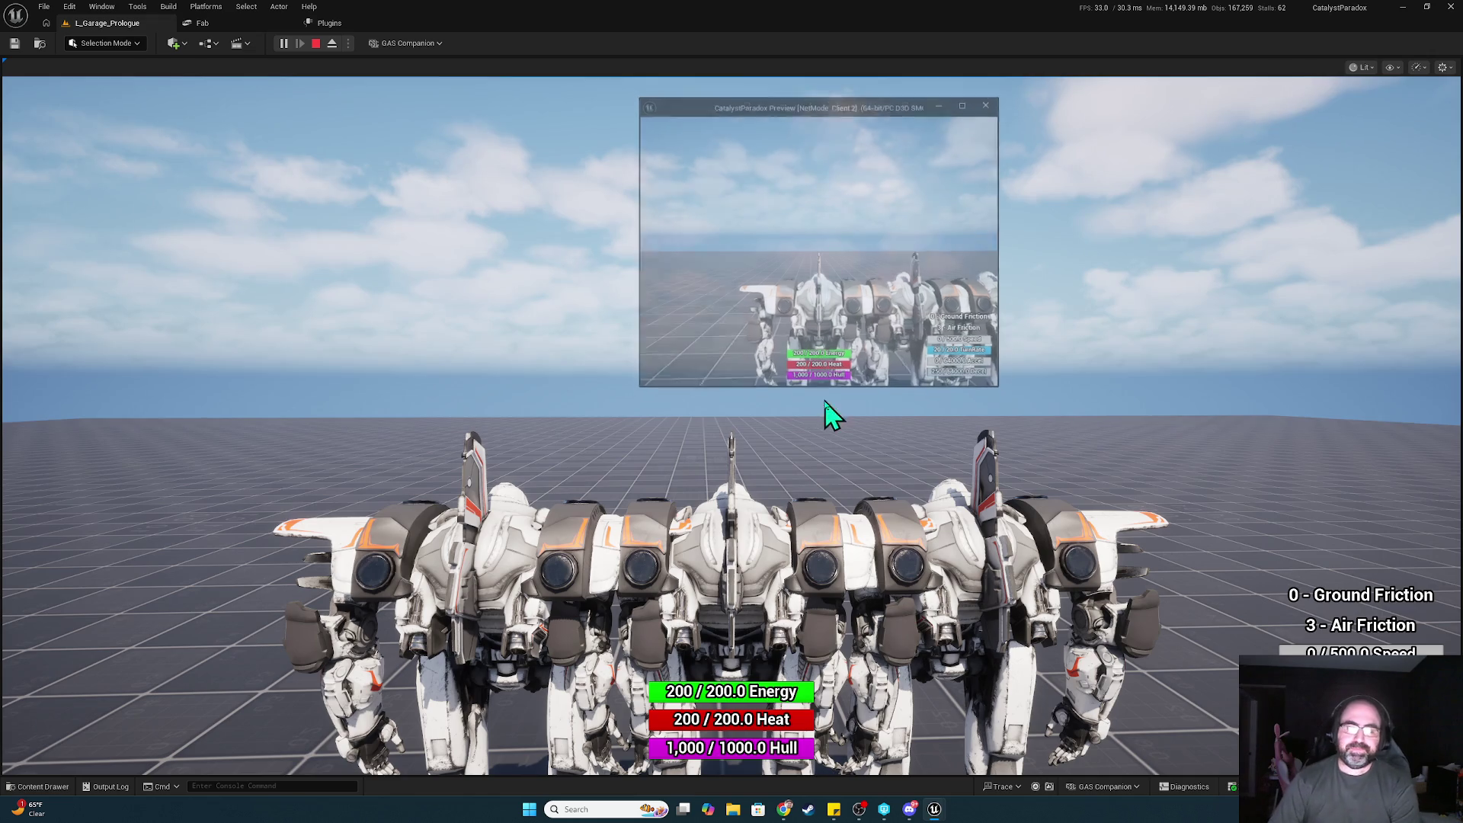
{"action": "key", "text": "Escape"}
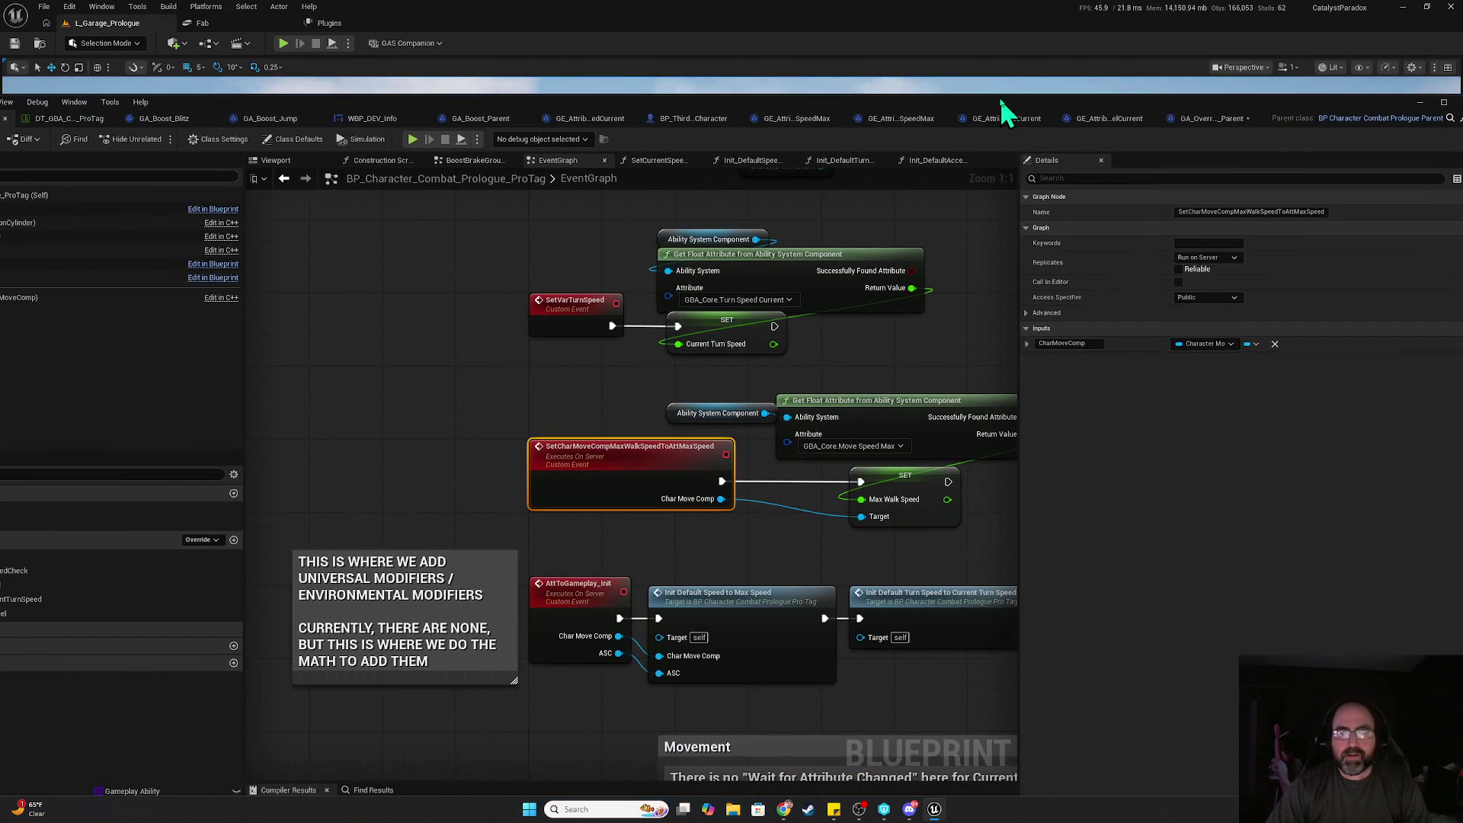
{"action": "double_click", "coordinate": [1000, 97]}
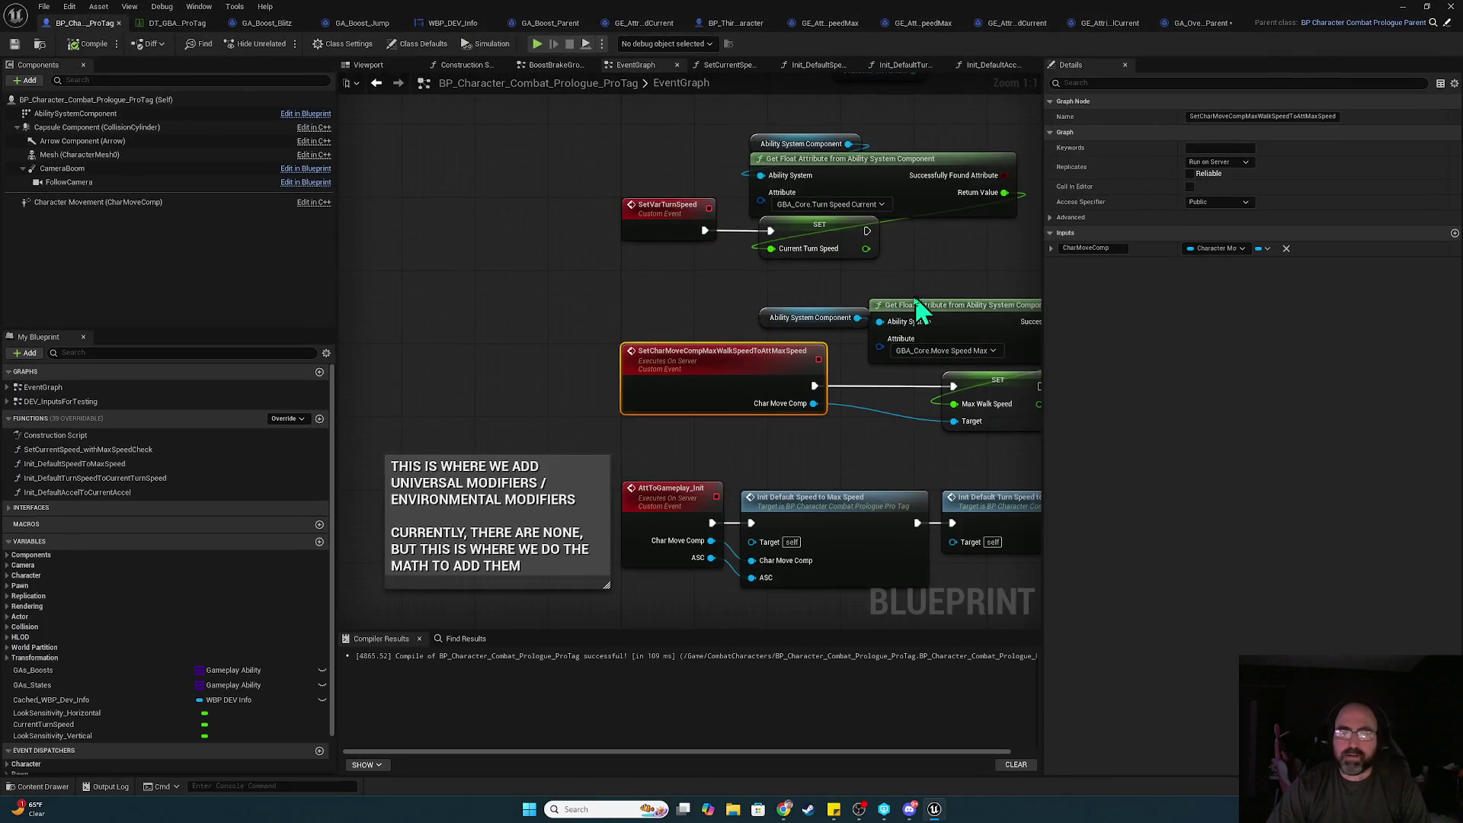
{"action": "left_click_drag", "start_coordinate": [628, 303], "coordinate": [699, 298]}
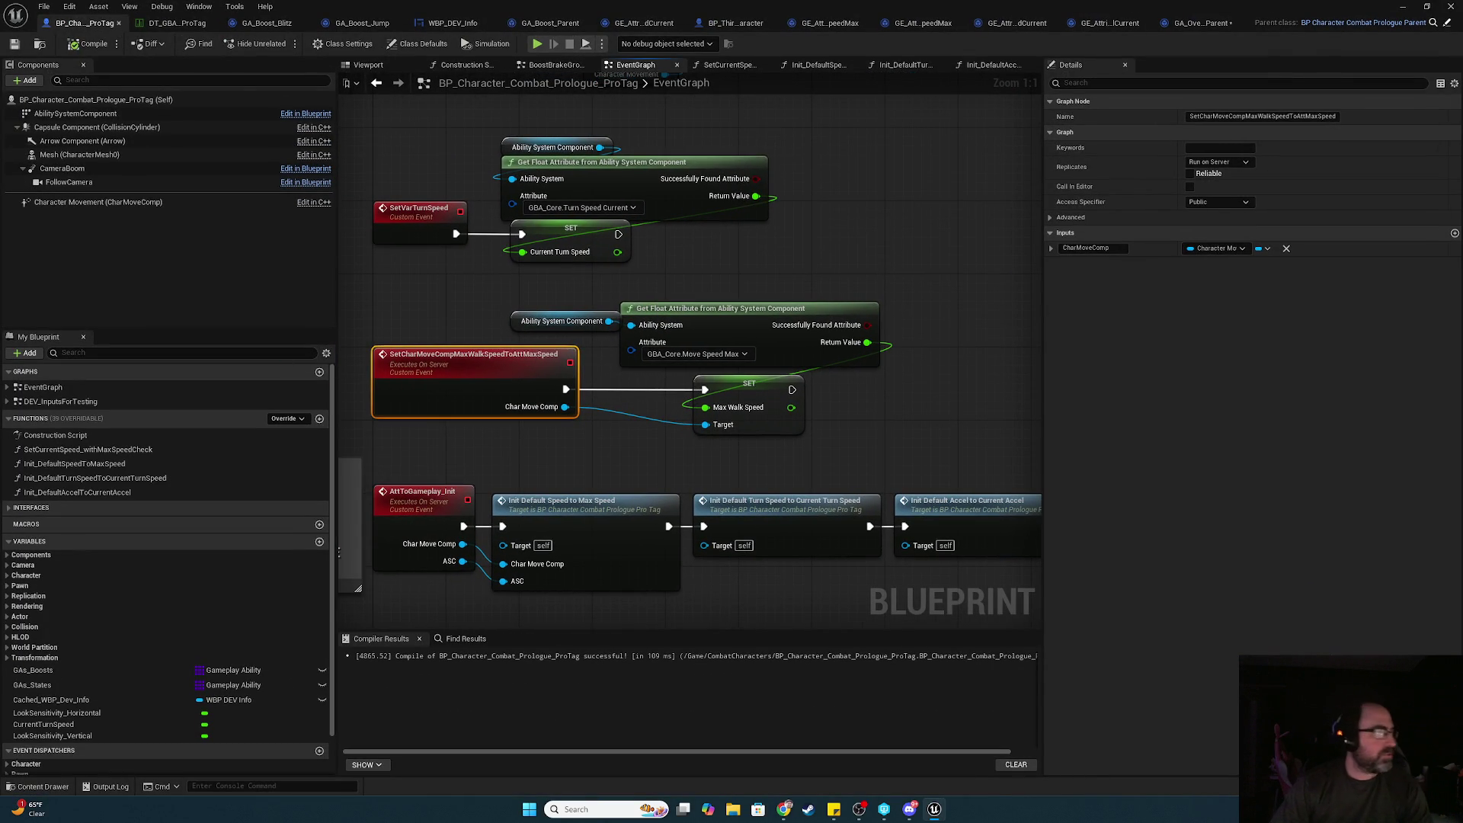
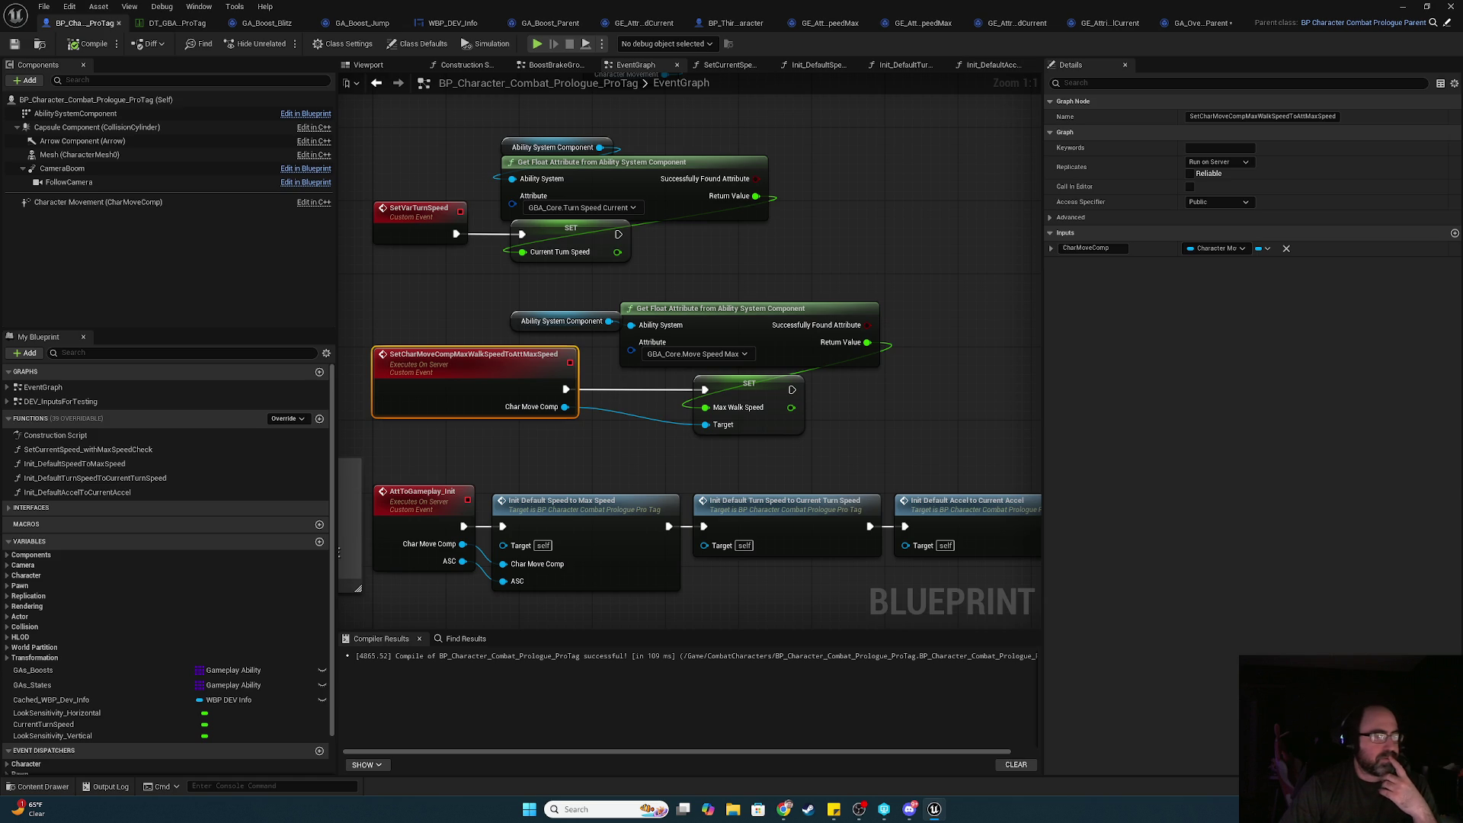
- Open the SetCurrentSpeed_withMaxSpeedCheck function graph and review its Set by Caller and Branch nodes
{"action": "mouse_move", "coordinate": [630, 561]}
{"action": "left_mouse_down"}
{"action": "mouse_move", "coordinate": [685, 228]}
{"action": "mouse_move", "coordinate": [769, 38]}
{"action": "mouse_move", "coordinate": [793, 198]}
{"action": "mouse_move", "coordinate": [930, 235]}
{"action": "mouse_move", "coordinate": [777, 381]}
{"action": "left_mouse_up"}
{"action": "left_click_drag", "start_coordinate": [503, 629], "coordinate": [637, 415]}
{"action": "double_click", "coordinate": [637, 415]}
{"action": "left_click_drag", "start_coordinate": [564, 237], "coordinate": [218, 231]}
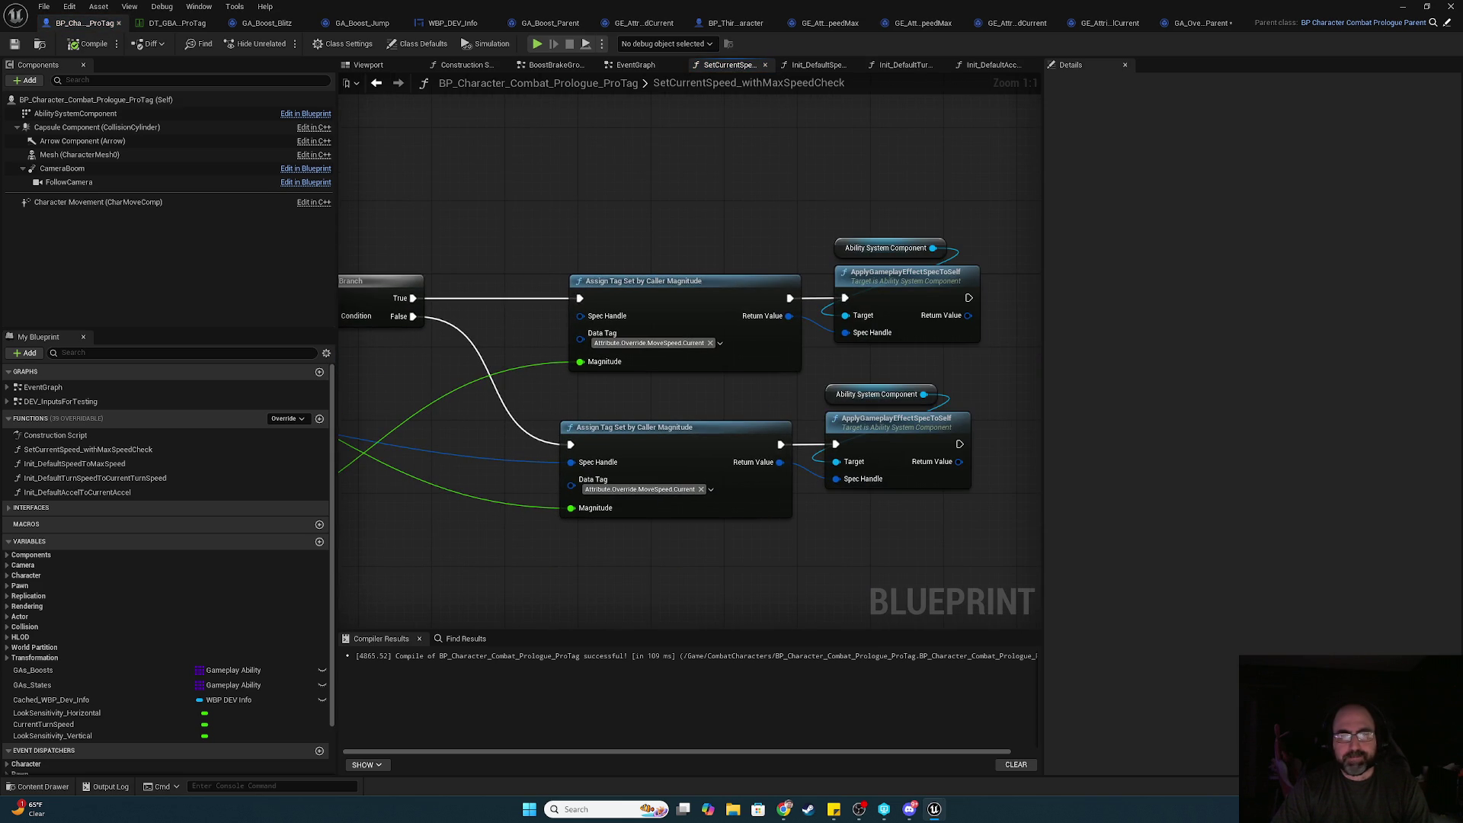
{"action": "mouse_move", "coordinate": [966, 310]}
{"action": "left_mouse_down"}
{"action": "mouse_move", "coordinate": [1003, 311]}
{"action": "mouse_move", "coordinate": [872, 186]}
{"action": "mouse_move", "coordinate": [701, 213]}
{"action": "mouse_move", "coordinate": [1010, 204]}
{"action": "mouse_move", "coordinate": [349, 188]}
{"action": "mouse_move", "coordinate": [1125, 229]}
{"action": "mouse_move", "coordinate": [553, 186]}
{"action": "mouse_move", "coordinate": [971, 203]}
{"action": "mouse_move", "coordinate": [572, 183]}
{"action": "left_mouse_up"}
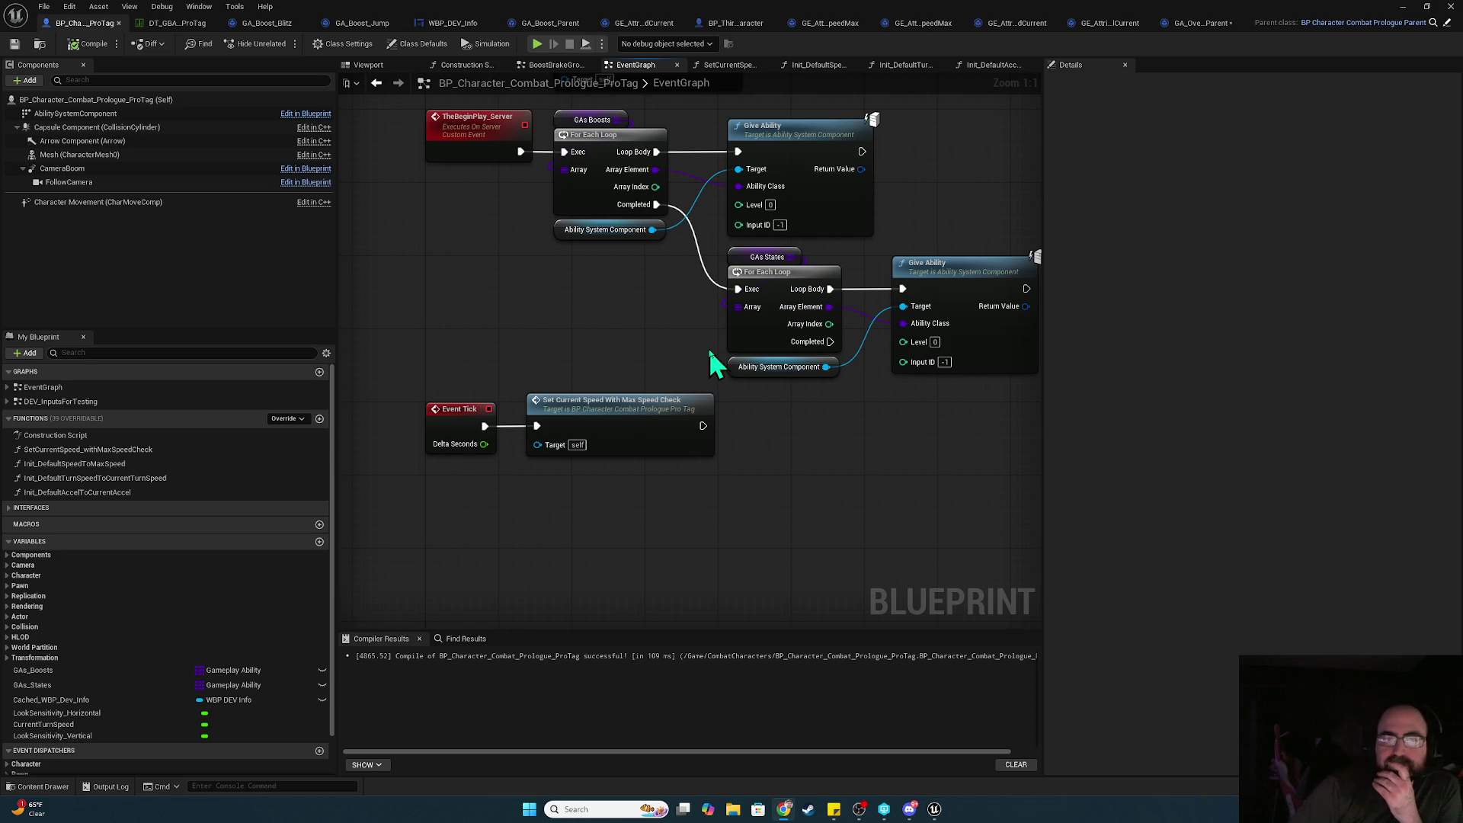
{"action": "scroll", "coordinate": [592, 341], "scroll_direction": "down", "scroll_amount": 3}
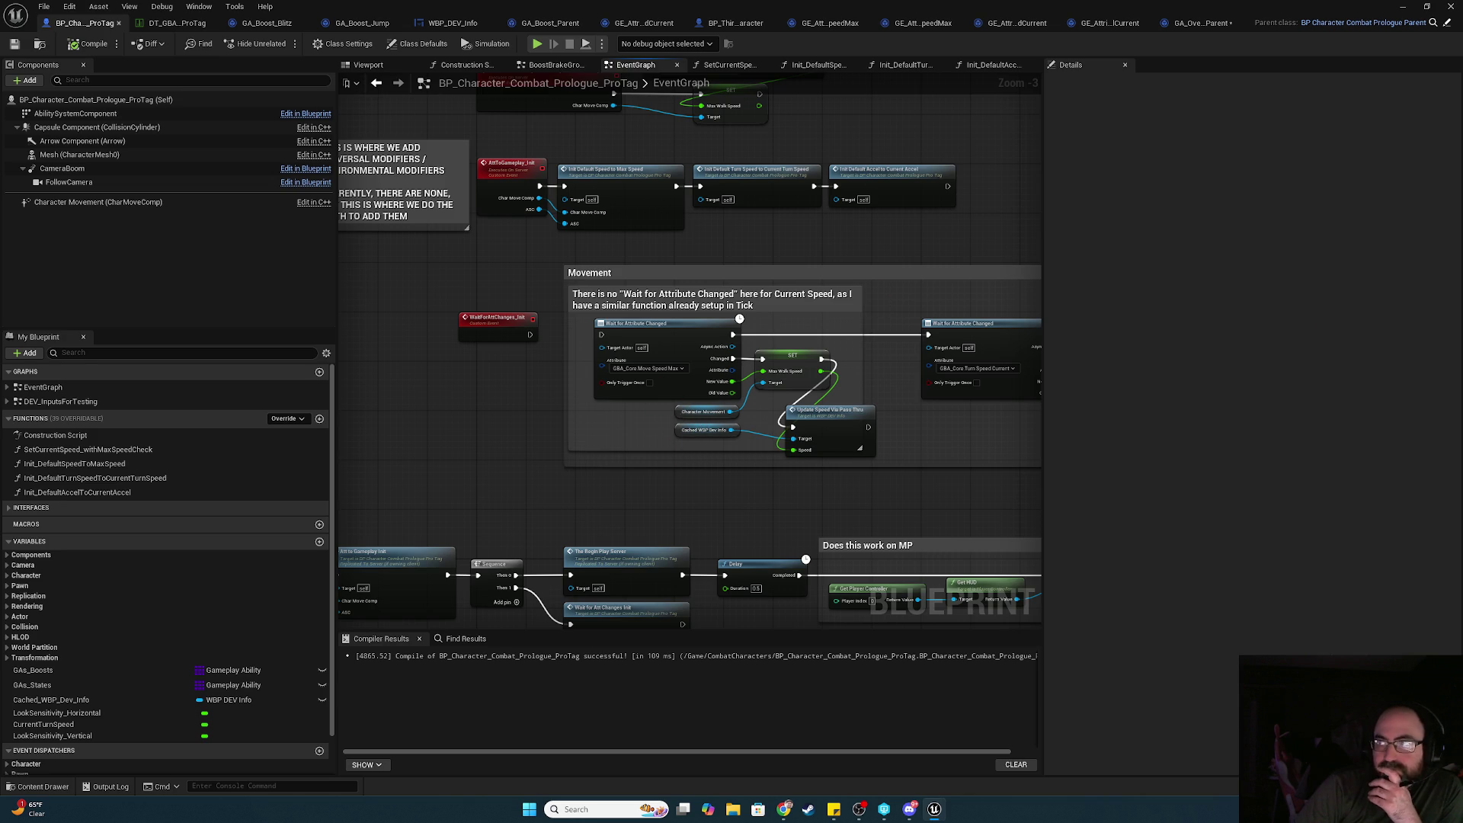
{"action": "scroll", "coordinate": [797, 330], "scroll_direction": "up", "scroll_amount": 3}
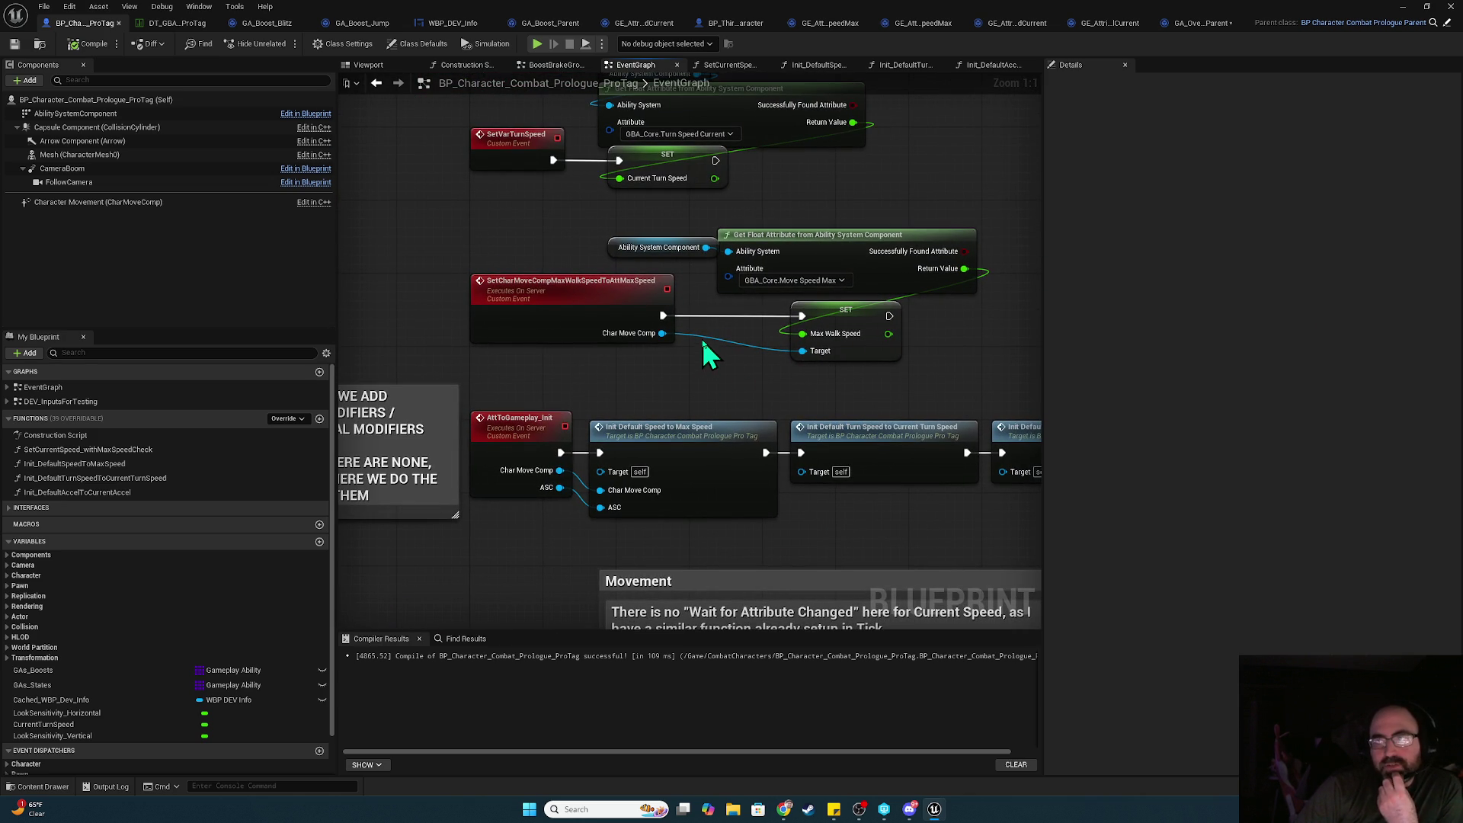
{"action": "left_click_drag", "start_coordinate": [739, 359], "coordinate": [873, 426]}
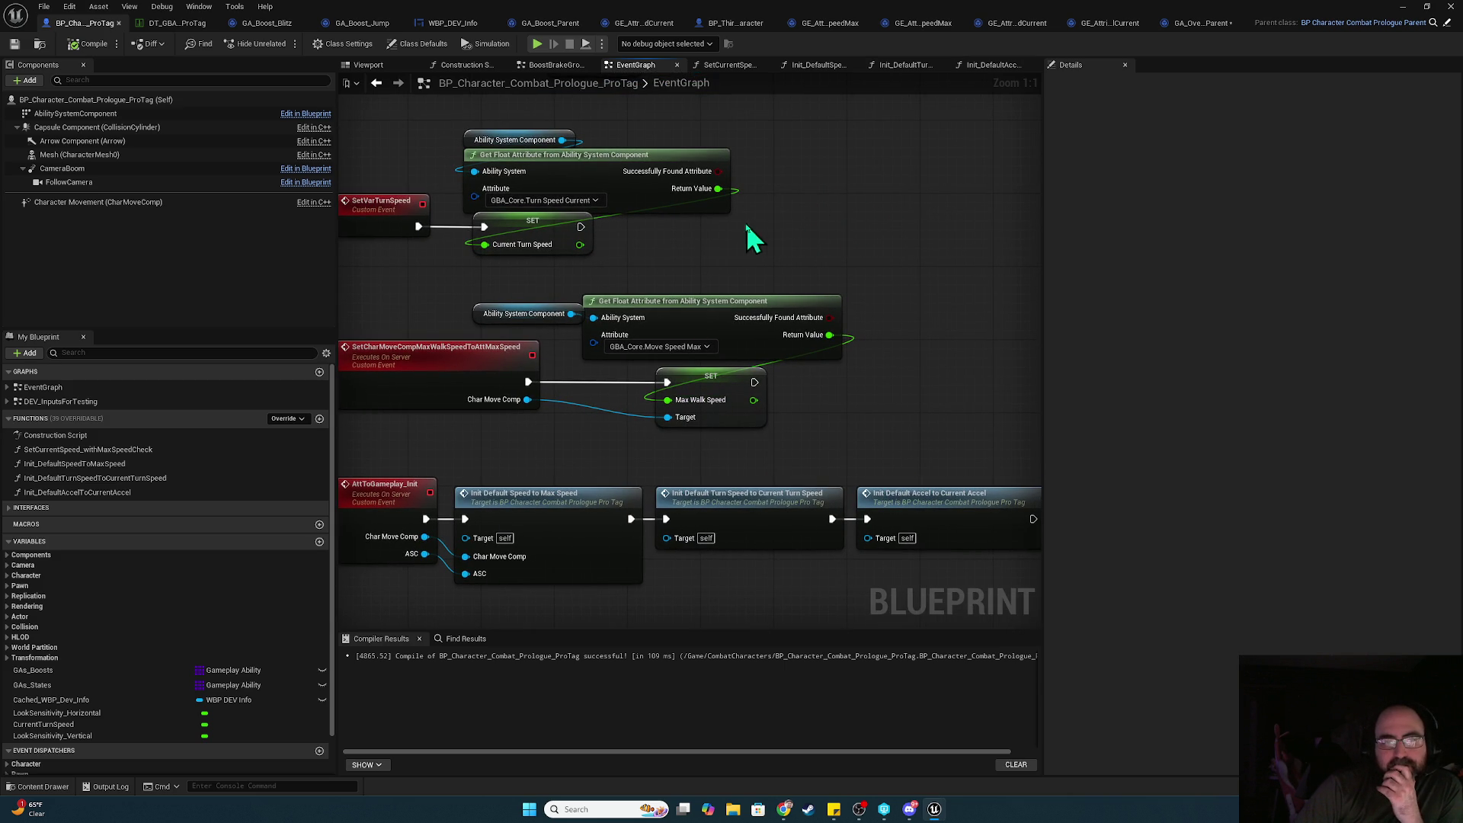
- Review the turn-speed, acceleration and max walk speed SET nodes and their attribute getters
{"action": "left_click_drag", "start_coordinate": [766, 257], "coordinate": [571, 328]}
{"action": "left_click", "coordinate": [966, 323]}
{"action": "left_click_drag", "start_coordinate": [915, 290], "coordinate": [569, 339]}
{"action": "left_click", "coordinate": [800, 270]}
{"action": "mouse_move", "coordinate": [824, 278]}
{"action": "left_mouse_down"}
{"action": "mouse_move", "coordinate": [762, 304]}
{"action": "mouse_move", "coordinate": [712, 370]}
{"action": "mouse_move", "coordinate": [897, 341]}
{"action": "mouse_move", "coordinate": [868, 419]}
{"action": "mouse_move", "coordinate": [838, 290]}
{"action": "left_mouse_up"}
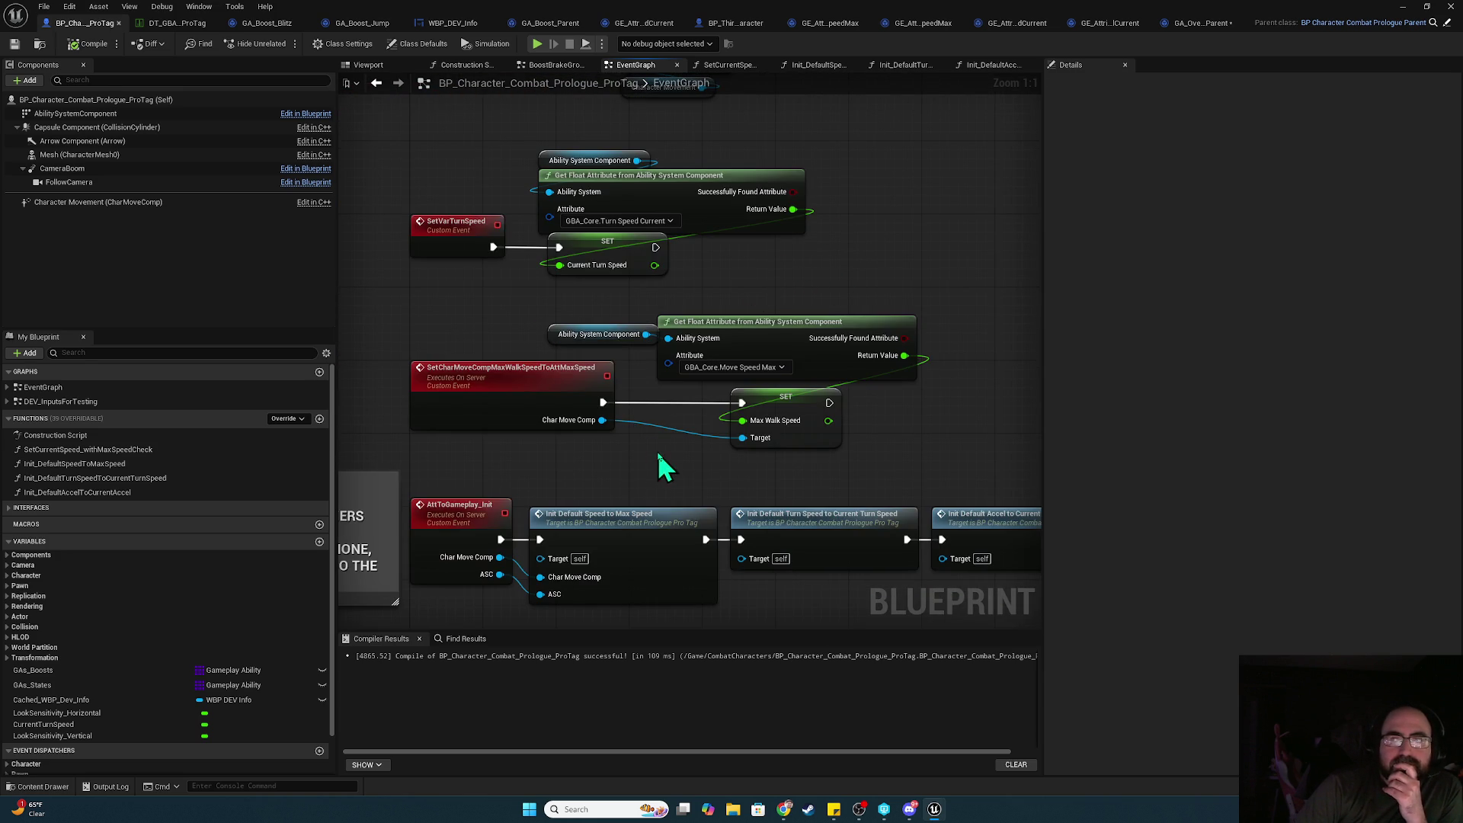
{"action": "mouse_move", "coordinate": [947, 454]}
{"action": "left_mouse_down"}
{"action": "mouse_move", "coordinate": [683, 336]}
{"action": "mouse_move", "coordinate": [594, 329]}
{"action": "left_mouse_up"}
{"action": "mouse_move", "coordinate": [890, 475]}
{"action": "left_mouse_down"}
{"action": "mouse_move", "coordinate": [852, 379]}
{"action": "mouse_move", "coordinate": [826, 397]}
{"action": "mouse_move", "coordinate": [747, 294]}
{"action": "mouse_move", "coordinate": [699, 381]}
{"action": "mouse_move", "coordinate": [842, 327]}
{"action": "mouse_move", "coordinate": [743, 293]}
{"action": "left_mouse_up"}
- Inspect the Init_DefaultSpeedToMaxSpeed function, then return to the AttToGameplay_Init chain in the EventGraph
{"action": "double_click", "coordinate": [743, 293]}
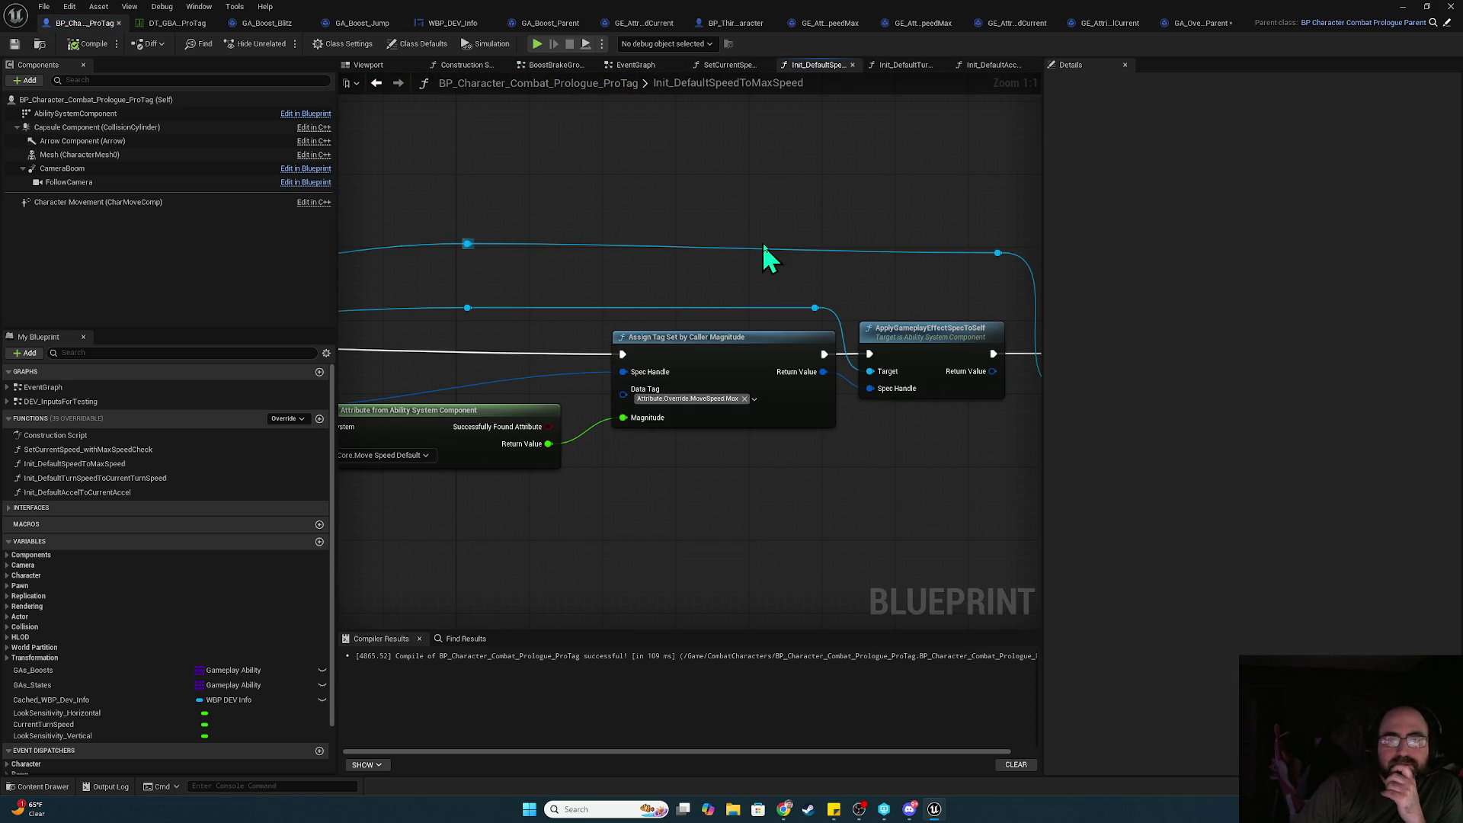
{"action": "mouse_move", "coordinate": [888, 206]}
{"action": "left_mouse_down"}
{"action": "mouse_move", "coordinate": [555, 163]}
{"action": "mouse_move", "coordinate": [980, 203]}
{"action": "mouse_move", "coordinate": [792, 156]}
{"action": "mouse_move", "coordinate": [761, 190]}
{"action": "mouse_move", "coordinate": [738, 150]}
{"action": "left_mouse_up"}
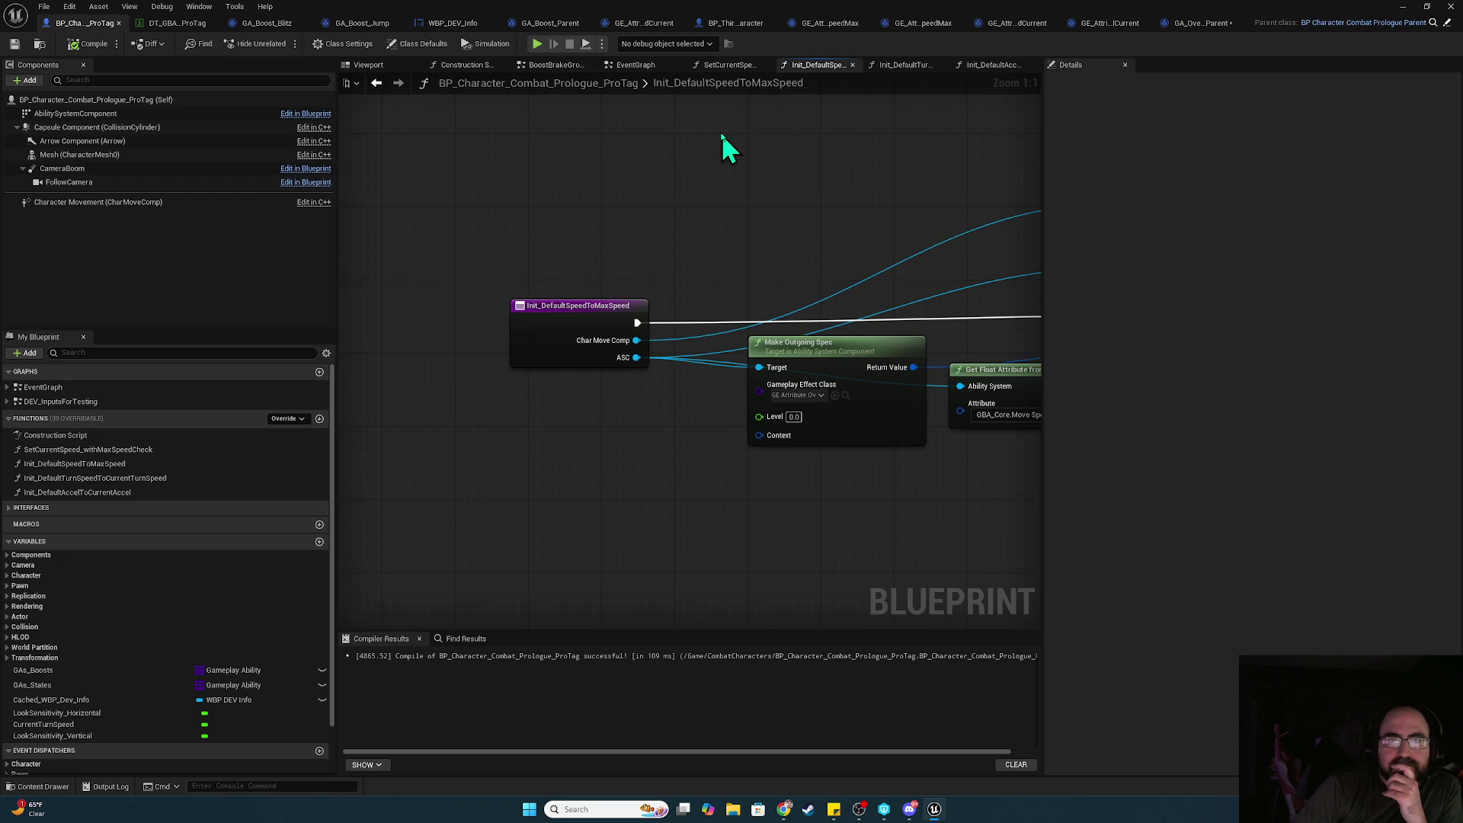
{"action": "left_click", "coordinate": [638, 65]}
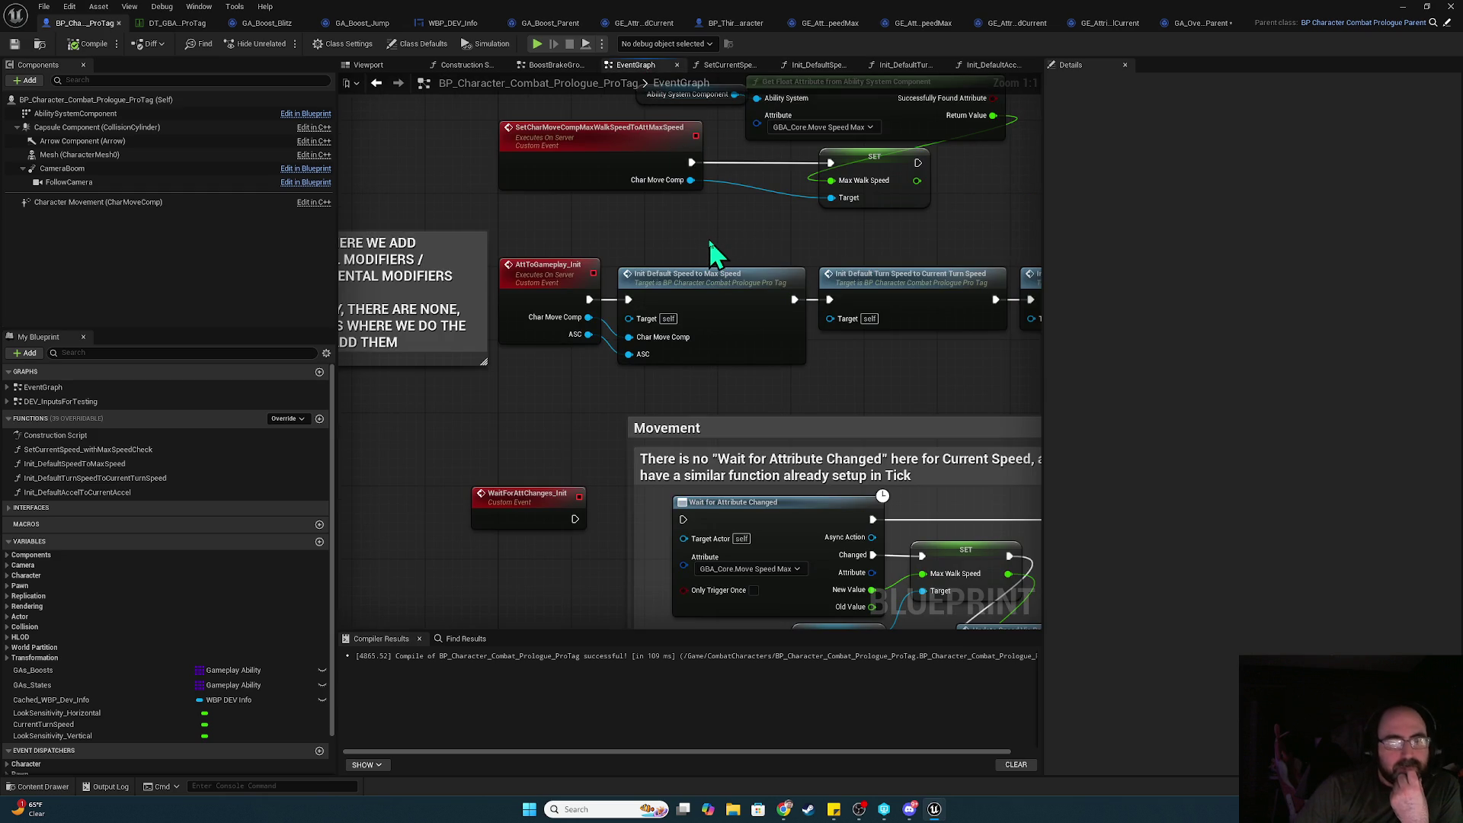
{"action": "mouse_move", "coordinate": [663, 355]}
{"action": "left_mouse_down"}
{"action": "mouse_move", "coordinate": [808, 114]}
{"action": "mouse_move", "coordinate": [771, 271]}
{"action": "mouse_move", "coordinate": [595, 481]}
{"action": "mouse_move", "coordinate": [558, 465]}
{"action": "left_mouse_up"}
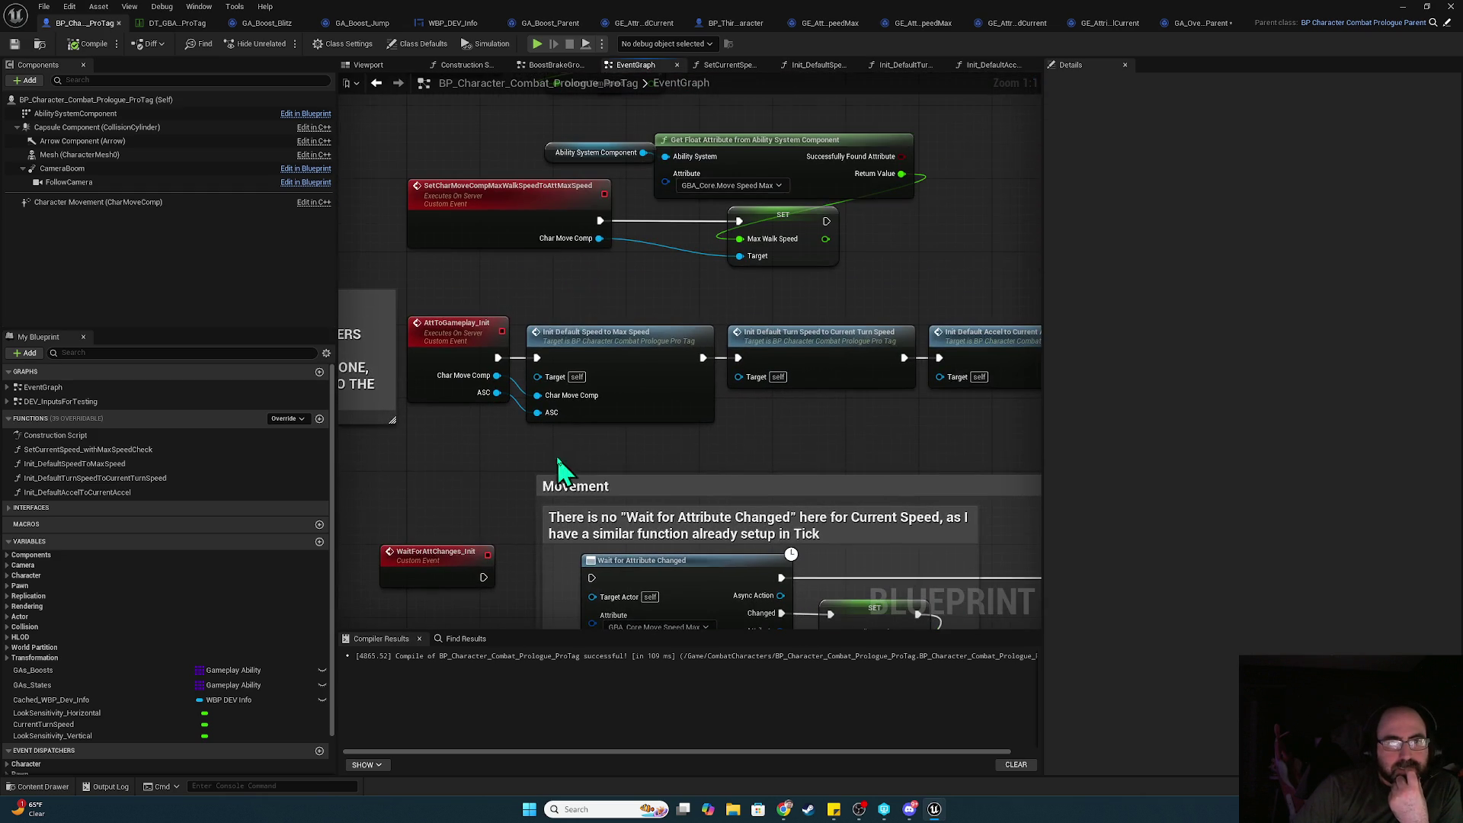
- Gate AttToGameplay_Init through an Is Locally Controlled Branch's True path, then start a multiplayer play test
{"action": "right_click", "coordinate": [556, 279]}
{"action": "type", "text": "is locally"}
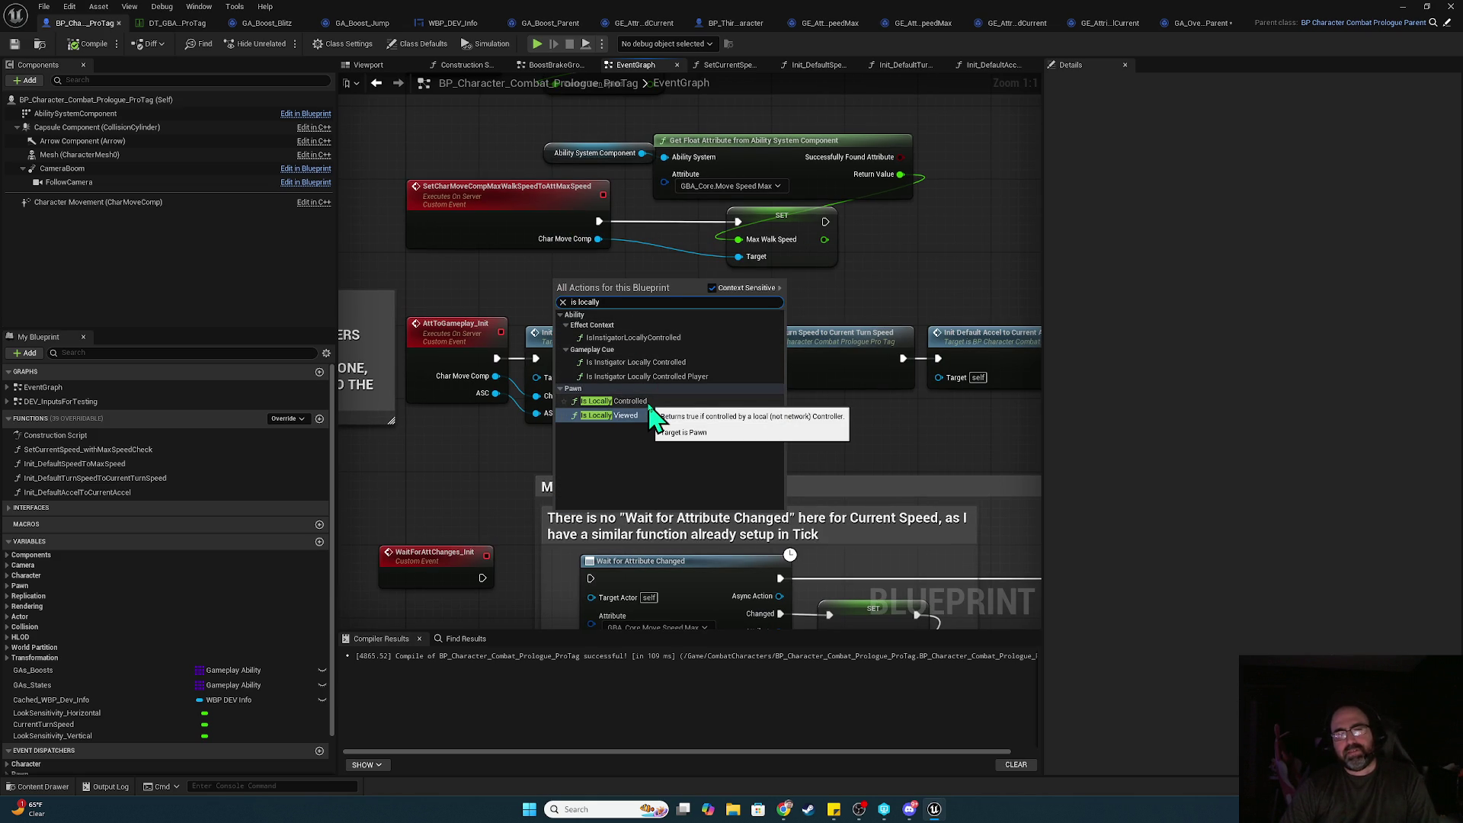
{"action": "left_click", "coordinate": [649, 402]}
{"action": "left_click_drag", "start_coordinate": [636, 291], "coordinate": [426, 472]}
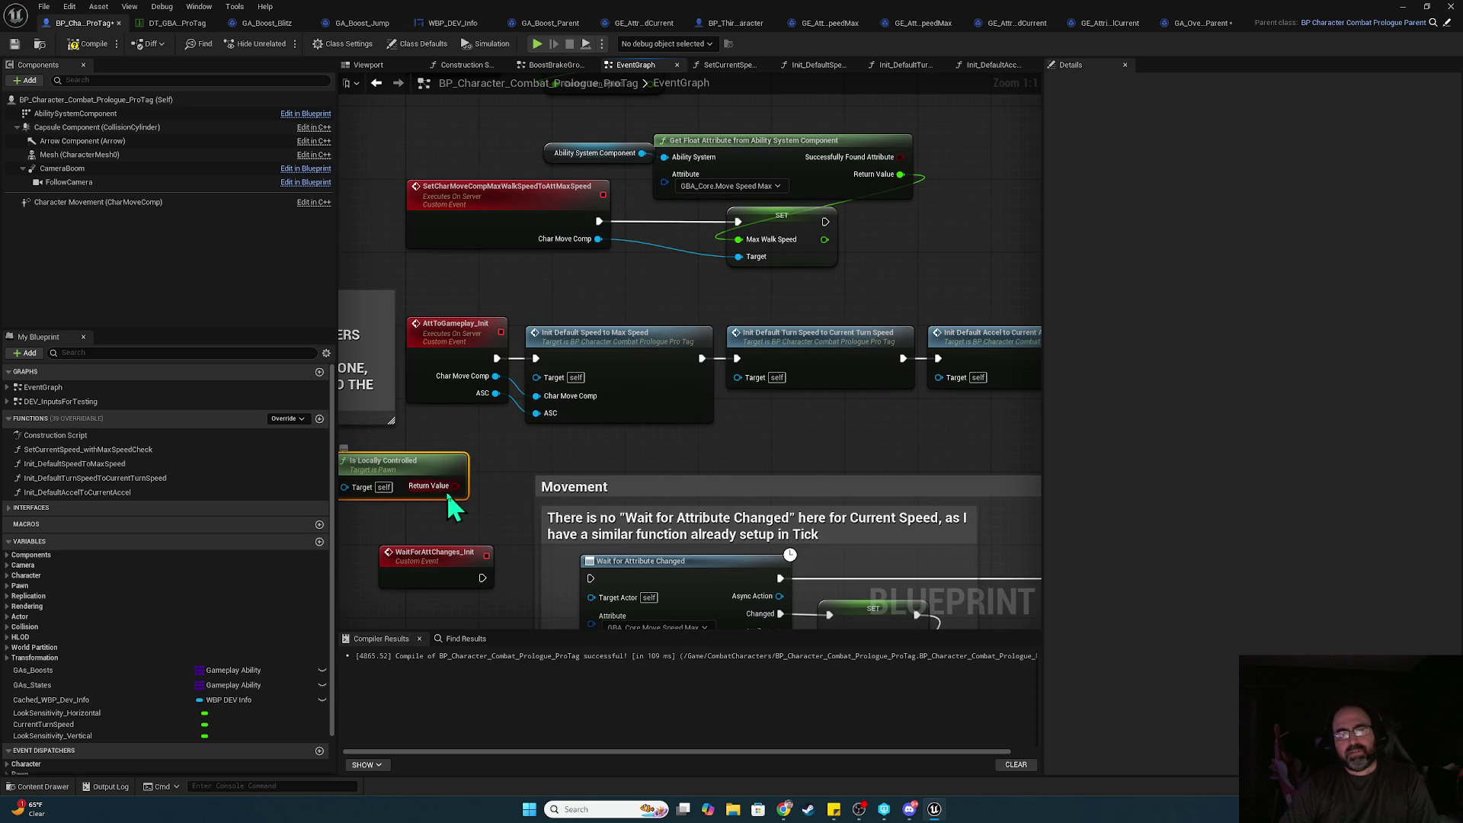
{"action": "left_click", "coordinate": [474, 415]}
{"action": "mouse_move", "coordinate": [495, 358]}
{"action": "left_mouse_down"}
{"action": "mouse_move", "coordinate": [479, 432]}
{"action": "mouse_move", "coordinate": [562, 447]}
{"action": "mouse_move", "coordinate": [535, 358]}
{"action": "left_mouse_up"}
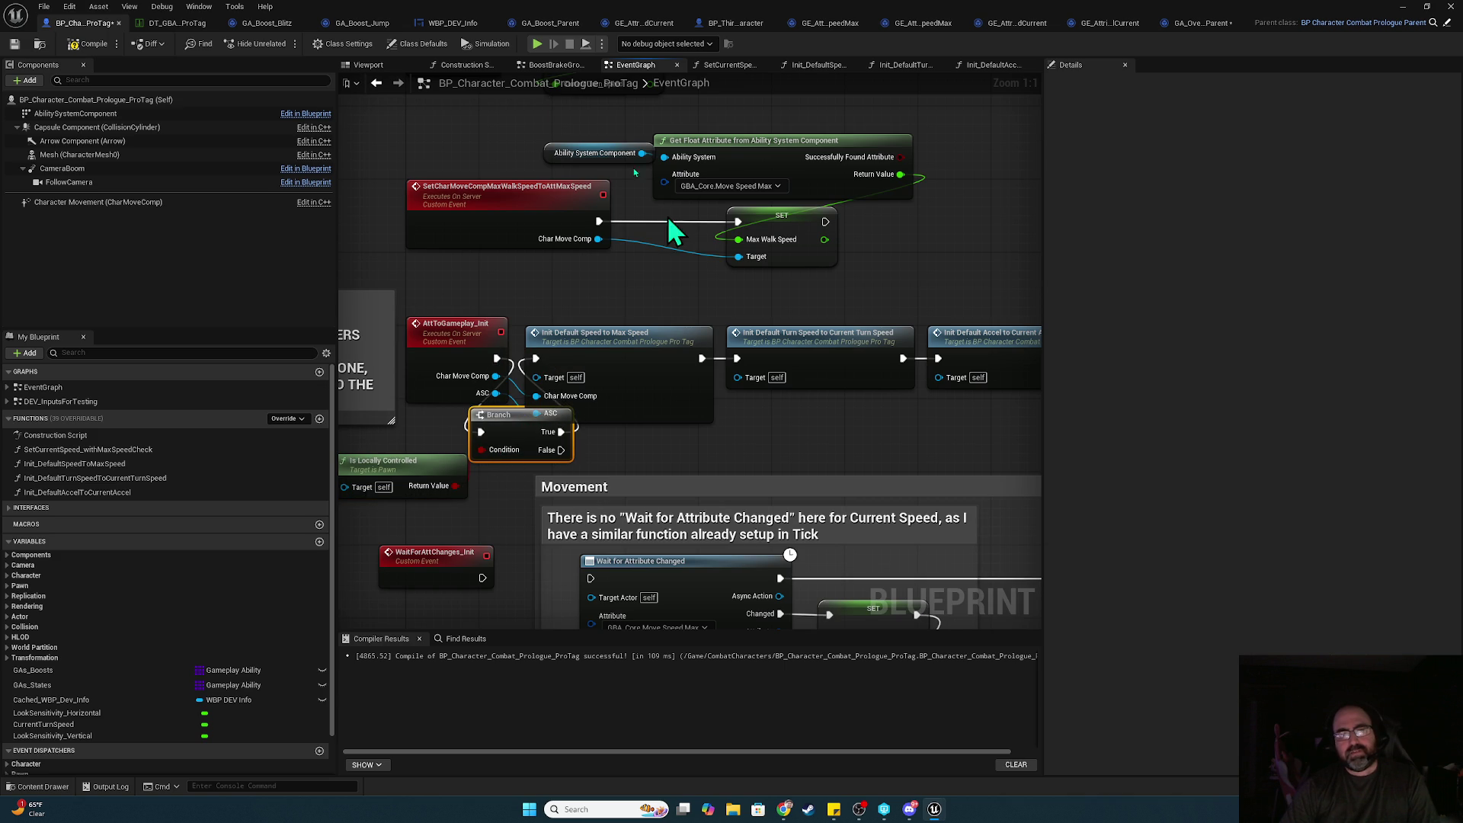
{"action": "key", "text": "alt+p"}
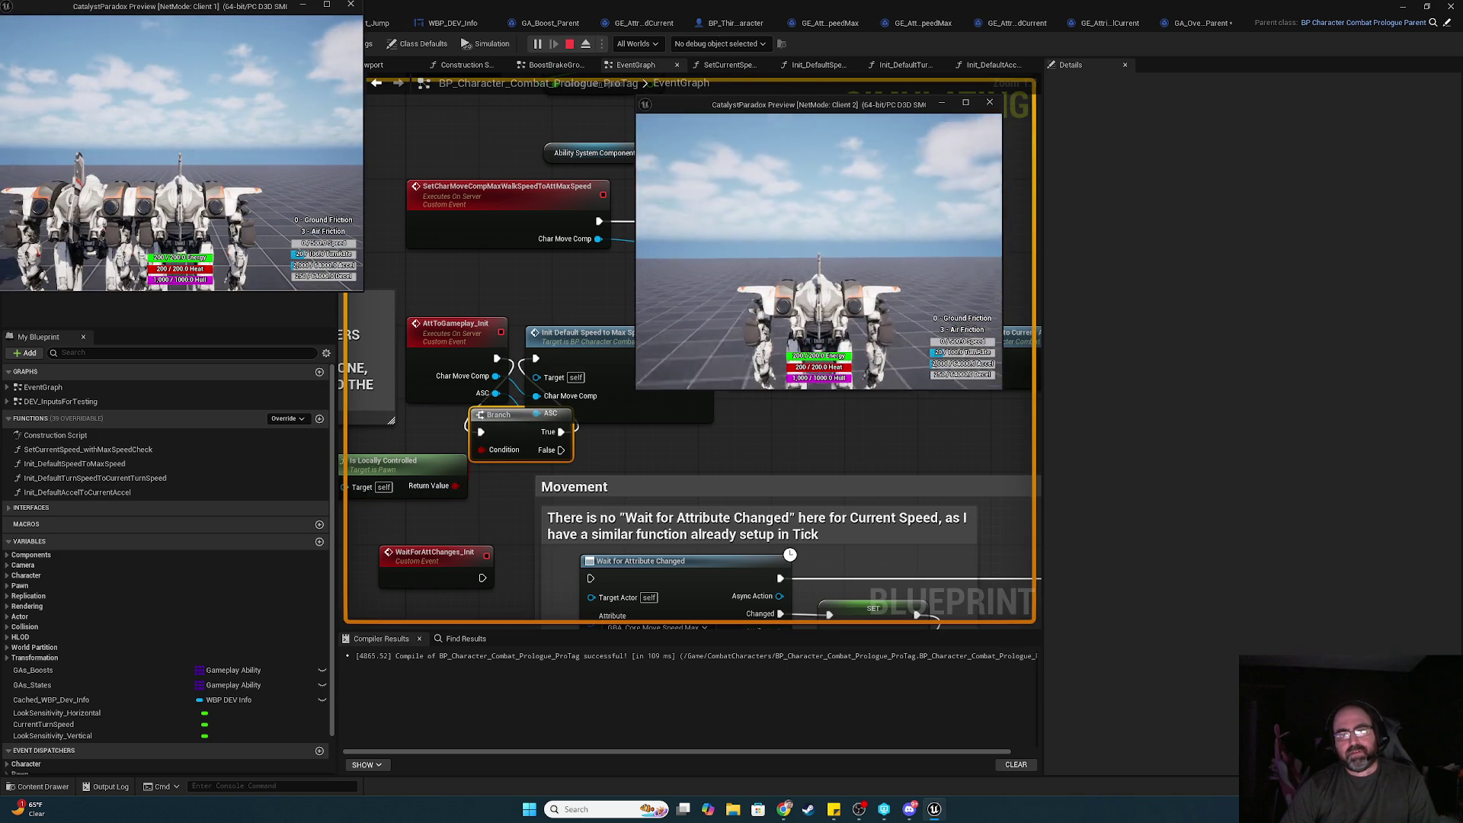
{"action": "key", "text": "alt+Tab"}
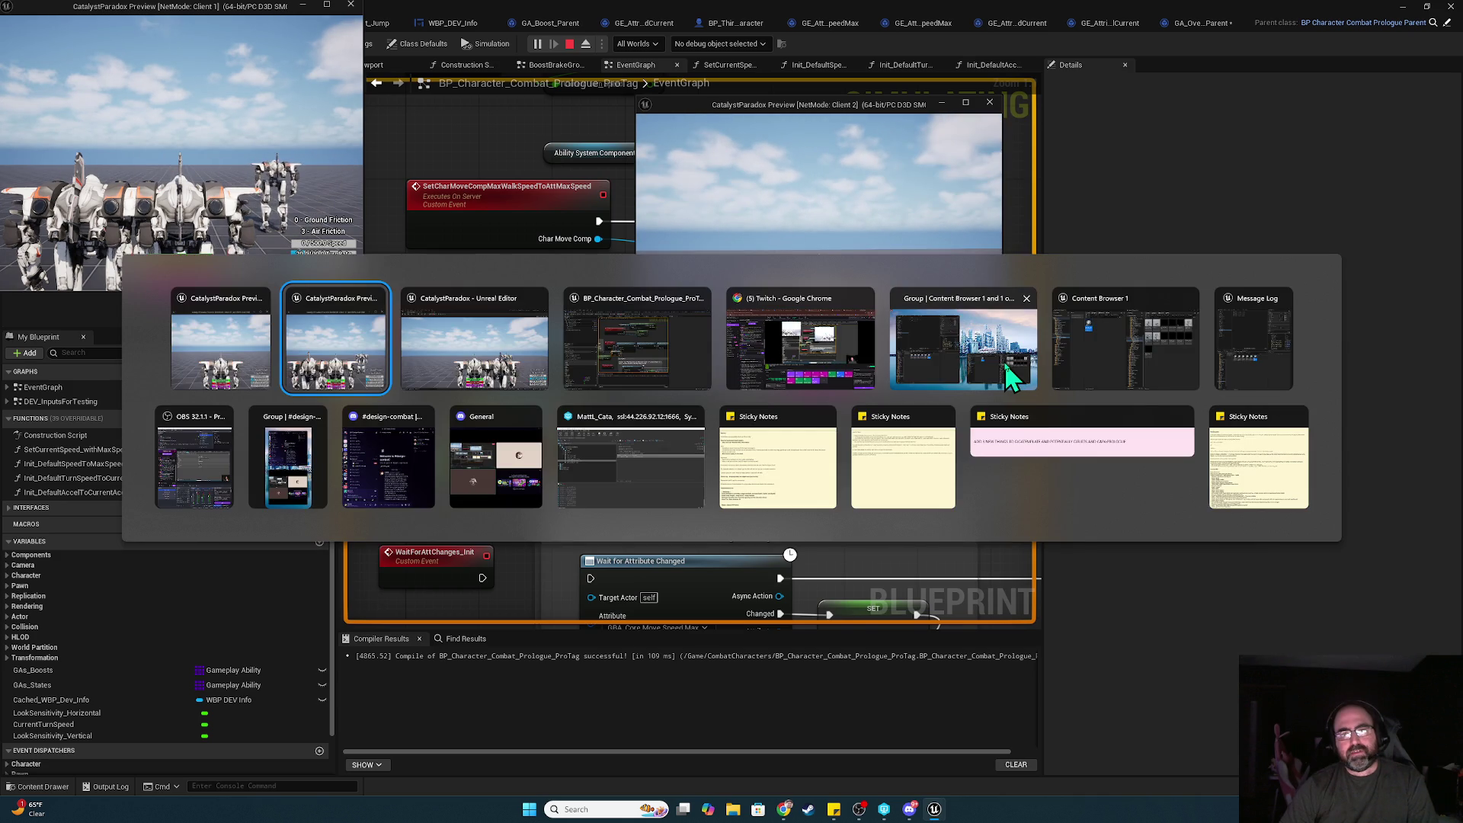
{"action": "left_click", "coordinate": [1004, 363]}
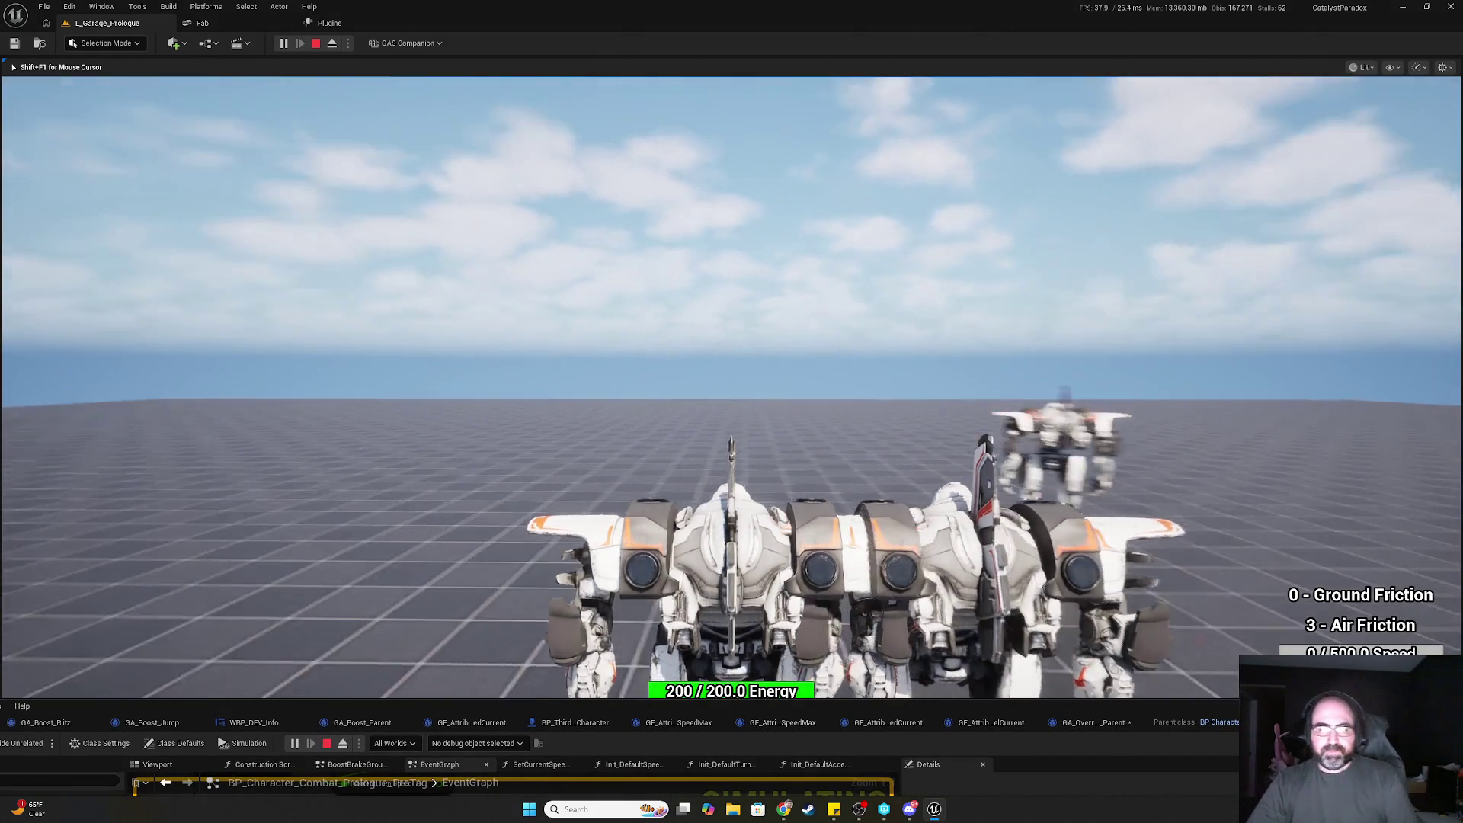
{"action": "key", "text": "alt+Tab"}
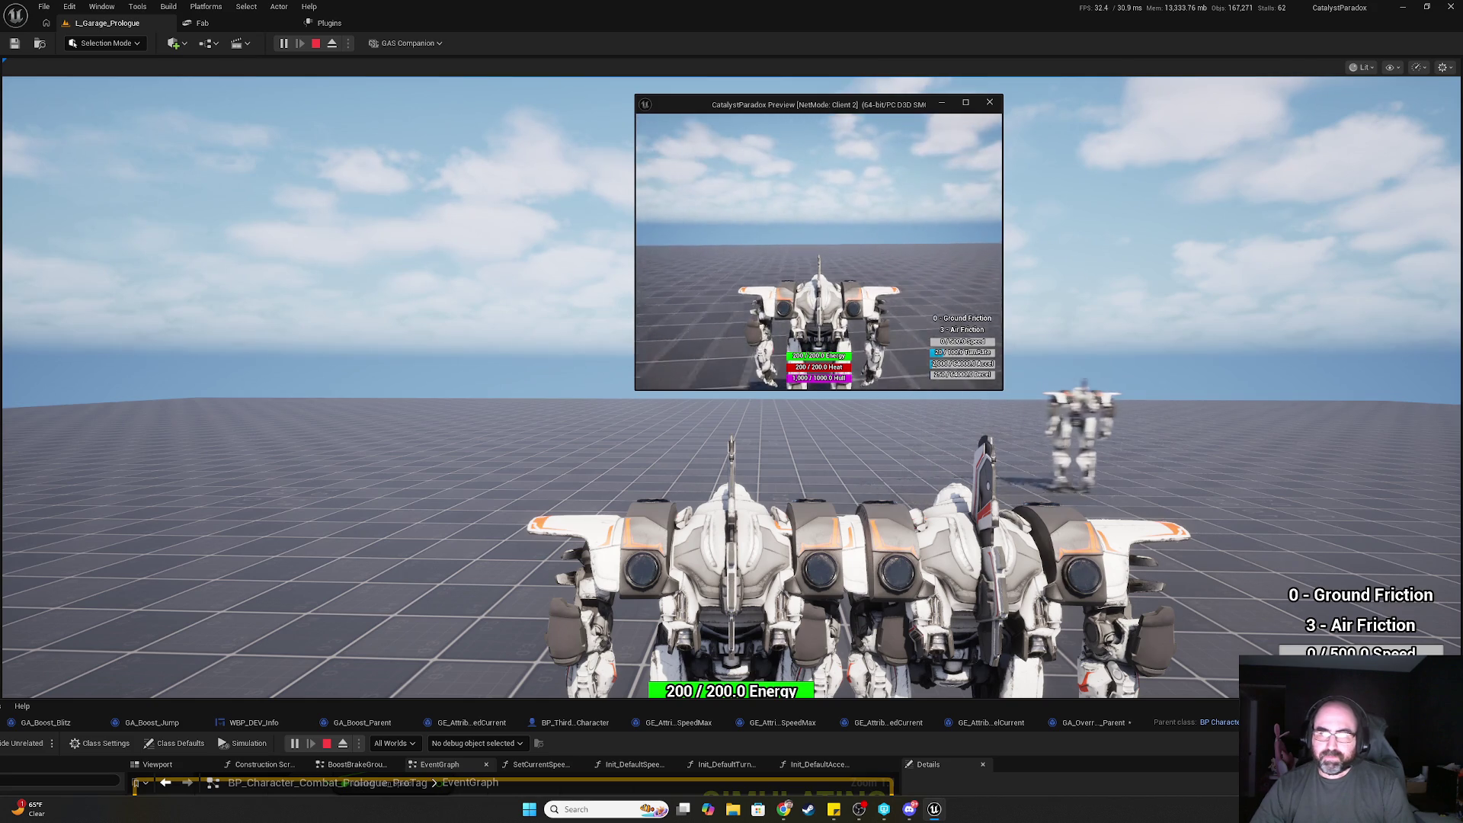
{"action": "key", "text": "alt+Tab"}
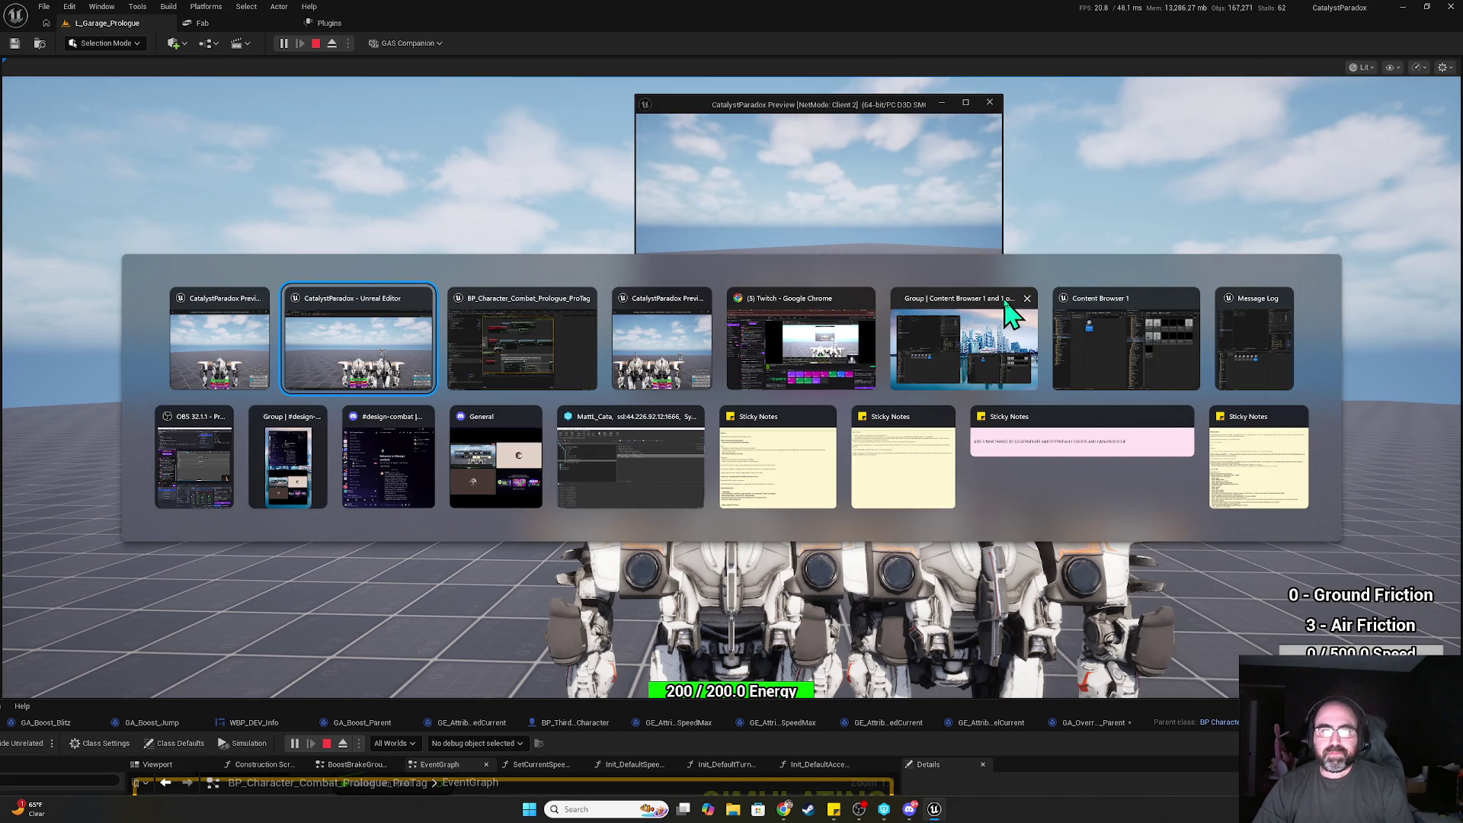
{"action": "key", "text": "Tab"}
{"action": "key", "text": "Tab"}
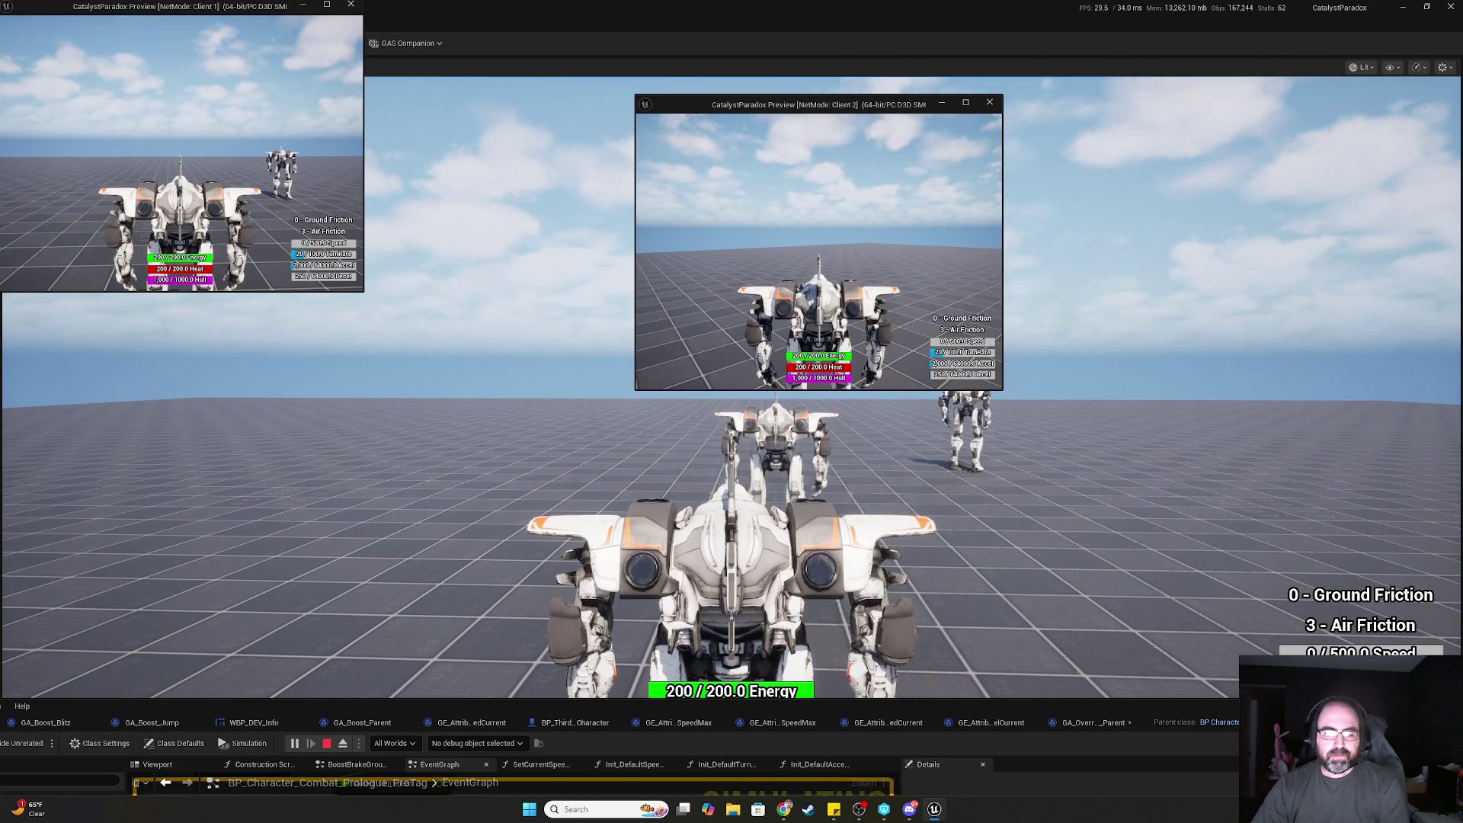
{"action": "key", "text": "Escape"}
{"action": "key", "text": "alt+Tab"}
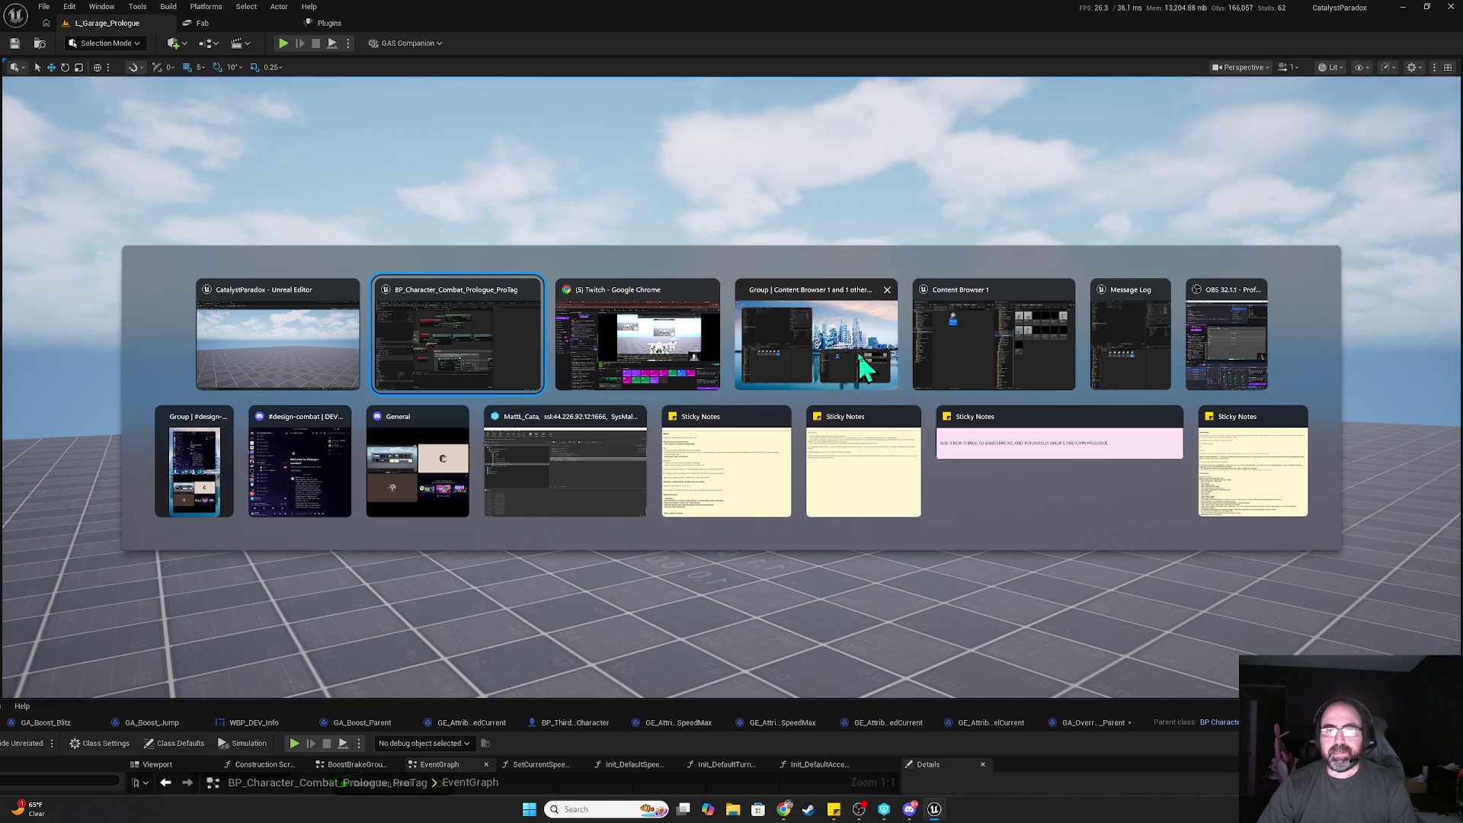
{"action": "left_click_drag", "start_coordinate": [866, 725], "coordinate": [1024, 171]}
{"action": "double_click", "coordinate": [1029, 163]}
{"action": "mouse_move", "coordinate": [640, 297]}
{"action": "left_mouse_down"}
{"action": "mouse_move", "coordinate": [1012, 420]}
{"action": "mouse_move", "coordinate": [637, 425]}
{"action": "left_mouse_up"}
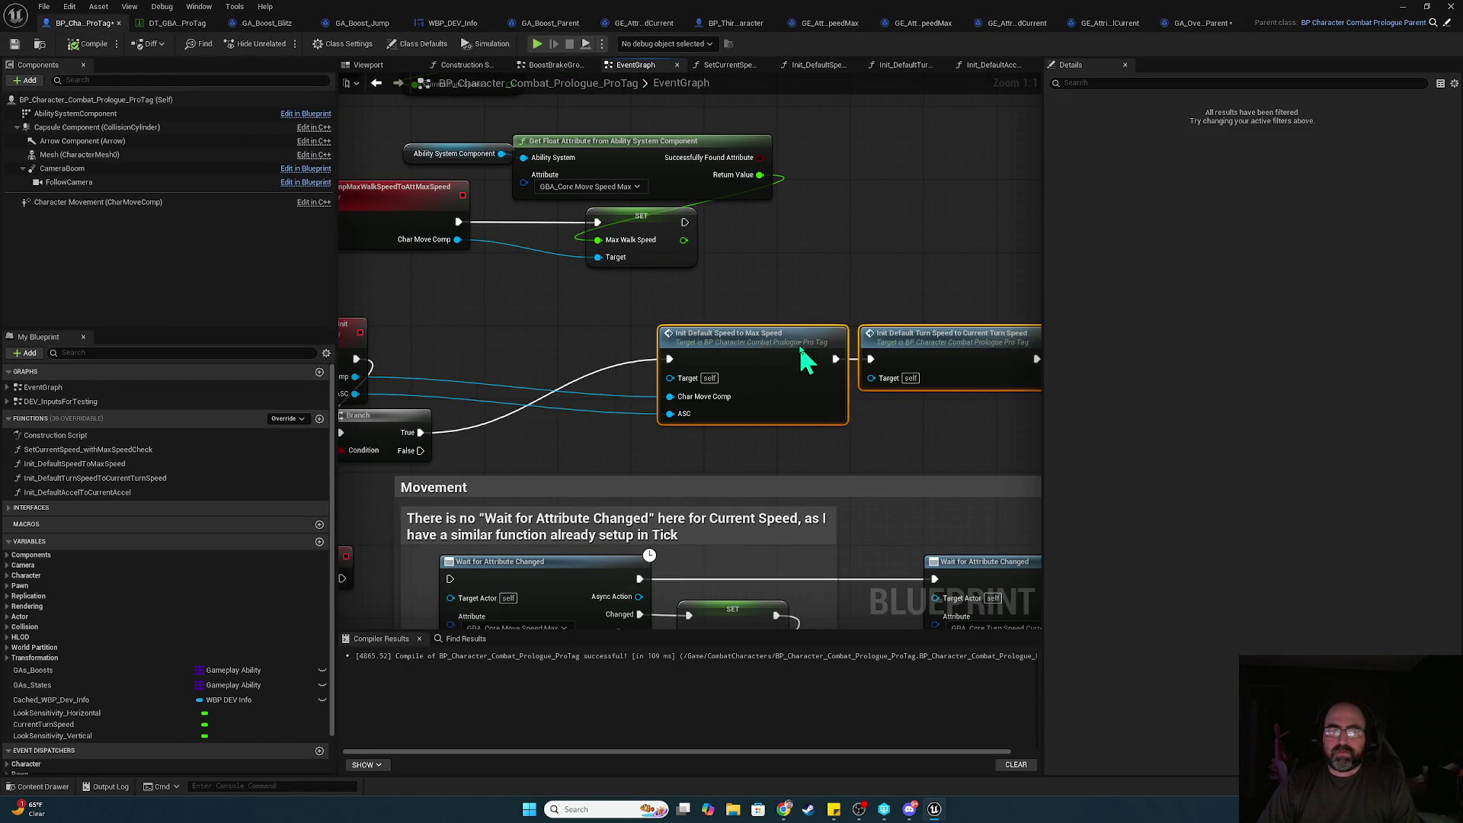
- Rearrange the Branch and Is Locally Controlled nodes between AttToGameplay_Init and Init Default Speed
{"action": "key", "text": "ctrl+z"}
{"action": "left_click_drag", "start_coordinate": [657, 420], "coordinate": [751, 349]}
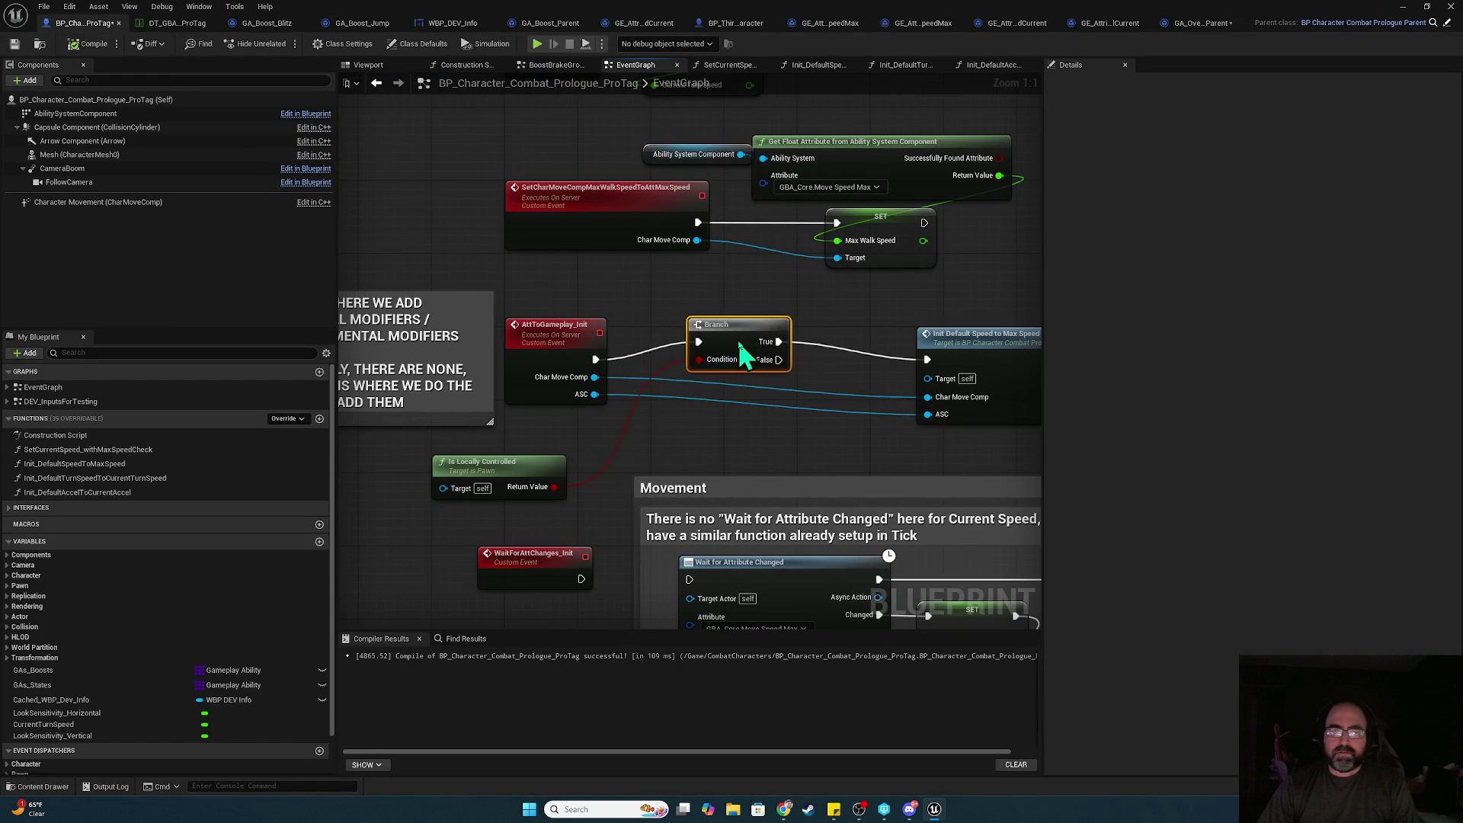
{"action": "mouse_move", "coordinate": [490, 466]}
{"action": "left_mouse_down"}
{"action": "mouse_move", "coordinate": [611, 409]}
{"action": "mouse_move", "coordinate": [565, 420]}
{"action": "left_mouse_up"}
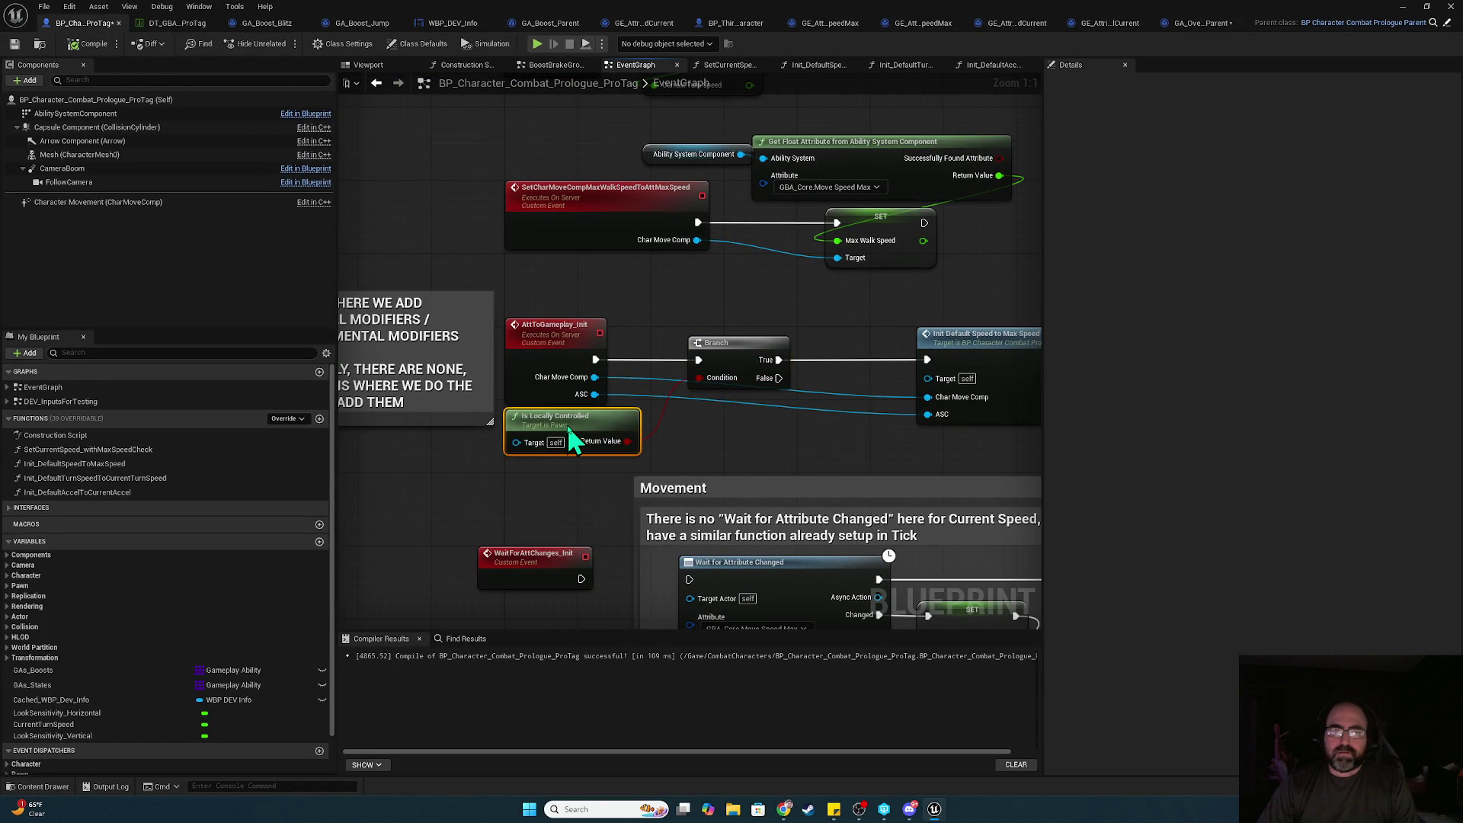
{"action": "left_click", "coordinate": [692, 301]}
- Search for an Is Listen Server node with Context Sensitive toggled, then dismiss without adding anything
{"action": "right_click", "coordinate": [674, 436]}
{"action": "type", "text": "is listen"}
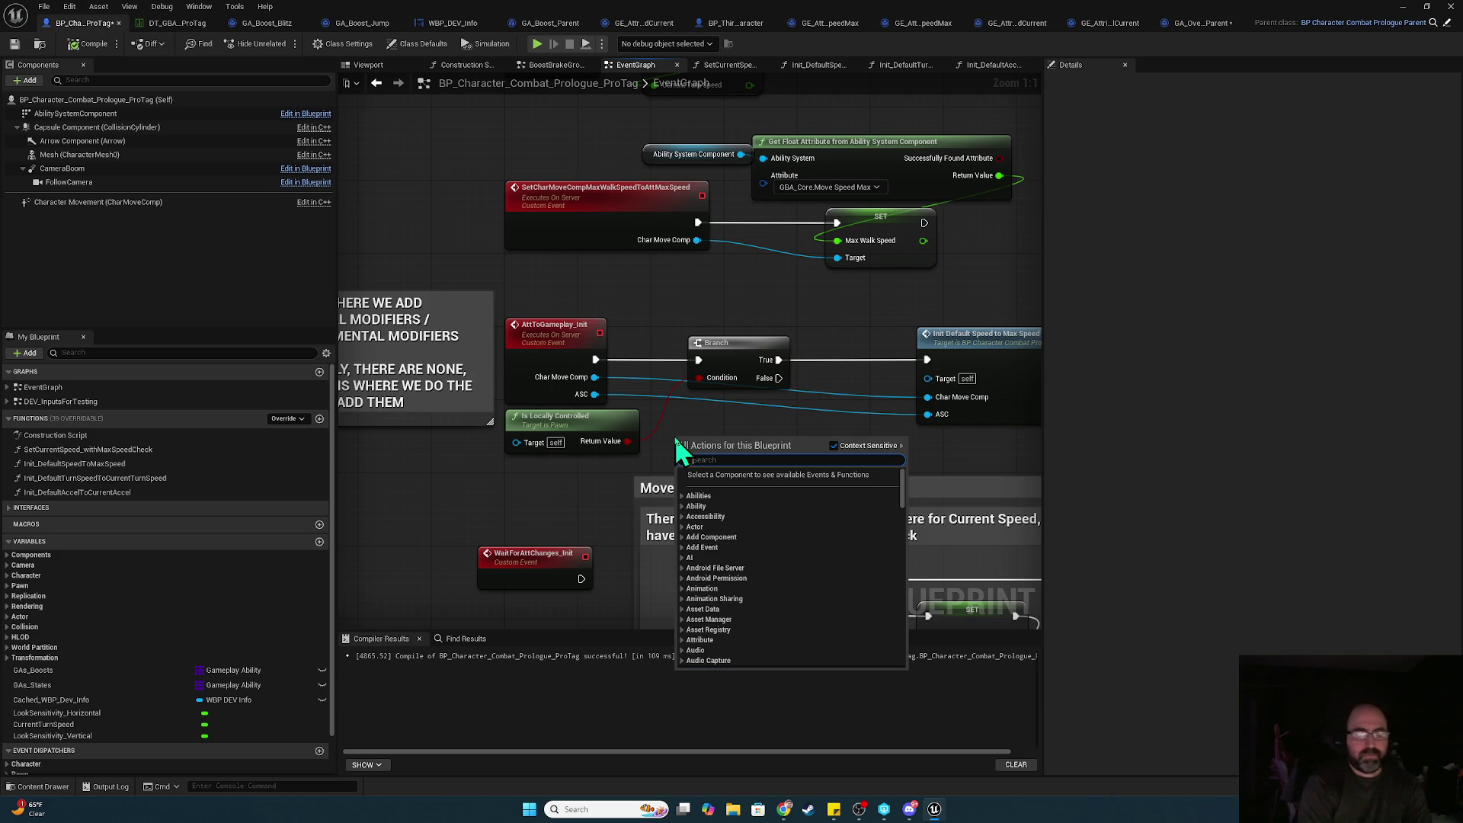
{"action": "type", "text": " server"}
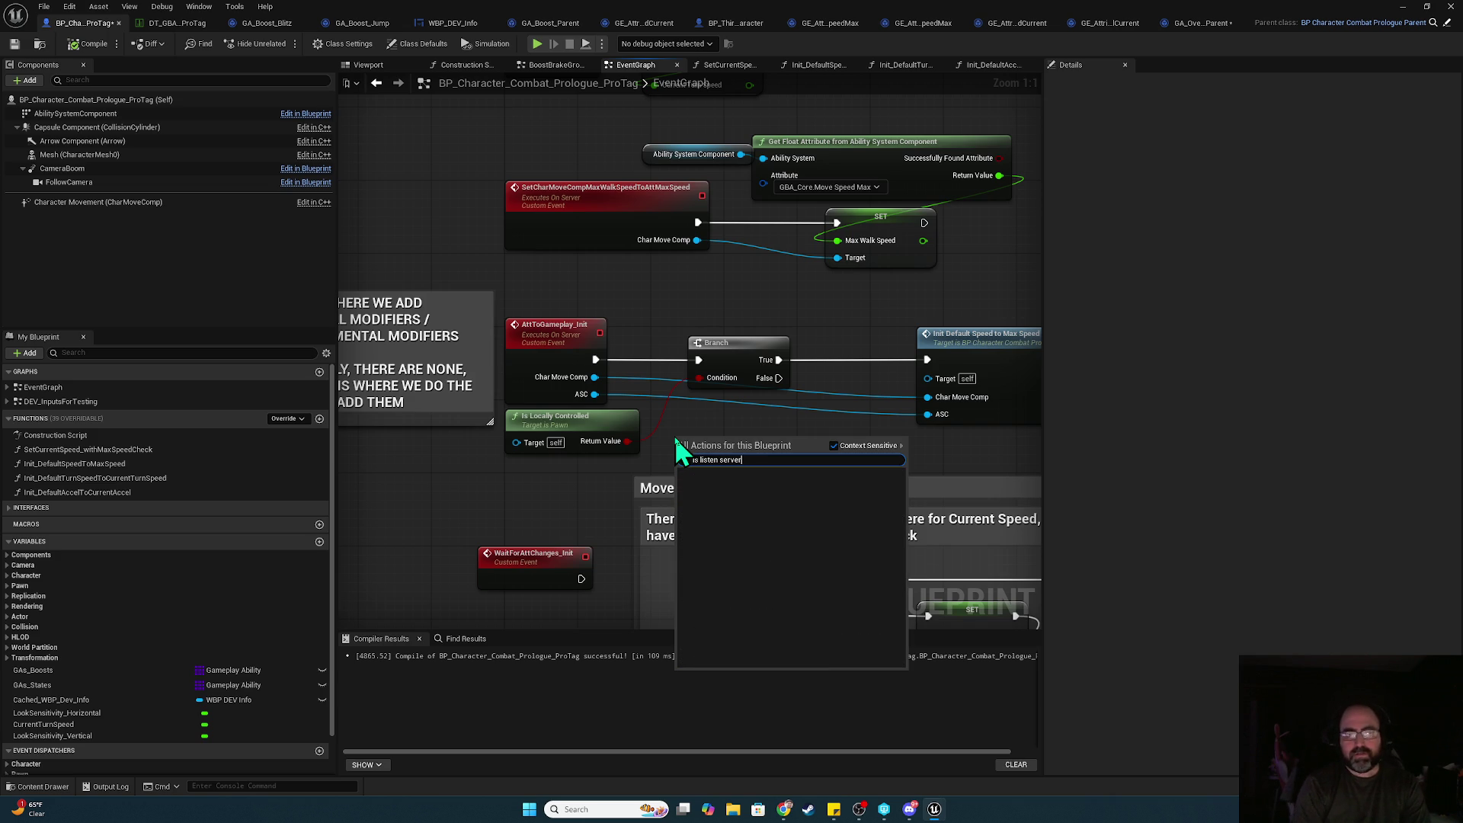
{"action": "type", "text": "booste"}
{"action": "type", "text": "listen serv"}
{"action": "type", "text": "er"}
{"action": "left_click", "coordinate": [834, 446]}
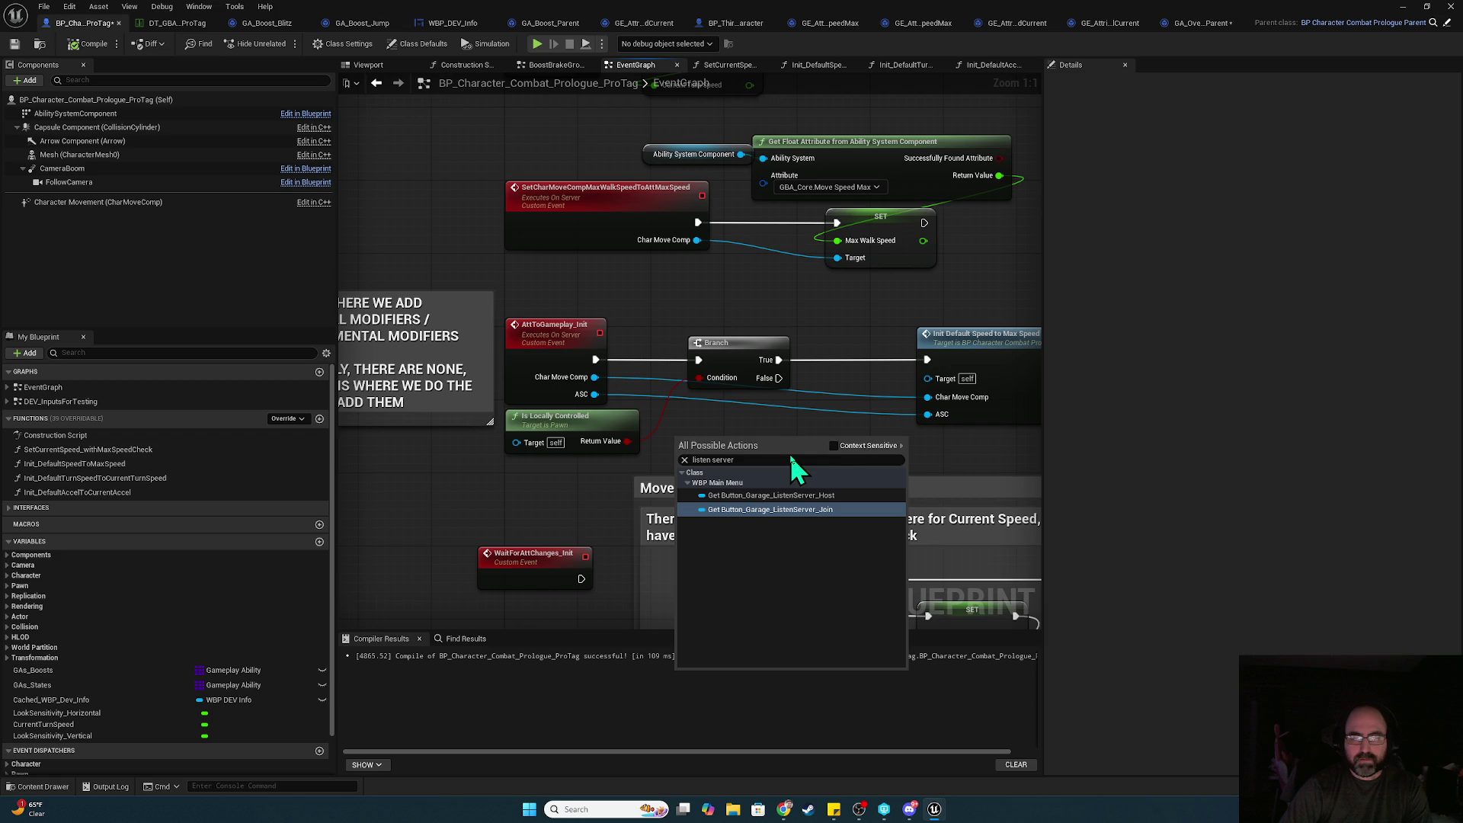
{"action": "left_click", "coordinate": [834, 445]}
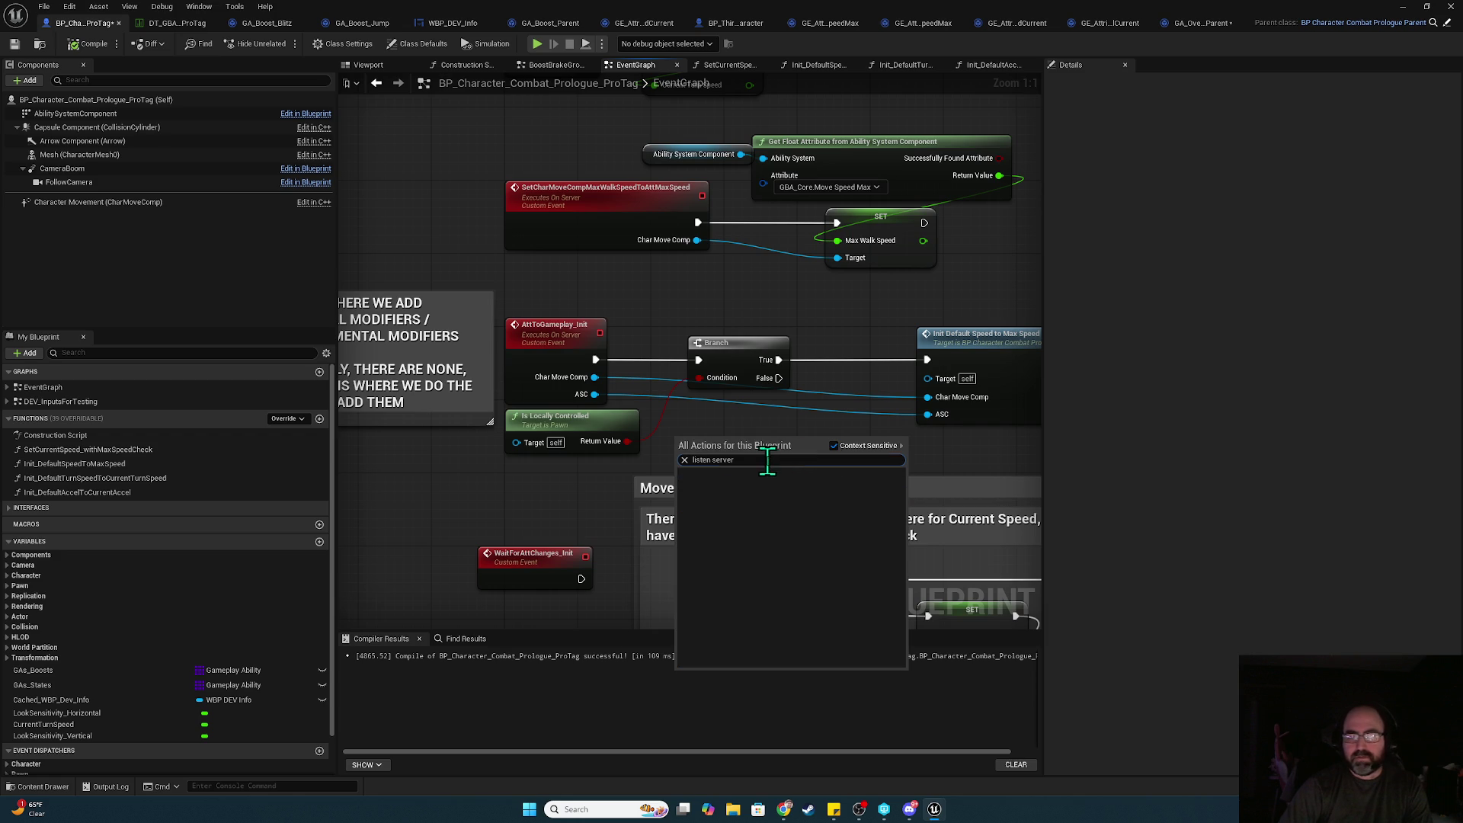
{"action": "left_click", "coordinate": [547, 488]}
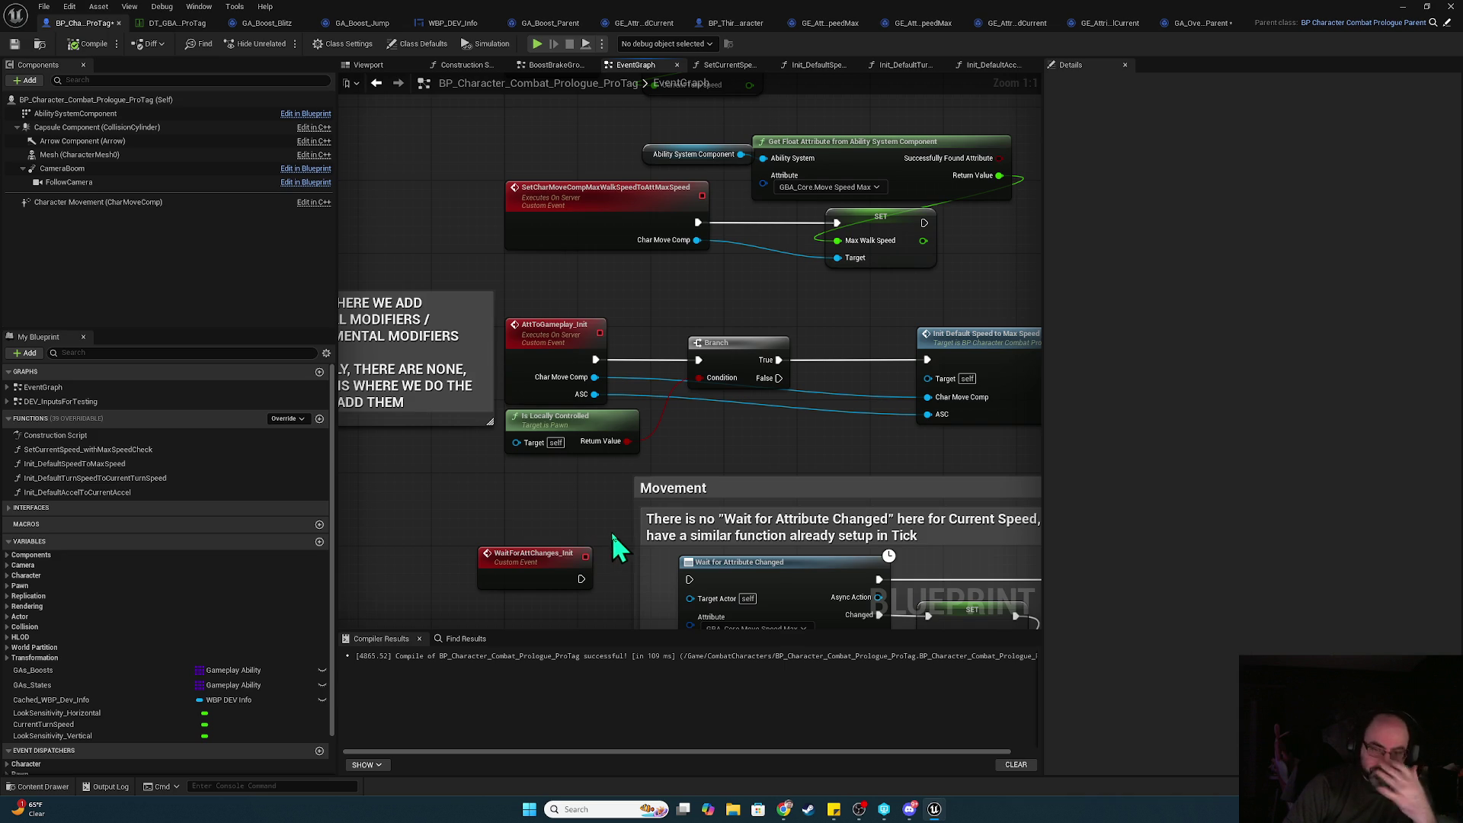
- Search 'net' and place a Get Local Role node, pulling a wire from its return value
{"action": "right_click", "coordinate": [711, 435]}
{"action": "type", "text": "net hos"}
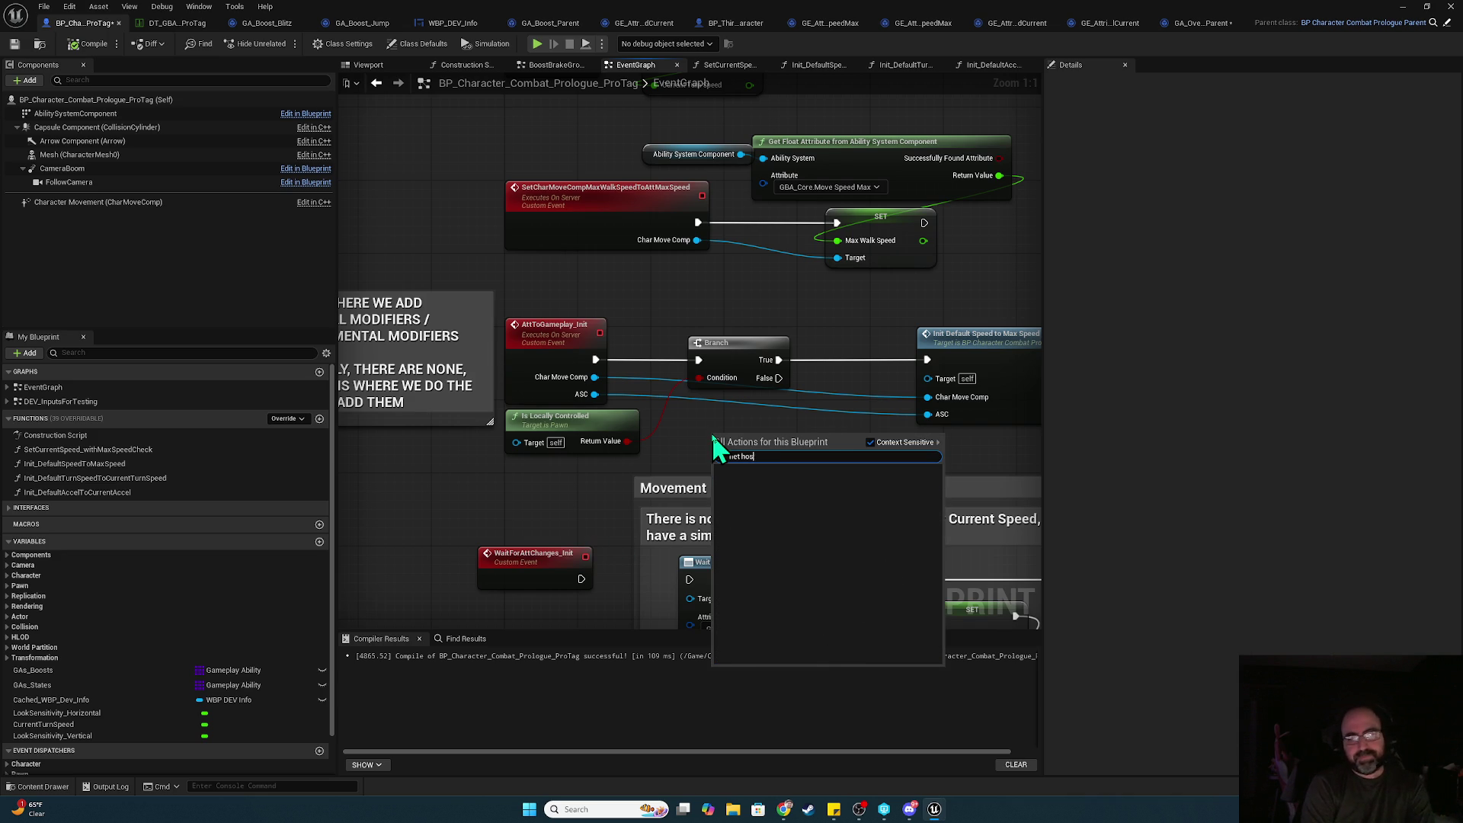
{"action": "key", "text": "BackSpace"}
{"action": "key", "text": "BackSpace"}
{"action": "key", "text": "BackSpace"}
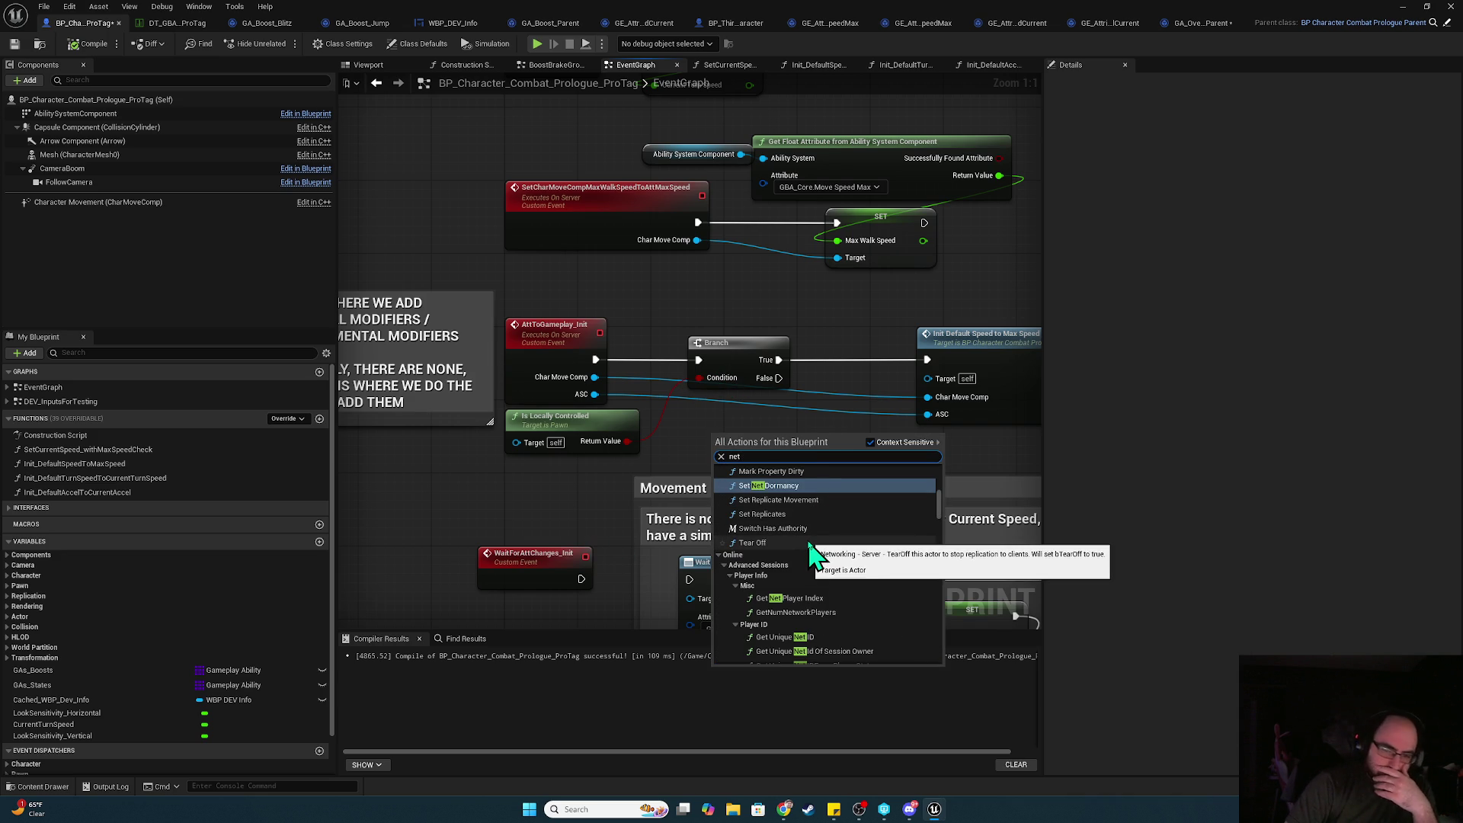
{"action": "scroll", "coordinate": [809, 537], "scroll_direction": "up", "scroll_amount": 2}
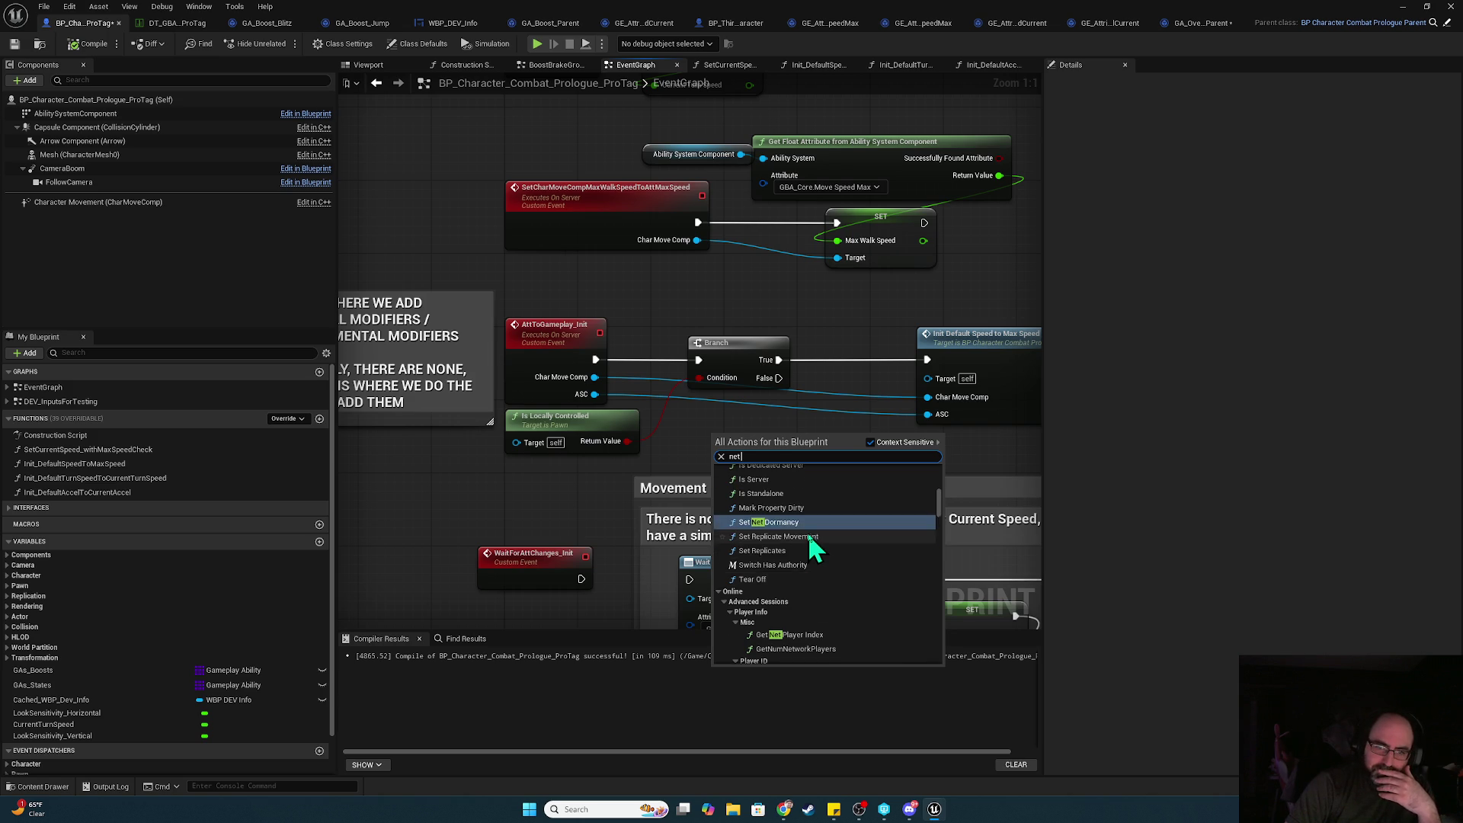
{"action": "scroll", "coordinate": [811, 542], "scroll_direction": "up", "scroll_amount": 1}
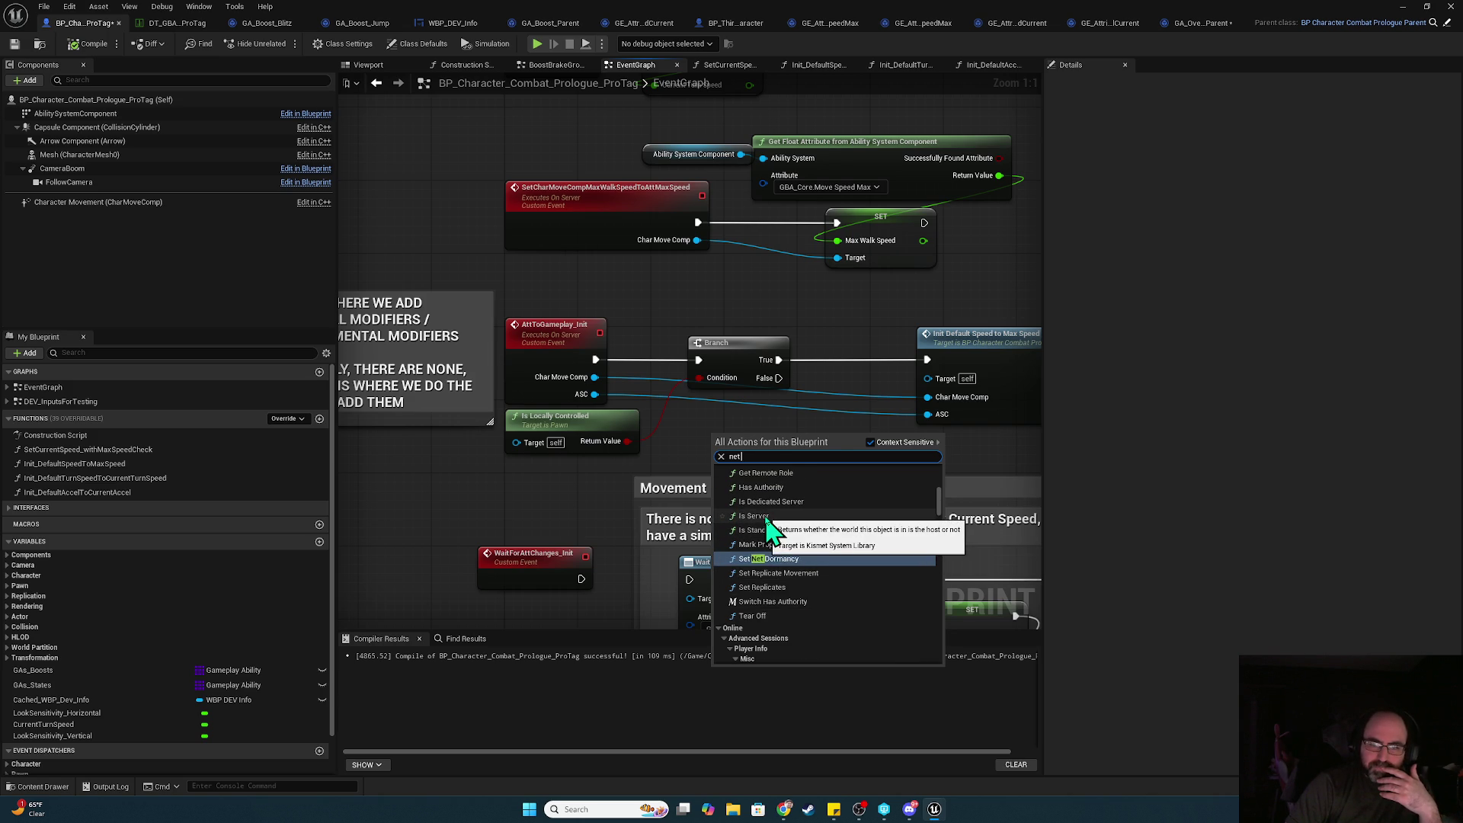
{"action": "scroll", "coordinate": [814, 529], "scroll_direction": "up", "scroll_amount": 2}
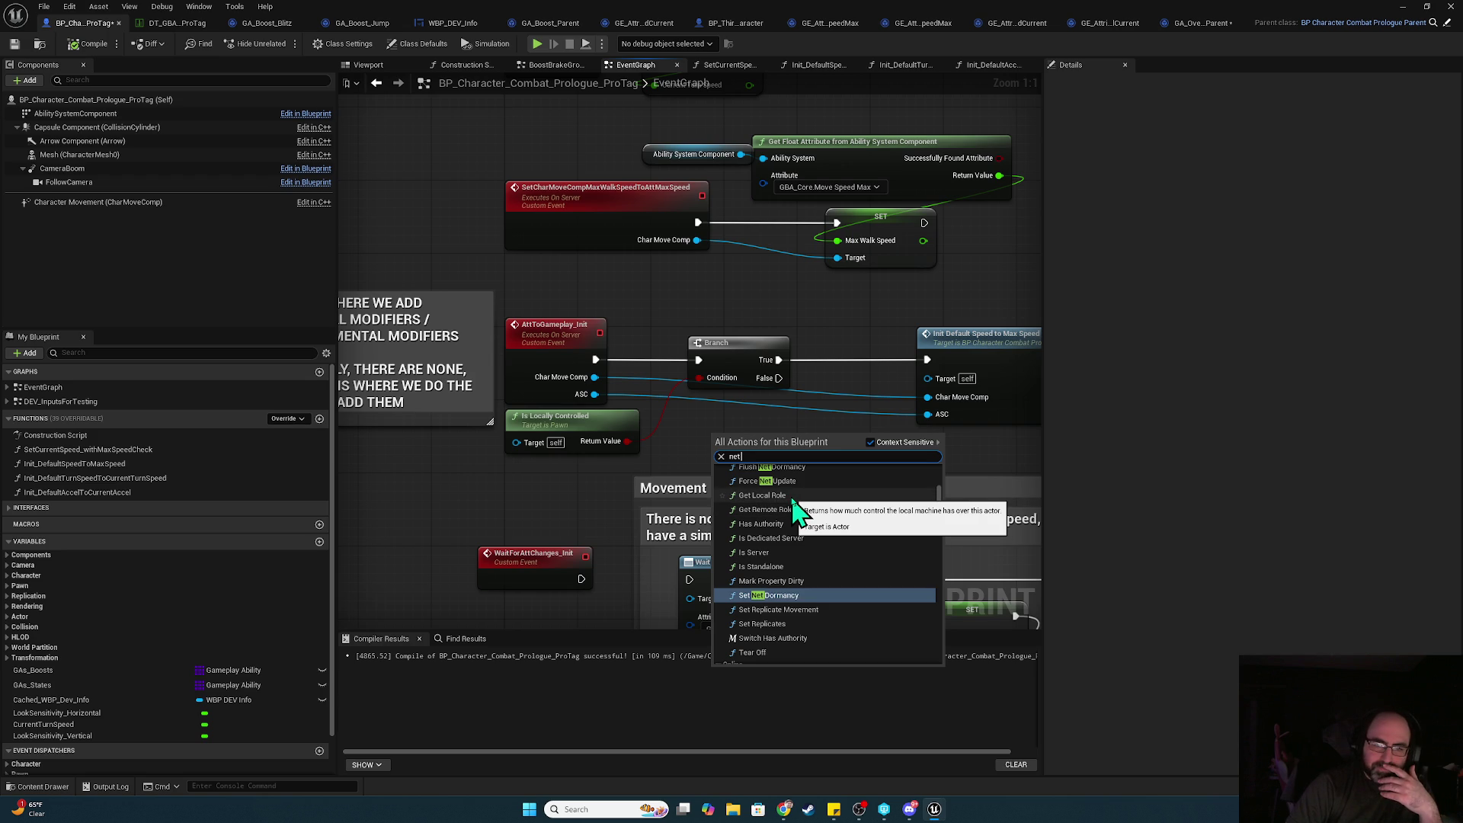
{"action": "left_click", "coordinate": [792, 496]}
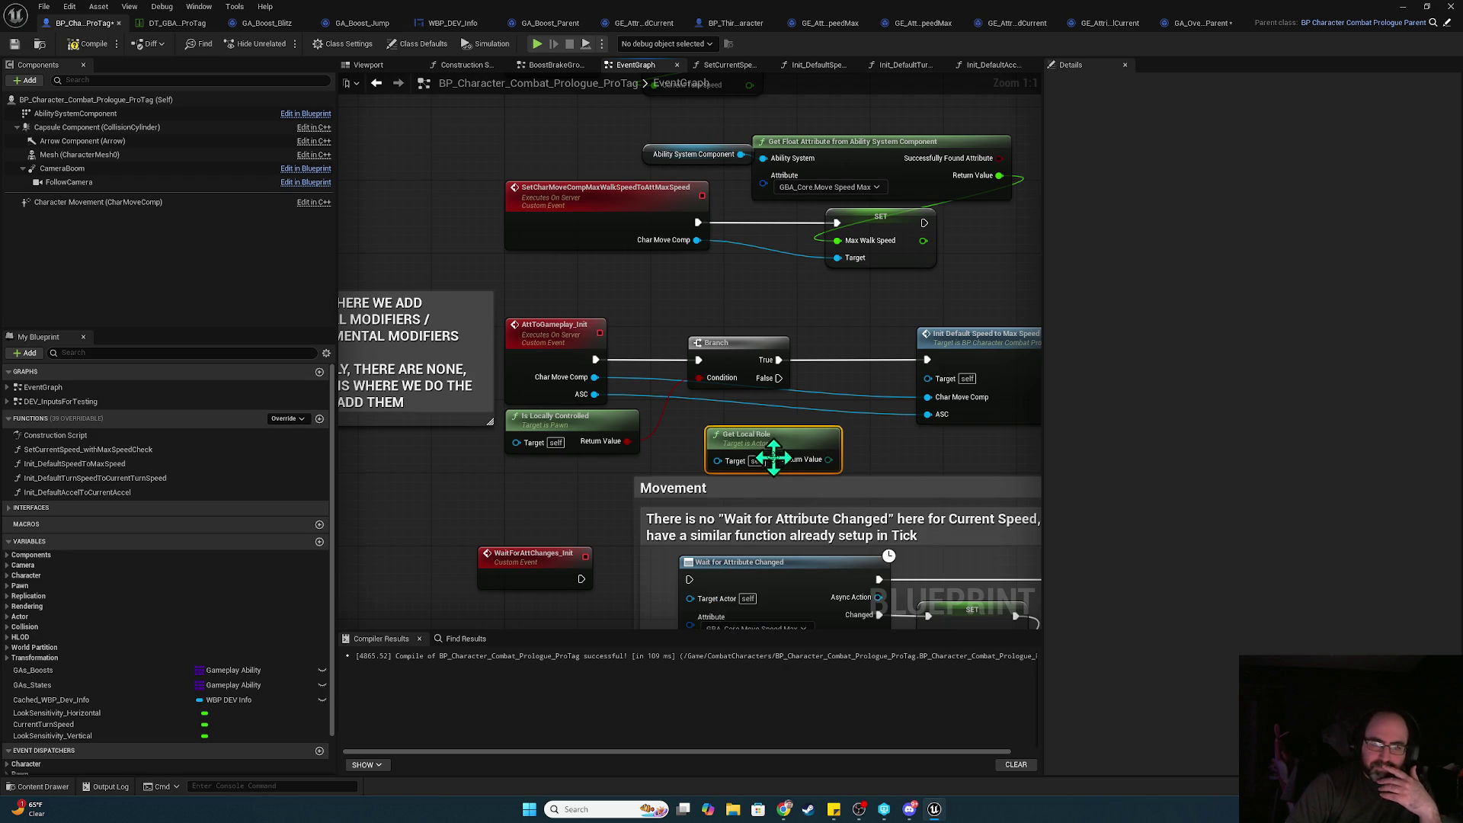
{"action": "mouse_move", "coordinate": [829, 459]}
{"action": "left_mouse_down"}
{"action": "mouse_move", "coordinate": [907, 432]}
{"action": "mouse_move", "coordinate": [879, 404]}
{"action": "left_mouse_up"}
- Add a Switch on ENetRole from Get Local Role and wire Authority to Init Default Speed
{"action": "type", "text": "switch"}
{"action": "key", "text": "Return"}
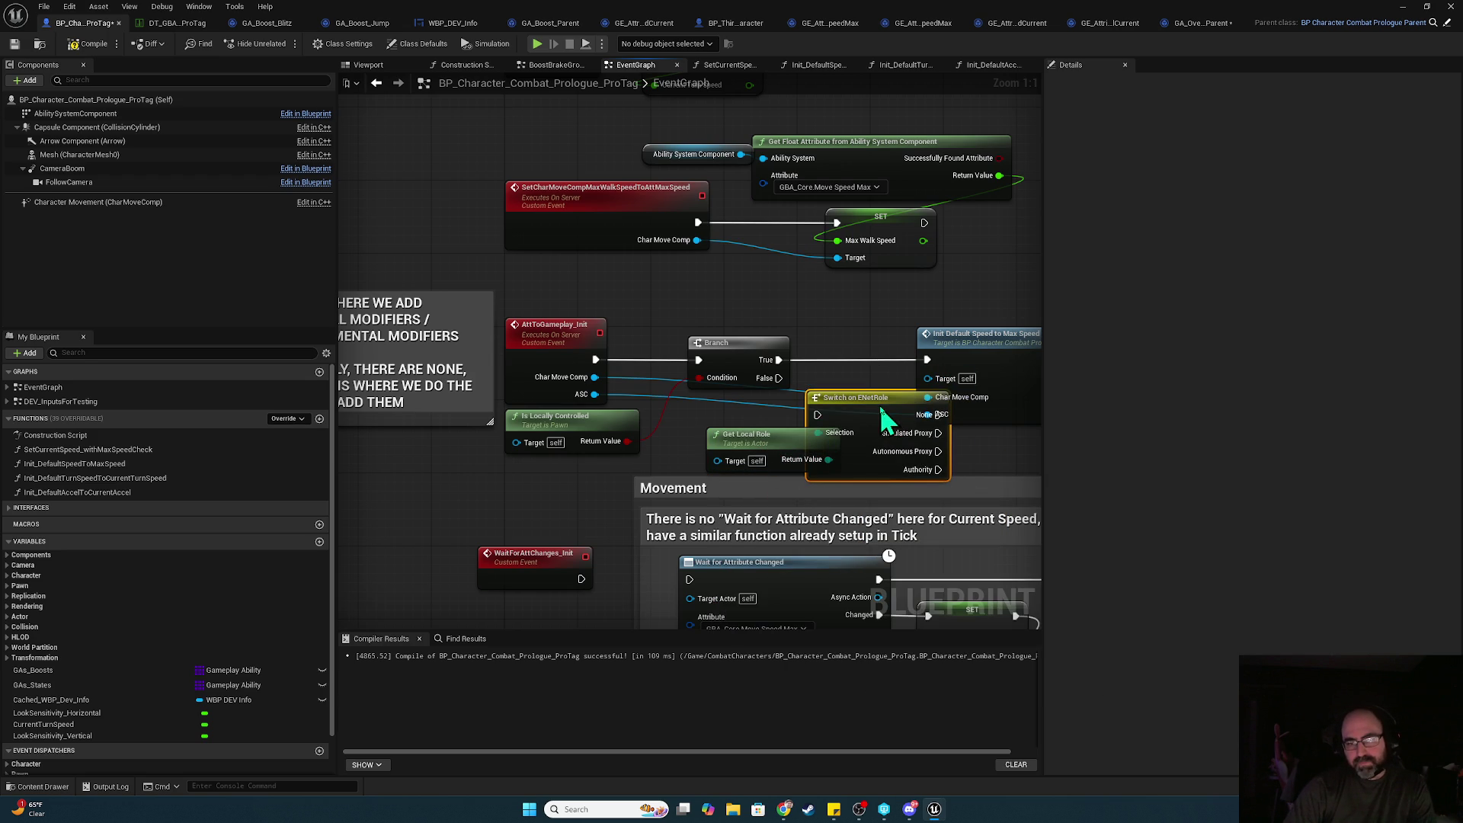
{"action": "left_click_drag", "start_coordinate": [784, 434], "coordinate": [592, 462]}
{"action": "left_click_drag", "start_coordinate": [823, 397], "coordinate": [794, 397]}
{"action": "left_click_drag", "start_coordinate": [911, 470], "coordinate": [927, 360]}
{"action": "left_click", "coordinate": [872, 317]}
- Compile and run a two-client test, then disconnect Branch False from the Switch node
{"action": "left_click", "coordinate": [91, 44]}
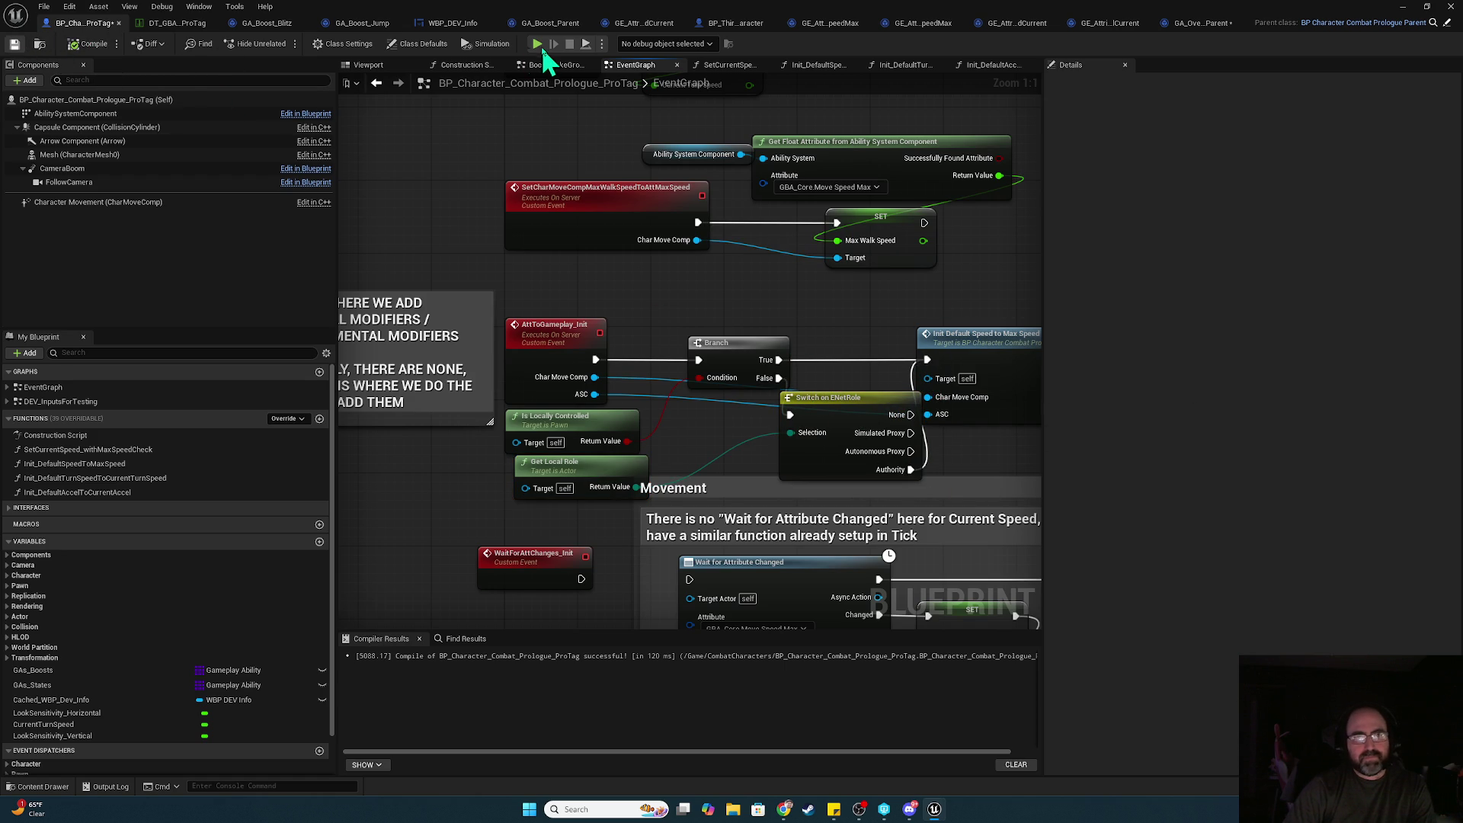
{"action": "left_click", "coordinate": [537, 44]}
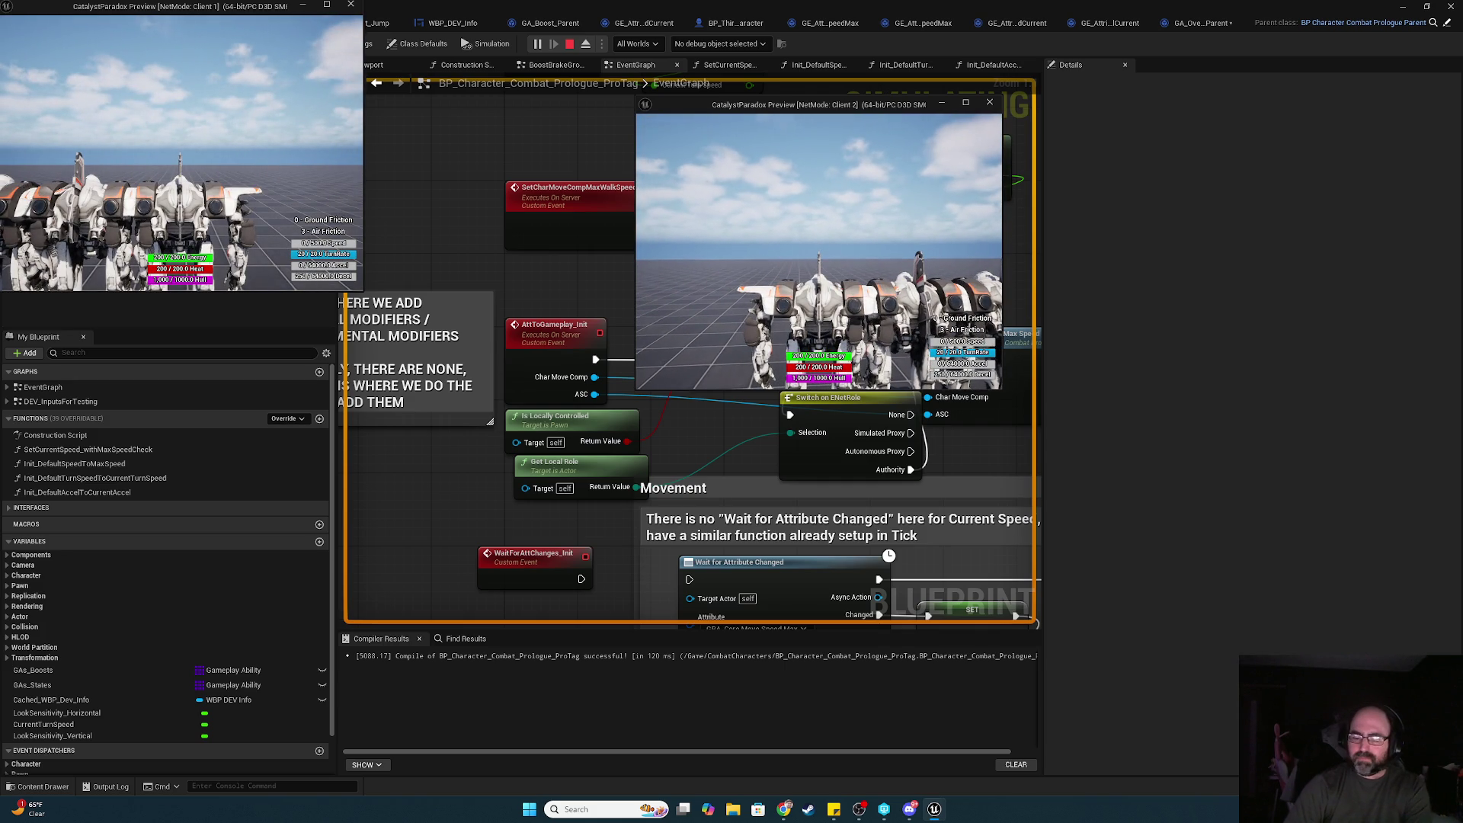
{"action": "key", "text": "Escape"}
{"action": "left_click_drag", "start_coordinate": [845, 398], "coordinate": [806, 417]}
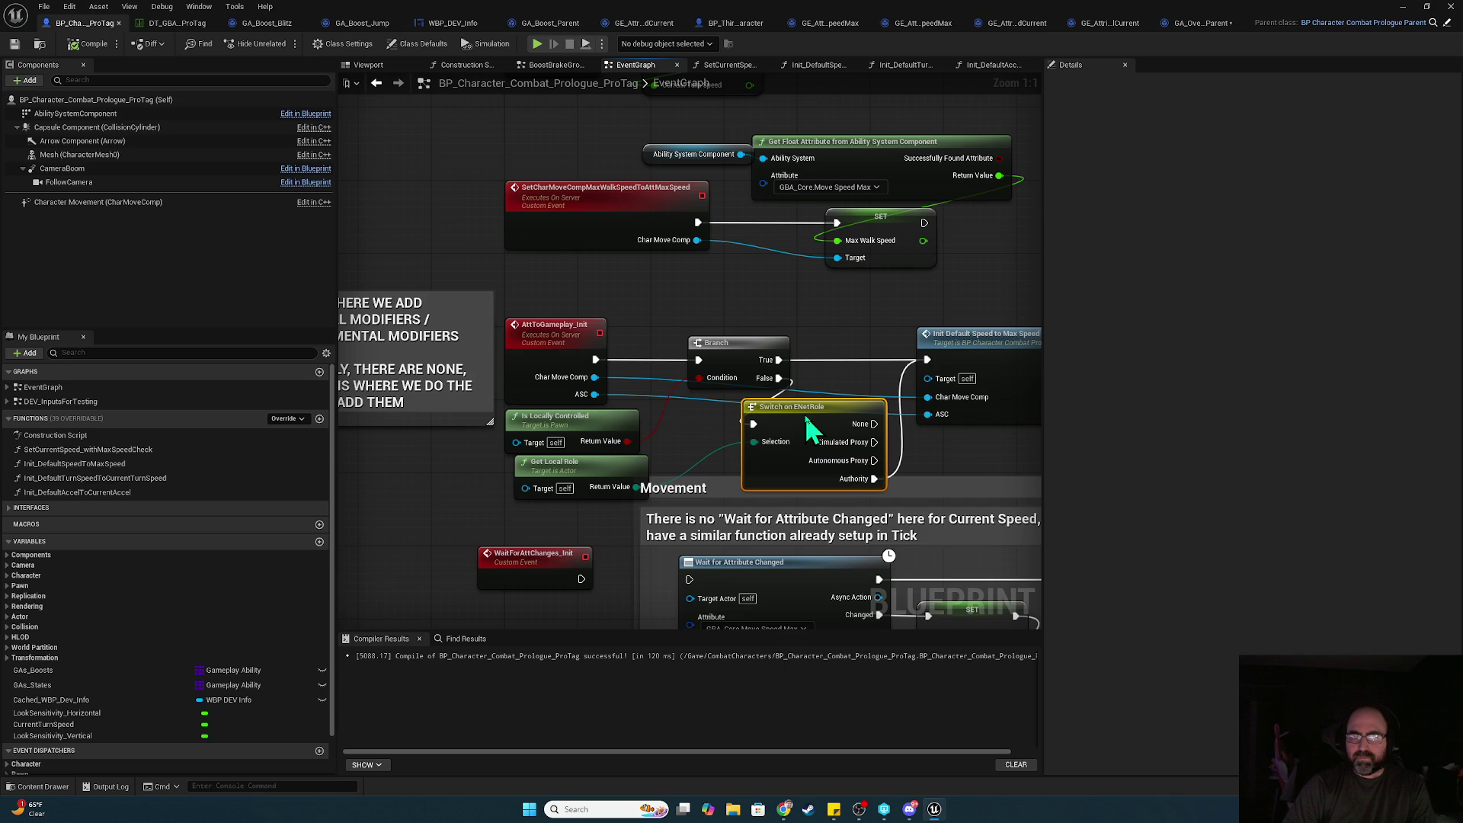
{"action": "left_click", "coordinate": [793, 382]}
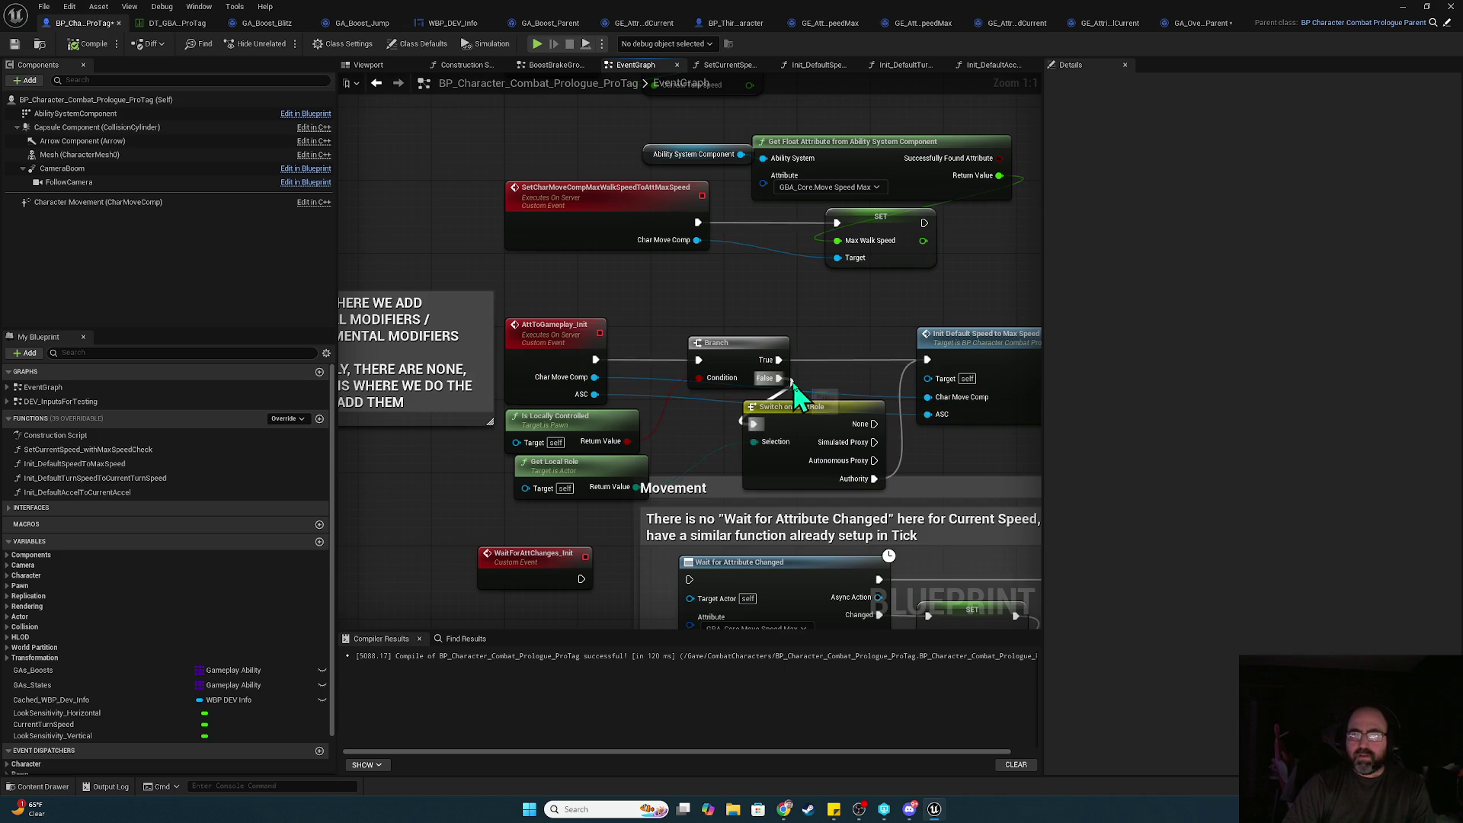
{"action": "left_click", "coordinate": [821, 374], "text": "alt"}
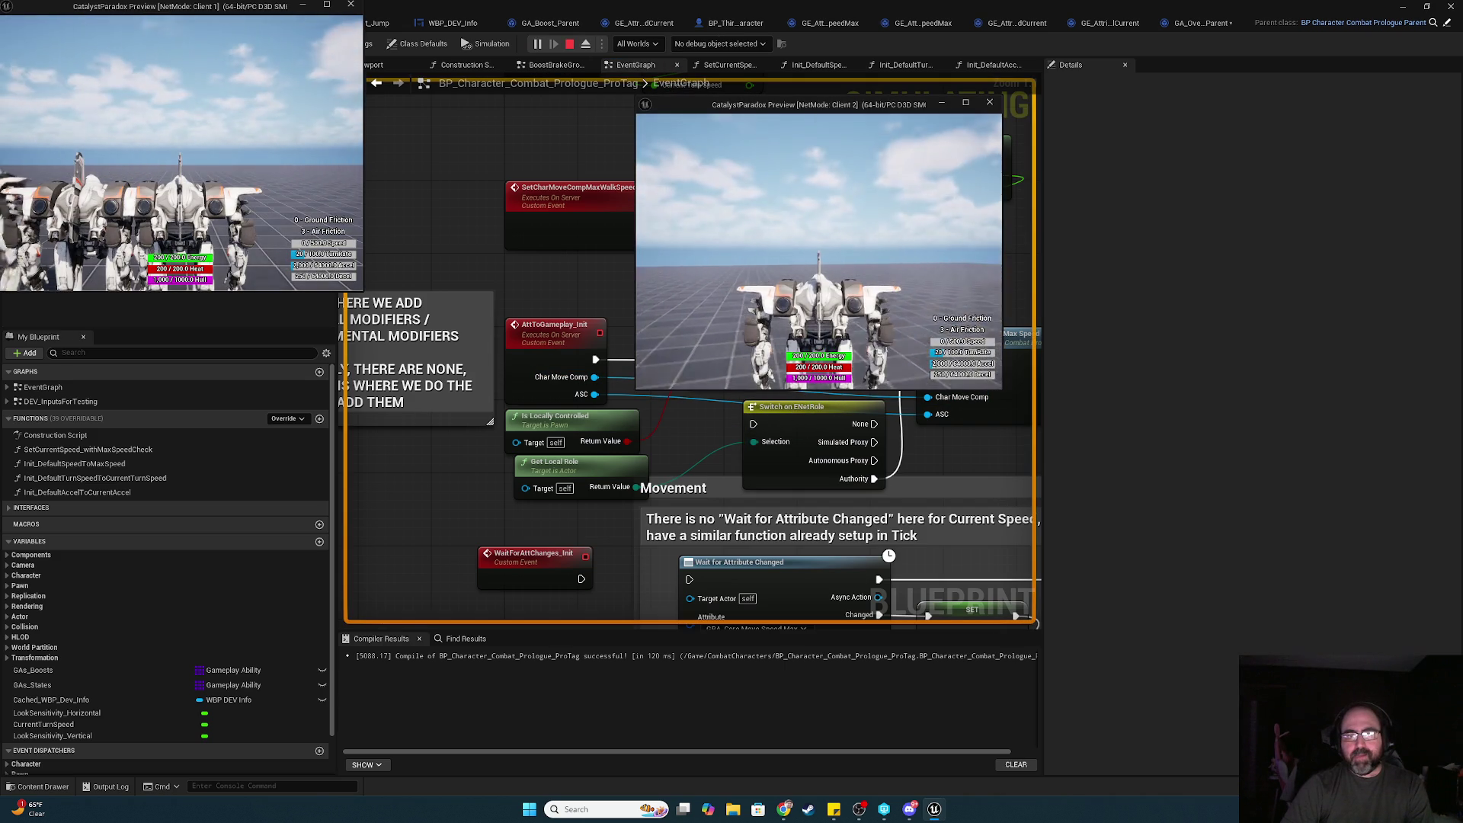
- Stop the play session and add a Get Remote Role node from the Switch's Selection input
{"action": "key", "text": "shift+F1"}
{"action": "key", "text": "Escape"}
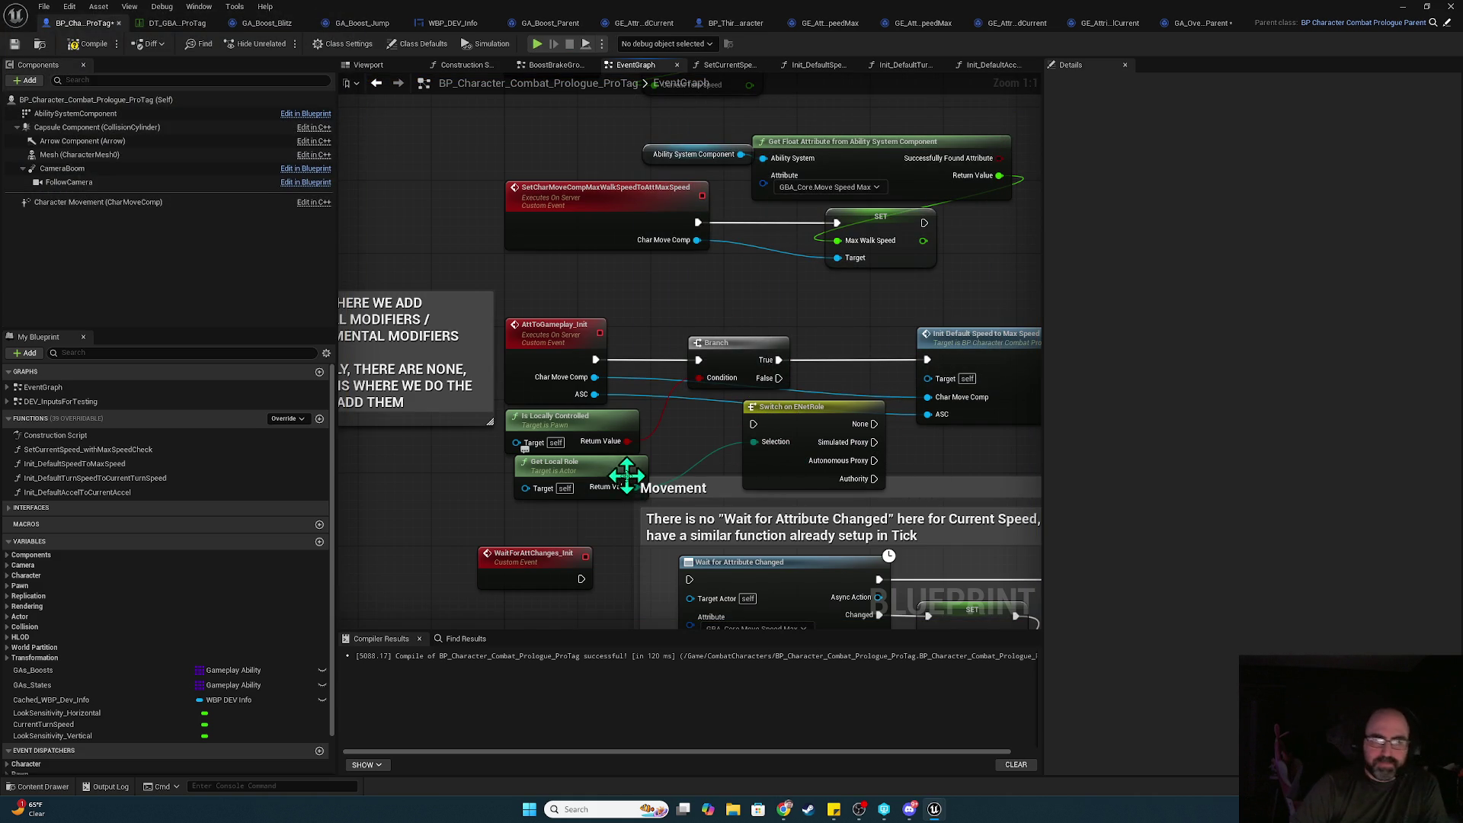
{"action": "left_click", "coordinate": [596, 472]}
{"action": "left_click_drag", "start_coordinate": [674, 449], "coordinate": [369, 491]}
{"action": "type", "text": "remote"}
{"action": "key", "text": "Return"}
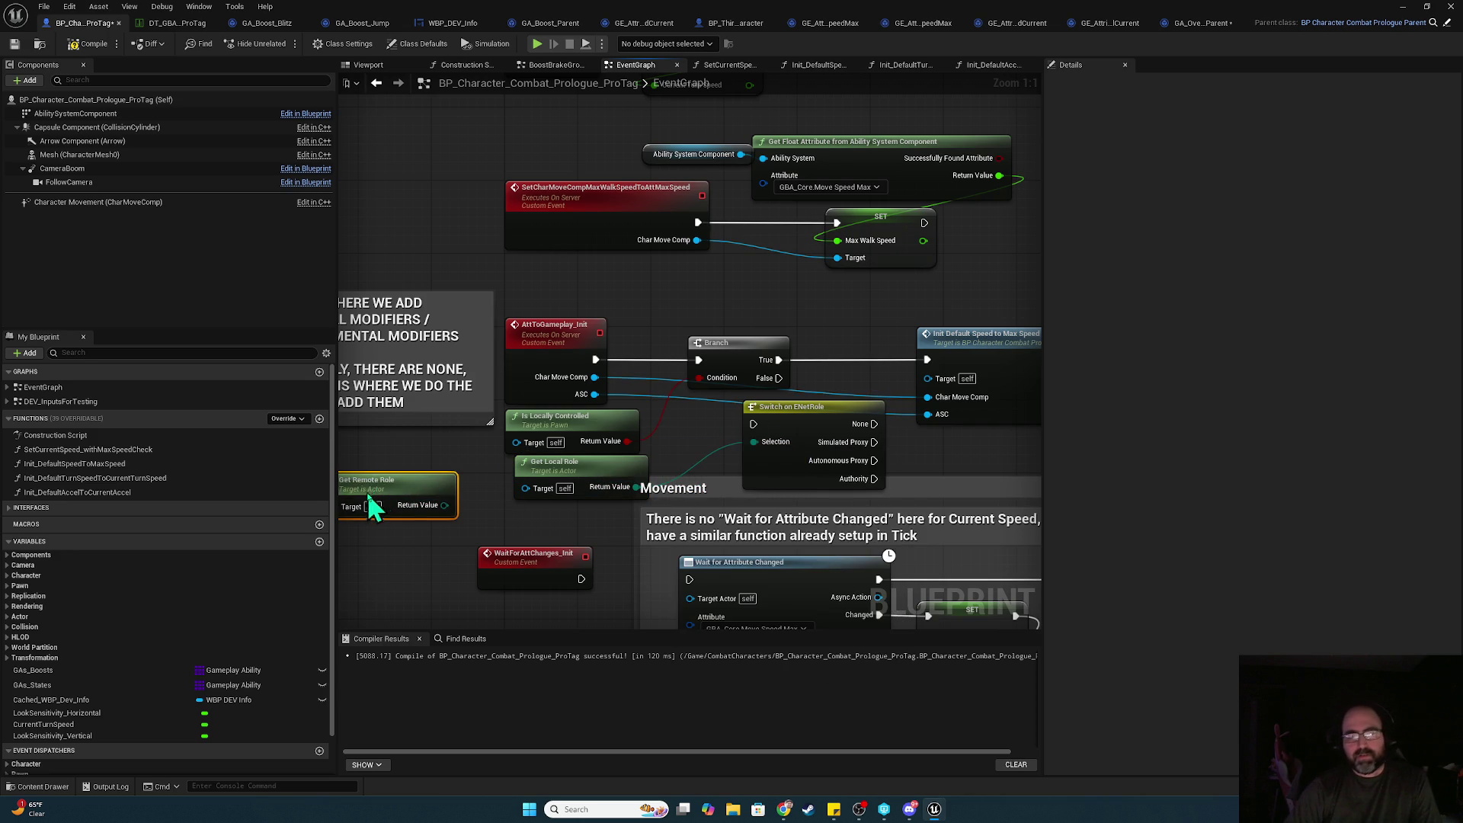
- Place a new Switch on ENetRole driven by Get Remote Role above WaitForAttChanges
{"action": "left_click_drag", "start_coordinate": [504, 533], "coordinate": [514, 526]}
{"action": "type", "text": "switch"}
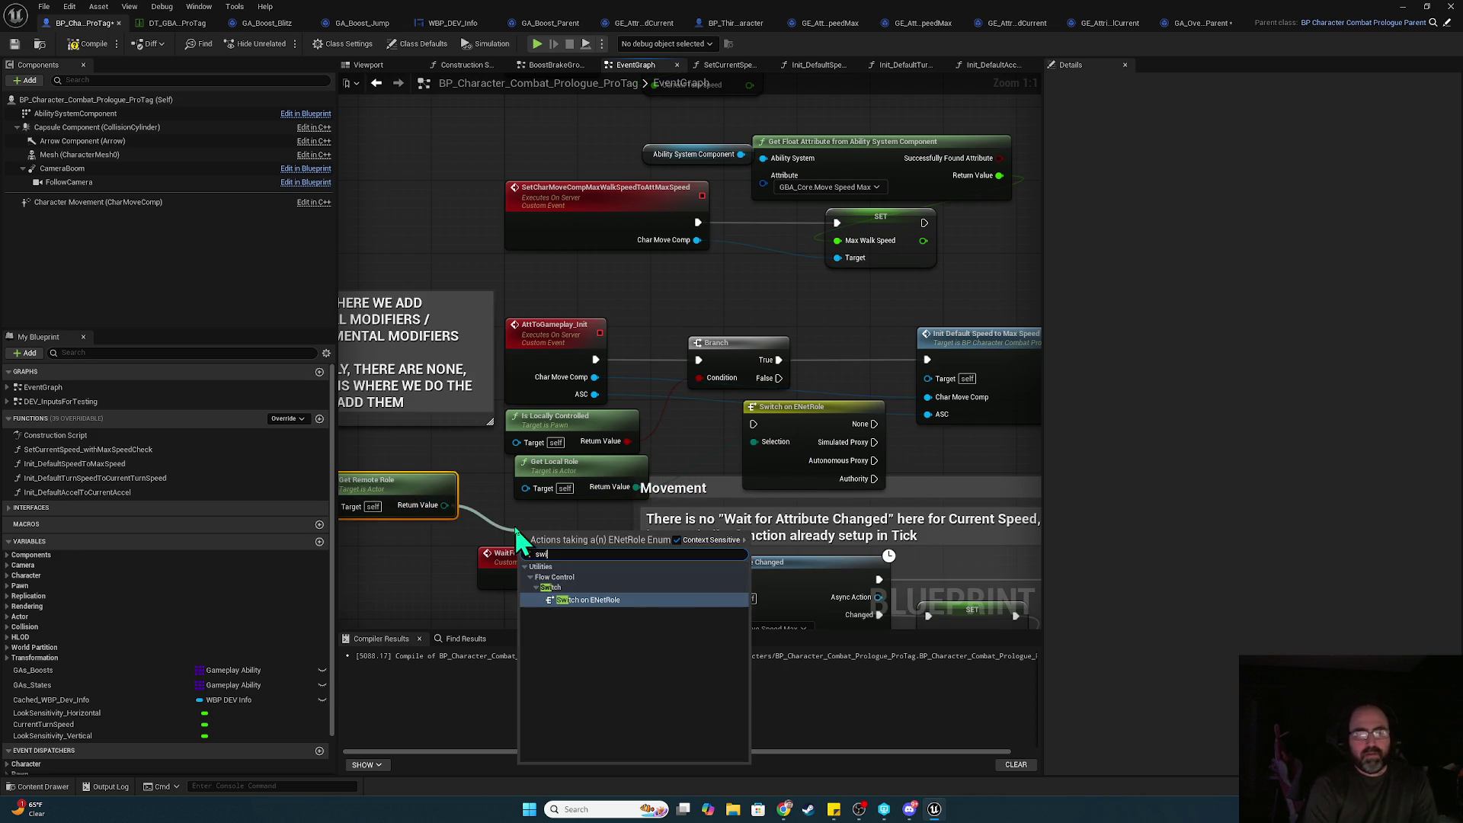
{"action": "key", "text": "Return"}
{"action": "left_click_drag", "start_coordinate": [601, 559], "coordinate": [582, 523]}
- Delete Get Local Role and the old Switch, and wire the new Authority output to Init Default Speed
{"action": "mouse_move", "coordinate": [663, 462]}
{"action": "left_mouse_down"}
{"action": "mouse_move", "coordinate": [647, 474]}
{"action": "mouse_move", "coordinate": [758, 450]}
{"action": "mouse_move", "coordinate": [790, 391]}
{"action": "left_mouse_up"}
{"action": "key", "text": "Delete"}
{"action": "left_click", "coordinate": [816, 414]}
{"action": "key", "text": "Delete"}
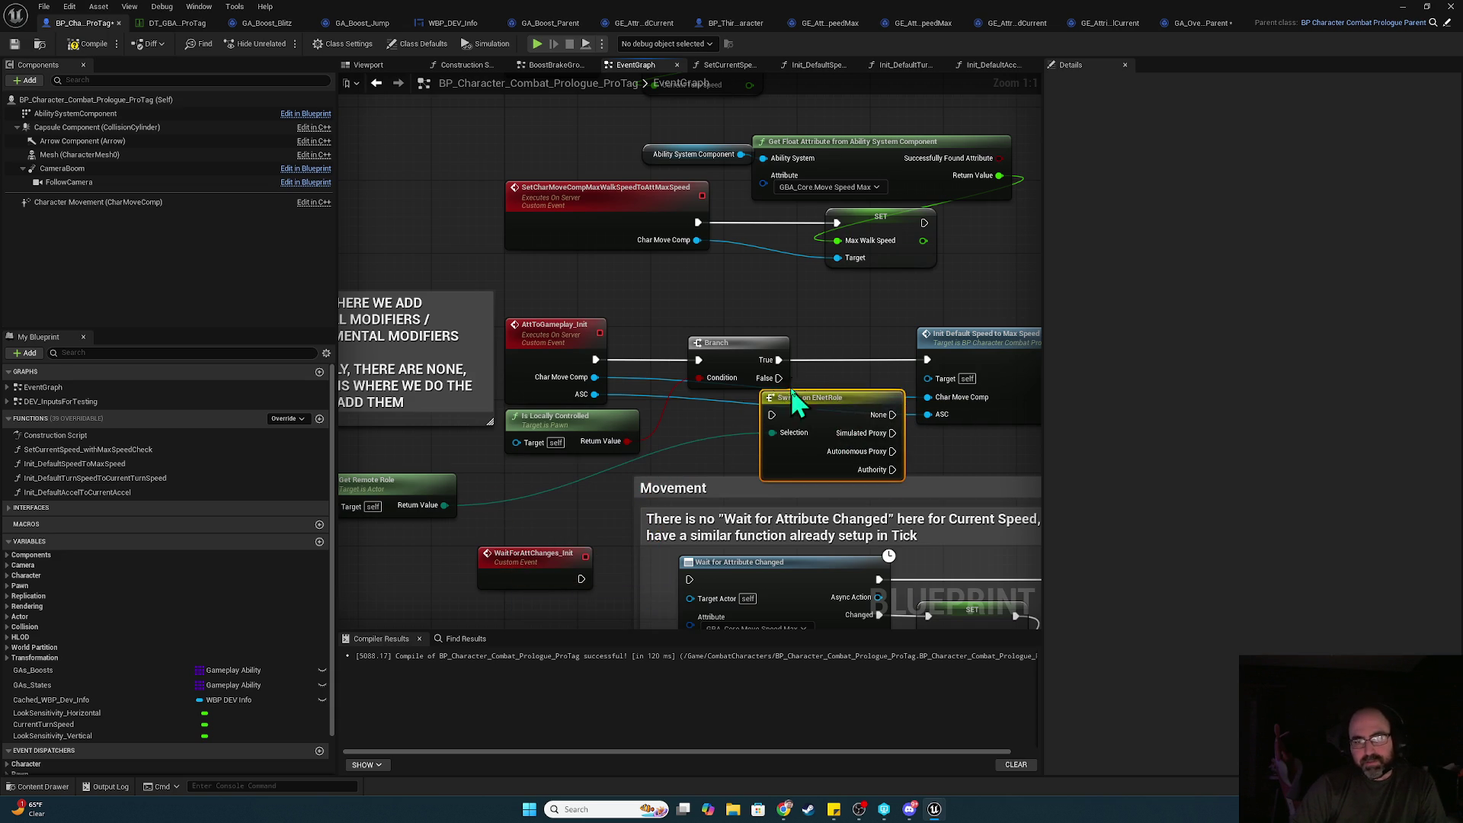
{"action": "mouse_move", "coordinate": [892, 470]}
{"action": "left_mouse_down"}
{"action": "mouse_move", "coordinate": [937, 381]}
{"action": "mouse_move", "coordinate": [927, 365]}
{"action": "left_mouse_up"}
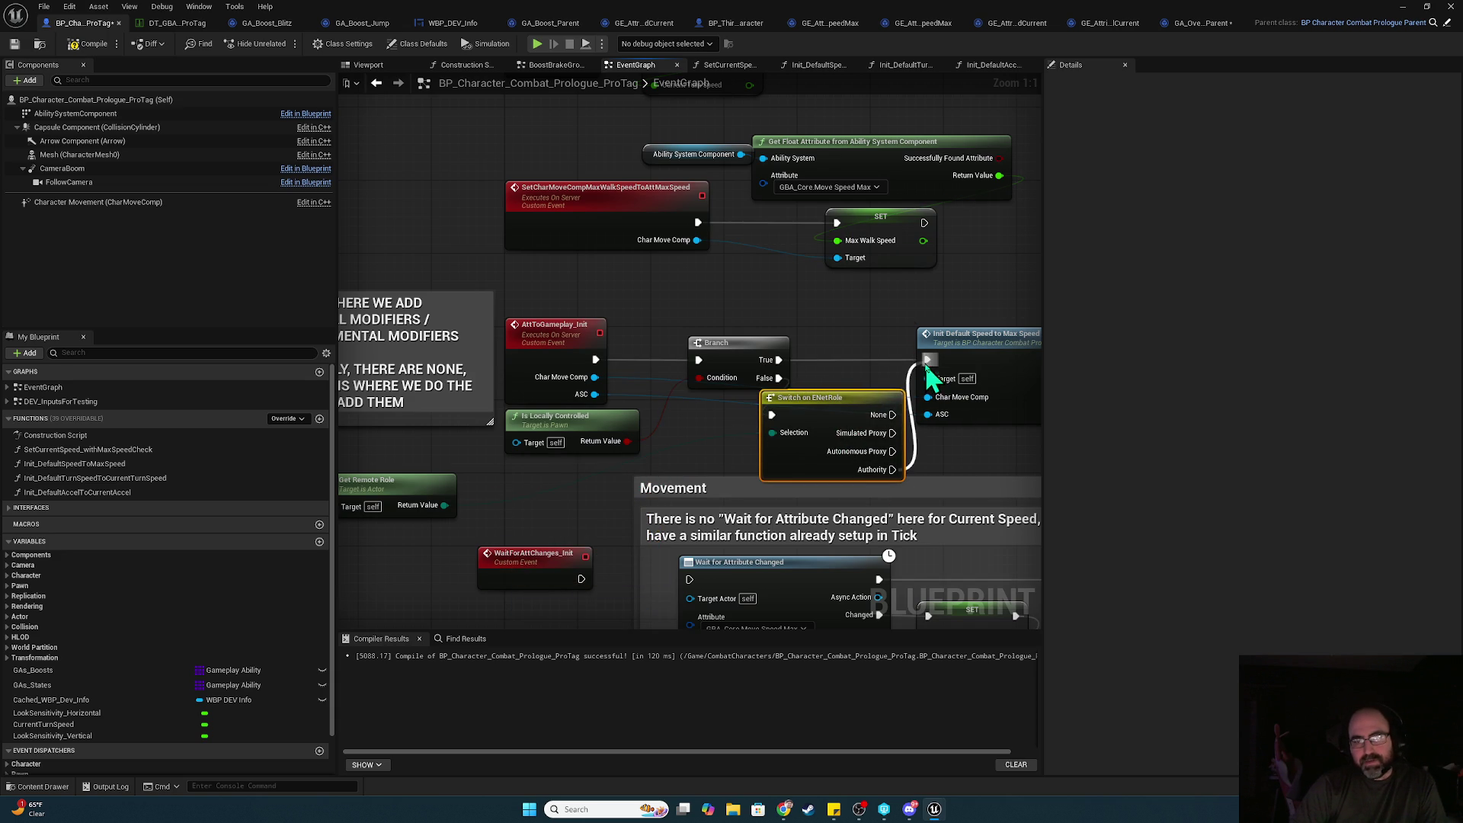
- Start a play test, return to the blueprint, and reconnect Authority to Init Default Speed
{"action": "left_click", "coordinate": [538, 44]}
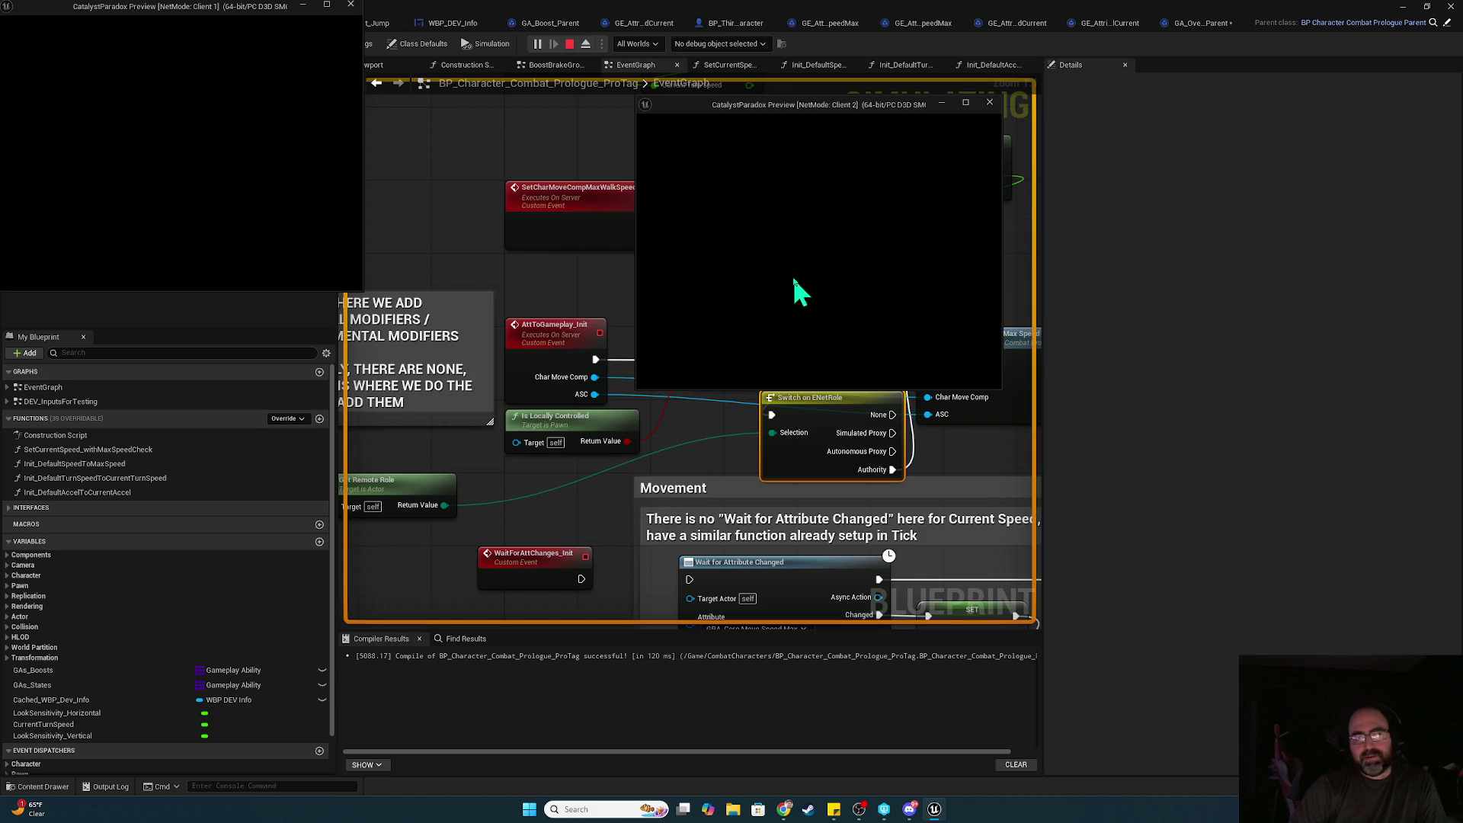
{"action": "key", "text": "alt+Tab"}
{"action": "left_click", "coordinate": [835, 295]}
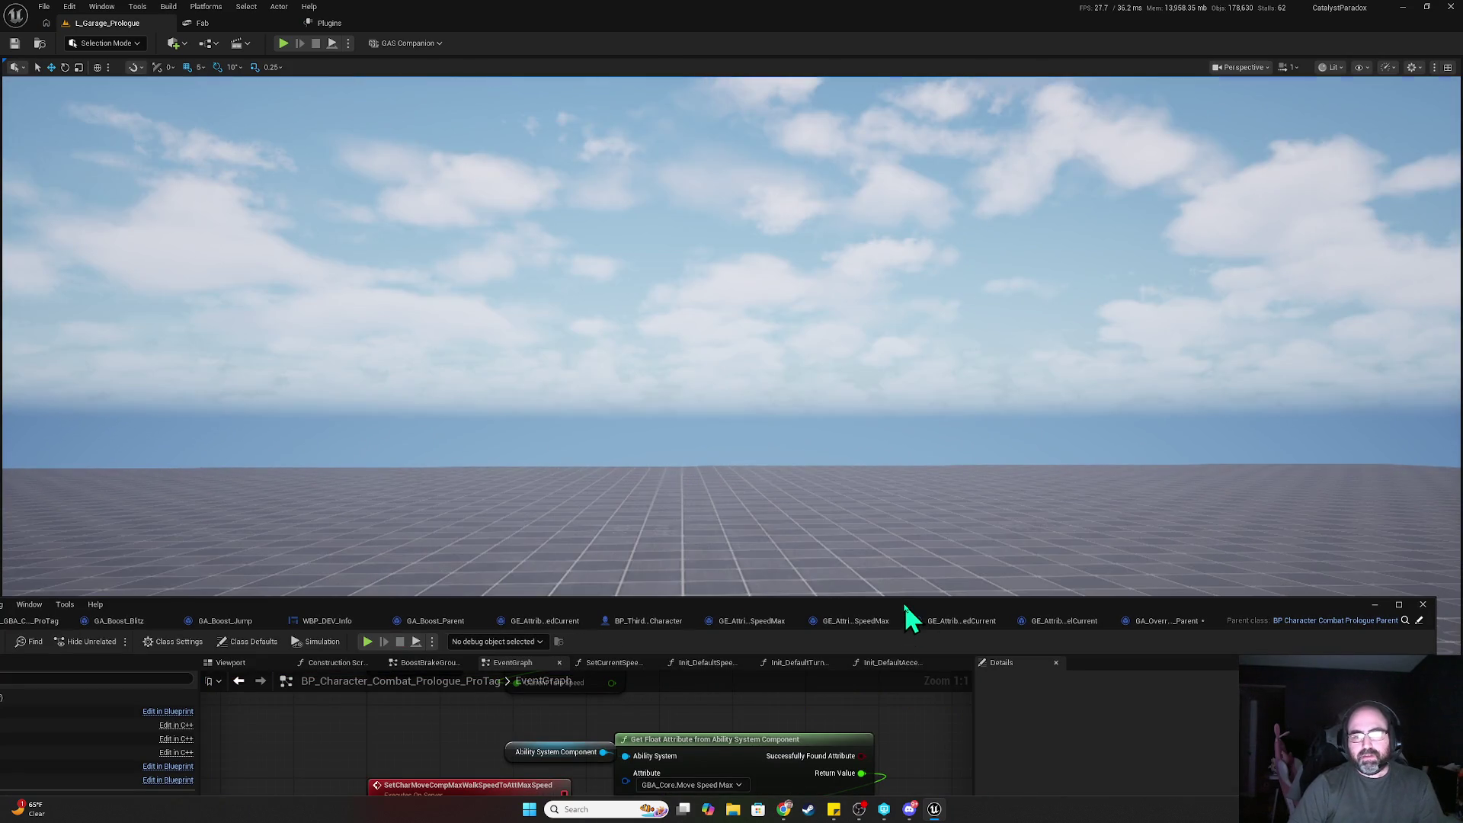
{"action": "left_click", "coordinate": [904, 612]}
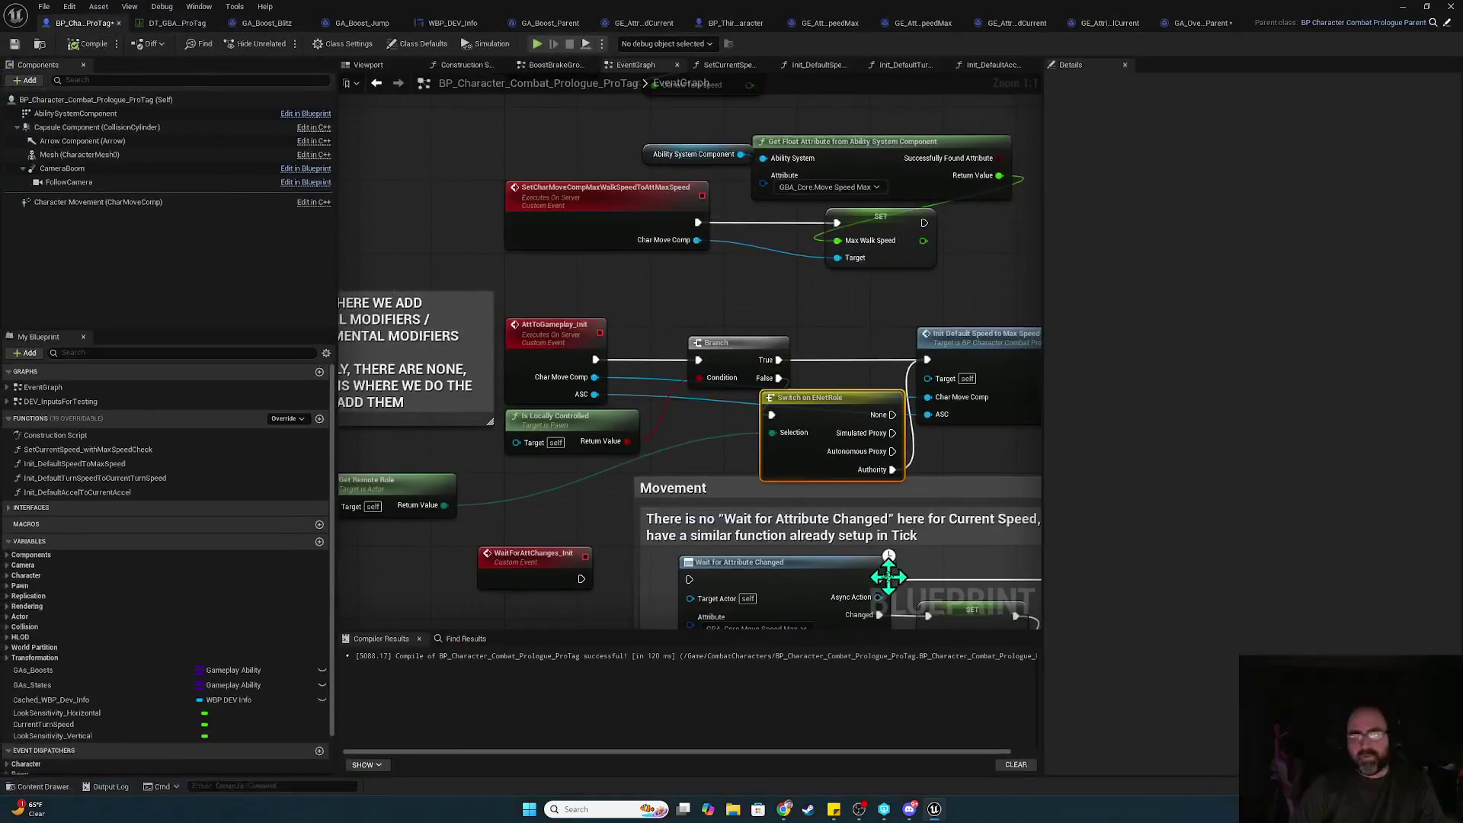
{"action": "left_click_drag", "start_coordinate": [924, 358], "coordinate": [926, 359]}
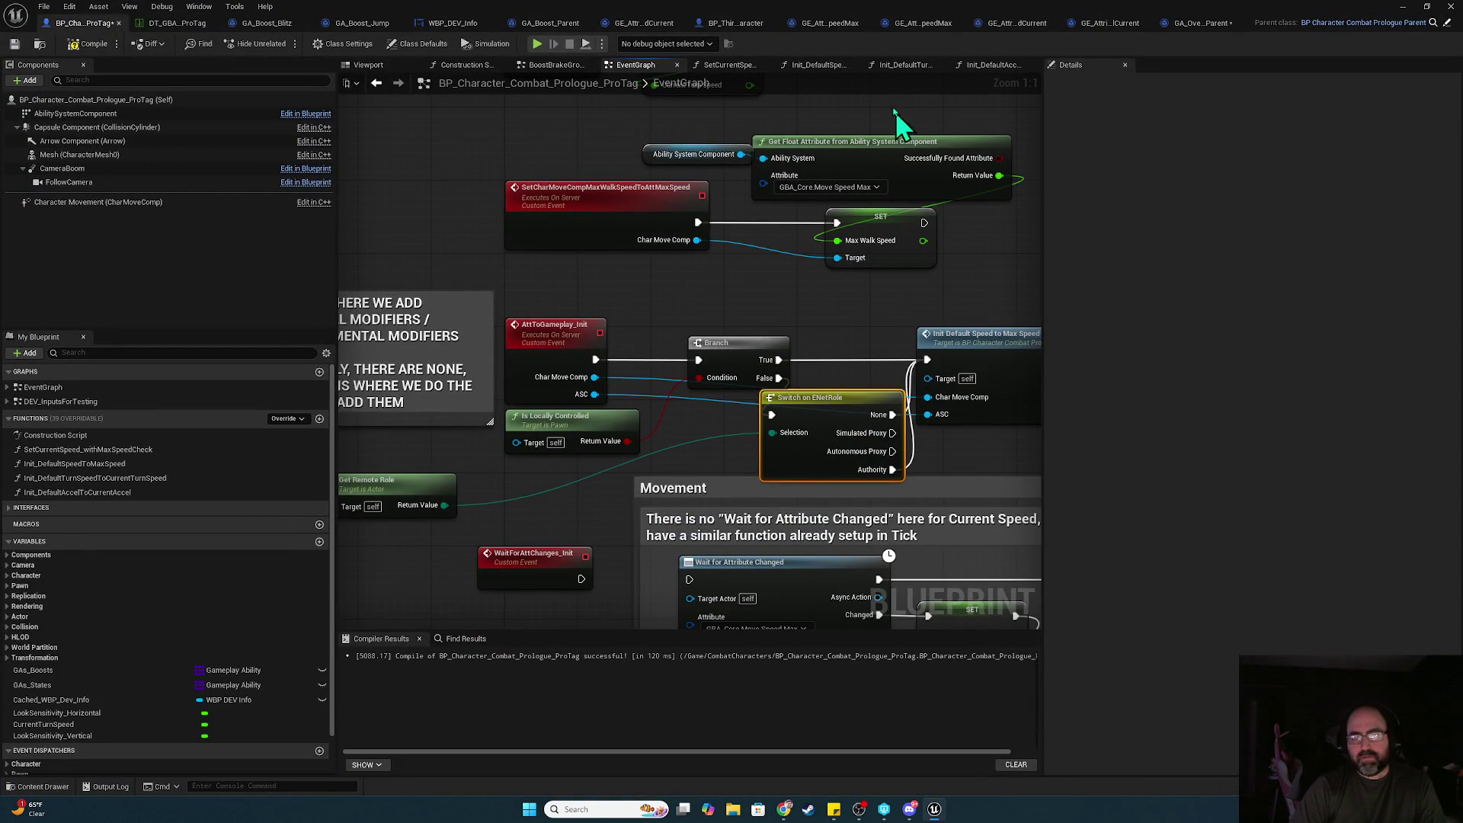
- Recompile, run the two-client test again, stop it, and maximize the blueprint editor
{"action": "left_click", "coordinate": [90, 43]}
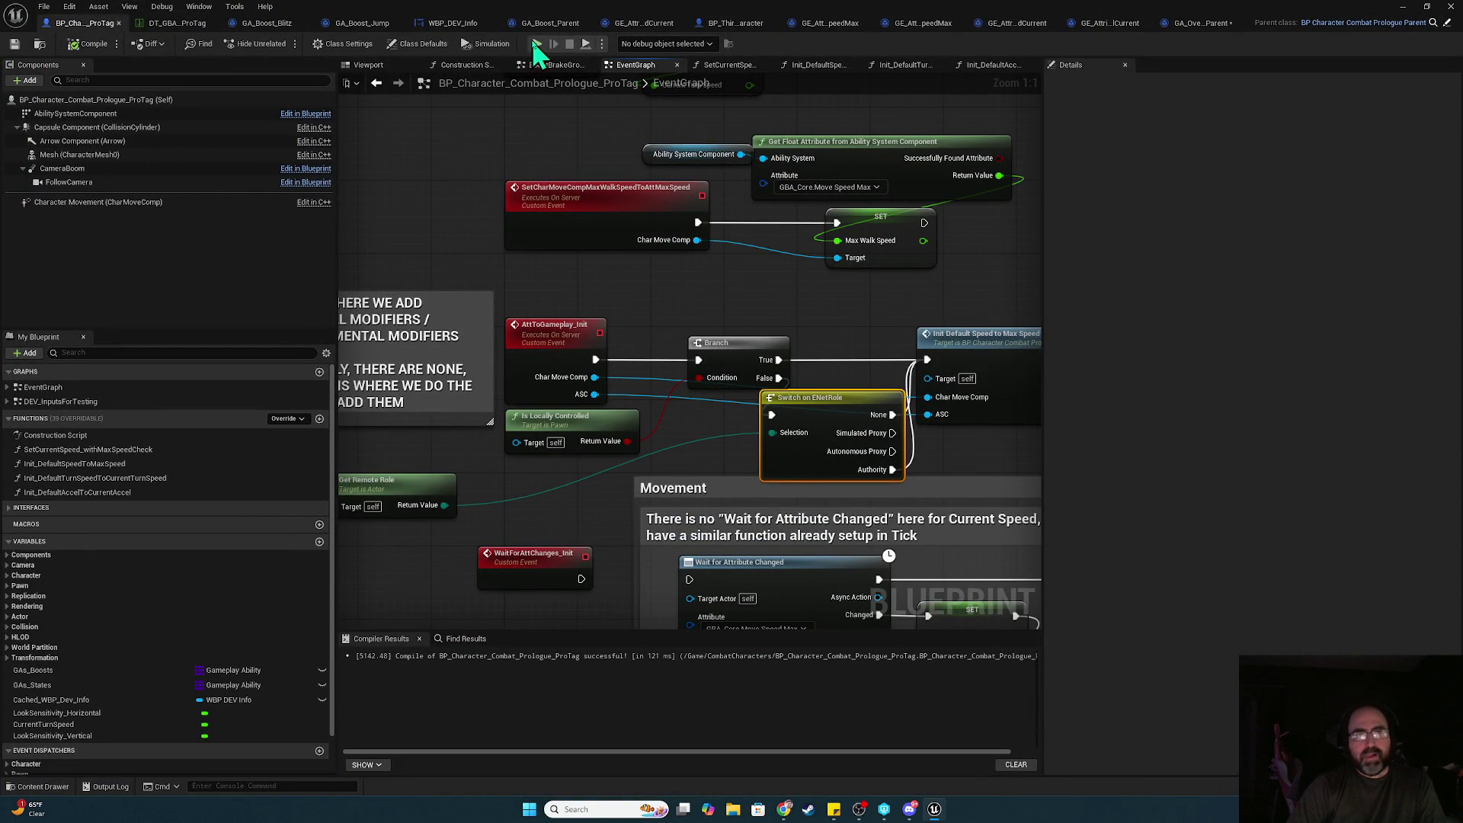
{"action": "left_click", "coordinate": [538, 45]}
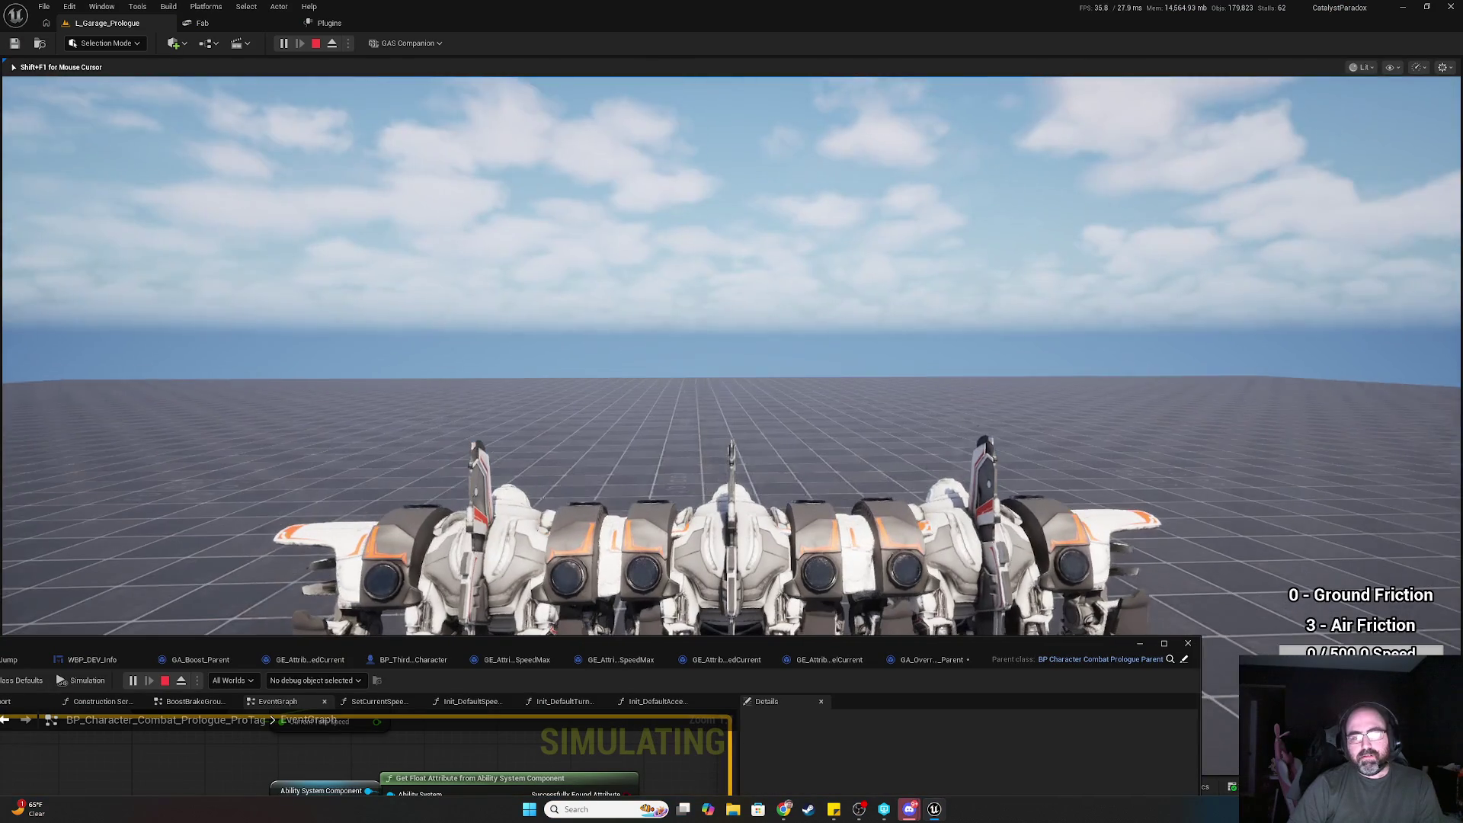
{"action": "key", "text": "alt+Tab"}
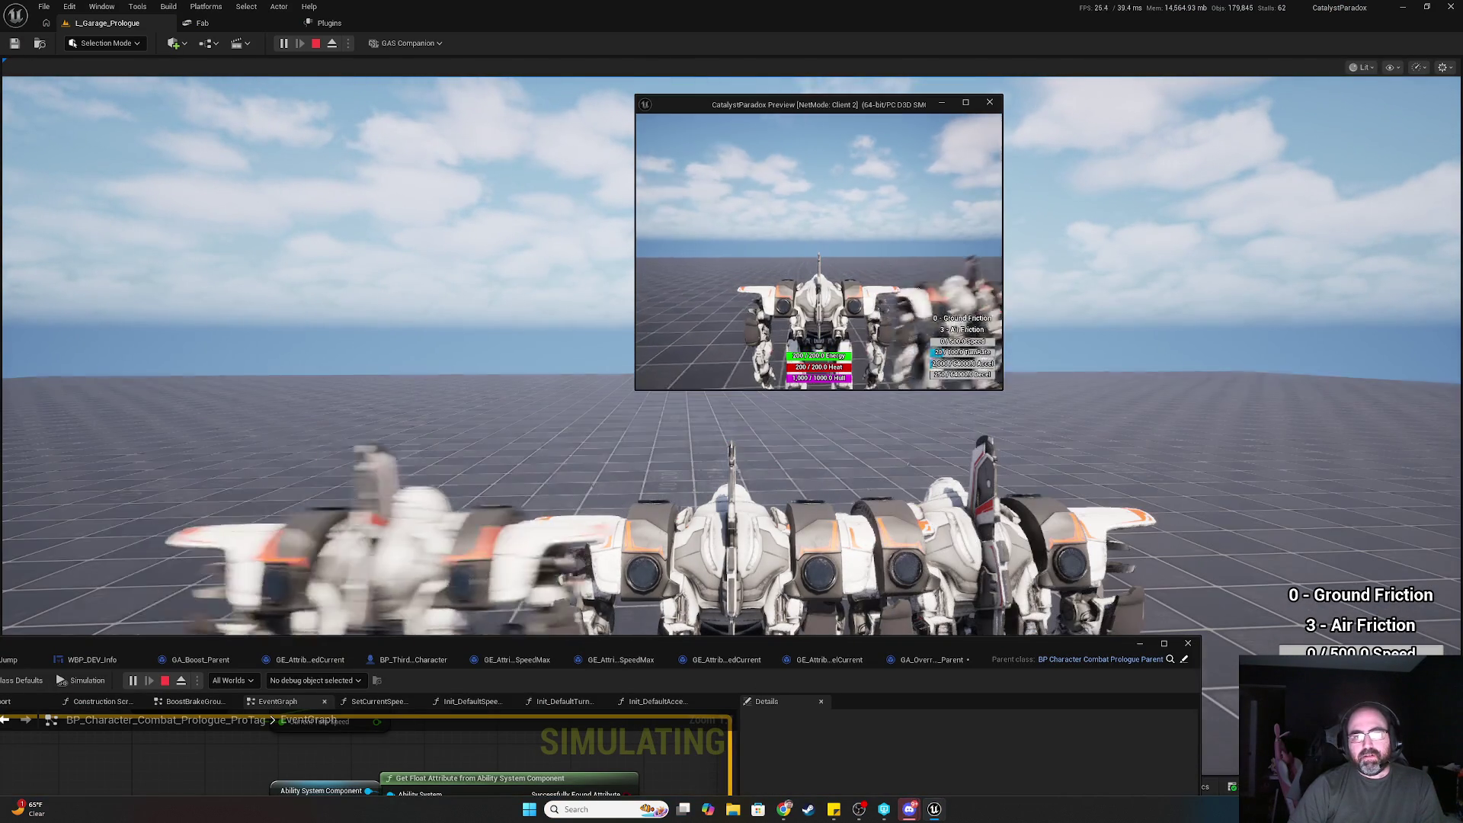
{"action": "left_click", "coordinate": [471, 311]}
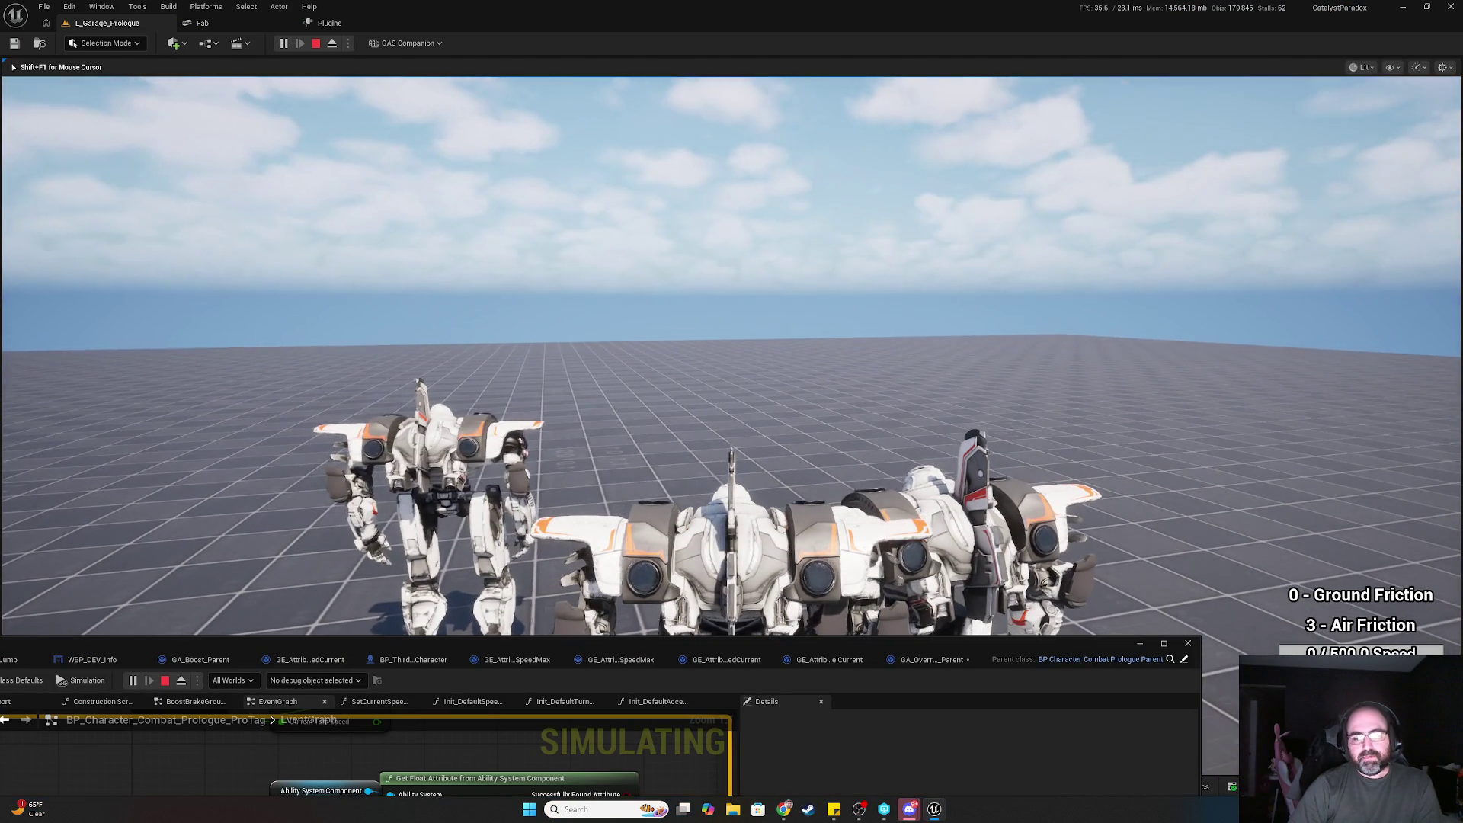
{"action": "key", "text": "Escape"}
{"action": "left_click_drag", "start_coordinate": [839, 646], "coordinate": [982, 221]}
{"action": "double_click", "coordinate": [979, 209]}
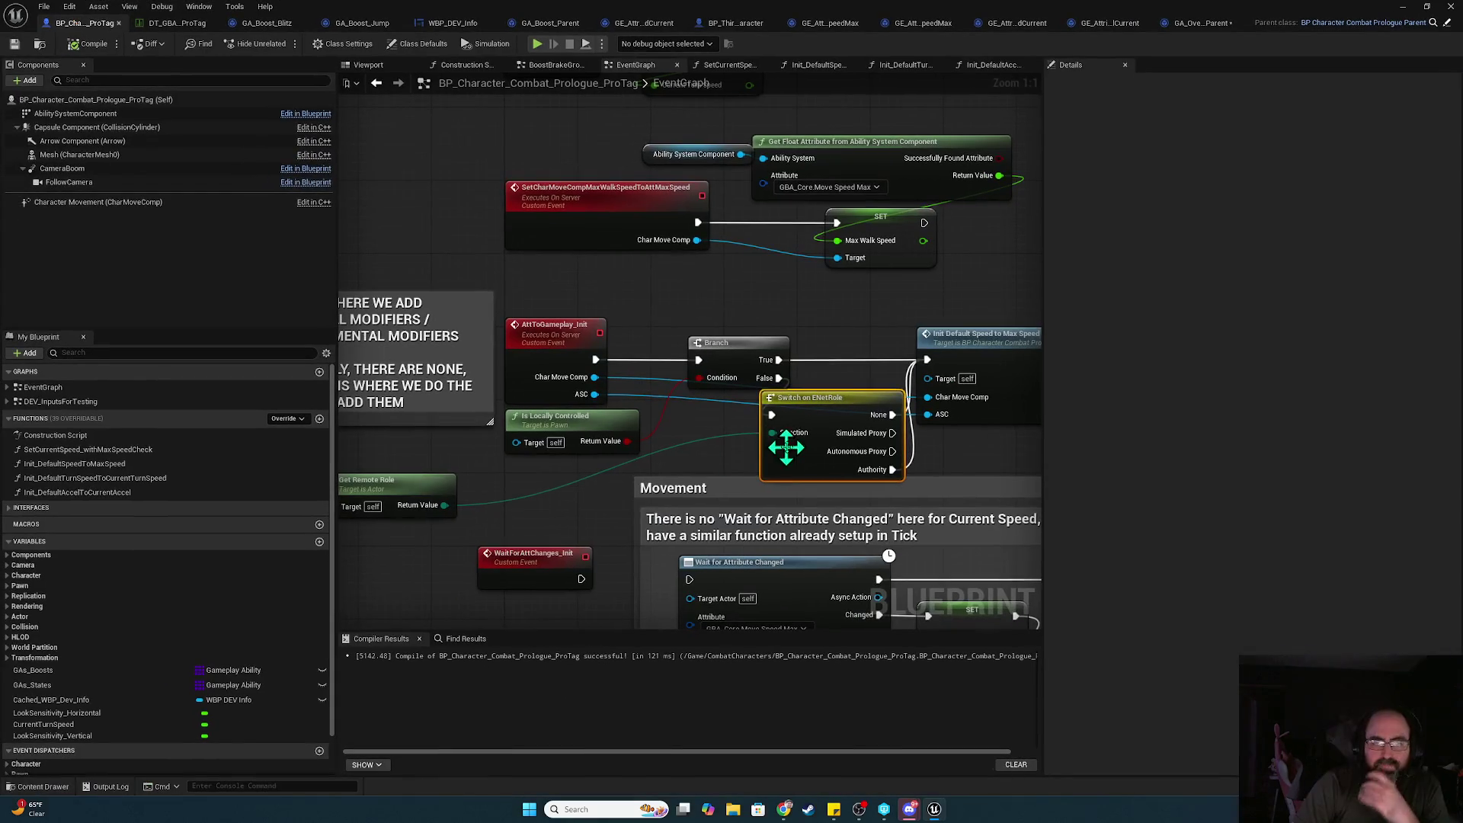
- Delete the Switch on ENetRole, Is Locally Controlled and Branch nodes; wire AttToGameplay_Init straight into Init Default Speed to Max Speed
{"action": "key", "text": "Delete"}
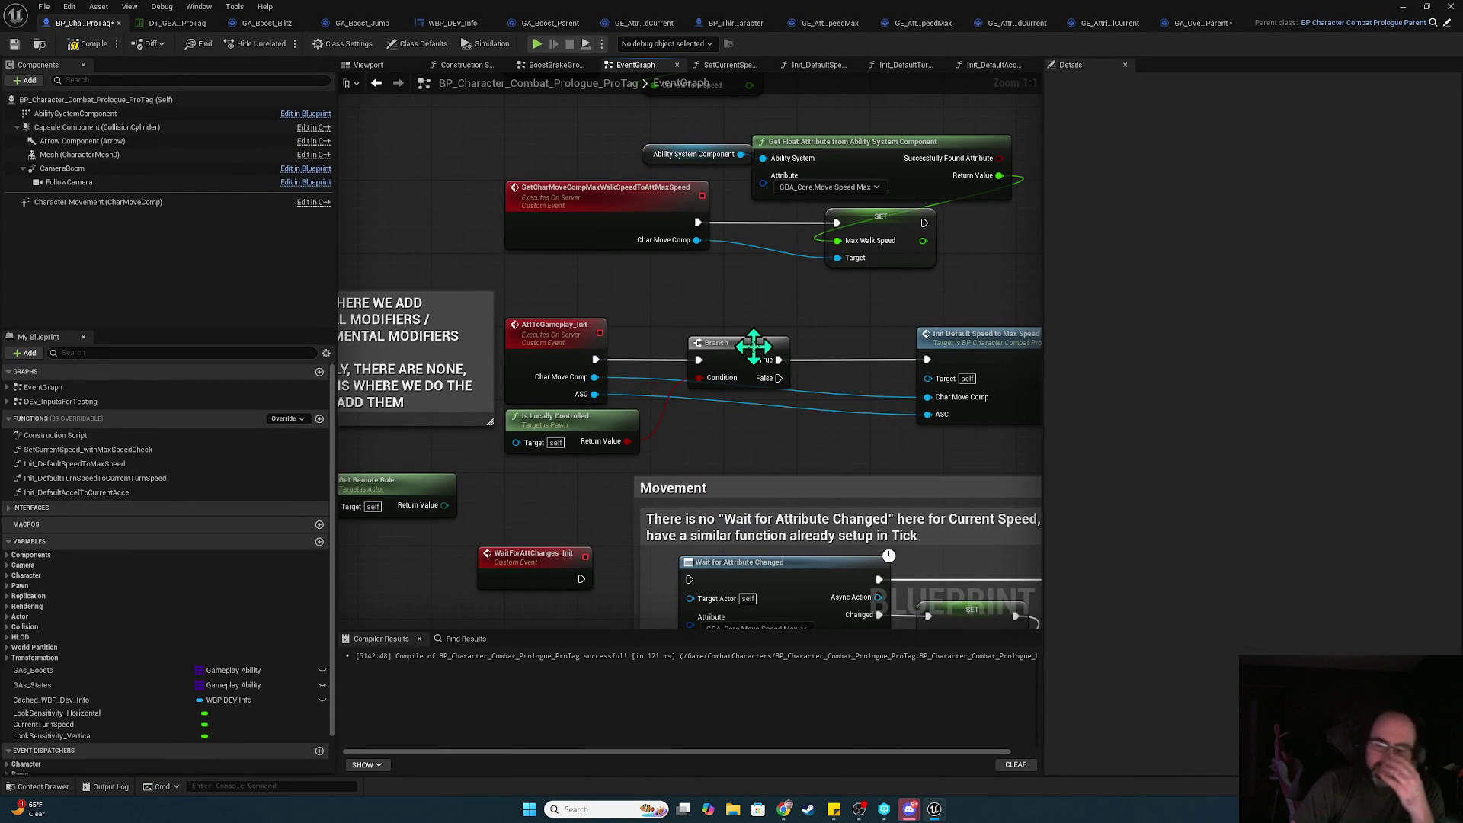
{"action": "mouse_move", "coordinate": [888, 467]}
{"action": "left_mouse_down"}
{"action": "mouse_move", "coordinate": [585, 475]}
{"action": "mouse_move", "coordinate": [654, 499]}
{"action": "left_mouse_up"}
{"action": "left_click", "coordinate": [557, 487]}
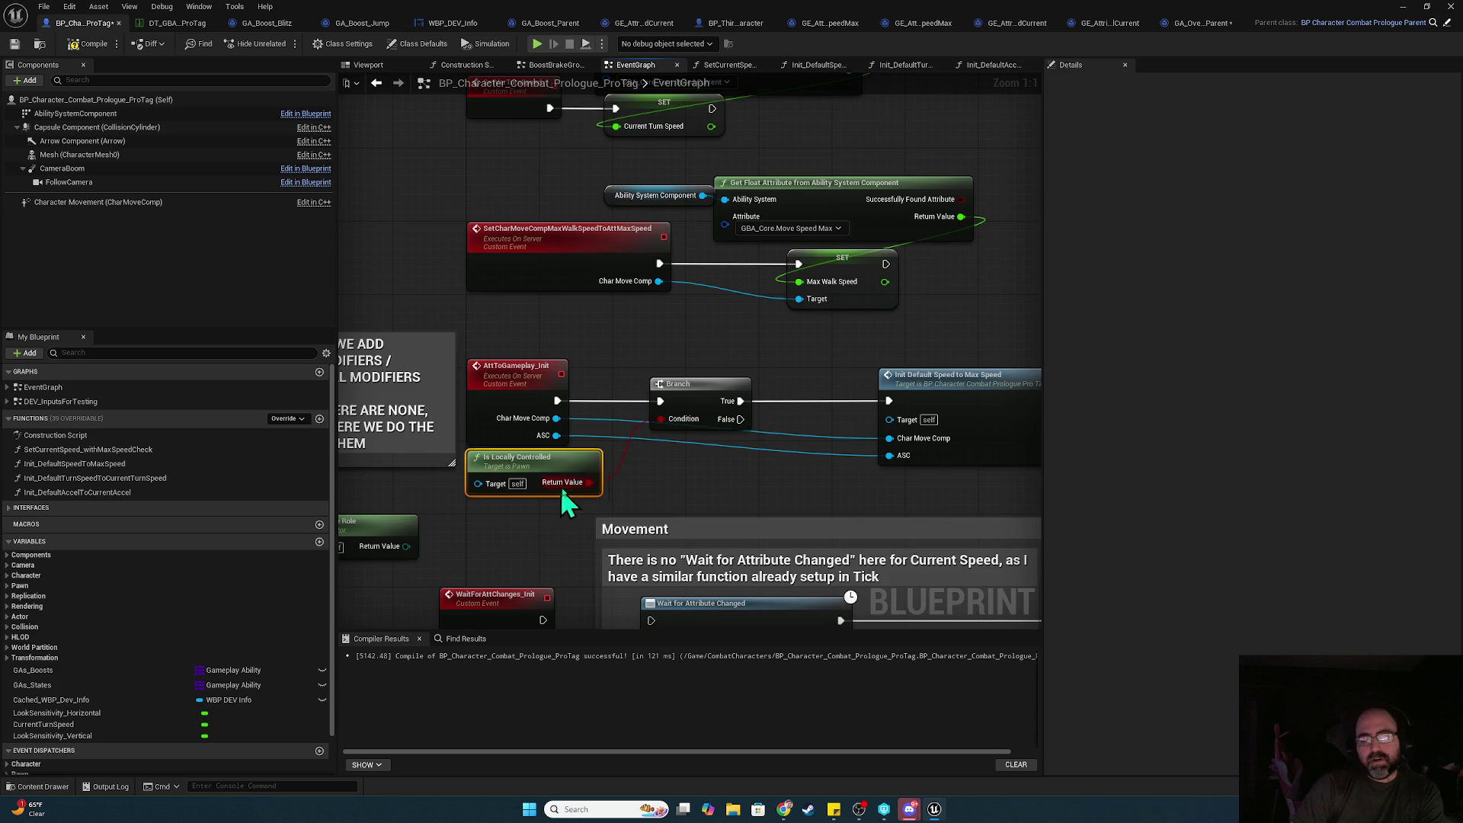
{"action": "key", "text": "Delete"}
{"action": "left_click_drag", "start_coordinate": [558, 487], "coordinate": [703, 440]}
{"action": "left_click", "coordinate": [451, 509]}
{"action": "left_click_drag", "start_coordinate": [453, 525], "coordinate": [175, 569]}
{"action": "left_click", "coordinate": [583, 400]}
{"action": "key", "text": "Delete"}
{"action": "left_click_drag", "start_coordinate": [421, 396], "coordinate": [755, 397]}
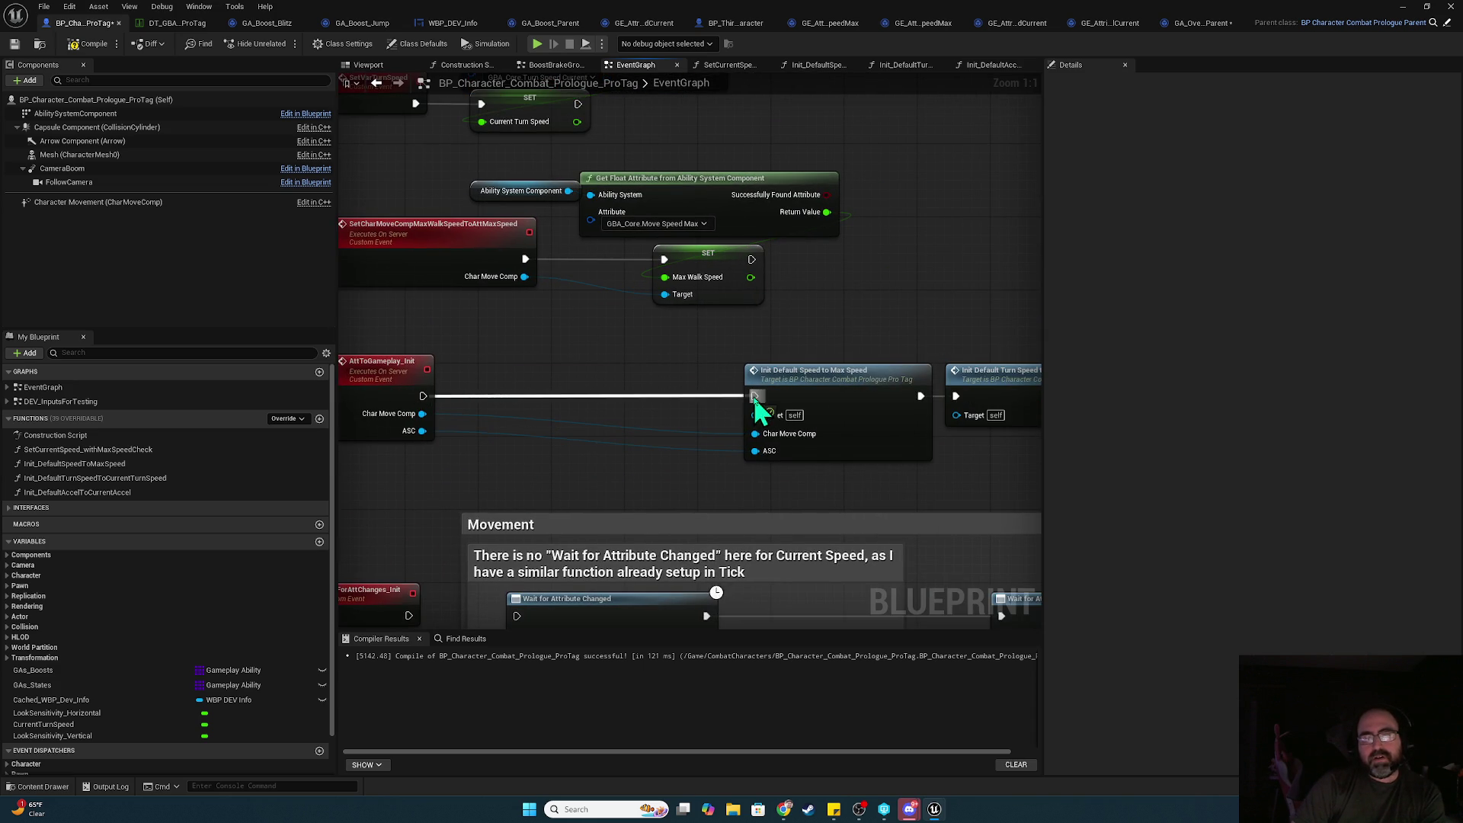
{"action": "mouse_move", "coordinate": [1005, 376]}
{"action": "left_mouse_down"}
{"action": "mouse_move", "coordinate": [563, 392]}
{"action": "mouse_move", "coordinate": [816, 430]}
{"action": "mouse_move", "coordinate": [671, 392]}
{"action": "mouse_move", "coordinate": [587, 400]}
{"action": "left_mouse_up"}
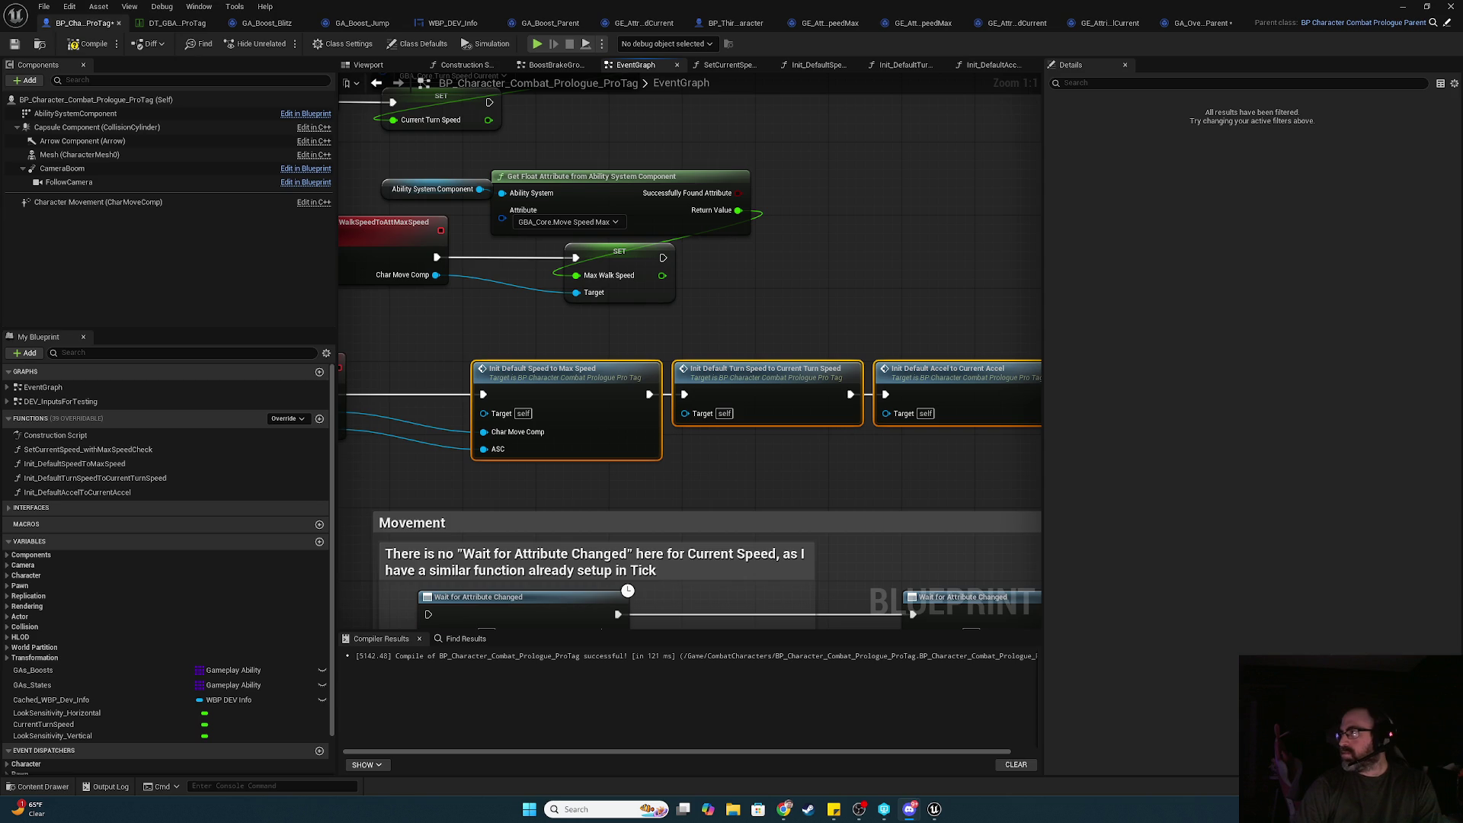
{"action": "left_click", "coordinate": [740, 462]}
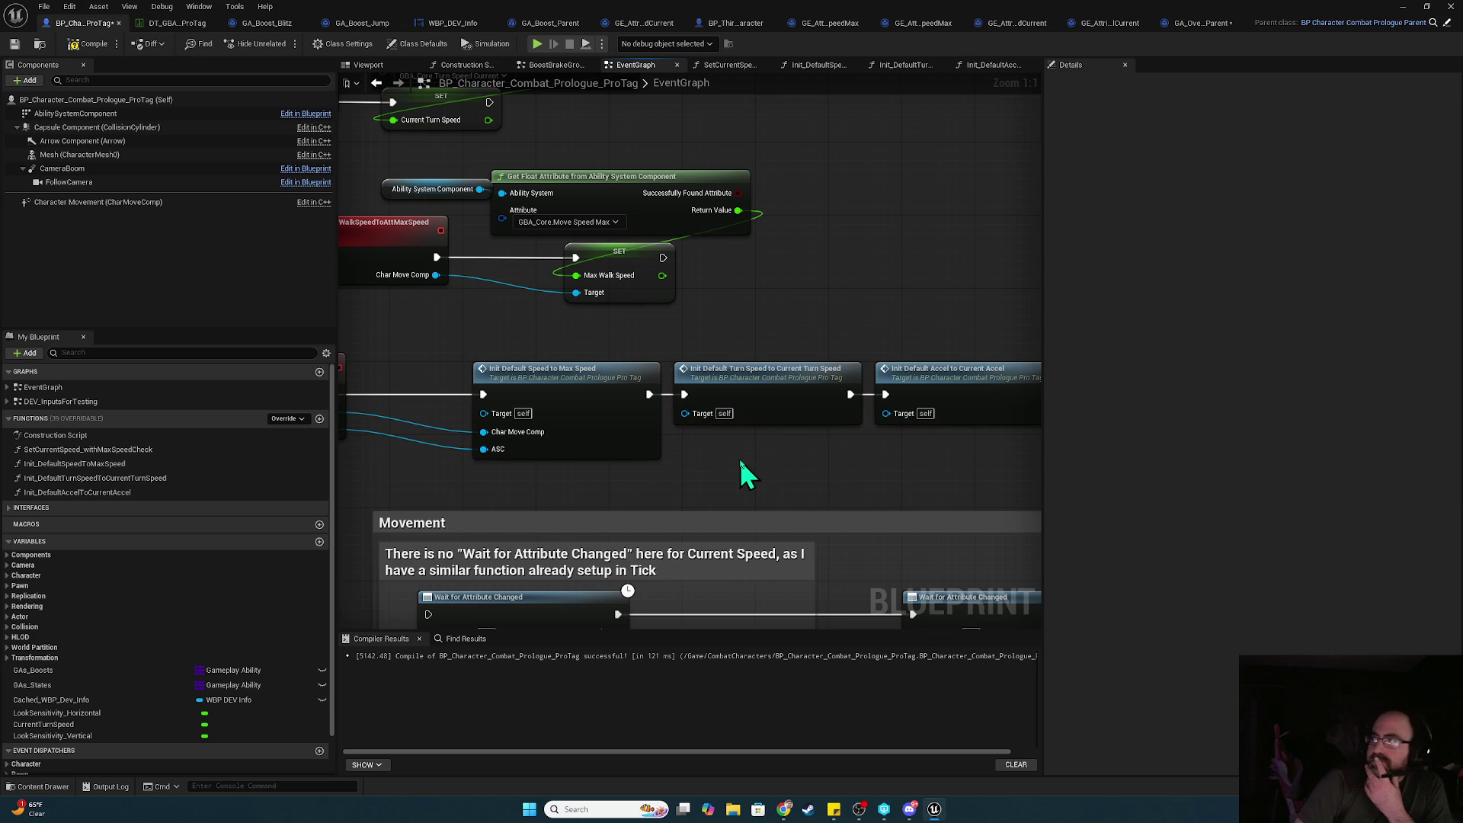
- Survey the custom events and the 'Does this work on MP' comment, then shift Event BeginPlay left
{"action": "mouse_move", "coordinate": [739, 462]}
{"action": "left_mouse_down"}
{"action": "mouse_move", "coordinate": [924, 461]}
{"action": "mouse_move", "coordinate": [463, 554]}
{"action": "mouse_move", "coordinate": [676, 317]}
{"action": "mouse_move", "coordinate": [774, 259]}
{"action": "mouse_move", "coordinate": [604, 313]}
{"action": "mouse_move", "coordinate": [438, 153]}
{"action": "left_mouse_up"}
{"action": "mouse_move", "coordinate": [874, 222]}
{"action": "left_mouse_down"}
{"action": "mouse_move", "coordinate": [679, 243]}
{"action": "mouse_move", "coordinate": [843, 349]}
{"action": "mouse_move", "coordinate": [842, 409]}
{"action": "mouse_move", "coordinate": [838, 290]}
{"action": "mouse_move", "coordinate": [808, 311]}
{"action": "mouse_move", "coordinate": [759, 217]}
{"action": "left_mouse_up"}
{"action": "mouse_move", "coordinate": [692, 434]}
{"action": "left_mouse_down"}
{"action": "mouse_move", "coordinate": [625, 570]}
{"action": "mouse_move", "coordinate": [669, 461]}
{"action": "mouse_move", "coordinate": [787, 509]}
{"action": "mouse_move", "coordinate": [626, 464]}
{"action": "mouse_move", "coordinate": [638, 366]}
{"action": "mouse_move", "coordinate": [412, 355]}
{"action": "mouse_move", "coordinate": [473, 369]}
{"action": "left_mouse_up"}
{"action": "left_click", "coordinate": [660, 327]}
{"action": "left_click_drag", "start_coordinate": [660, 327], "coordinate": [609, 355]}
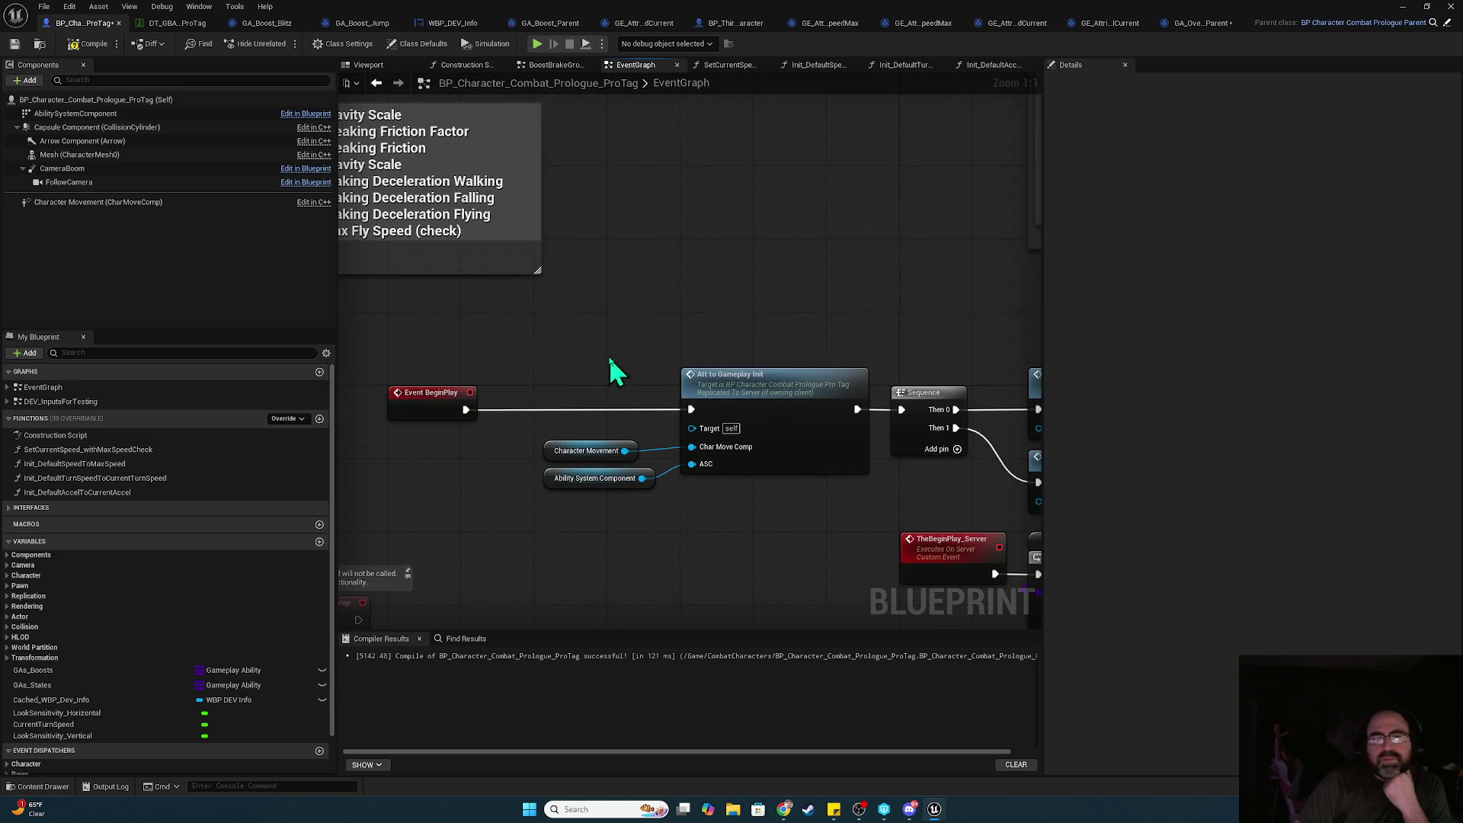
- Add an Is Server node feeding a Print String inserted between Event BeginPlay and Att to Gameplay Init
{"action": "right_click", "coordinate": [538, 372]}
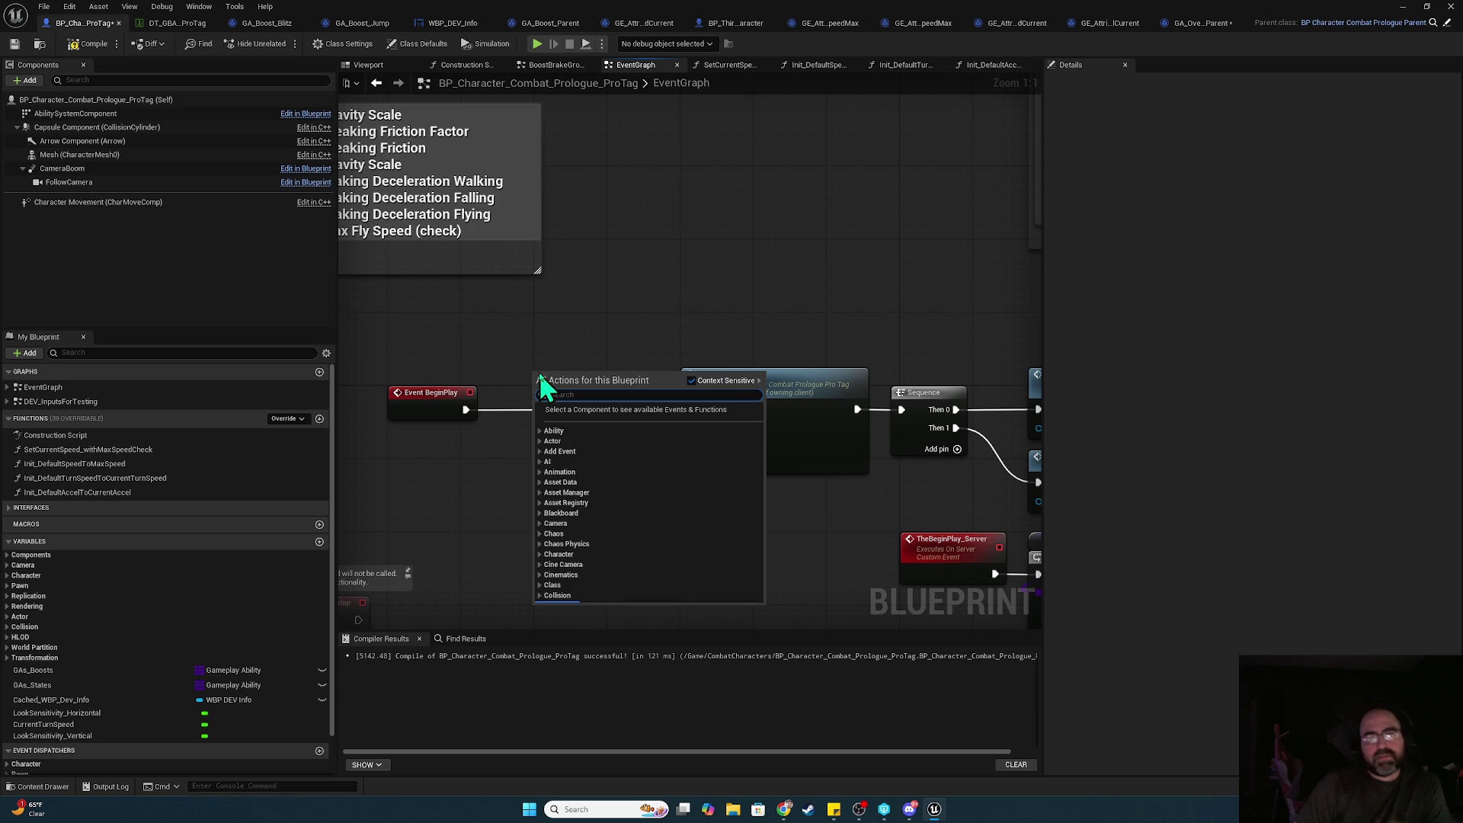
{"action": "type", "text": "is server"}
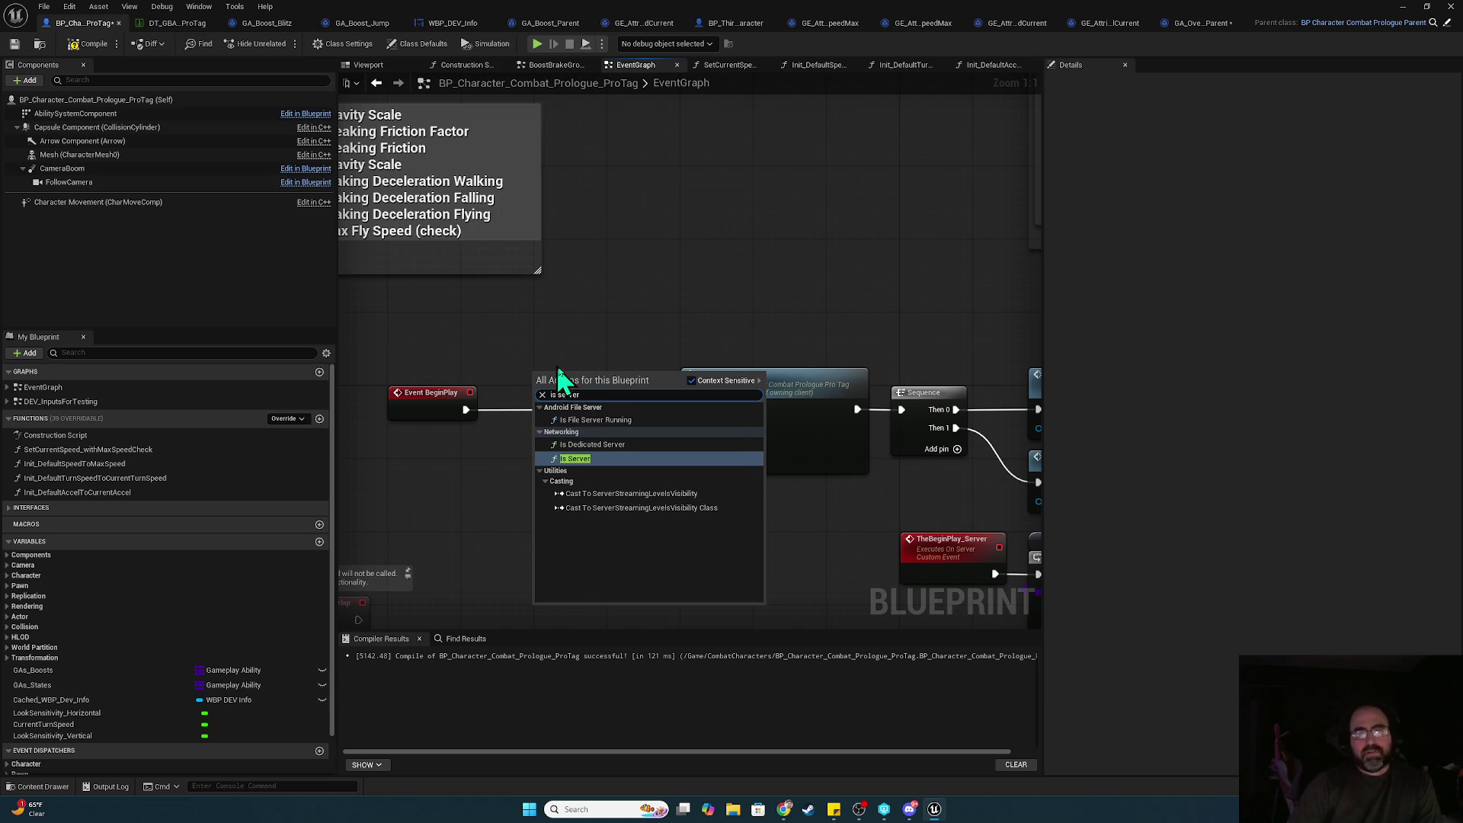
{"action": "left_click", "coordinate": [593, 459]}
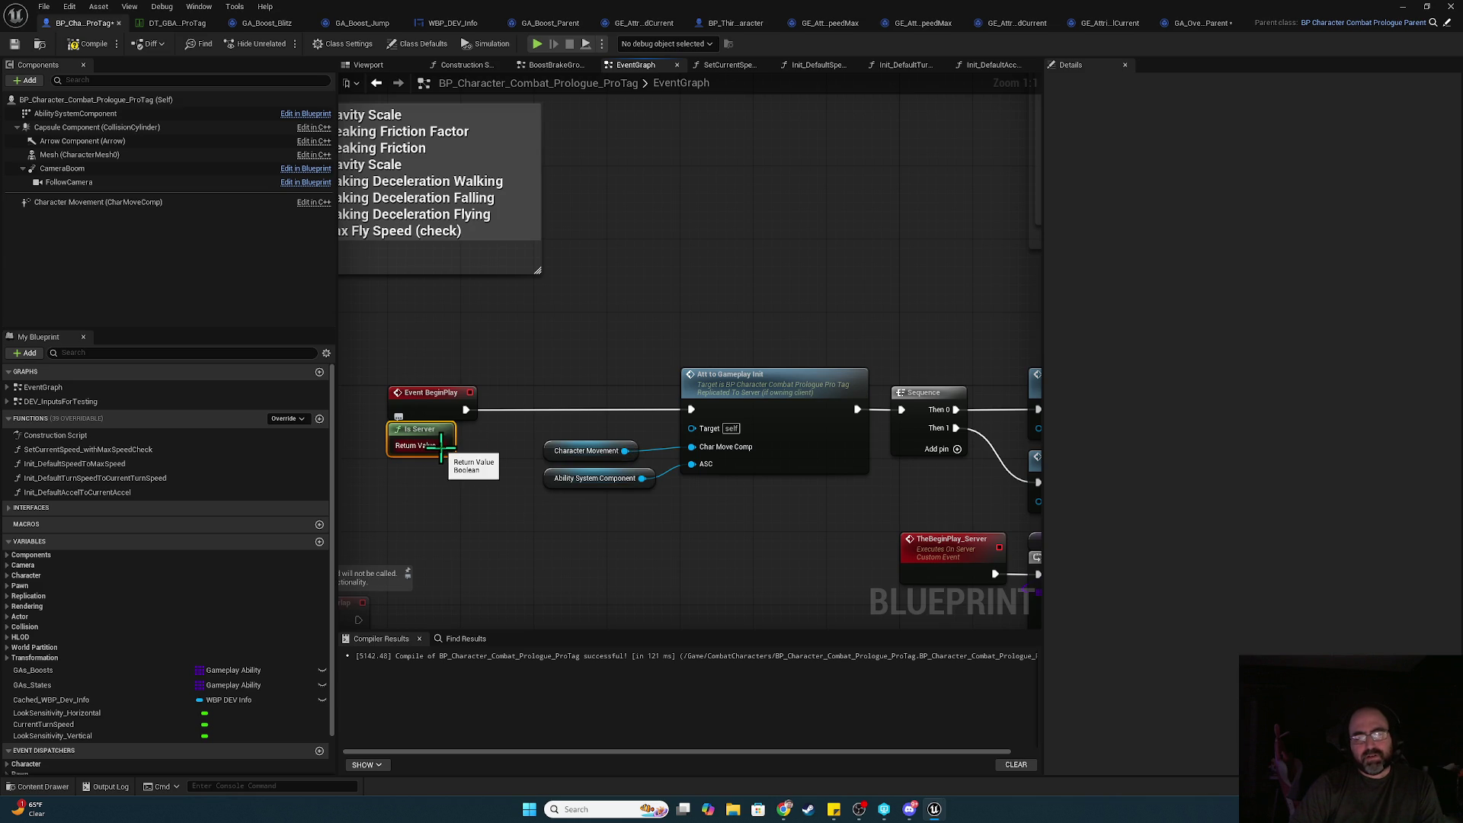
{"action": "left_click_drag", "start_coordinate": [442, 447], "coordinate": [521, 352]}
{"action": "type", "text": "print str"}
{"action": "key", "text": "Return"}
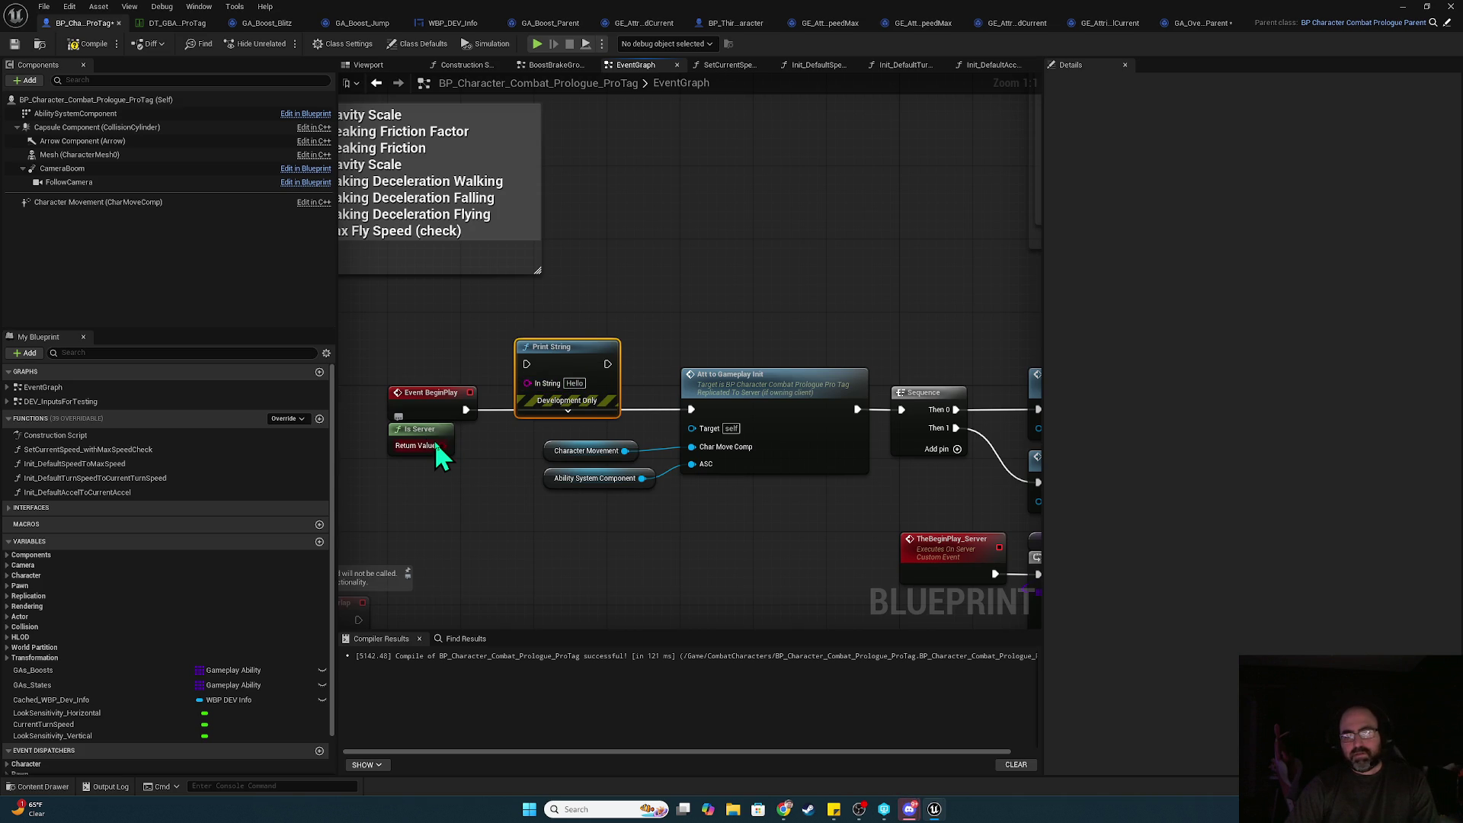
{"action": "mouse_move", "coordinate": [440, 448]}
{"action": "left_mouse_down"}
{"action": "mouse_move", "coordinate": [550, 387]}
{"action": "mouse_move", "coordinate": [534, 436]}
{"action": "mouse_move", "coordinate": [506, 390]}
{"action": "mouse_move", "coordinate": [442, 492]}
{"action": "mouse_move", "coordinate": [423, 464]}
{"action": "mouse_move", "coordinate": [541, 402]}
{"action": "mouse_move", "coordinate": [465, 409]}
{"action": "left_mouse_up"}
{"action": "mouse_move", "coordinate": [576, 409]}
{"action": "left_mouse_down"}
{"action": "mouse_move", "coordinate": [709, 424]}
{"action": "mouse_move", "coordinate": [692, 410]}
{"action": "left_mouse_up"}
{"action": "left_click_drag", "start_coordinate": [555, 409], "coordinate": [575, 339]}
- Set the Print String text colour to pink
{"action": "left_click", "coordinate": [576, 390]}
{"action": "left_click", "coordinate": [594, 420]}
{"action": "left_click", "coordinate": [689, 463]}
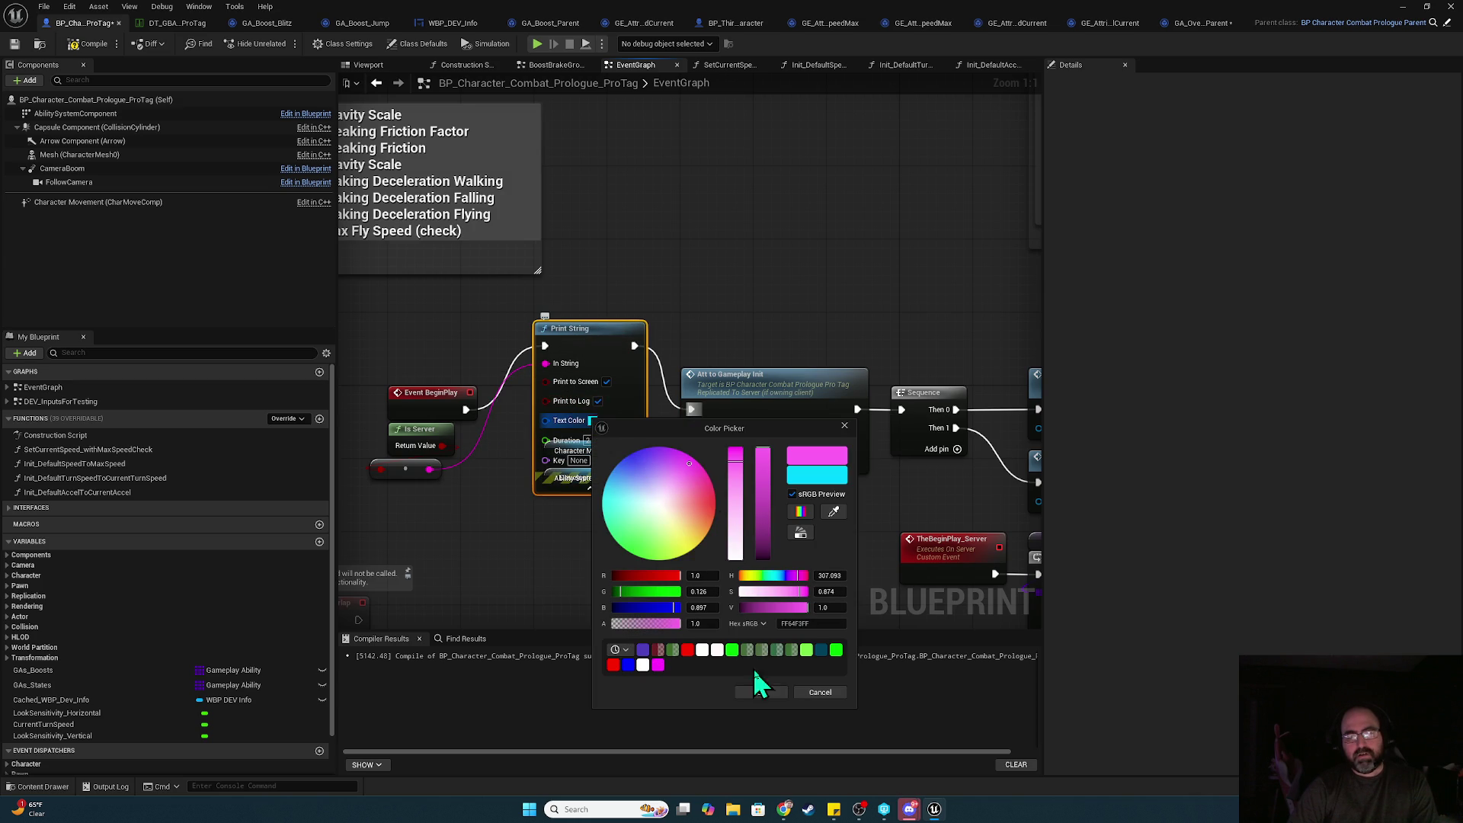
{"action": "left_click", "coordinate": [773, 691]}
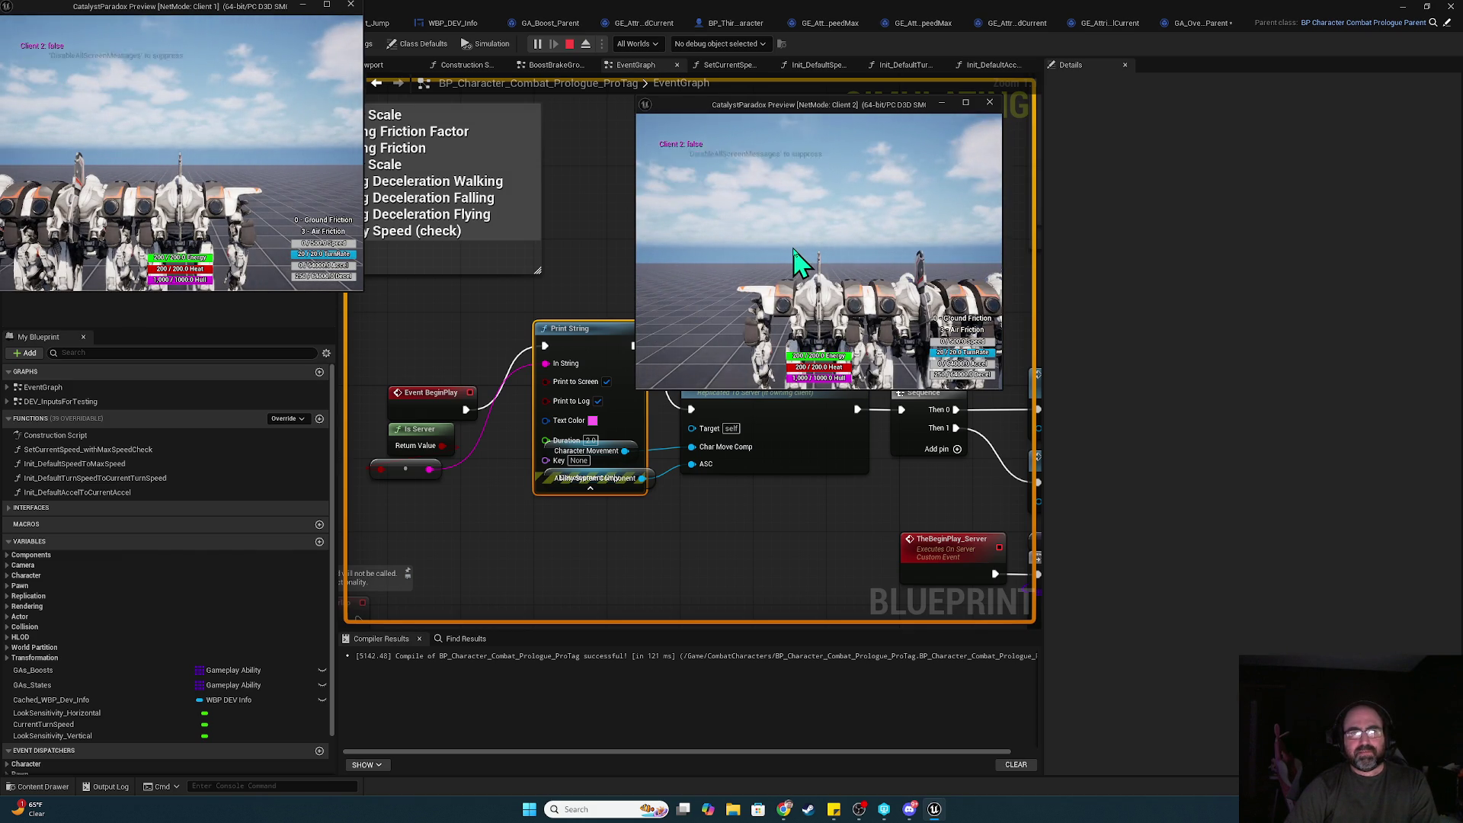
- End the play session and line Print String up between BeginPlay and Att to Gameplay Init
{"action": "key", "text": "Escape"}
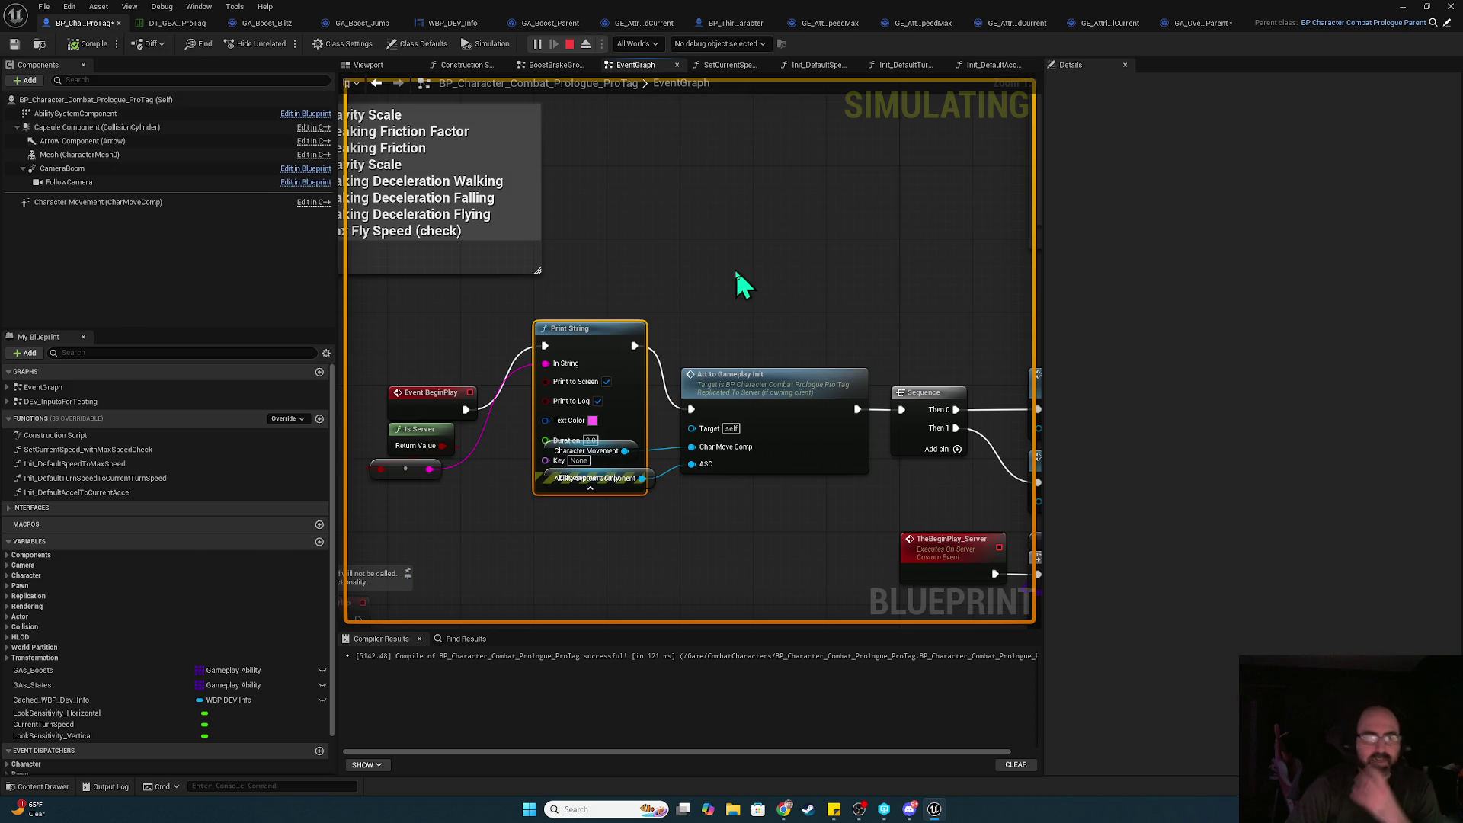
{"action": "mouse_move", "coordinate": [702, 283]}
{"action": "left_mouse_down"}
{"action": "mouse_move", "coordinate": [560, 408]}
{"action": "mouse_move", "coordinate": [539, 479]}
{"action": "mouse_move", "coordinate": [907, 180]}
{"action": "mouse_move", "coordinate": [764, 170]}
{"action": "mouse_move", "coordinate": [653, 297]}
{"action": "mouse_move", "coordinate": [643, 399]}
{"action": "mouse_move", "coordinate": [651, 349]}
{"action": "left_mouse_up"}
{"action": "left_click", "coordinate": [488, 277]}
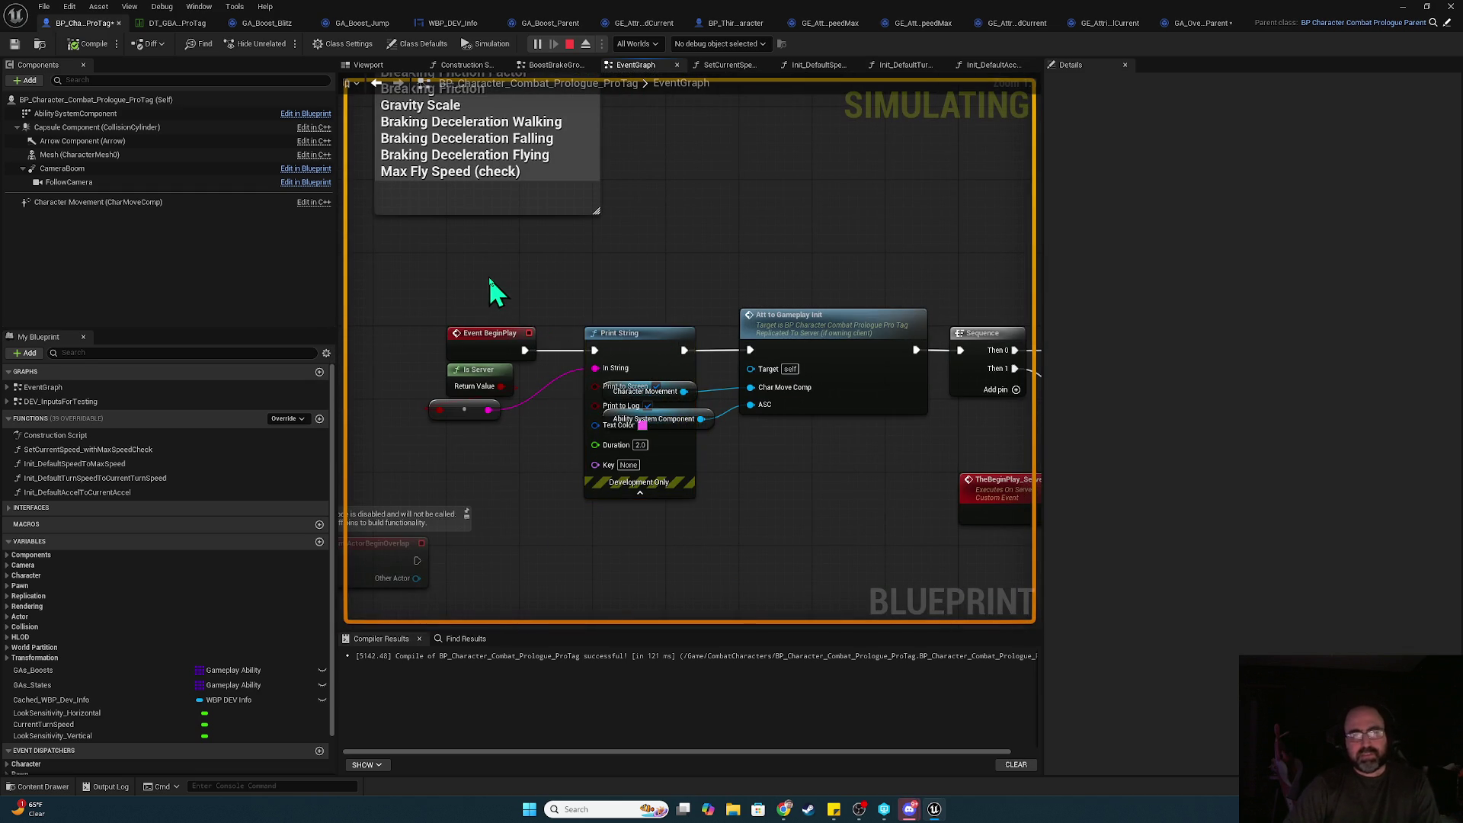
- Add an Is Locally Controlled node with a Branch near Event BeginPlay and pull an execution wire
{"action": "right_click", "coordinate": [488, 277]}
{"action": "type", "text": "is locally"}
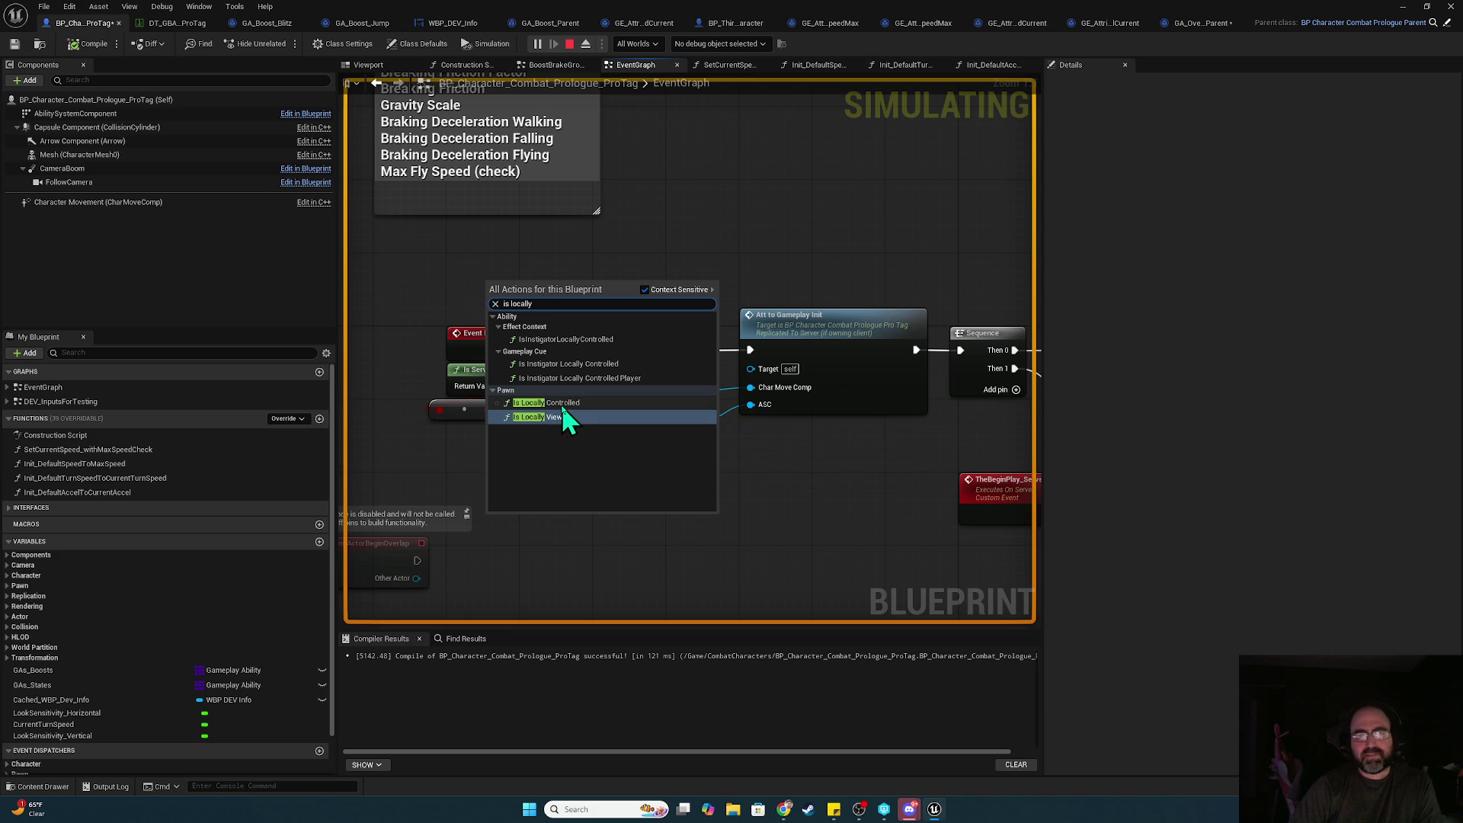
{"action": "left_click", "coordinate": [560, 403]}
{"action": "mouse_move", "coordinate": [562, 300]}
{"action": "left_mouse_down"}
{"action": "mouse_move", "coordinate": [472, 272]}
{"action": "mouse_move", "coordinate": [596, 267]}
{"action": "left_mouse_up"}
{"action": "mouse_move", "coordinate": [524, 350]}
{"action": "left_mouse_down"}
{"action": "mouse_move", "coordinate": [591, 261]}
{"action": "mouse_move", "coordinate": [563, 300]}
{"action": "left_mouse_up"}
- Delete the BeginPlay Is Locally Controlled and Branch nodes, jump to AttToGameplay_Init, and stop simulating
{"action": "key", "text": "Escape"}
{"action": "left_click", "coordinate": [488, 291], "text": "shift"}
{"action": "key", "text": "Delete"}
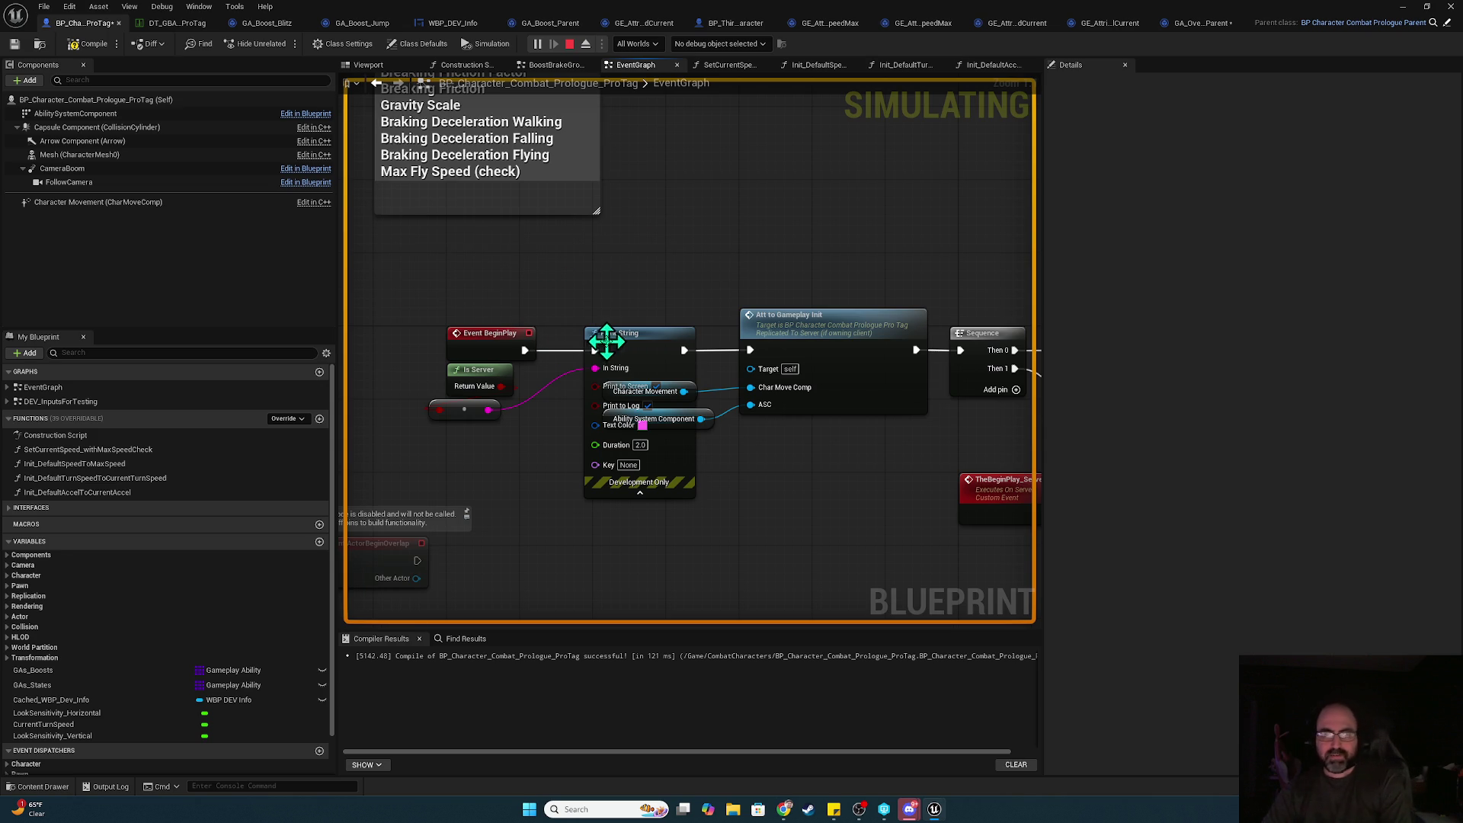
{"action": "double_click", "coordinate": [808, 324]}
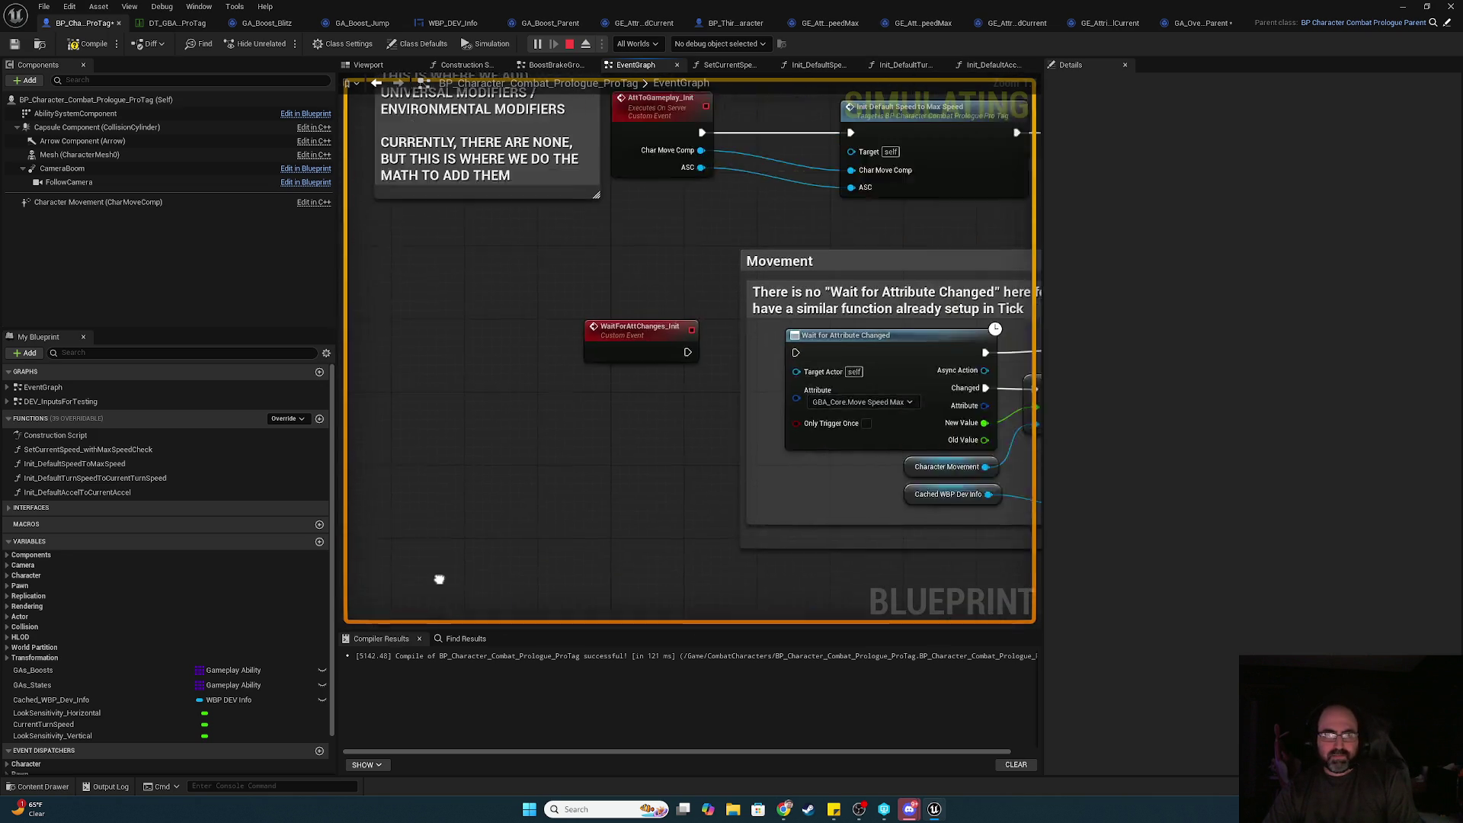
{"action": "left_click", "coordinate": [569, 43]}
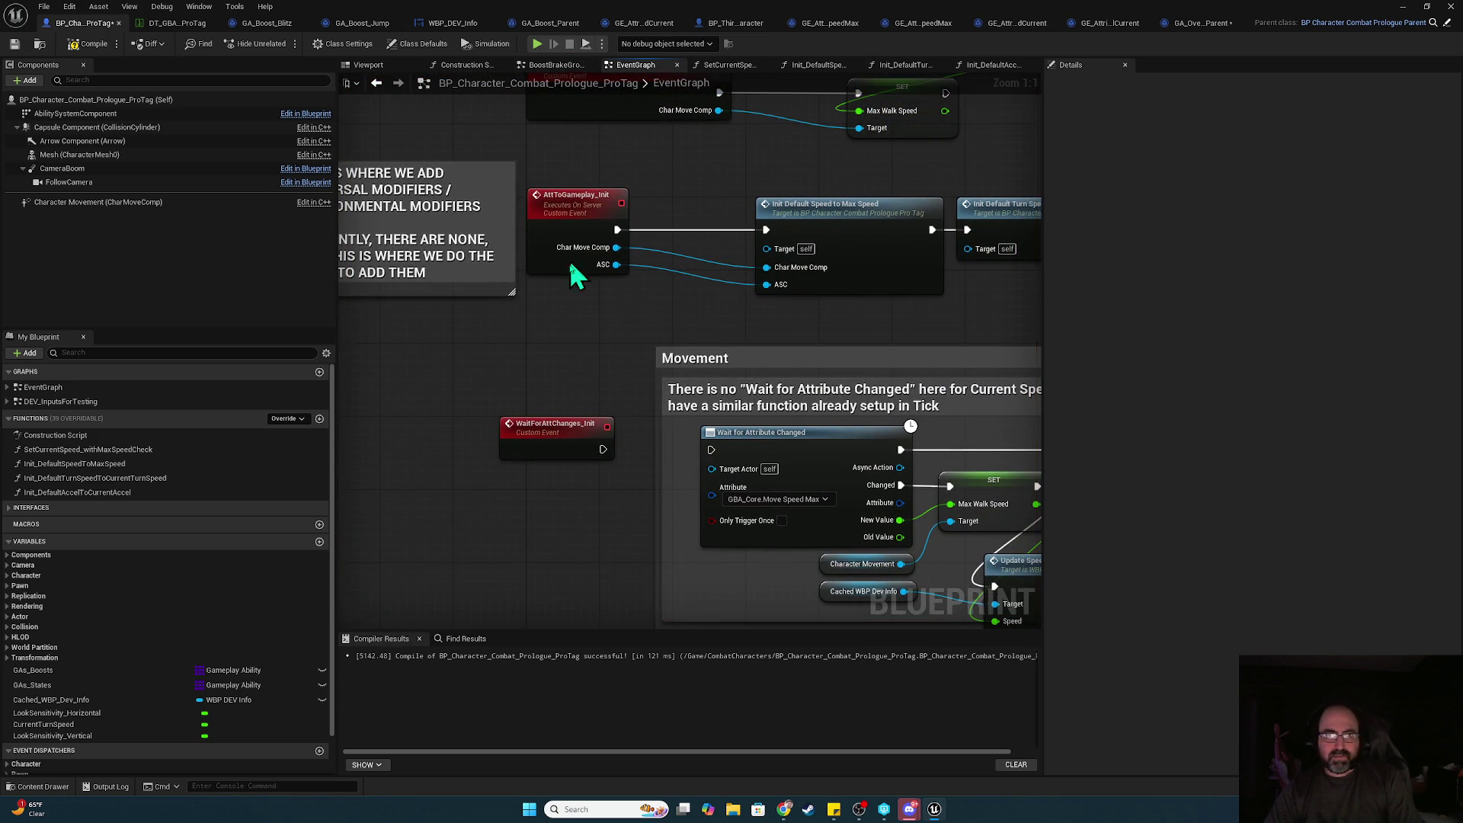
- Add an Is Locally Controlled Branch on AttToGameplay_Init's initialization wire
{"action": "right_click", "coordinate": [541, 331]}
{"action": "type", "text": "is locally con"}
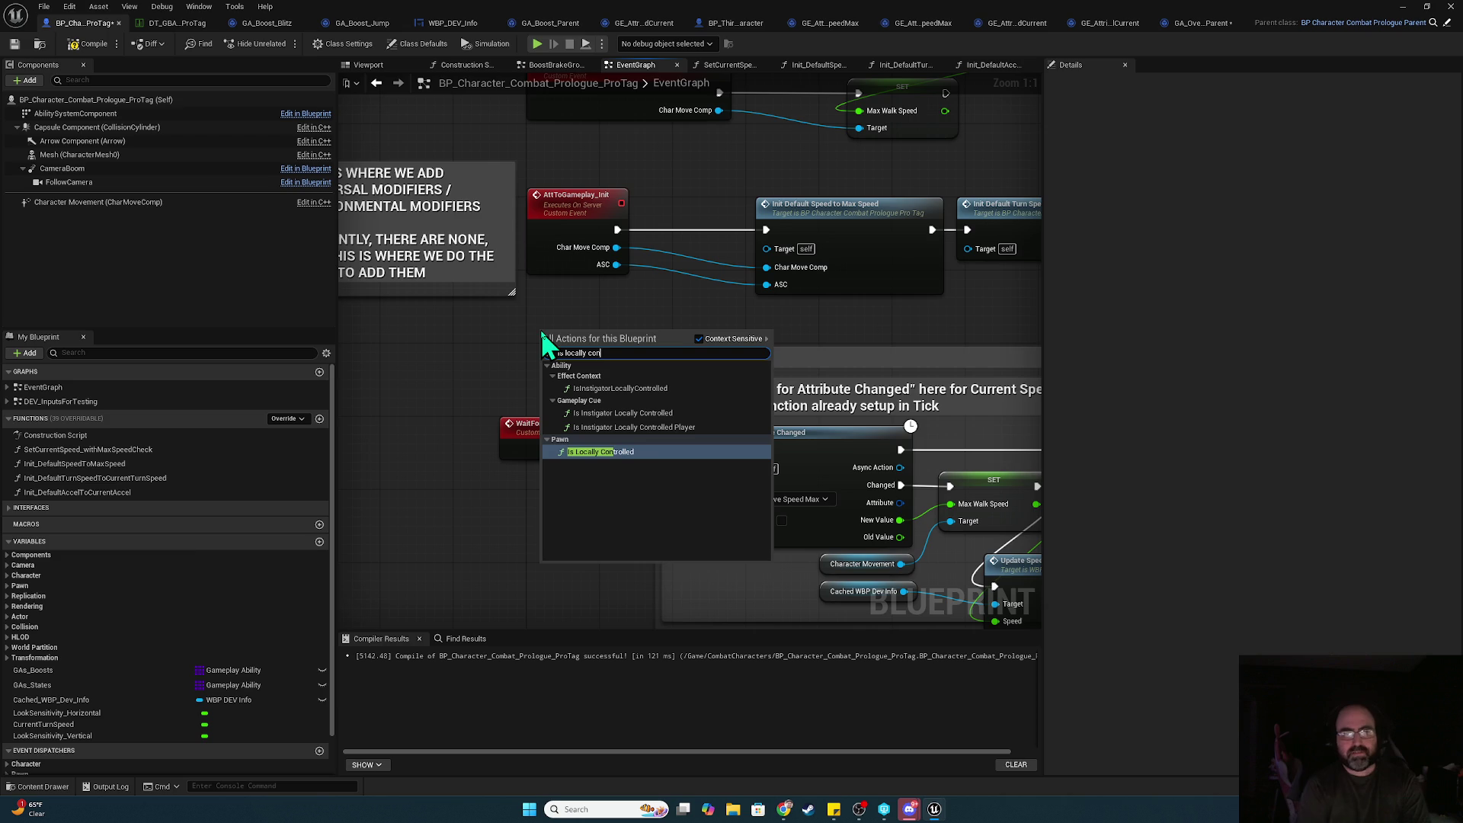
{"action": "left_click", "coordinate": [649, 413]}
{"action": "left_click_drag", "start_coordinate": [609, 340], "coordinate": [483, 333]}
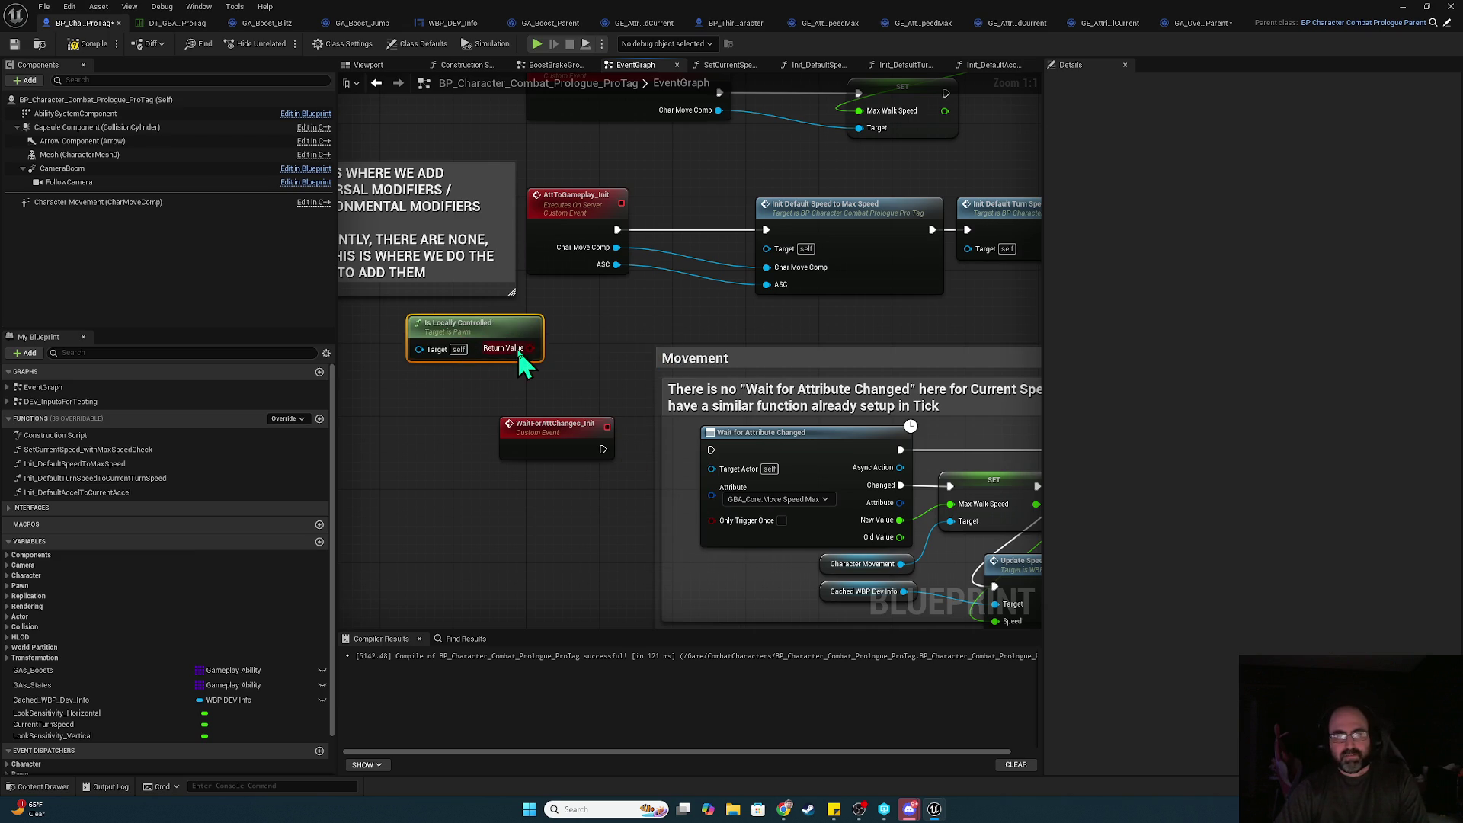
{"action": "left_click", "coordinate": [648, 242]}
{"action": "mouse_move", "coordinate": [687, 257]}
{"action": "left_mouse_down"}
{"action": "mouse_move", "coordinate": [697, 229]}
{"action": "mouse_move", "coordinate": [765, 229]}
{"action": "left_mouse_up"}
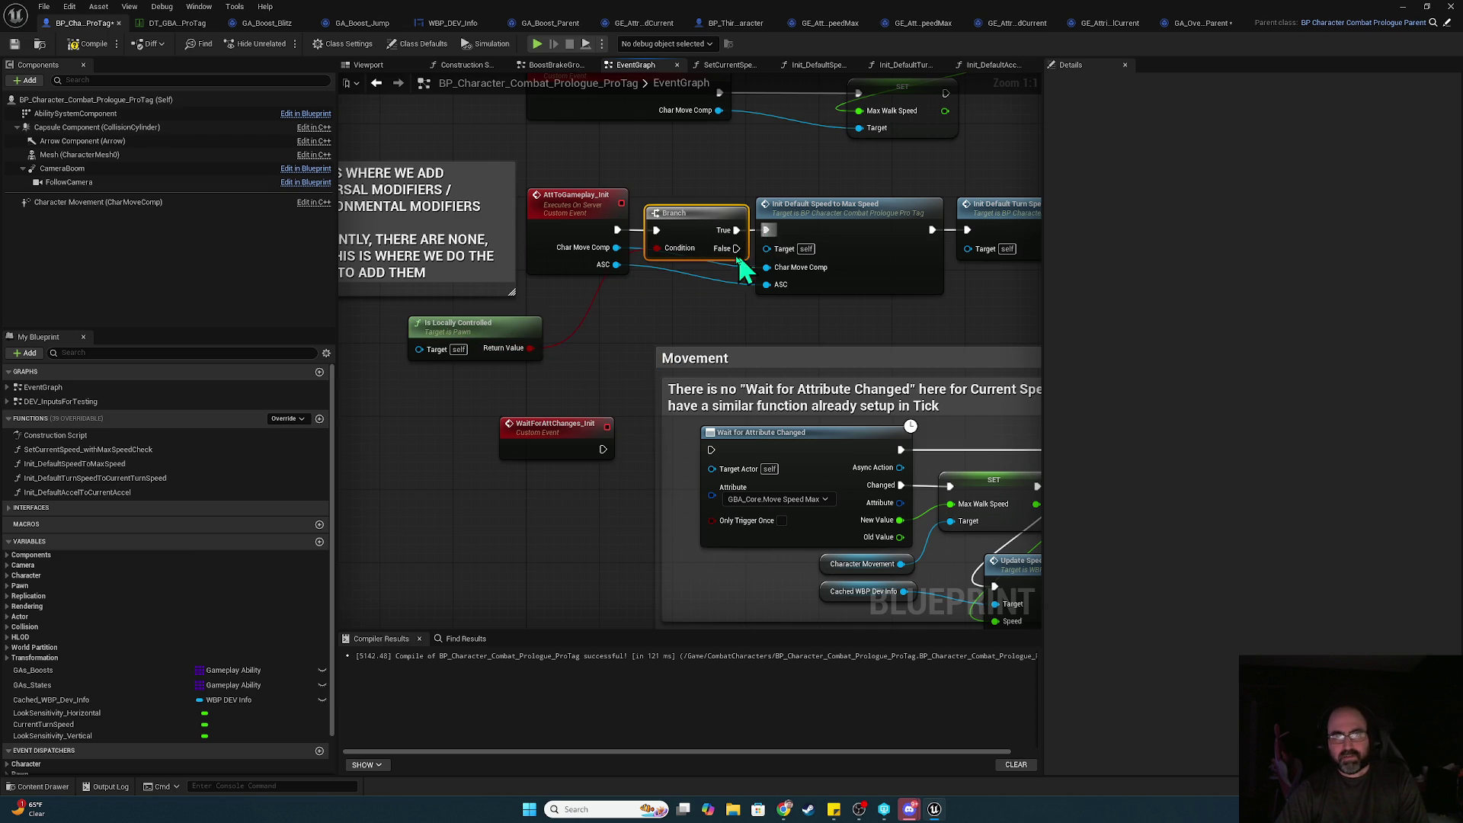
- Add Is Server driving a second Branch on the False path, then compile and save
{"action": "right_click", "coordinate": [655, 306]}
{"action": "type", "text": "is server"}
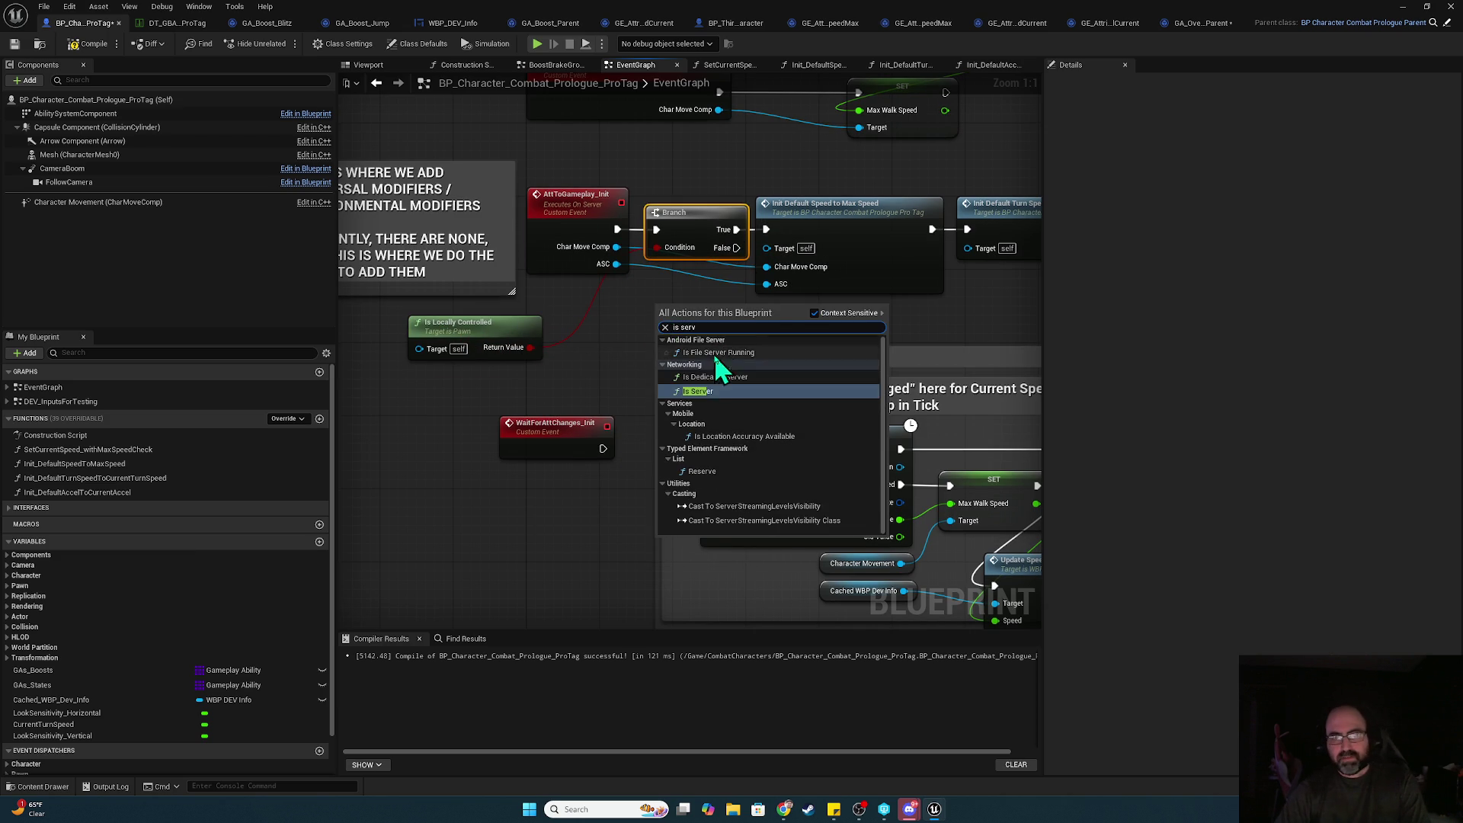
{"action": "left_click", "coordinate": [716, 377]}
{"action": "mouse_move", "coordinate": [655, 327]}
{"action": "left_mouse_down"}
{"action": "mouse_move", "coordinate": [751, 316]}
{"action": "mouse_move", "coordinate": [649, 344]}
{"action": "mouse_move", "coordinate": [720, 366]}
{"action": "mouse_move", "coordinate": [856, 353]}
{"action": "mouse_move", "coordinate": [855, 328]}
{"action": "left_mouse_up"}
{"action": "left_click", "coordinate": [682, 326]}
{"action": "left_click", "coordinate": [92, 47]}
{"action": "left_click", "coordinate": [14, 44]}
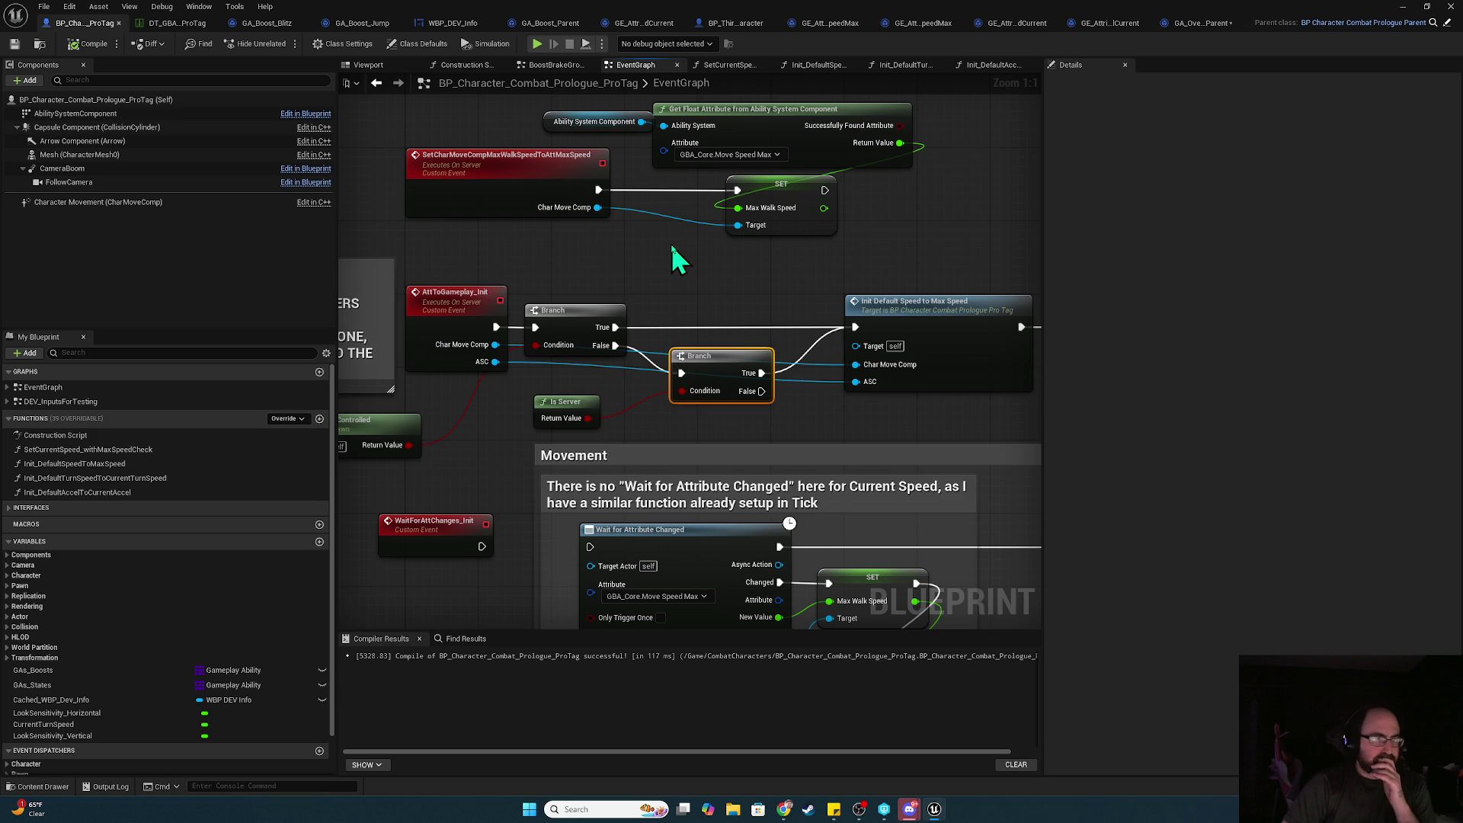
- Run a two-client play test, then stop it with Esc
{"action": "left_click", "coordinate": [538, 44]}
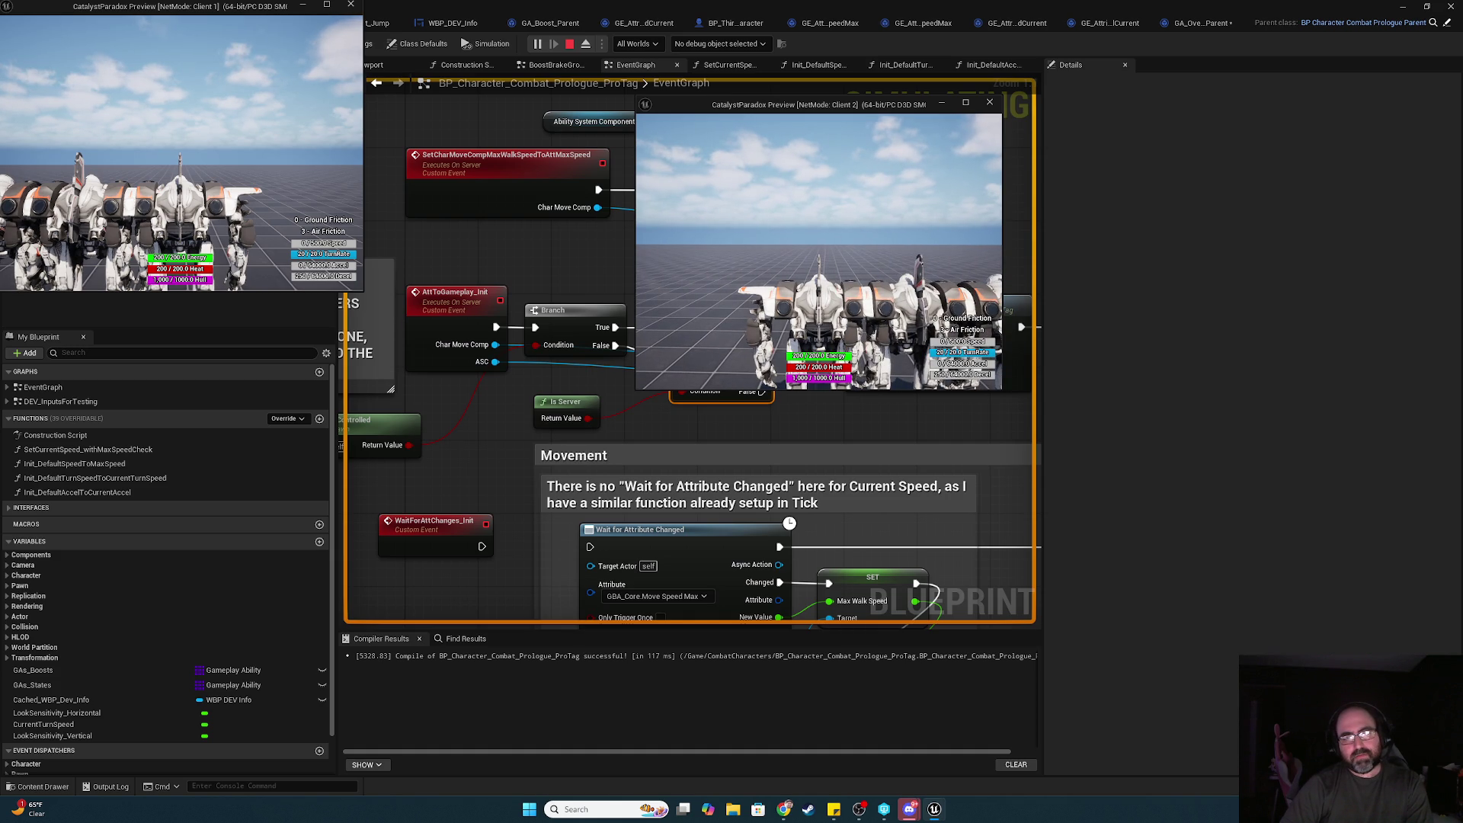
{"action": "key", "text": "alt+Tab"}
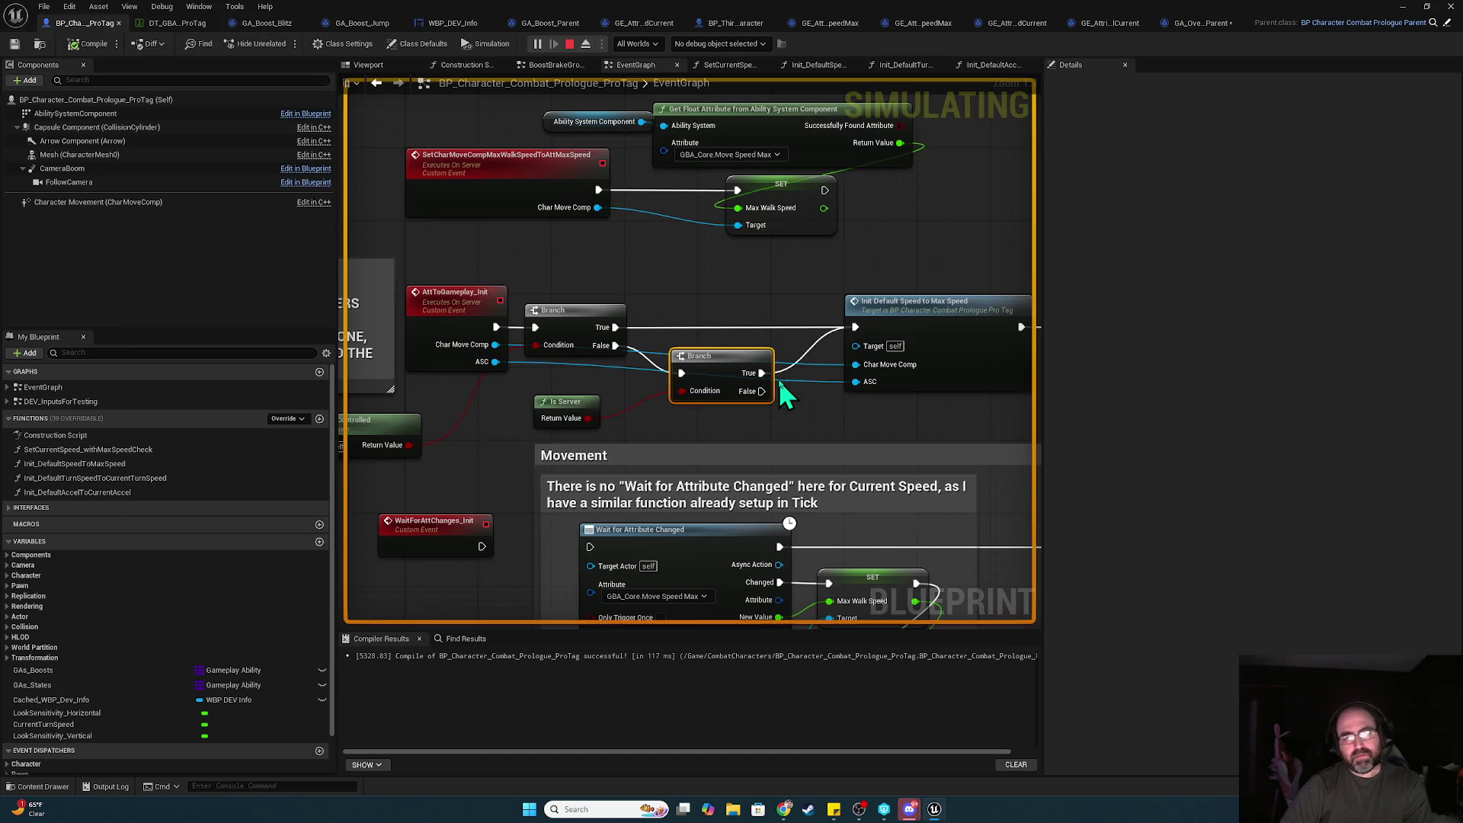
{"action": "key", "text": "alt+Tab"}
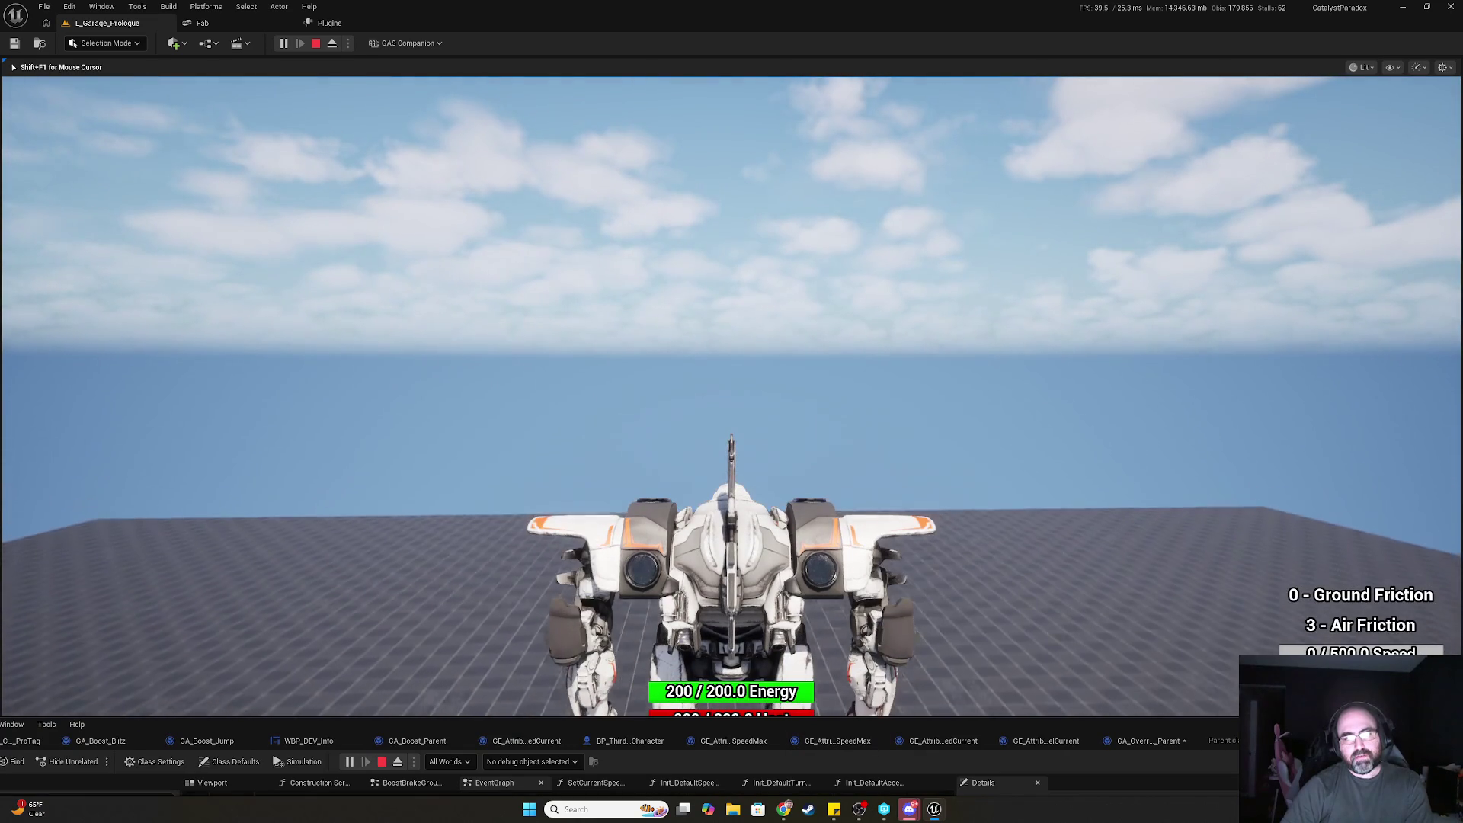
{"action": "key", "text": "Escape"}
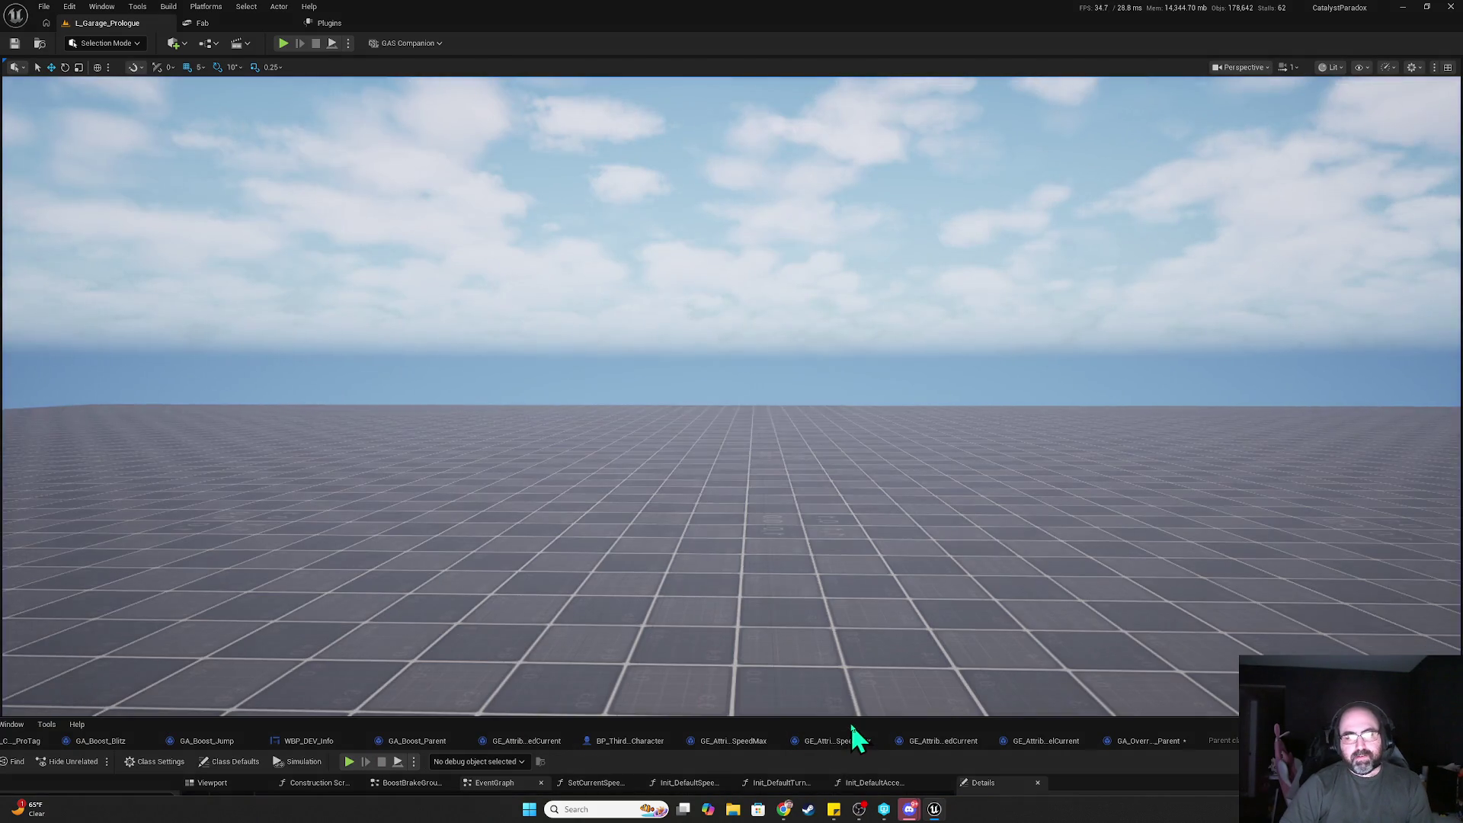
- Maximize the character blueprint editor and pan to the AttToGameplay_Init branch and SetCharMoveComp nodes
{"action": "left_click_drag", "start_coordinate": [849, 735], "coordinate": [922, 343]}
{"action": "double_click", "coordinate": [922, 343]}
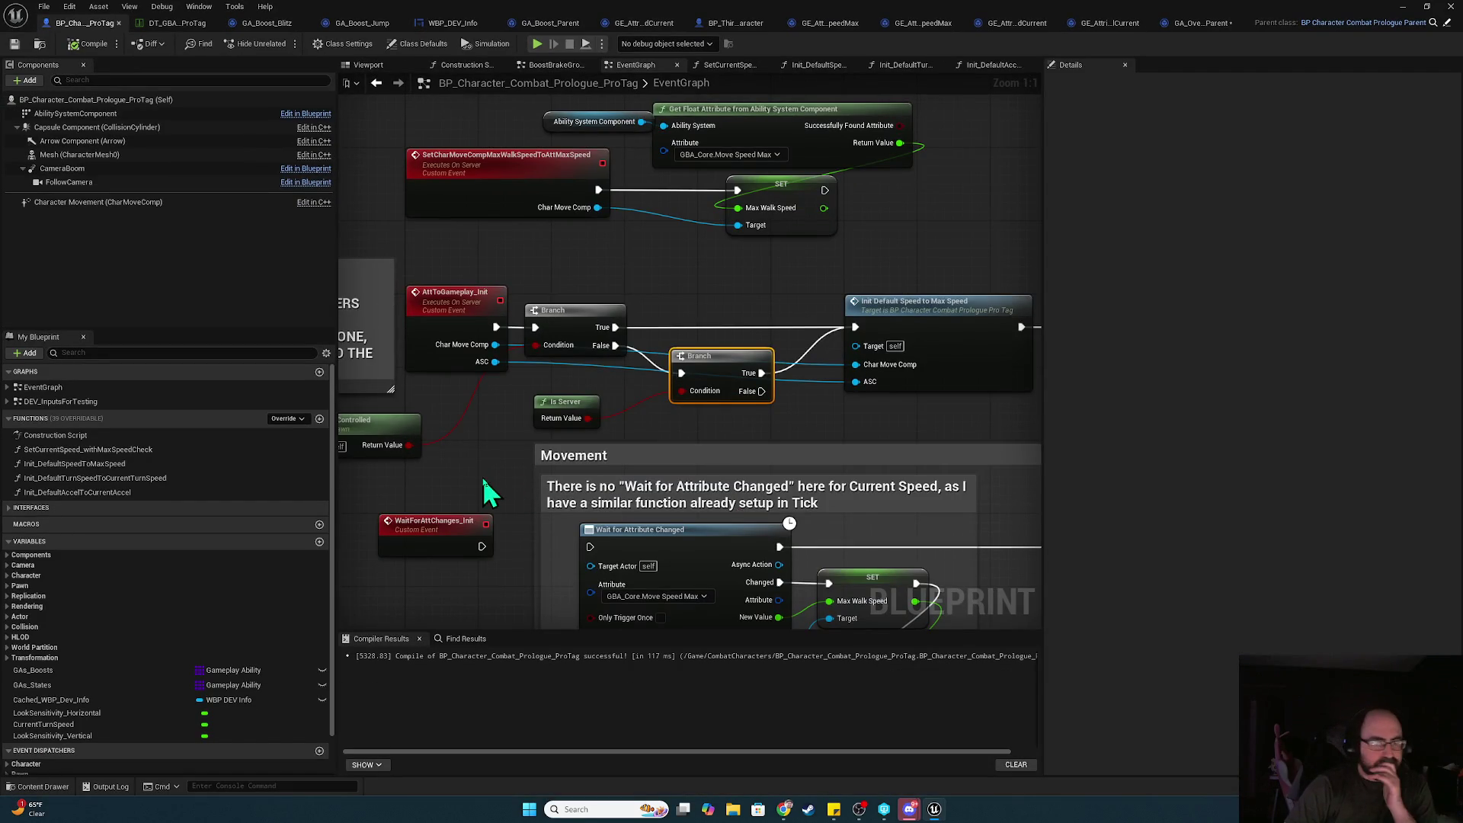
{"action": "mouse_move", "coordinate": [825, 381]}
{"action": "left_mouse_down"}
{"action": "mouse_move", "coordinate": [963, 238]}
{"action": "mouse_move", "coordinate": [617, 300]}
{"action": "mouse_move", "coordinate": [381, 611]}
{"action": "left_mouse_up"}
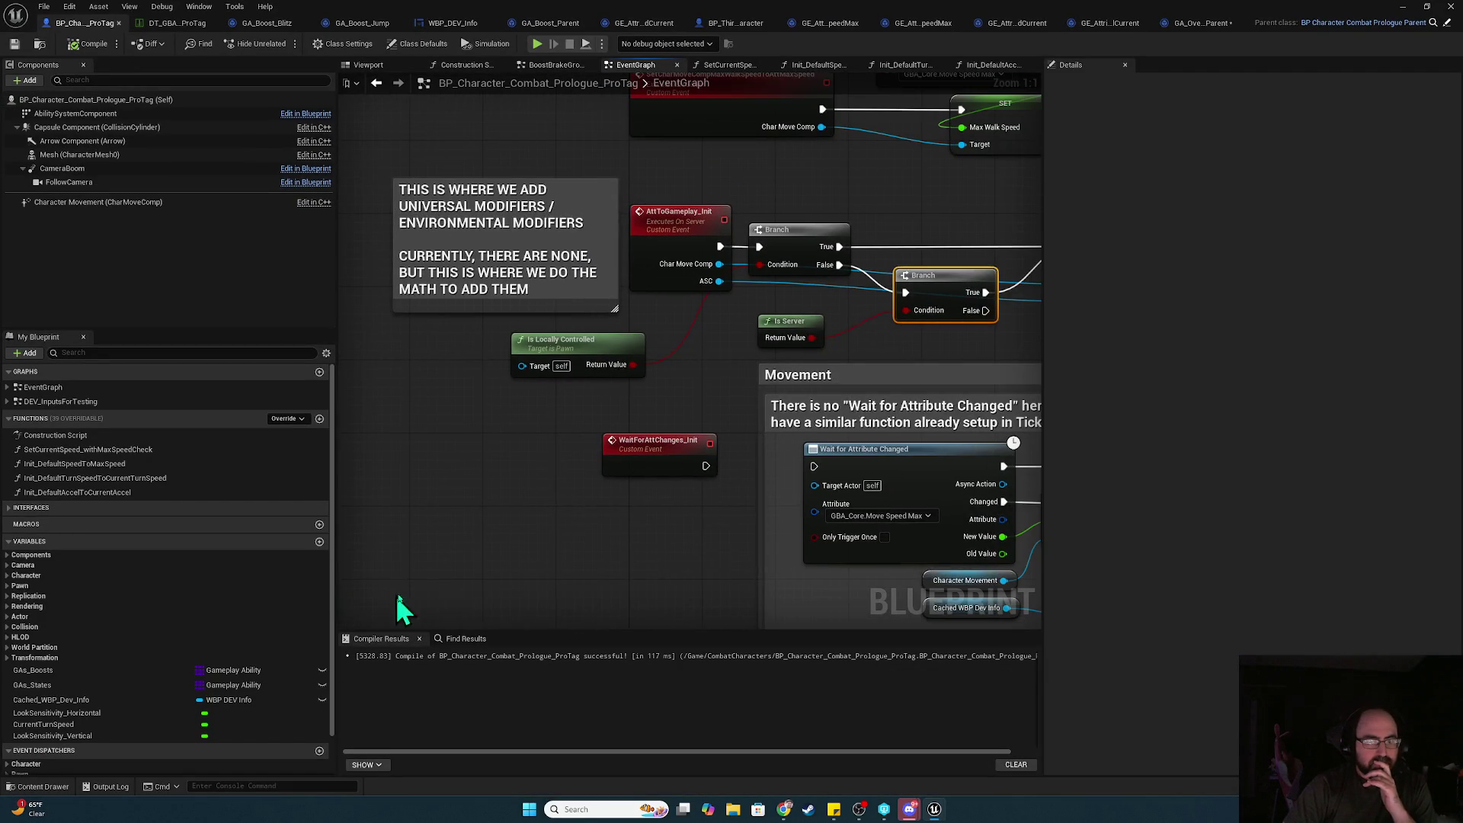
{"action": "left_click_drag", "start_coordinate": [640, 411], "coordinate": [438, 500]}
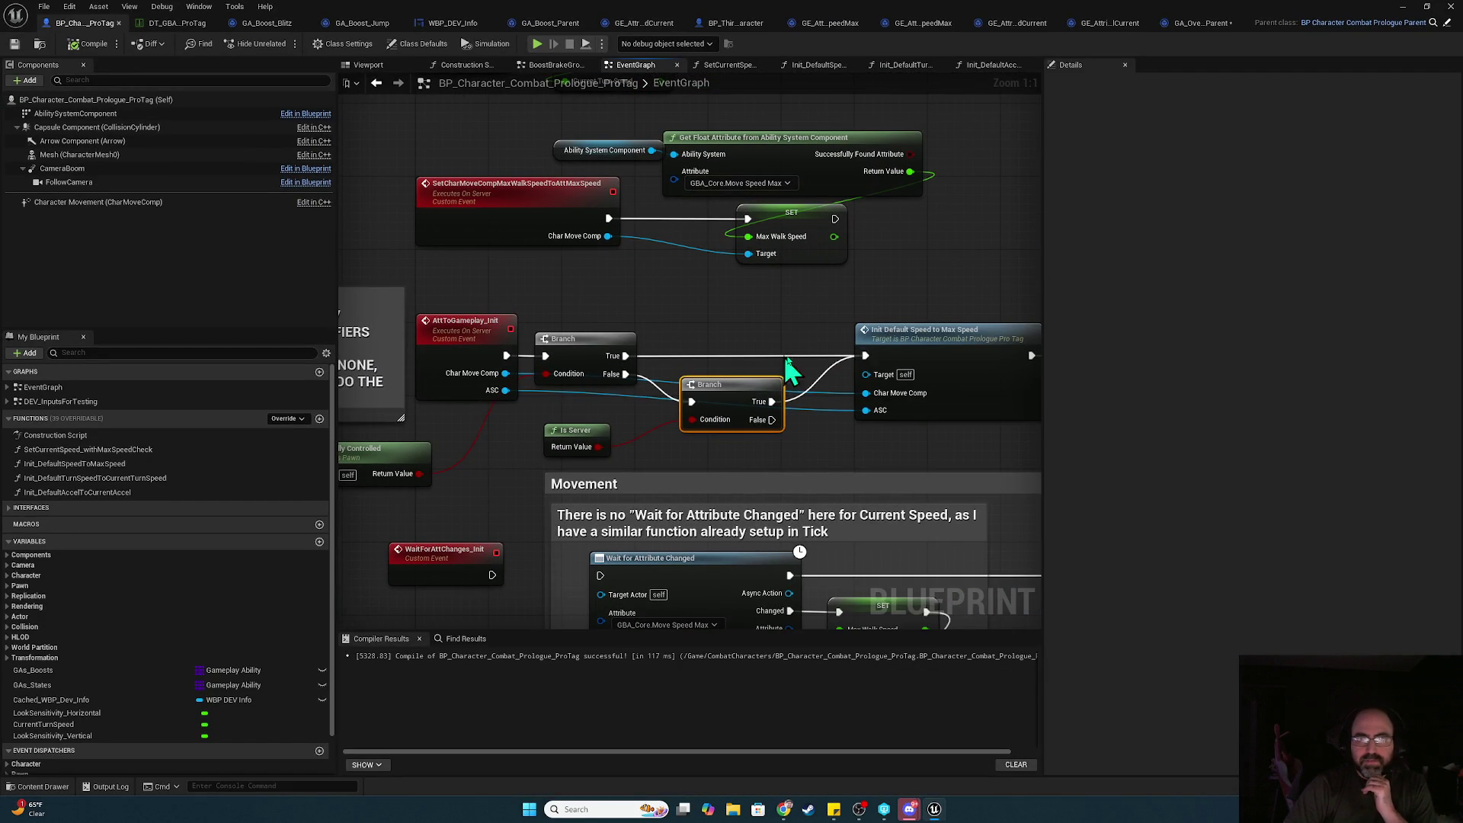
- Breakpoint Init Default Speed to Max Speed with F9, play, and resume past each instance's hit
{"action": "left_click", "coordinate": [944, 336]}
{"action": "key", "text": "F9"}
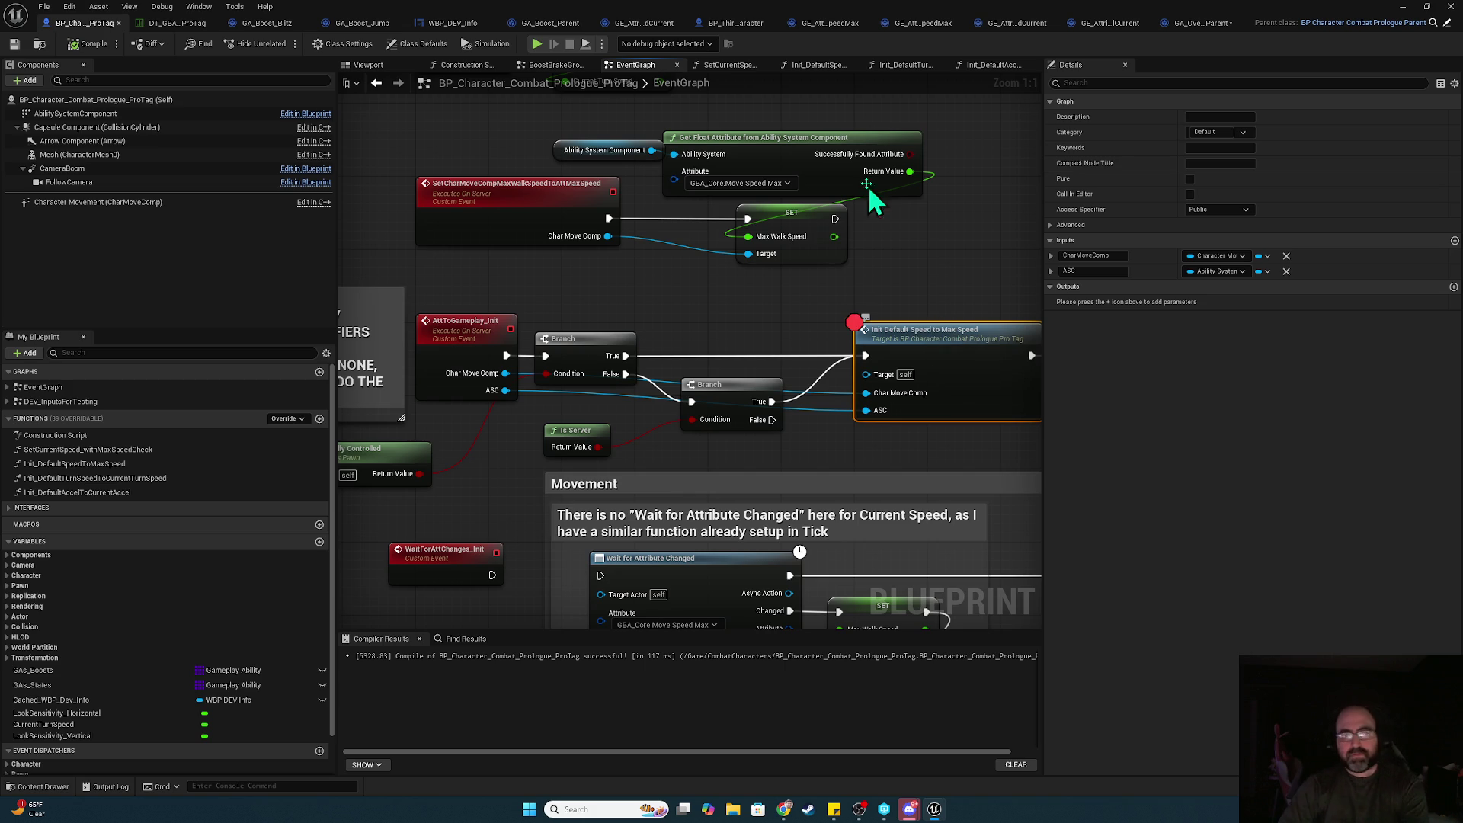
{"action": "left_click", "coordinate": [539, 43]}
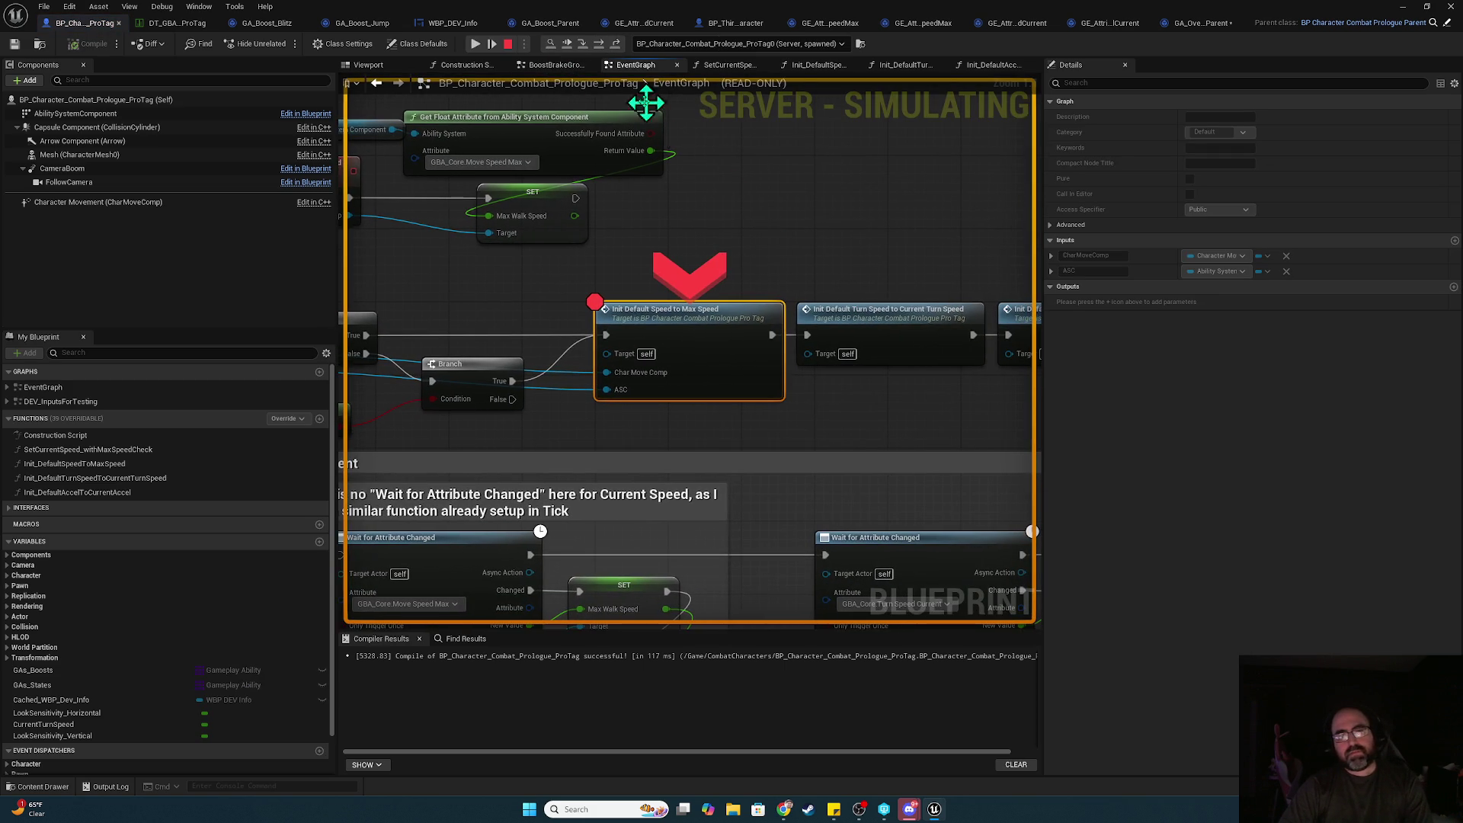
{"action": "left_click", "coordinate": [474, 44]}
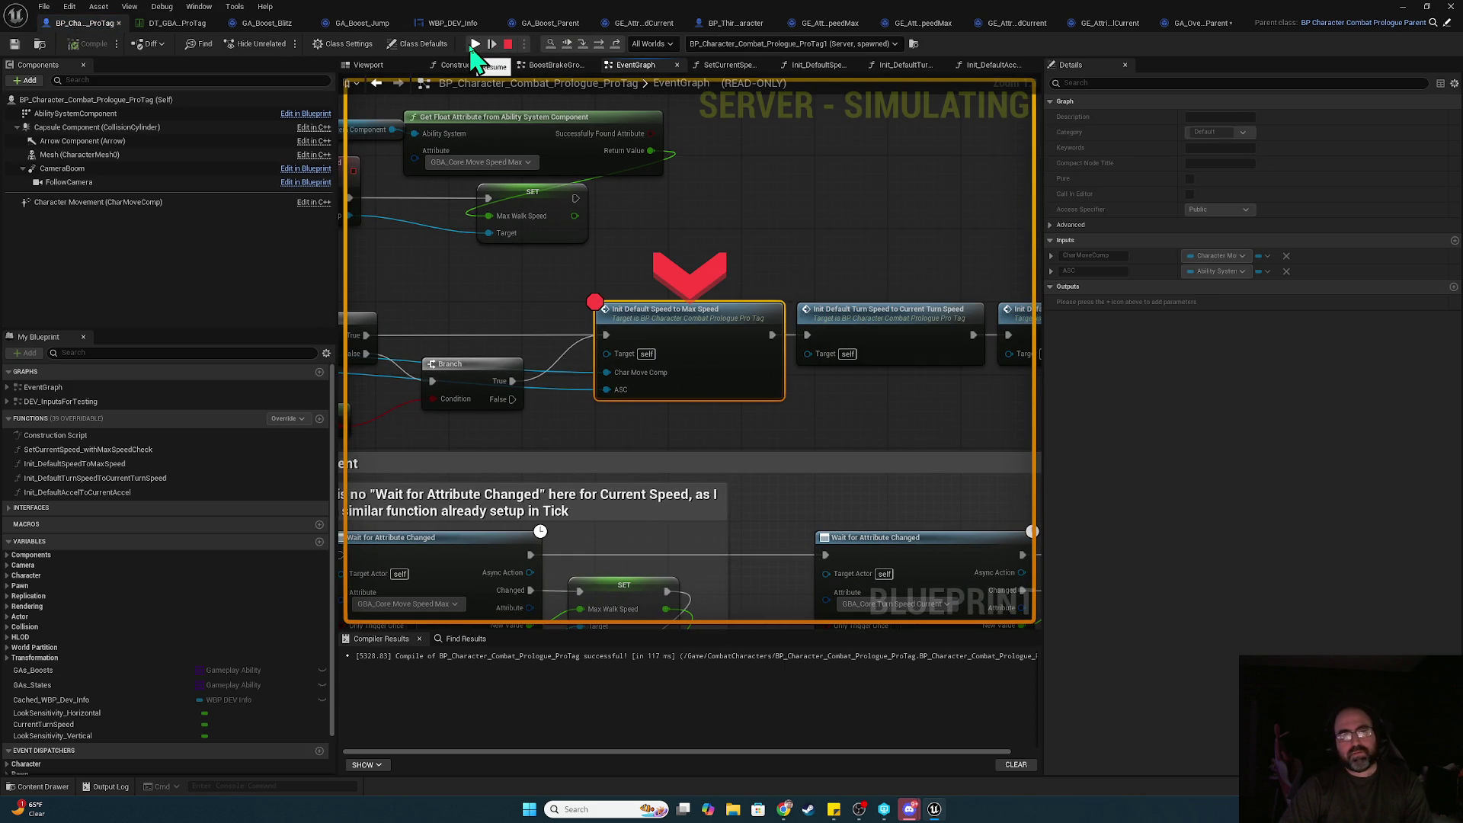
{"action": "left_click", "coordinate": [475, 43]}
{"action": "left_click", "coordinate": [476, 43]}
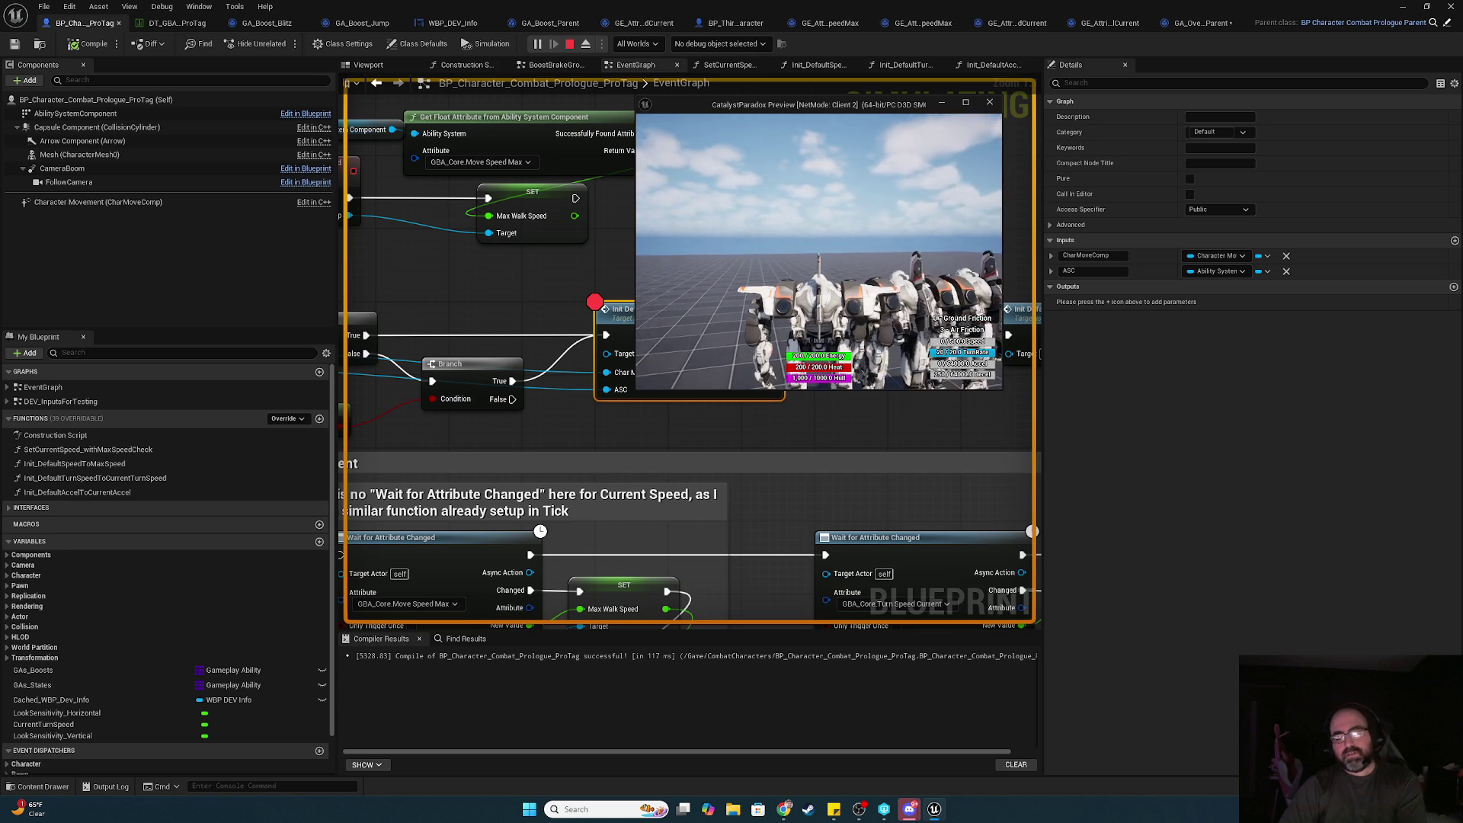
- Stop the play session and pan to the Begin Play and Give Ability loops
{"action": "key", "text": "Escape"}
{"action": "mouse_move", "coordinate": [636, 443]}
{"action": "left_mouse_down"}
{"action": "mouse_move", "coordinate": [831, 364]}
{"action": "mouse_move", "coordinate": [858, 101]}
{"action": "left_mouse_up"}
{"action": "mouse_move", "coordinate": [855, 511]}
{"action": "left_mouse_down"}
{"action": "mouse_move", "coordinate": [855, 447]}
{"action": "mouse_move", "coordinate": [724, 98]}
{"action": "left_mouse_up"}
{"action": "mouse_move", "coordinate": [541, 342]}
{"action": "left_mouse_down"}
{"action": "mouse_move", "coordinate": [700, 509]}
{"action": "mouse_move", "coordinate": [688, 330]}
{"action": "left_mouse_up"}
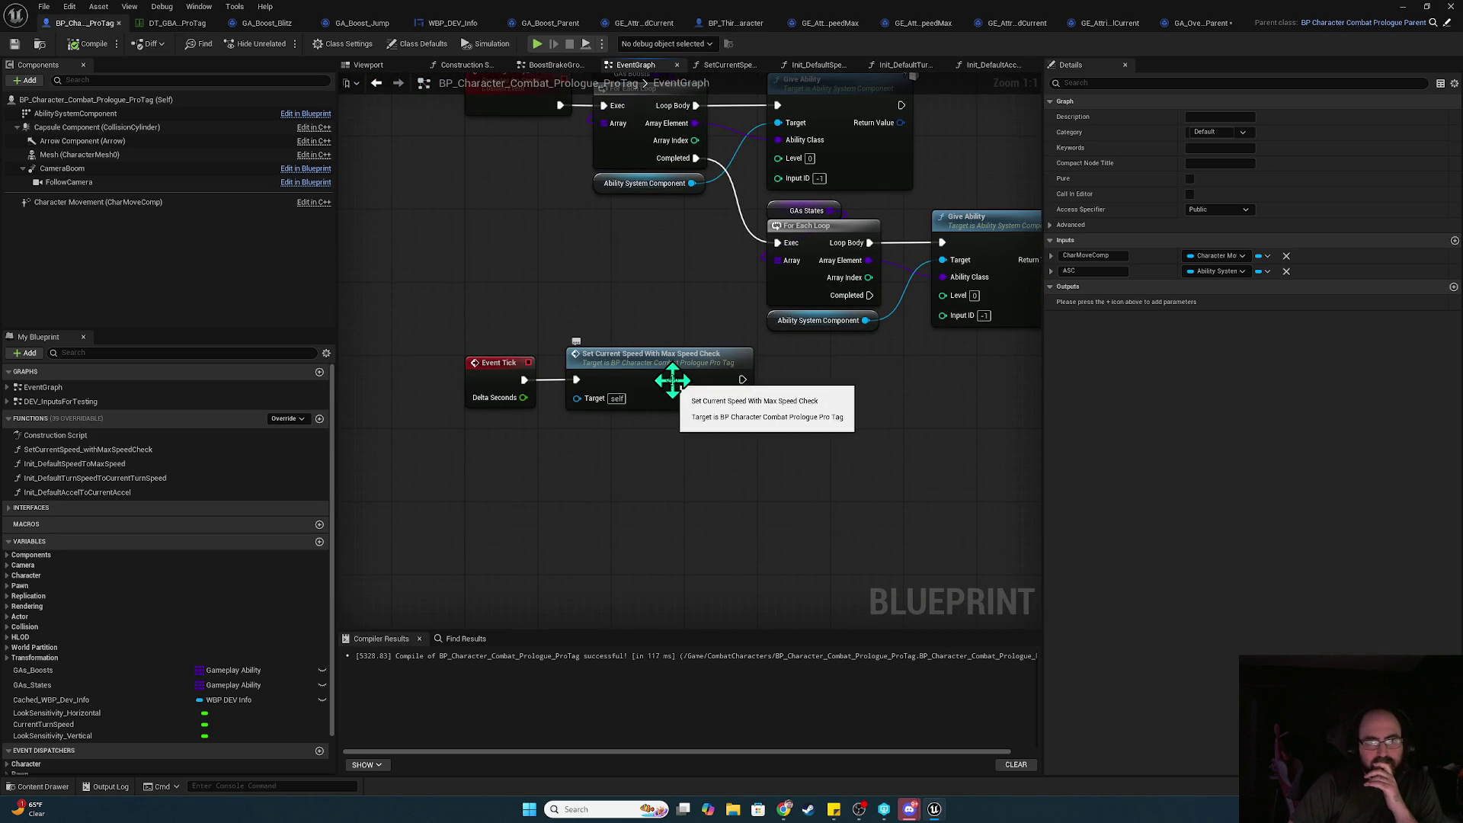
{"action": "double_click", "coordinate": [672, 379]}
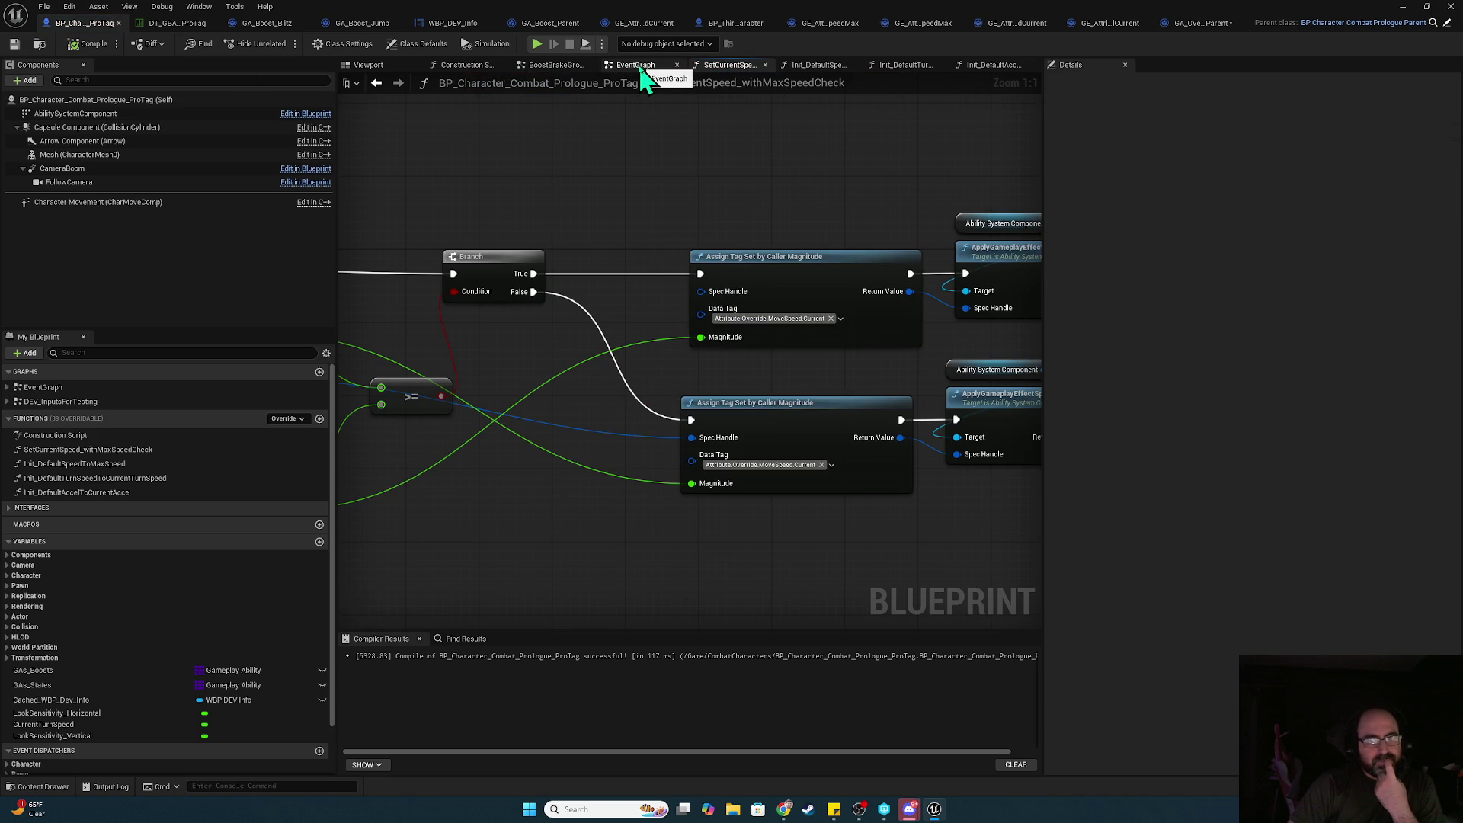
{"action": "left_click", "coordinate": [643, 67]}
{"action": "scroll", "coordinate": [678, 294], "scroll_direction": "up", "scroll_amount": 2}
{"action": "mouse_move", "coordinate": [771, 402]}
{"action": "left_mouse_down"}
{"action": "mouse_move", "coordinate": [994, 399]}
{"action": "mouse_move", "coordinate": [1110, 430]}
{"action": "mouse_move", "coordinate": [1158, 634]}
{"action": "left_mouse_up"}
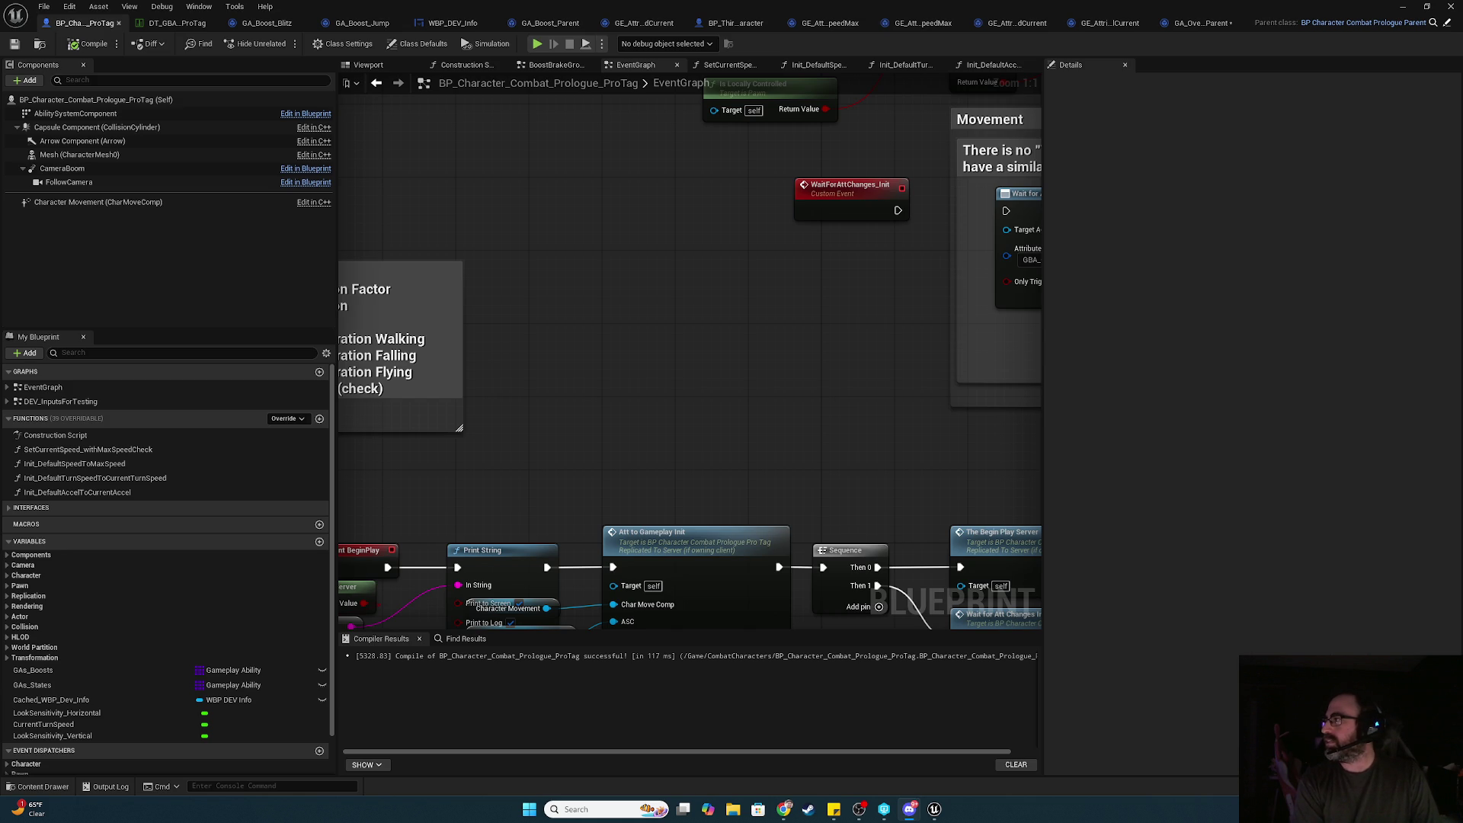
{"action": "mouse_move", "coordinate": [532, 313]}
{"action": "left_mouse_down"}
{"action": "mouse_move", "coordinate": [792, 237]}
{"action": "mouse_move", "coordinate": [792, 219]}
{"action": "left_mouse_up"}
- Wire BeginPlay straight to Att to Gameplay Init; delete Print String, Is Server and its reroute
{"action": "left_click_drag", "start_coordinate": [541, 352], "coordinate": [774, 353]}
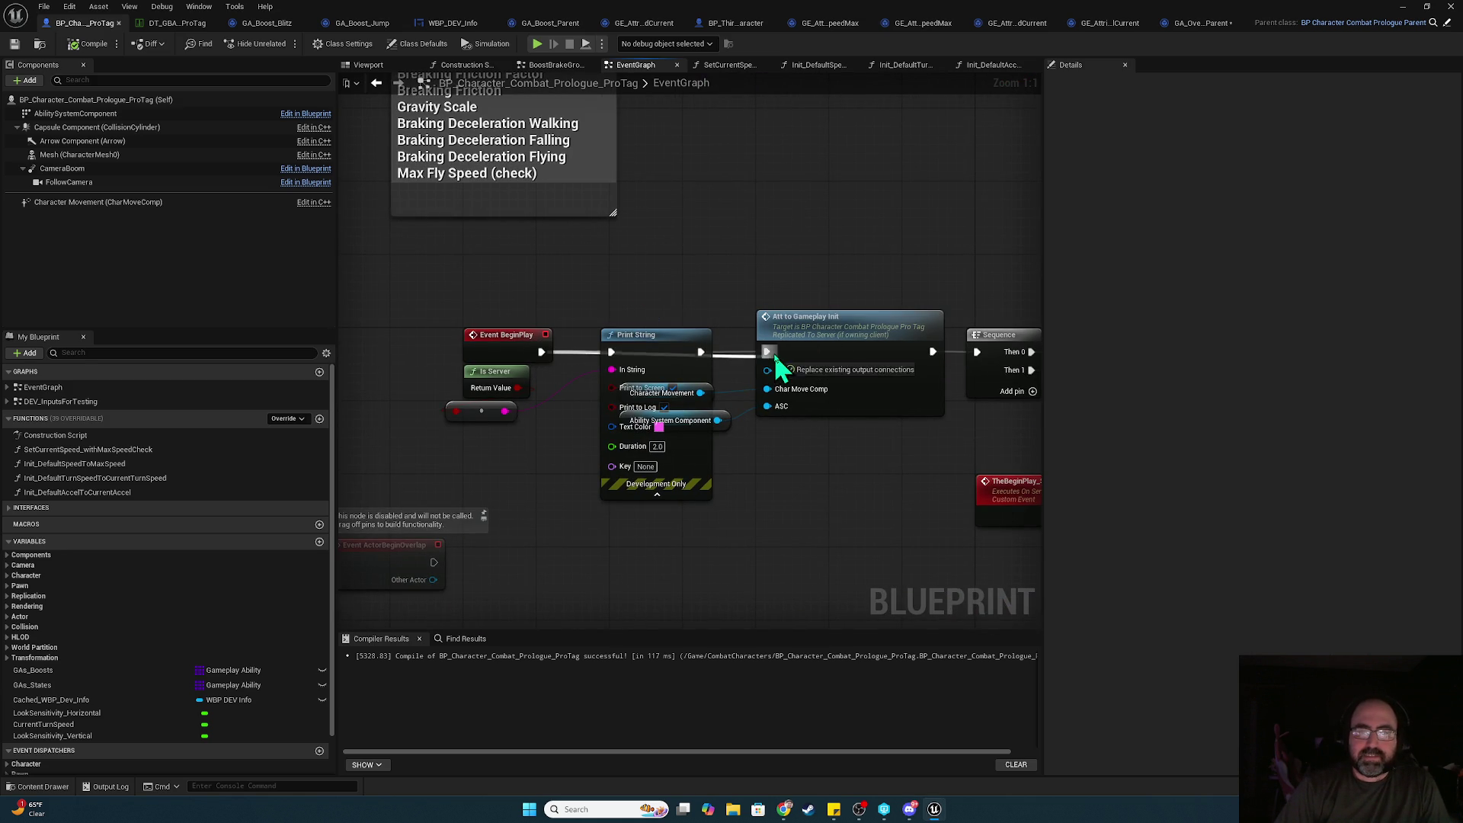
{"action": "left_click_drag", "start_coordinate": [653, 343], "coordinate": [540, 433]}
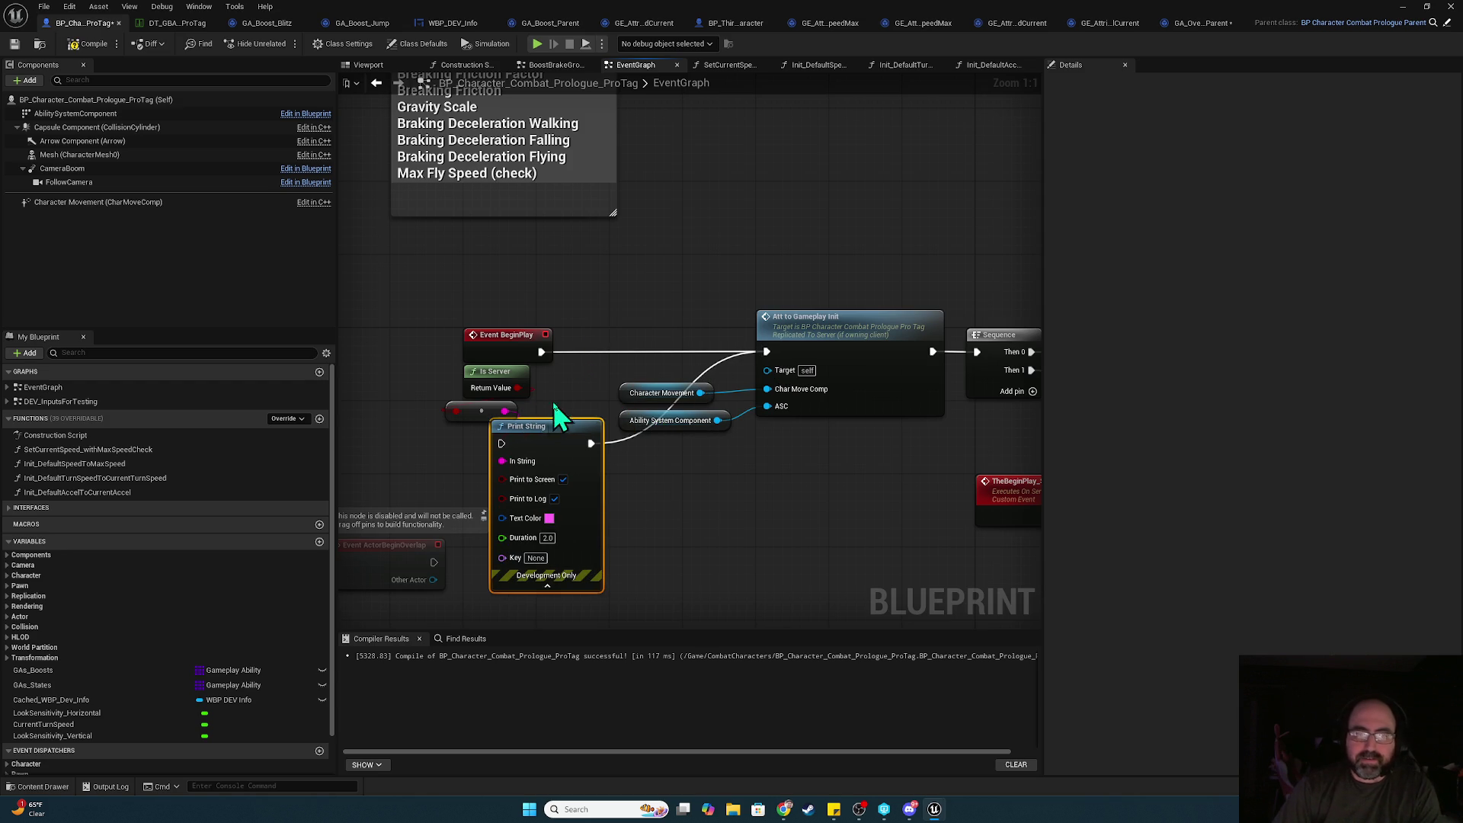
{"action": "key", "text": "Delete"}
{"action": "left_click_drag", "start_coordinate": [454, 358], "coordinate": [505, 434]}
{"action": "key", "text": "Delete"}
{"action": "left_click_drag", "start_coordinate": [661, 275], "coordinate": [631, 328]}
{"action": "scroll", "coordinate": [761, 268], "scroll_direction": "down", "scroll_amount": 2}
{"action": "scroll", "coordinate": [584, 430], "scroll_direction": "down", "scroll_amount": 1}
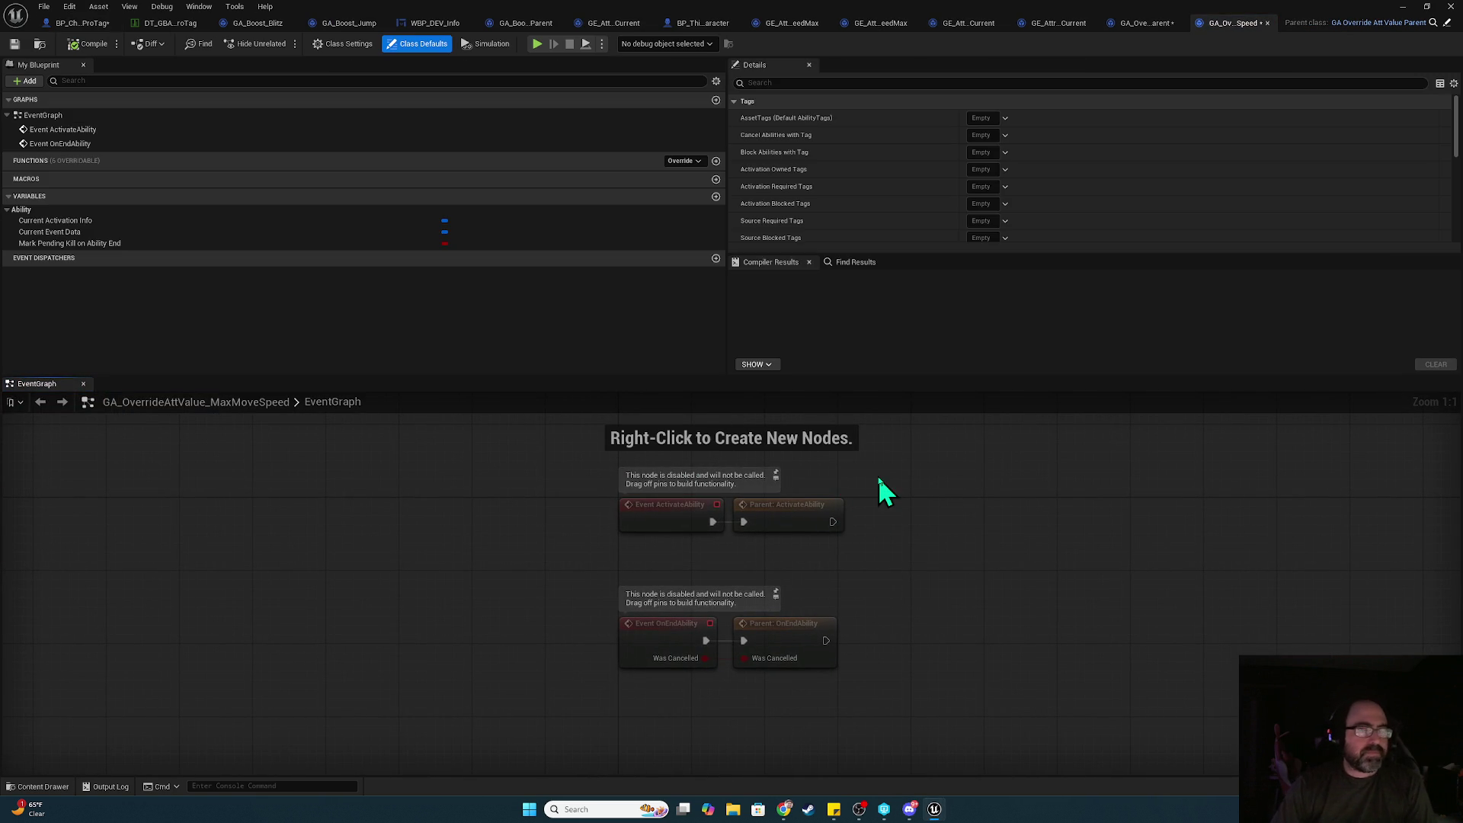
- In GA_OverrideAttValue_Parent, promote Break Gameplay Event Data's Event Magnitude to a float variable NewValue
{"action": "left_click_drag", "start_coordinate": [745, 464], "coordinate": [849, 556]}
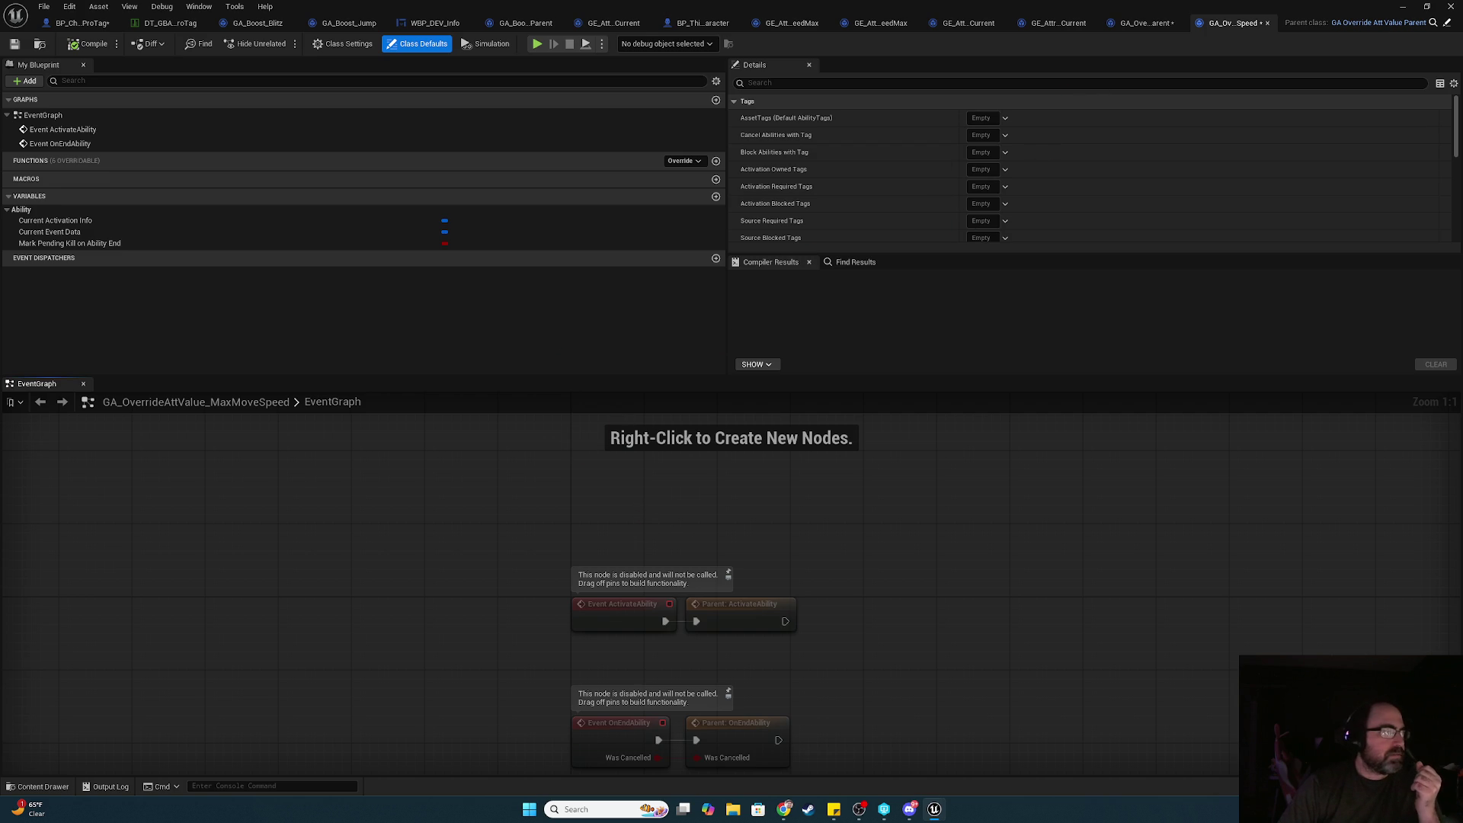
{"action": "left_click", "coordinate": [1147, 23]}
{"action": "left_click_drag", "start_coordinate": [725, 677], "coordinate": [767, 483]}
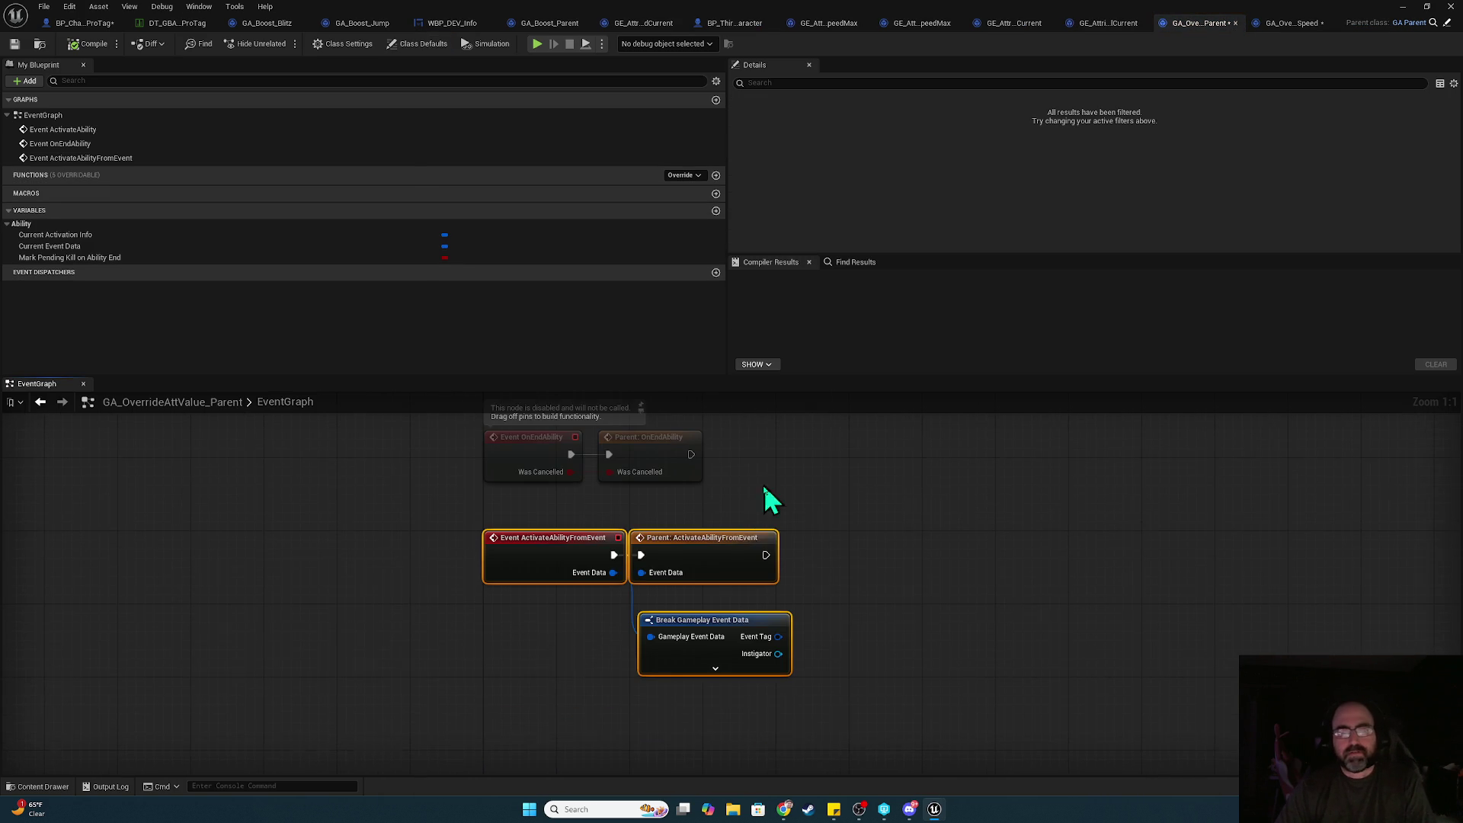
{"action": "left_click_drag", "start_coordinate": [724, 671], "coordinate": [707, 581]}
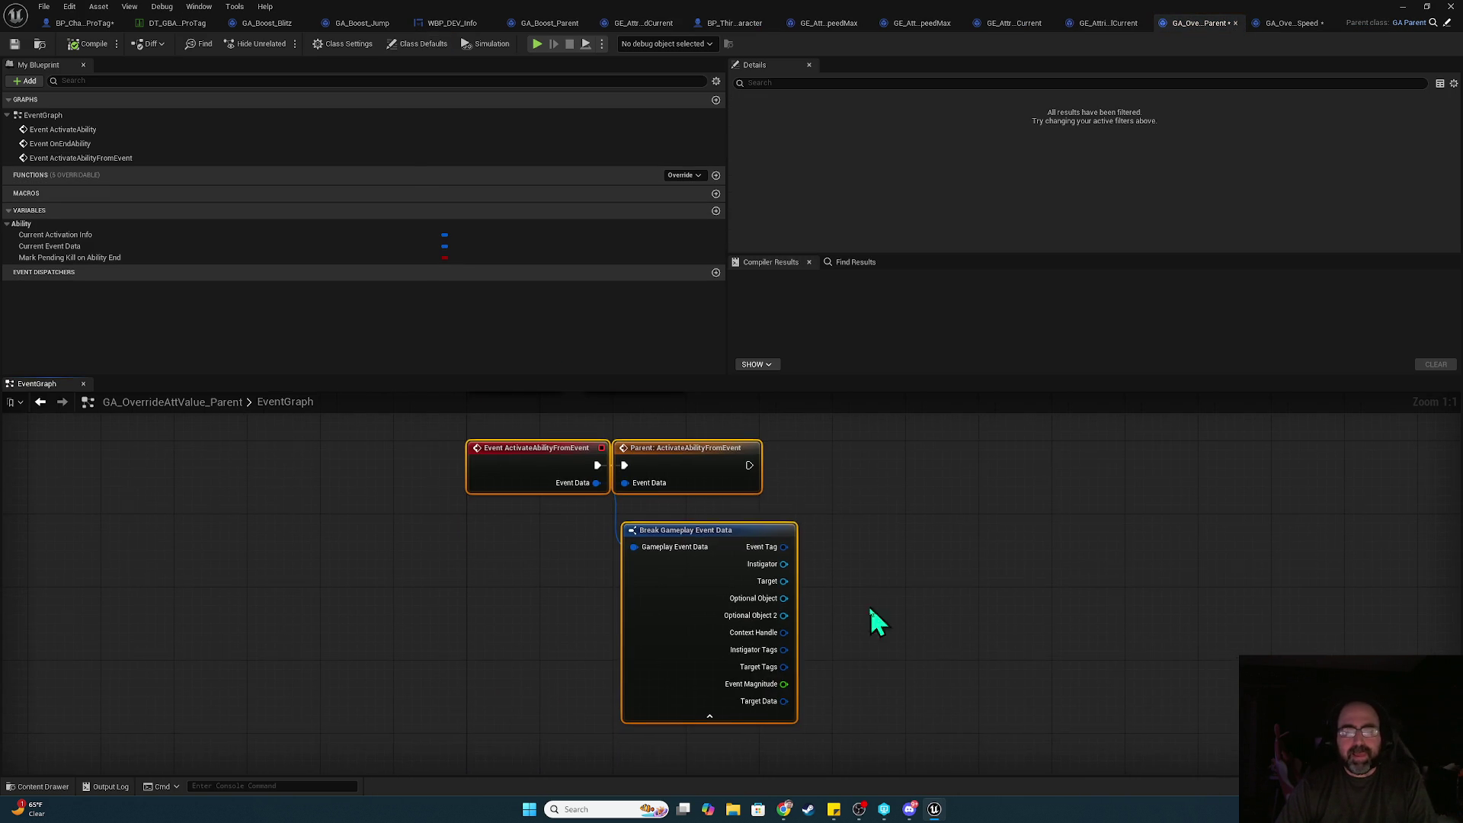
{"action": "left_click_drag", "start_coordinate": [785, 683], "coordinate": [881, 501]}
{"action": "type", "text": "prom"}
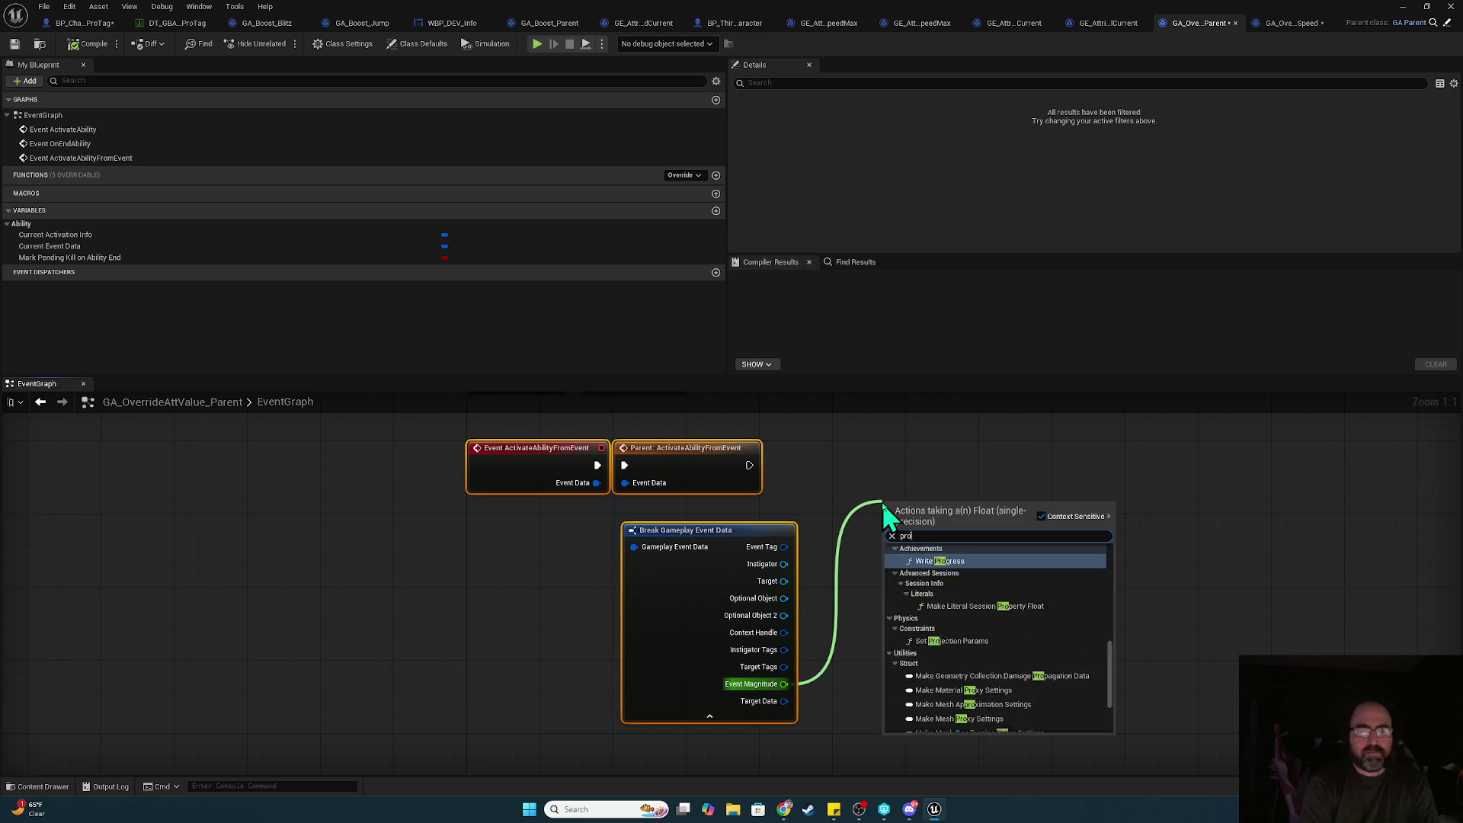
{"action": "key", "text": "Return"}
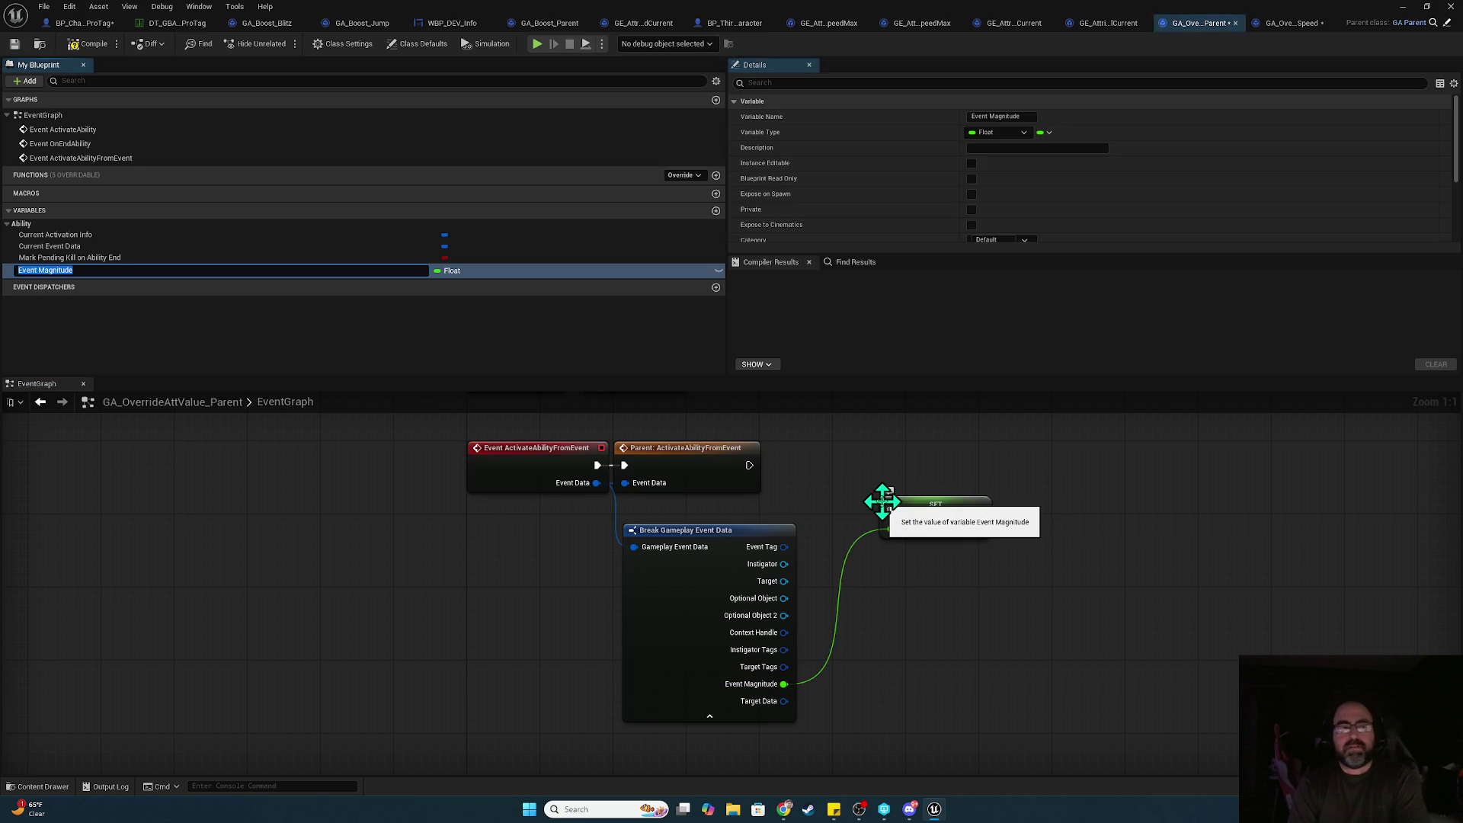
{"action": "type", "text": "N"}
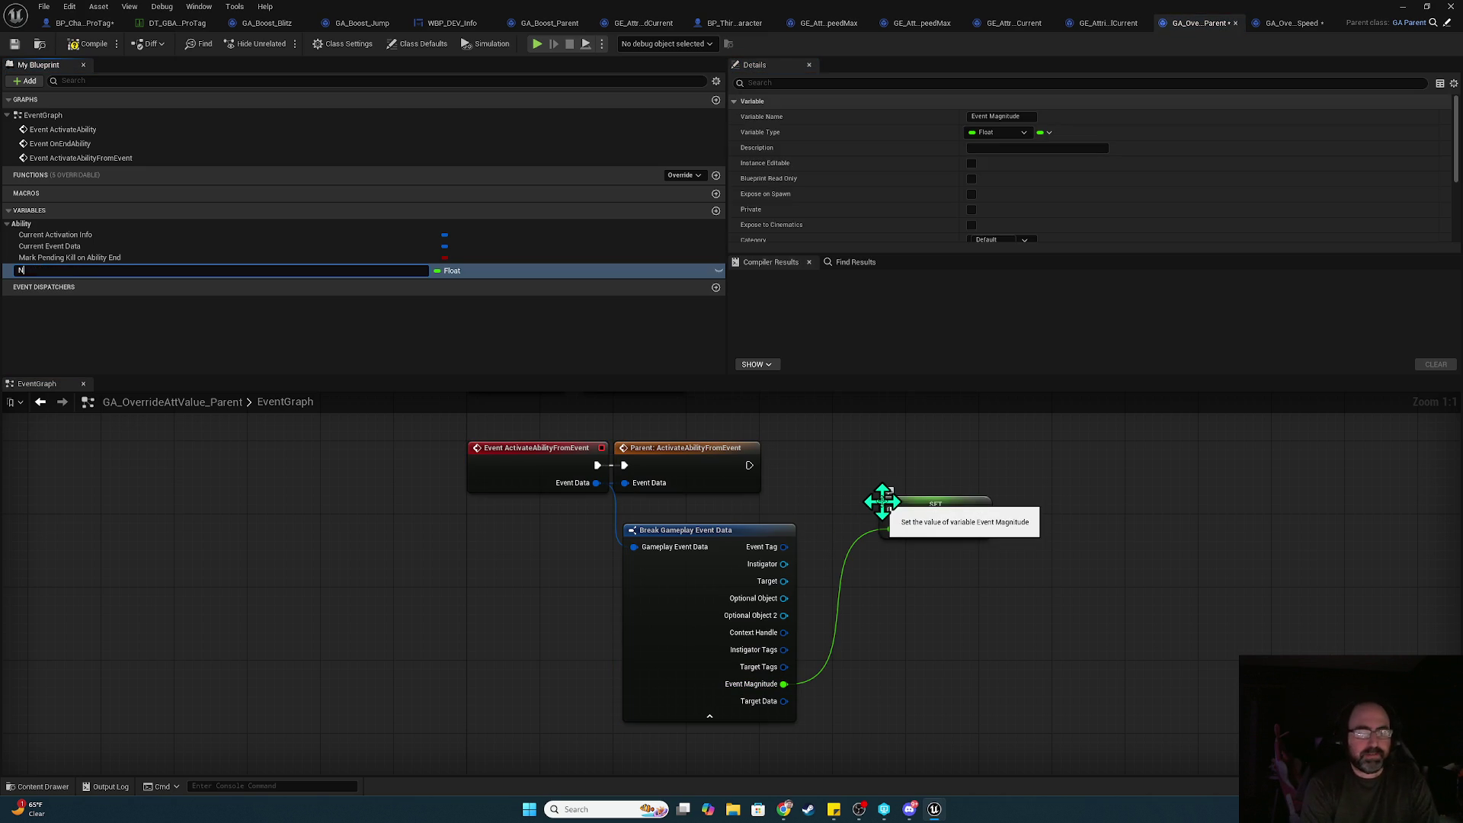
{"action": "type", "text": "ewValue"}
{"action": "key", "text": "Return"}
- Run SET NewValue after the parent activation, then compile and save the ability blueprint
{"action": "mouse_move", "coordinate": [945, 496]}
{"action": "left_mouse_down"}
{"action": "mouse_move", "coordinate": [857, 503]}
{"action": "mouse_move", "coordinate": [854, 631]}
{"action": "mouse_move", "coordinate": [851, 587]}
{"action": "left_mouse_up"}
{"action": "mouse_move", "coordinate": [689, 581]}
{"action": "left_mouse_down"}
{"action": "mouse_move", "coordinate": [819, 579]}
{"action": "mouse_move", "coordinate": [860, 517]}
{"action": "mouse_move", "coordinate": [859, 625]}
{"action": "left_mouse_up"}
{"action": "left_click", "coordinate": [90, 43]}
{"action": "left_click", "coordinate": [14, 44]}
- Shift SET NewValue right and search 'cast to abilitysystem' off the Optional Object output
{"action": "left_click_drag", "start_coordinate": [839, 518], "coordinate": [1031, 520]}
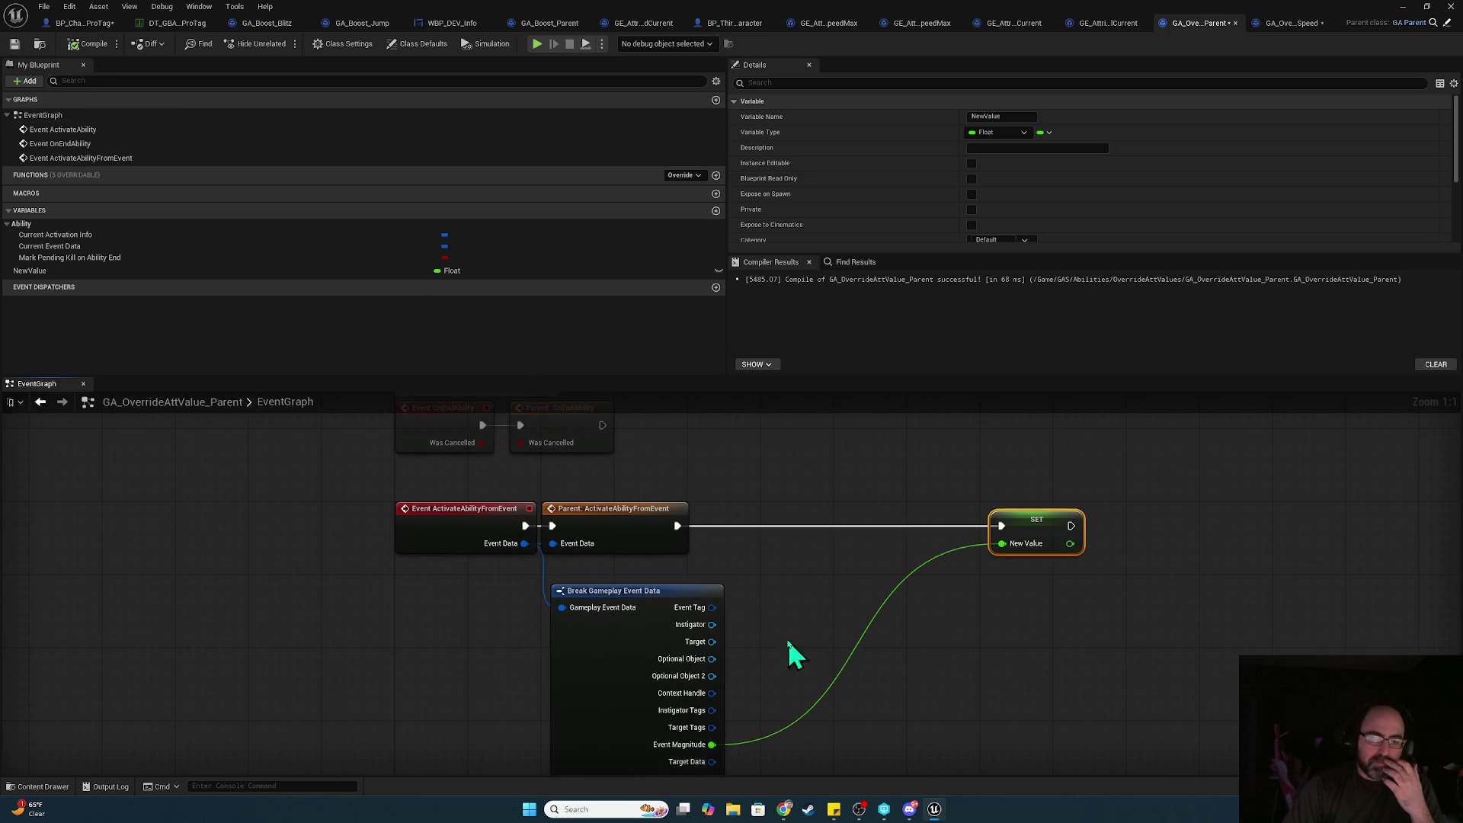
{"action": "mouse_move", "coordinate": [712, 658]}
{"action": "left_mouse_down"}
{"action": "mouse_move", "coordinate": [777, 590]}
{"action": "mouse_move", "coordinate": [783, 557]}
{"action": "left_mouse_up"}
{"action": "type", "text": "cast to"}
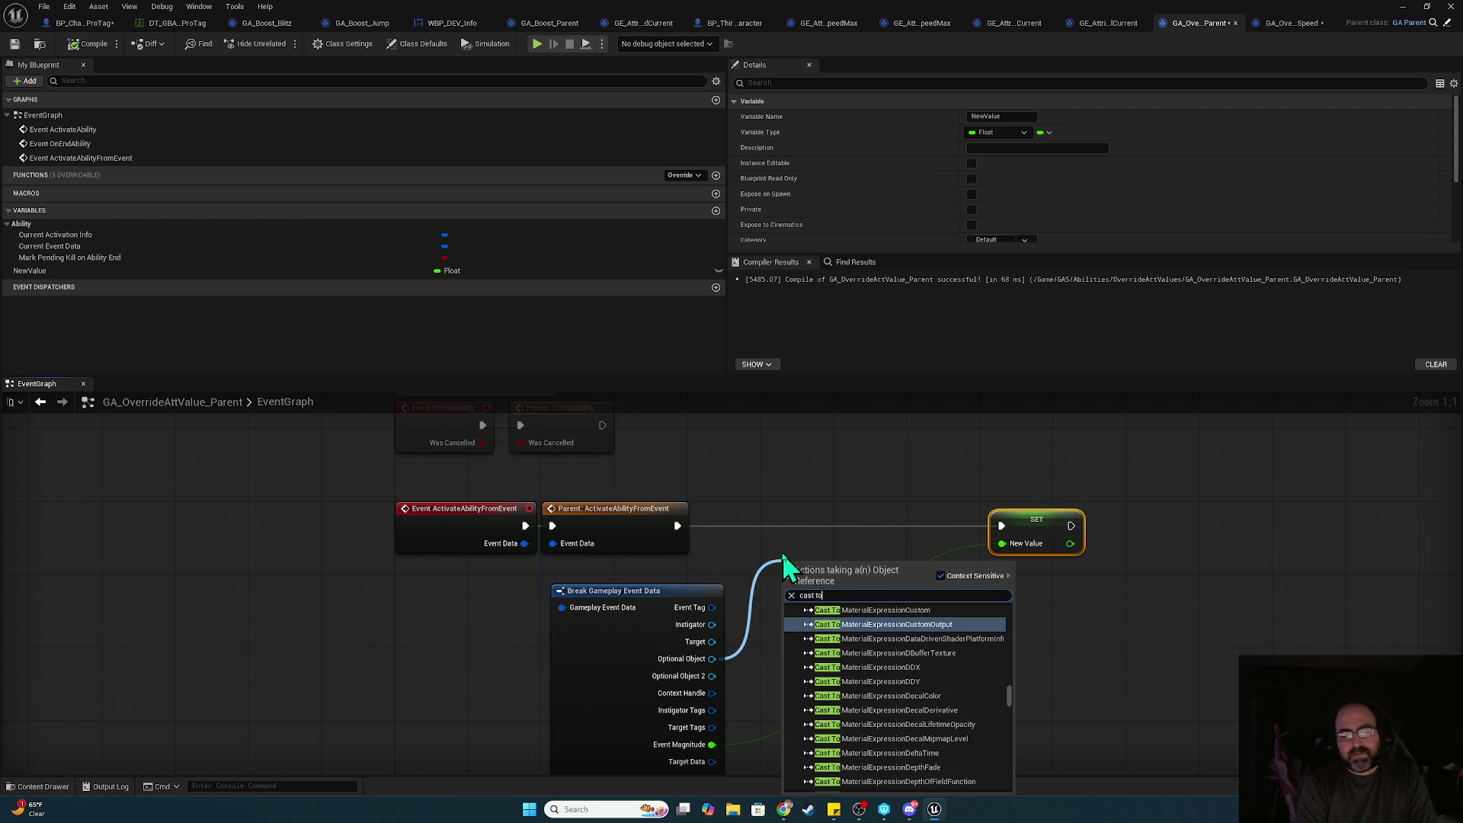
{"action": "type", "text": " ab"}
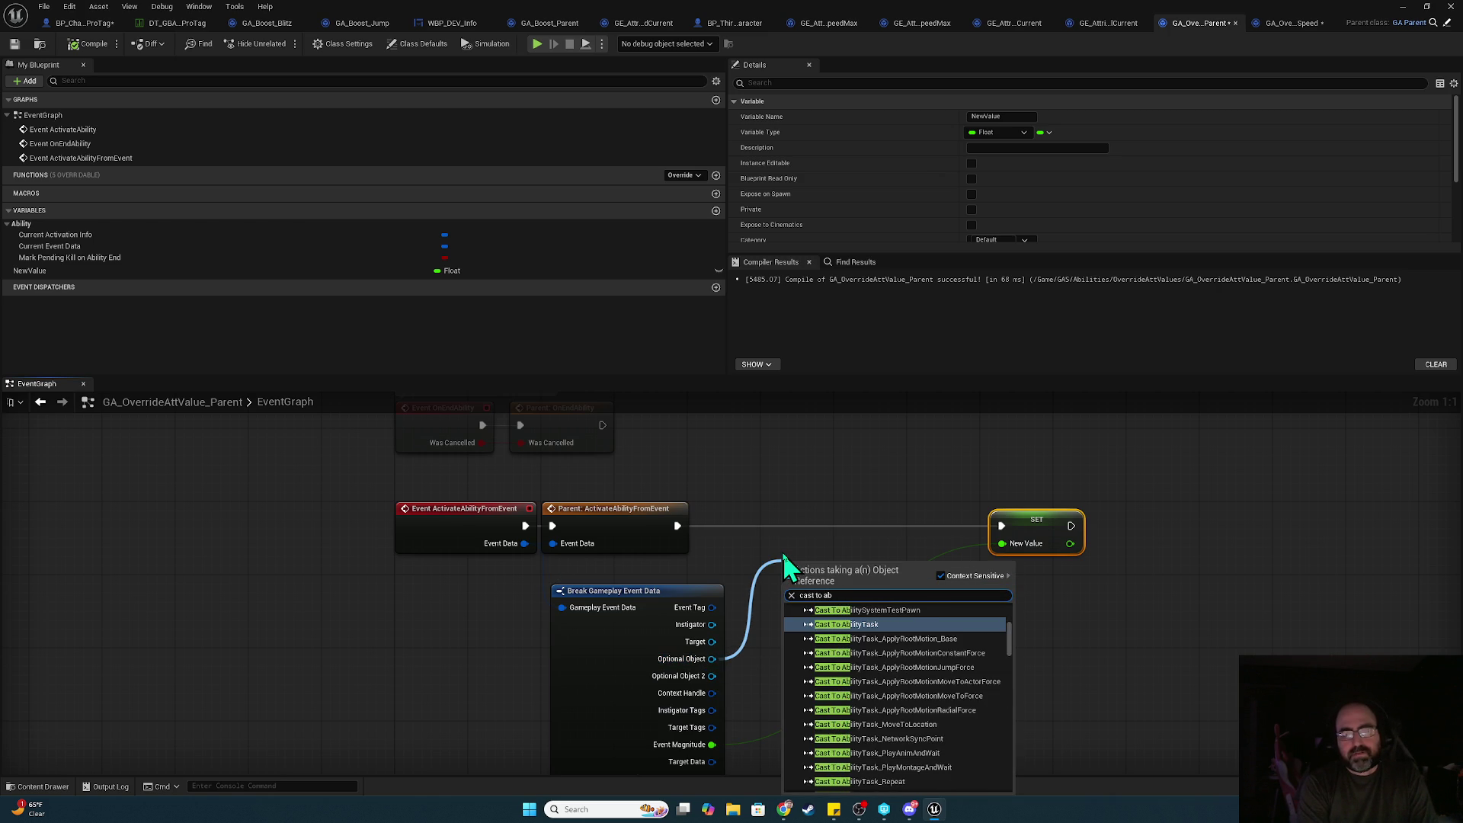
{"action": "type", "text": "ilitysy"}
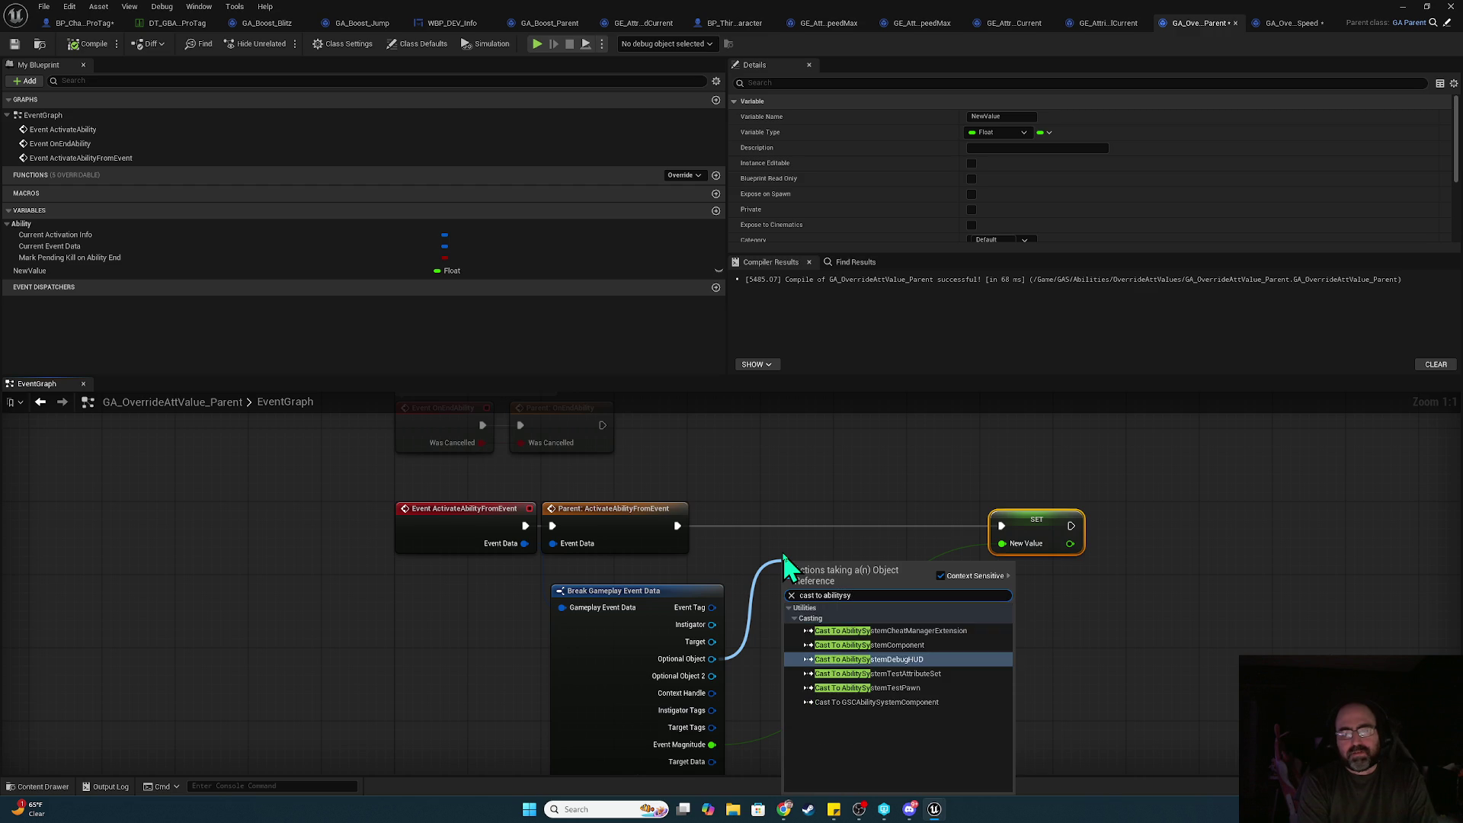